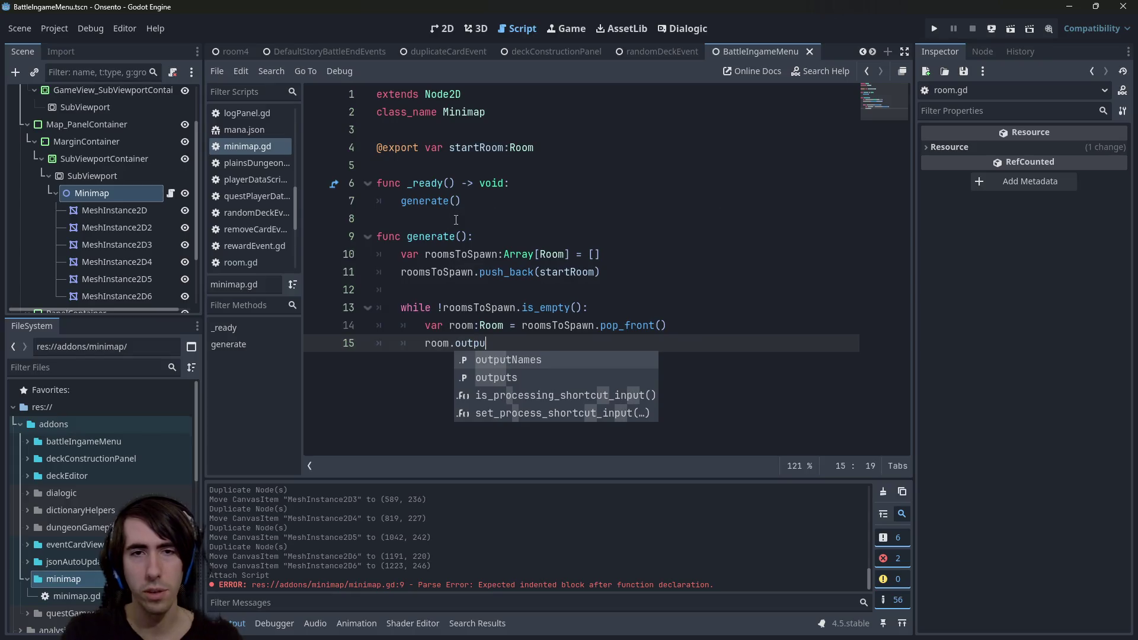
# Write the loop header 'for output in room.outputs:' on line 15 and open its body line.
pyautogui.press('Down')
pyautogui.press('Return')
pyautogui.press('Return')
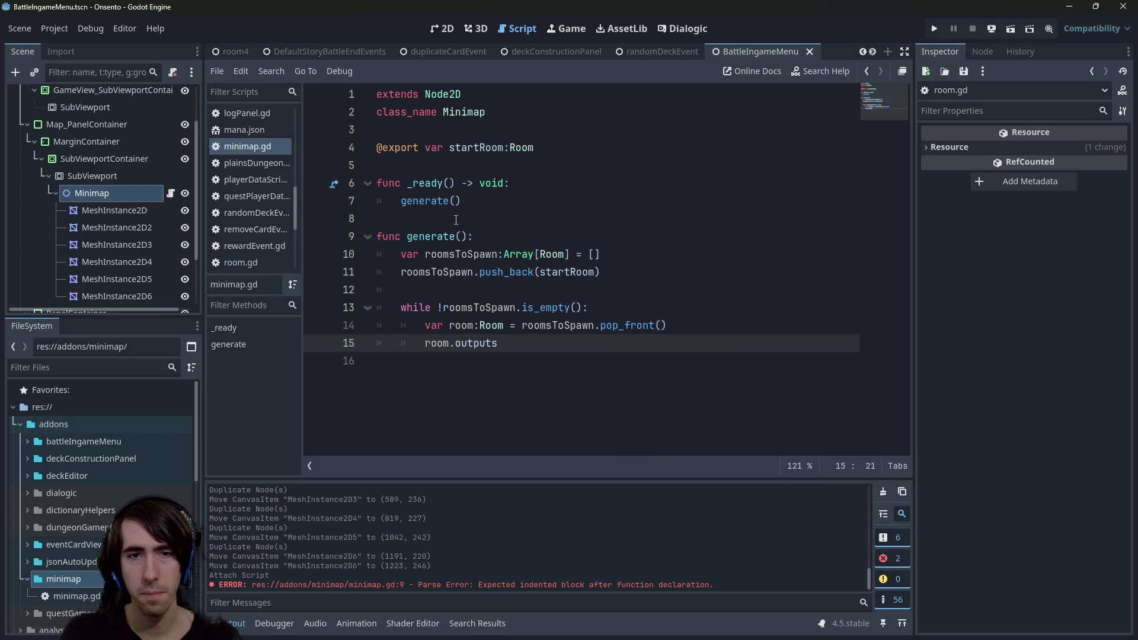
pyautogui.press('Up')
pyautogui.press('Up')
pyautogui.press('Down')
pyautogui.press('Down')
pyautogui.press('Home')
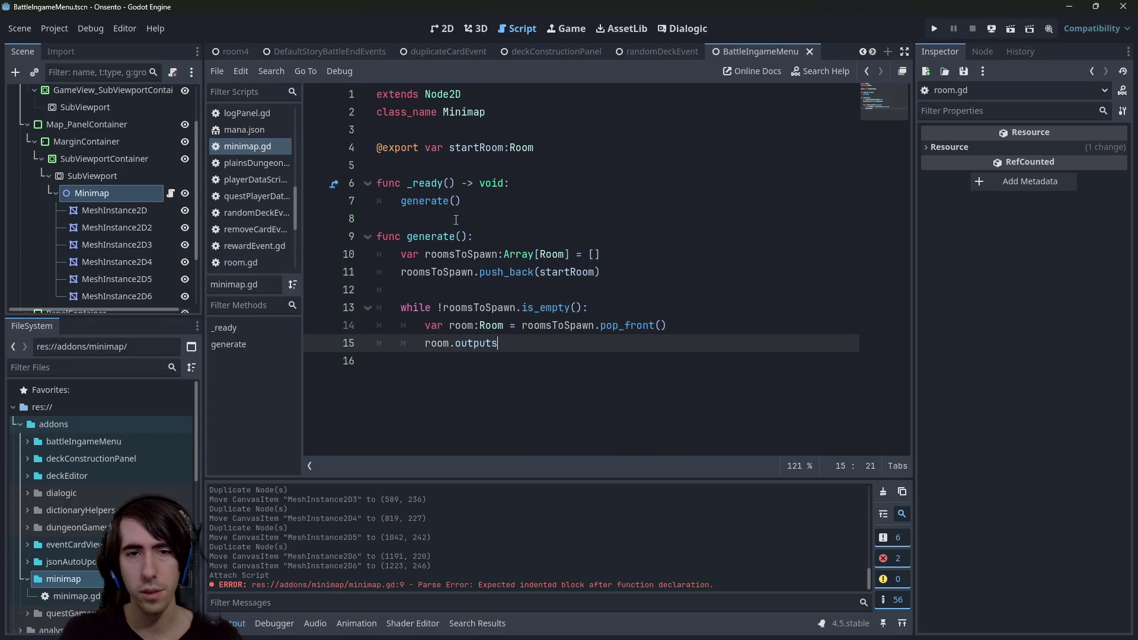
pyautogui.write('for ')
pyautogui.write('oroom.output')
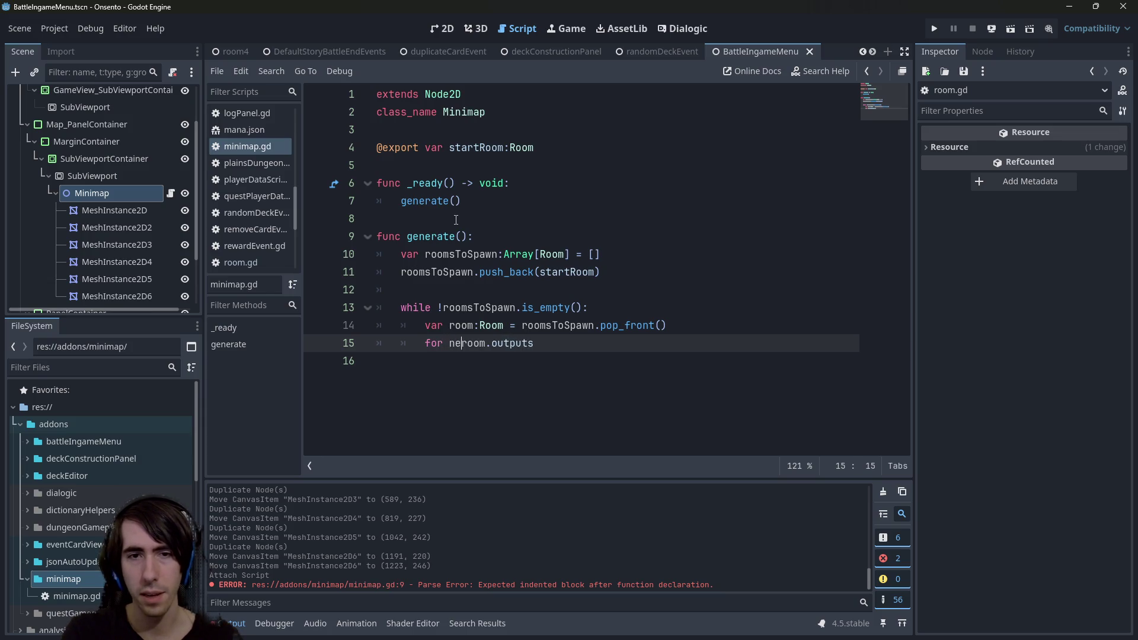
pyautogui.press('BackSpace')
pyautogui.press('BackSpace')
pyautogui.press('BackSpace')
pyautogui.write('utput in')
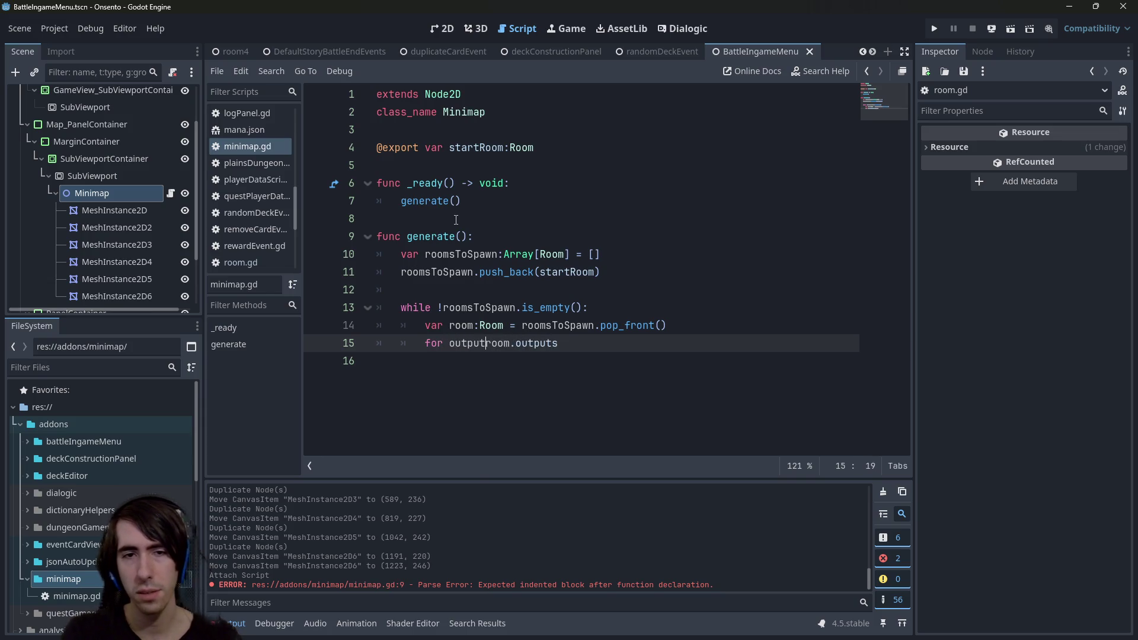
pyautogui.press('End')
pyautogui.write(':')
pyautogui.press('Return')
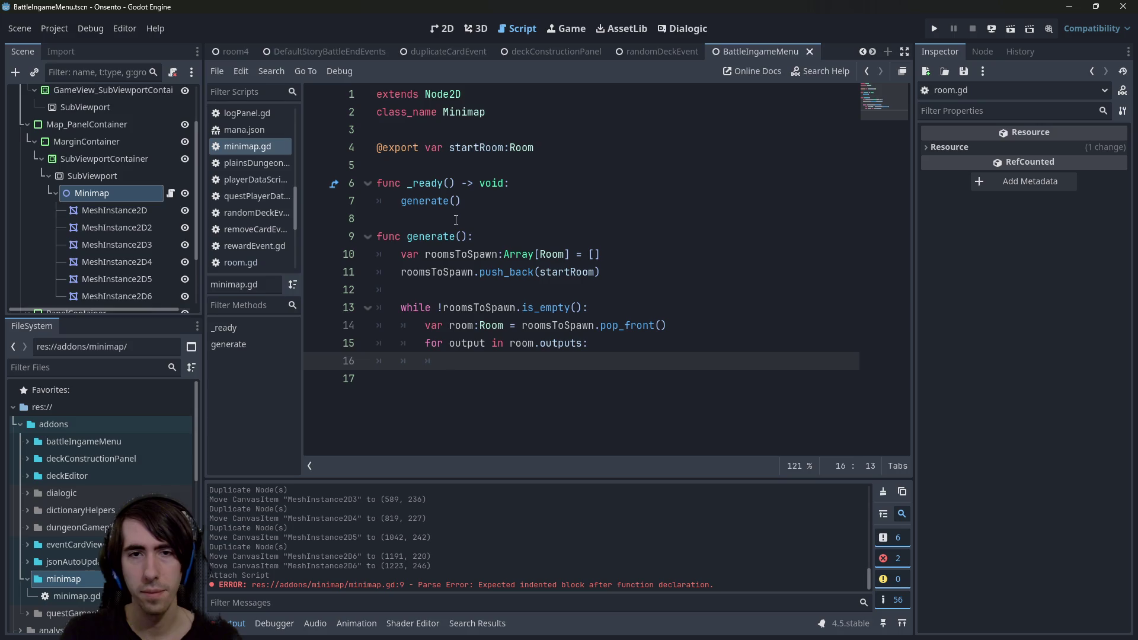
# Copy the startRoom push_back line into the empty loop body.
pyautogui.write('roomT')
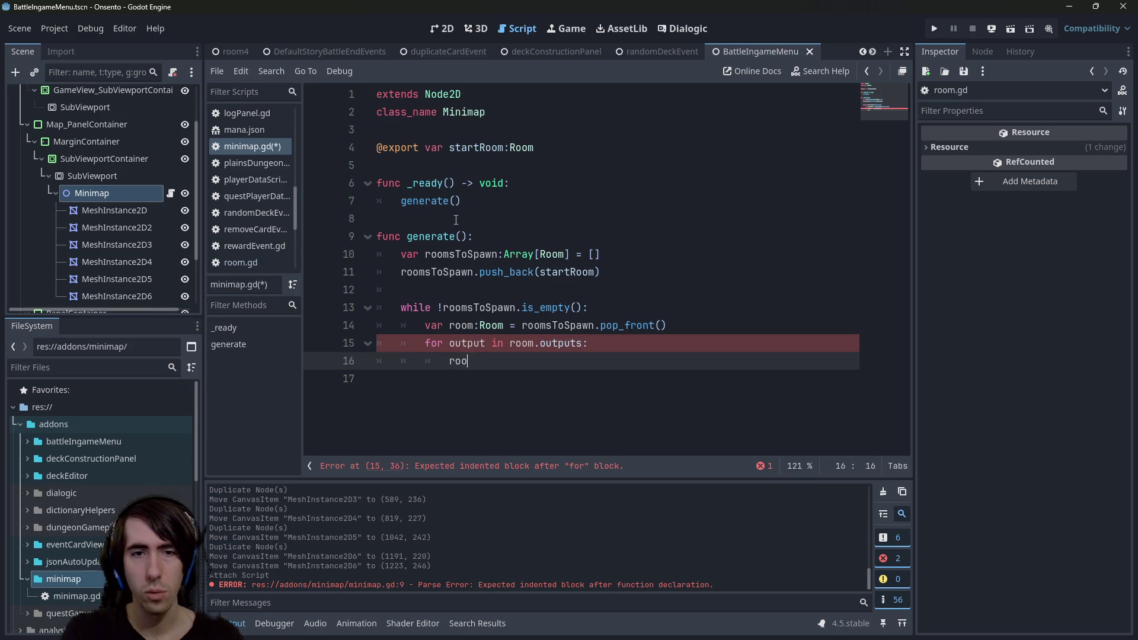
pyautogui.press('Return')
pyautogui.hotkey('ctrl', 'BackSpace')
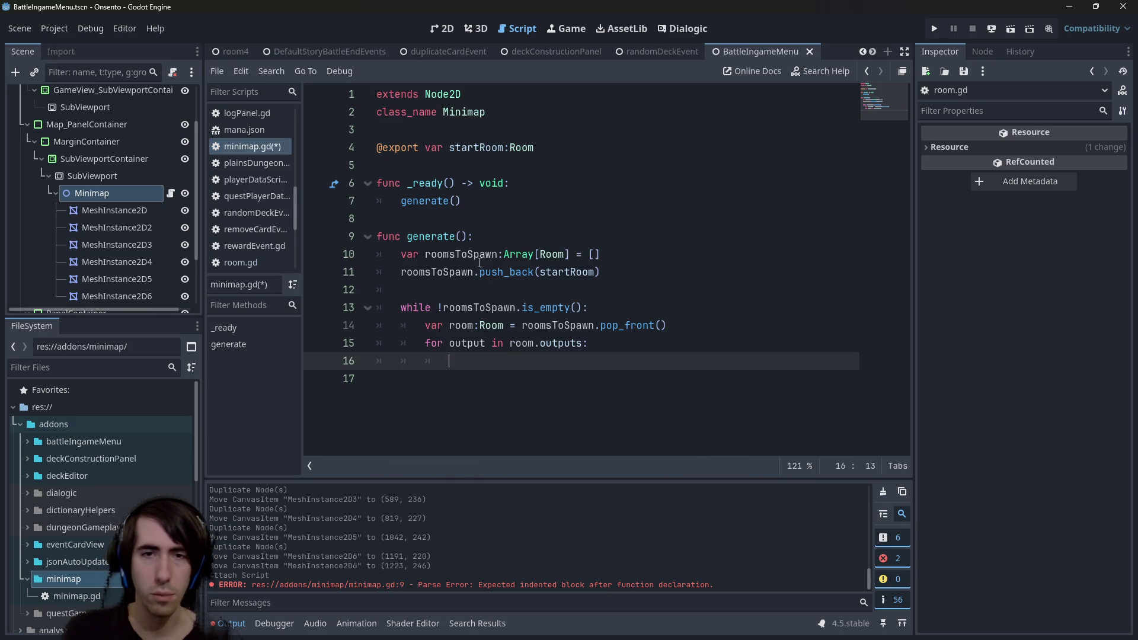
pyautogui.tripleClick(636, 264)
pyautogui.hotkey('ctrl', 'c')
pyautogui.click(563, 361)
pyautogui.hotkey('ctrl', 'v')
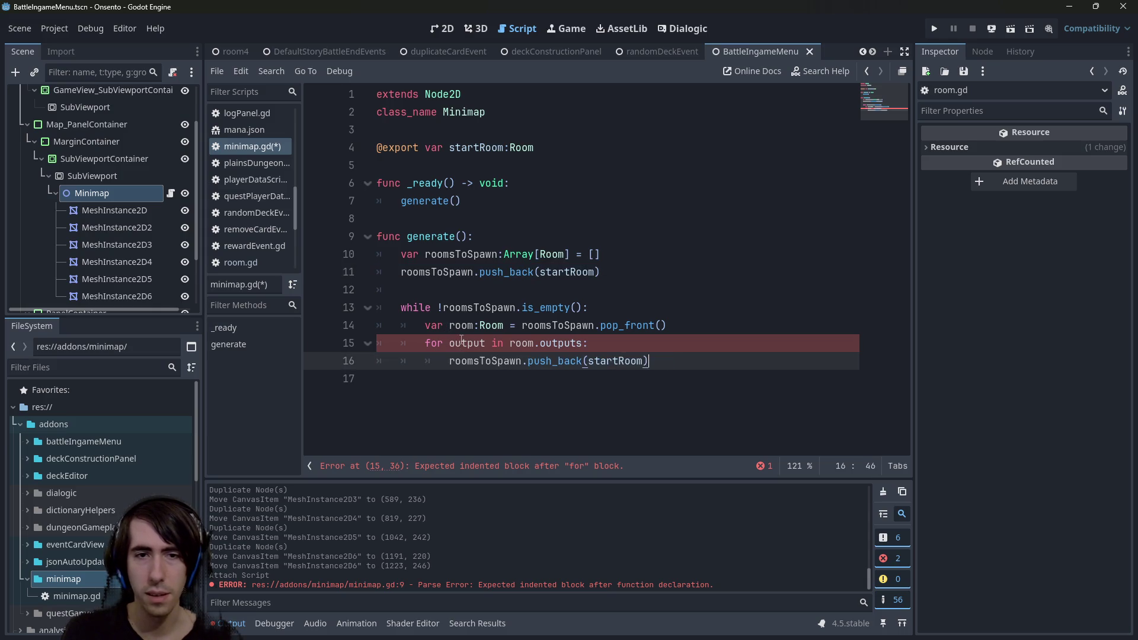
# Replace startRoom with output in the pasted push_back call and save the script.
pyautogui.tripleClick(560, 348)
pyautogui.doubleClick(462, 344)
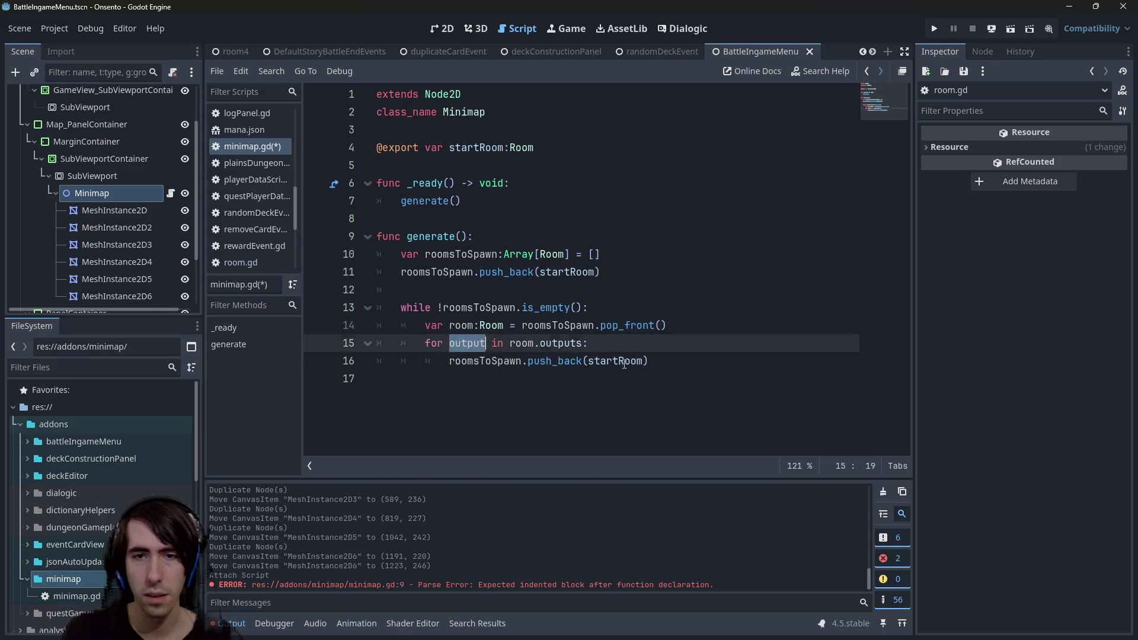
pyautogui.hotkey('ctrl', 'c')
pyautogui.doubleClick(617, 361)
pyautogui.hotkey('ctrl', 'v')
pyautogui.hotkey('ctrl', 's')
pyautogui.keyDown('ctrl'); pyautogui.click(561, 343); pyautogui.keyUp('ctrl')
pyautogui.hotkey('alt', 'Left')
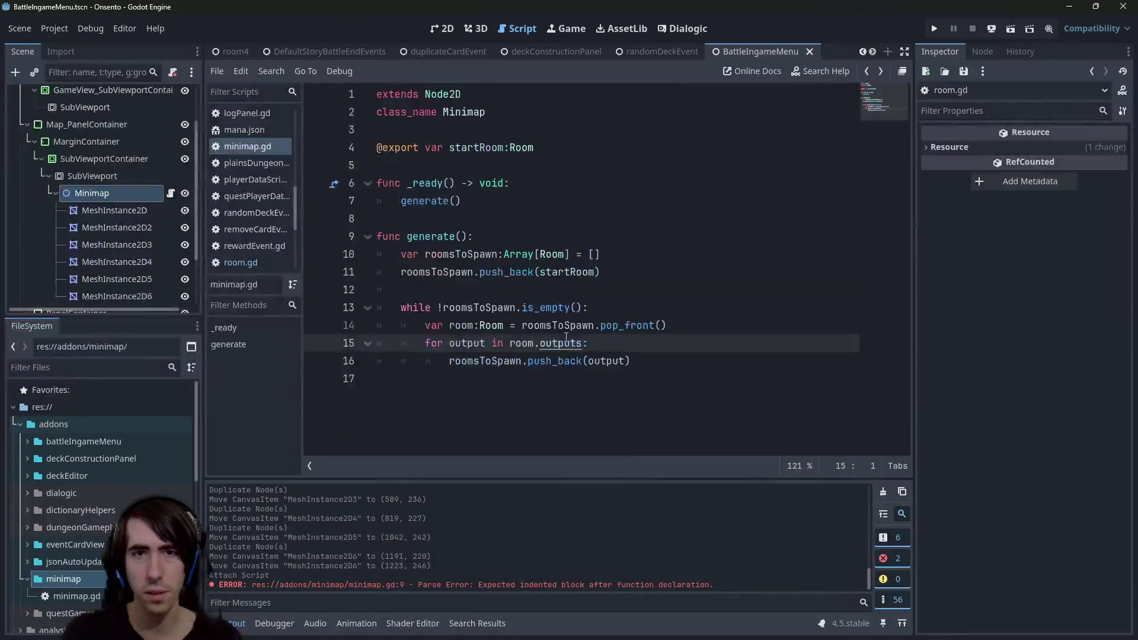
pyautogui.hotkey('alt', 'Left')
# Type the loop variable as 'output:Room' in the for loop header.
pyautogui.click(489, 344)
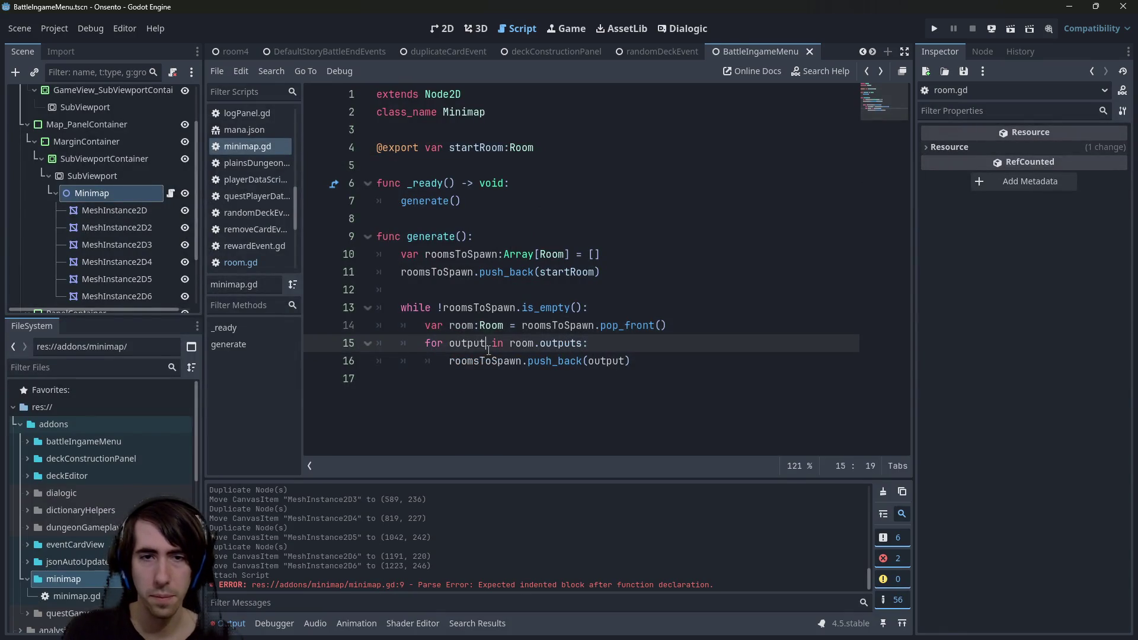
pyautogui.write(':Room')
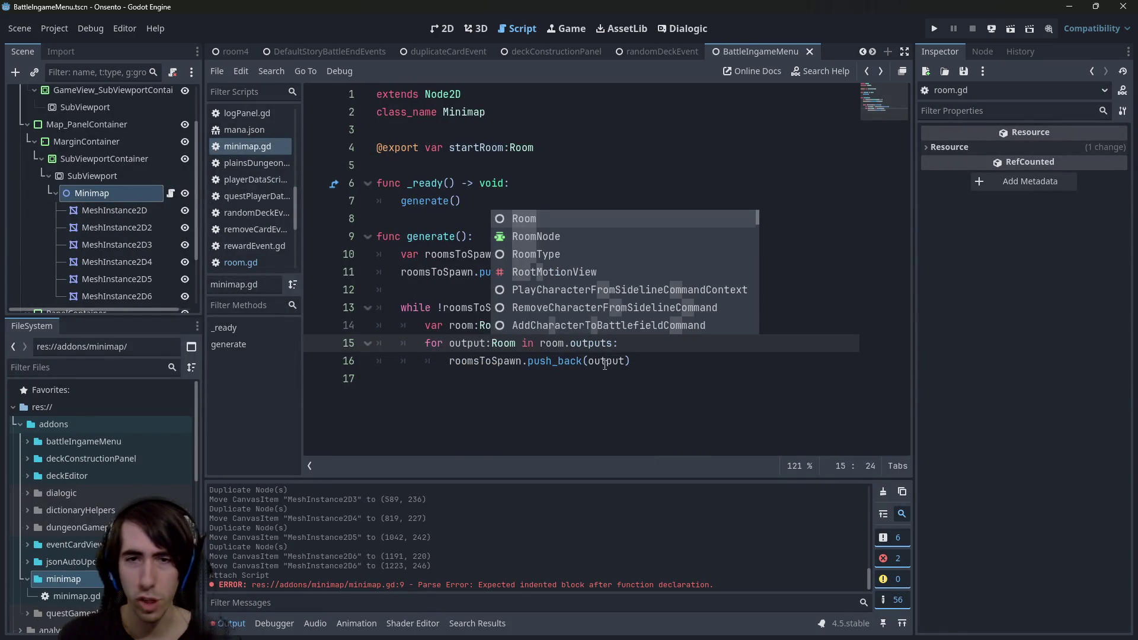
pyautogui.press('Escape')
pyautogui.press('Down')
pyautogui.press('Down')
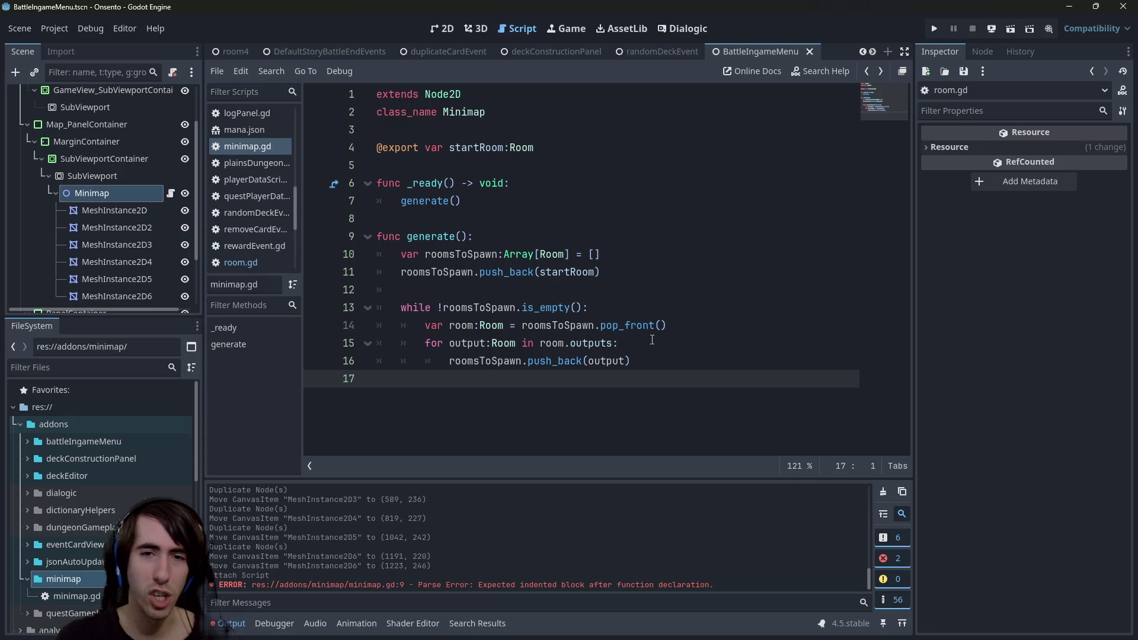
pyautogui.hotkey('shift', 'Up')
pyautogui.hotkey('shift', 'Up')
pyautogui.hotkey('shift', 'Up')
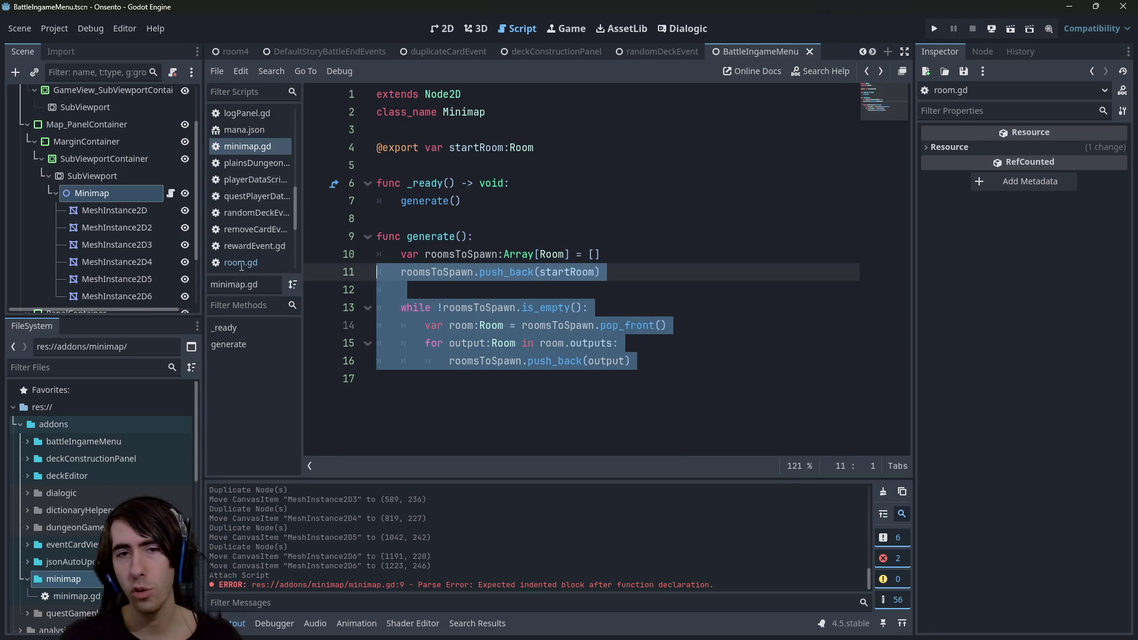
# Insert blank lines after the pop_front() line, above the for loop over outputs.
pyautogui.hotkey('shift', 'Up')
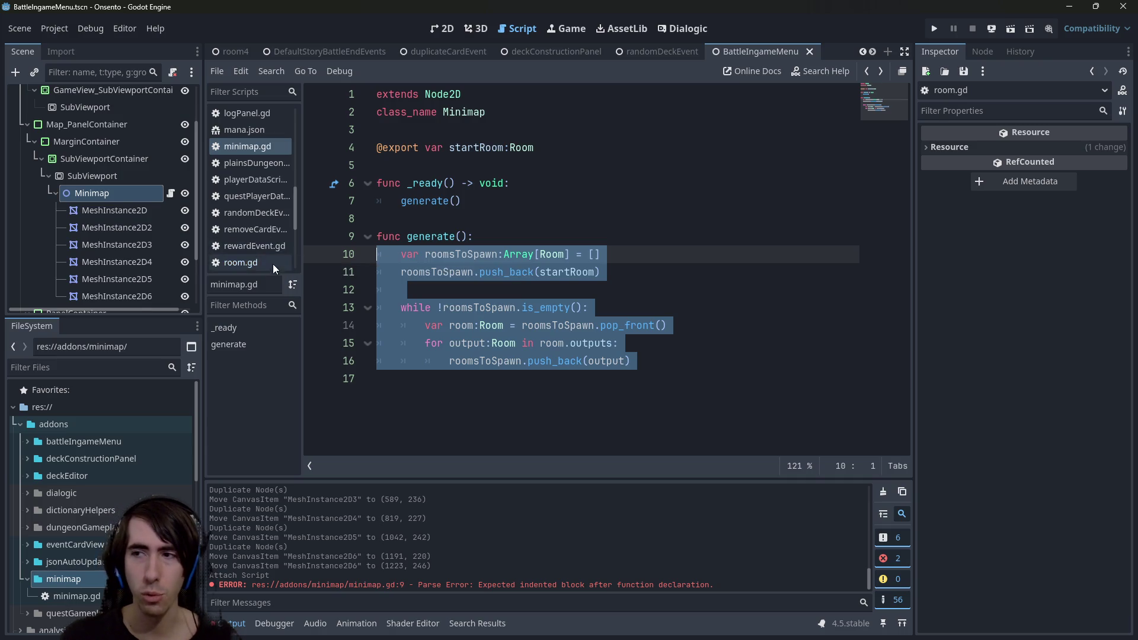
pyautogui.click(567, 420)
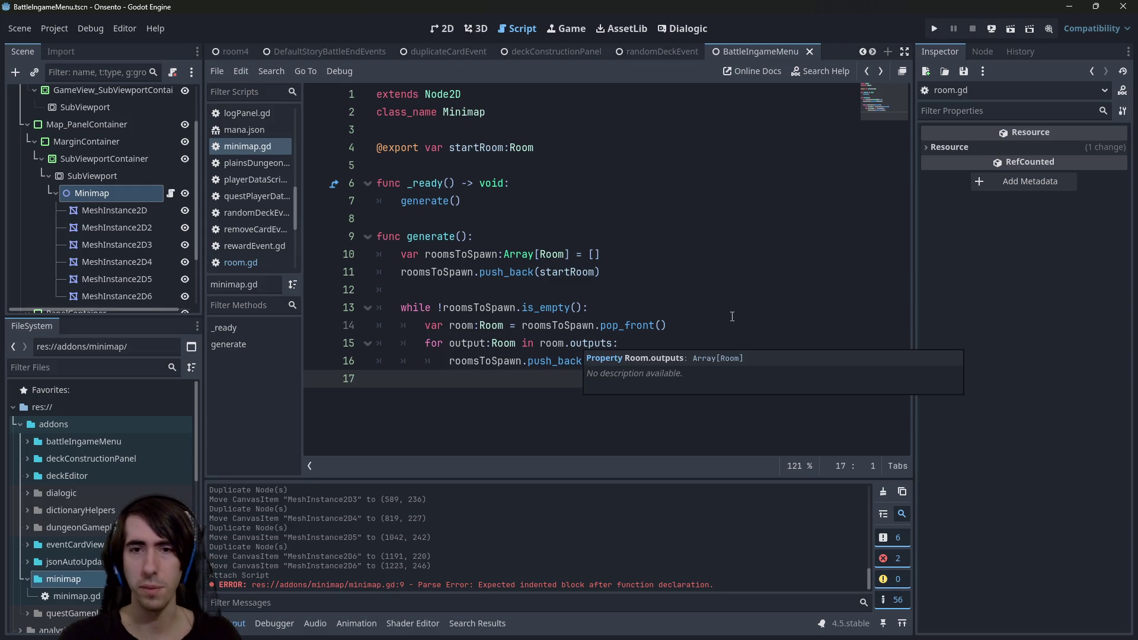
pyautogui.click(684, 343)
pyautogui.click(681, 328)
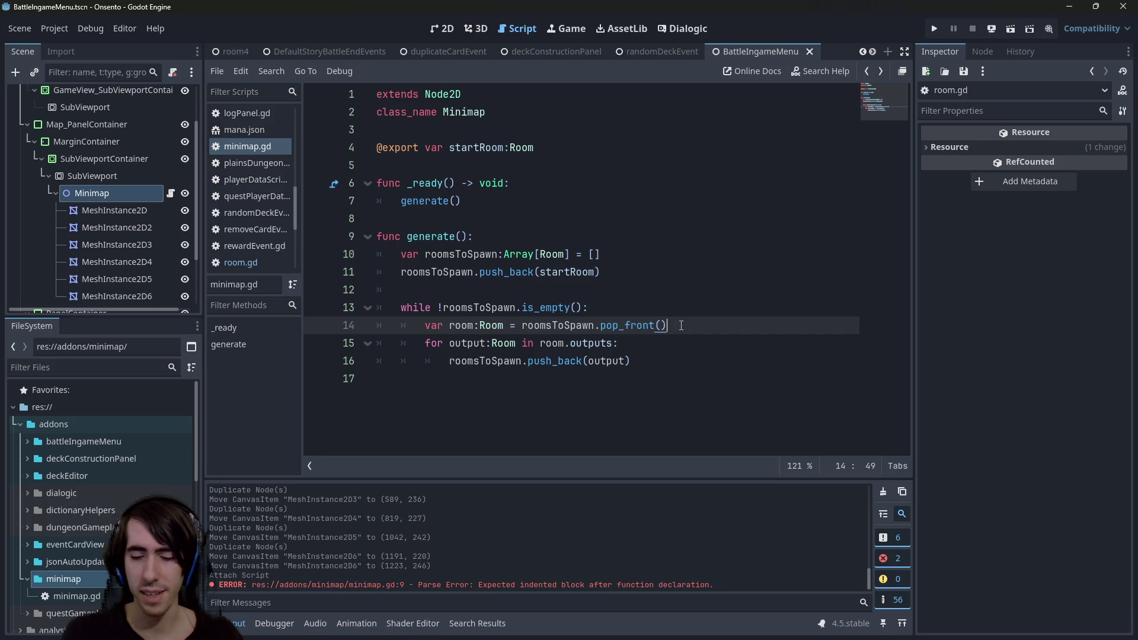
pyautogui.press('Return')
pyautogui.press('Return')
pyautogui.press('Return')
pyautogui.press('Up')
pyautogui.press('Up')
pyautogui.press('Up')
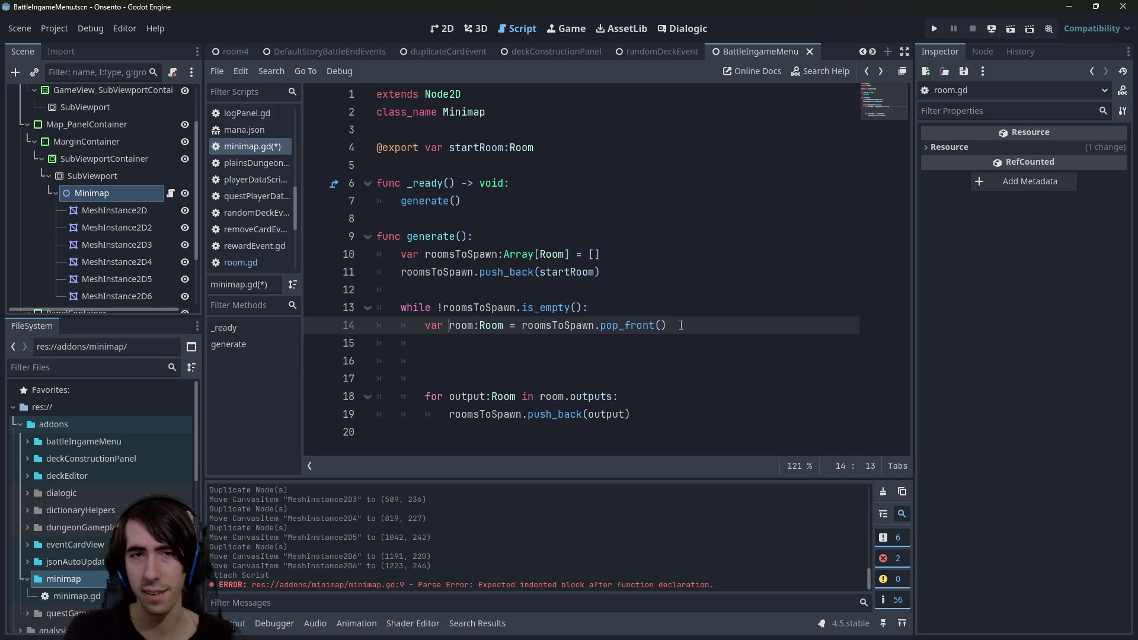
pyautogui.click(527, 169)
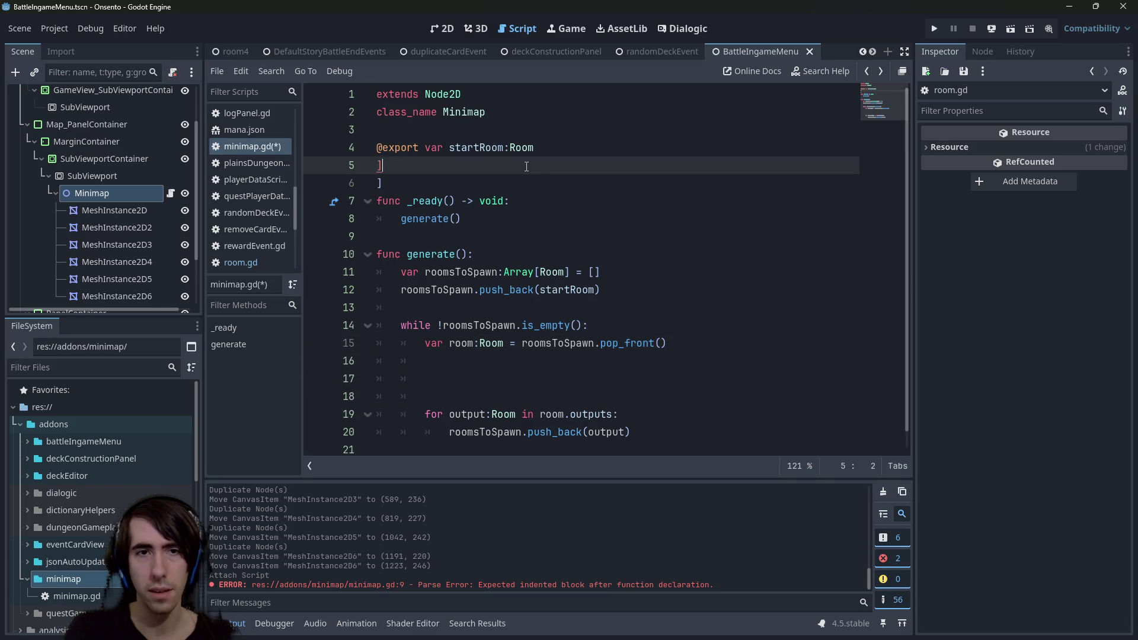
pyautogui.press('Return')
pyautogui.write(']')
pyautogui.press('BackSpace')
pyautogui.press('Return')
pyautogui.press('Up')
pyautogui.write('@export var roomVisual')
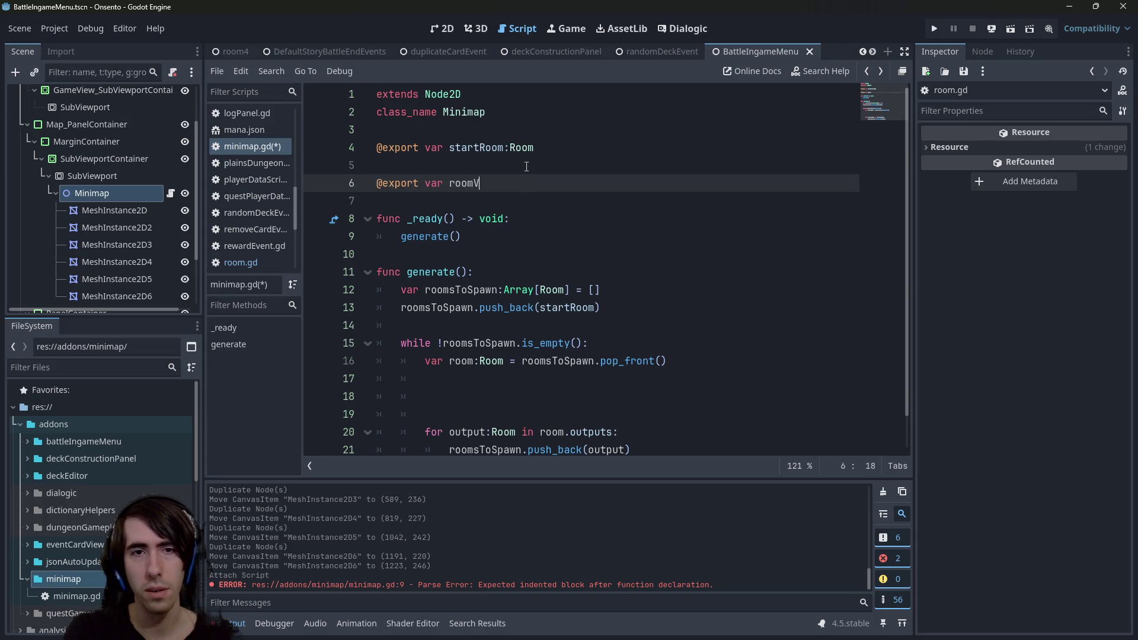
pyautogui.write('Prefab:Pac')
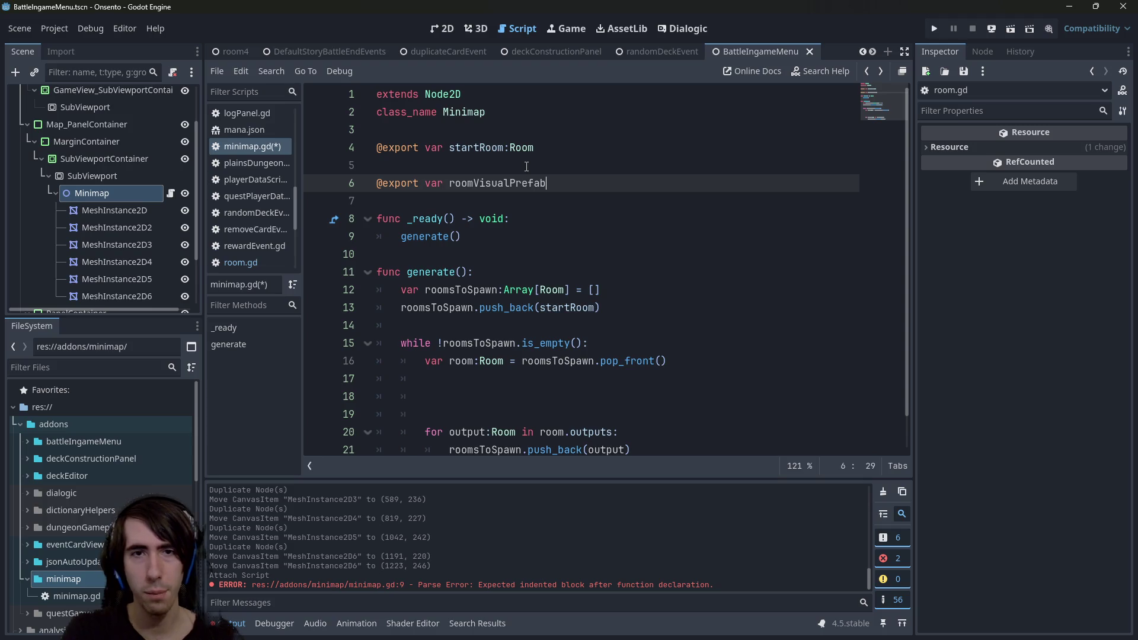
pyautogui.write('kedS')
pyautogui.press('Return')
pyautogui.hotkey('ctrl', 's')
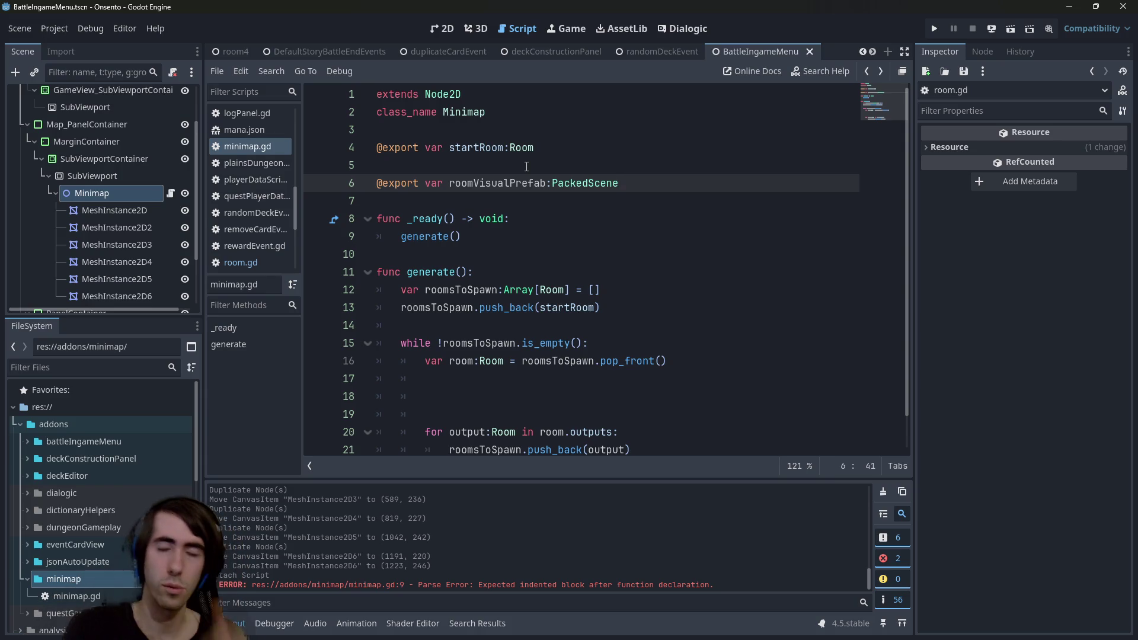
pyautogui.hotkey('ctrl', 'Left')
pyautogui.hotkey('ctrl', 'Left')
pyautogui.hotkey('ctrl', 'shift', 'Left')
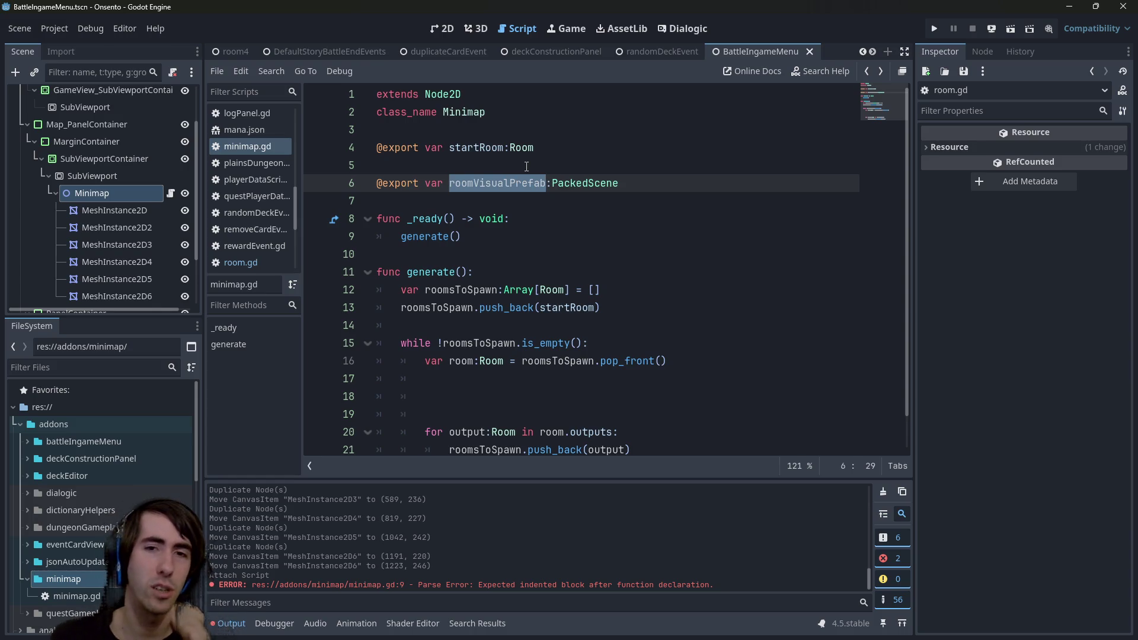
pyautogui.press('Down')
pyautogui.press('Down')
pyautogui.press('Down')
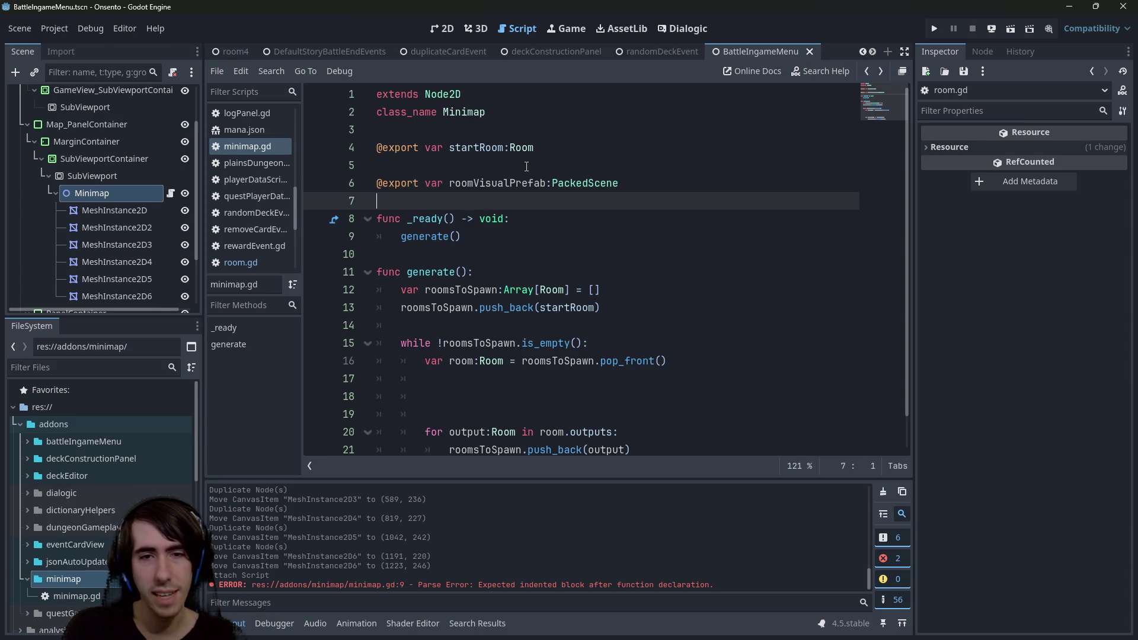
# Declare 'var roomVisual:Node2D = roomVisualPrefab.instantiate()' in the loop and save.
pyautogui.press('Up')
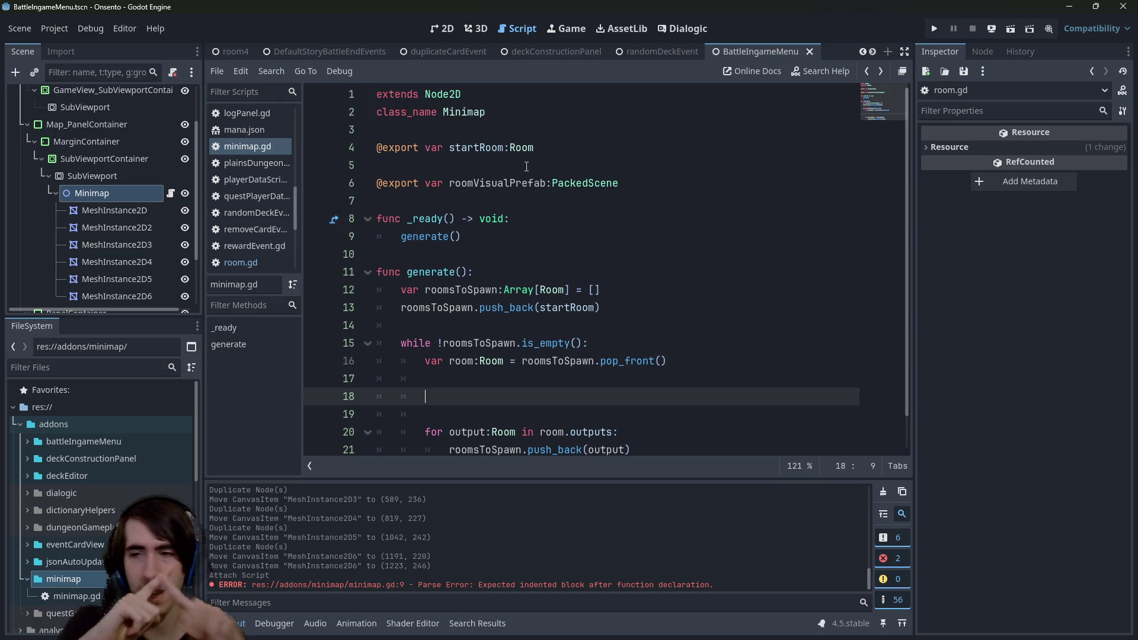
pyautogui.write('roomVisualPrefab.insta')
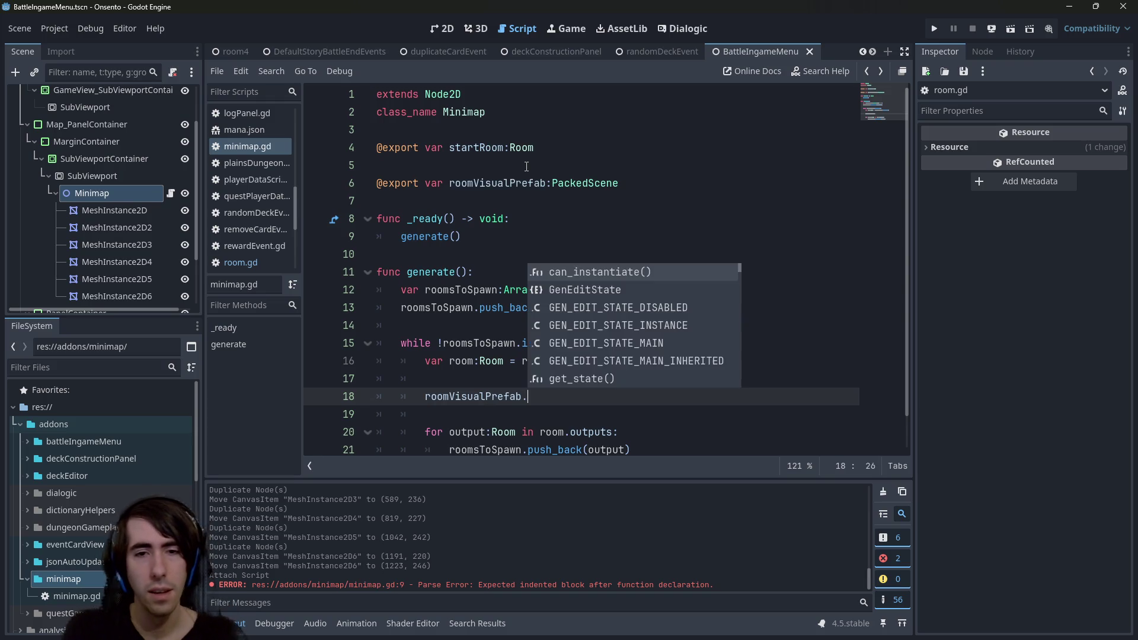
pyautogui.press('Return')
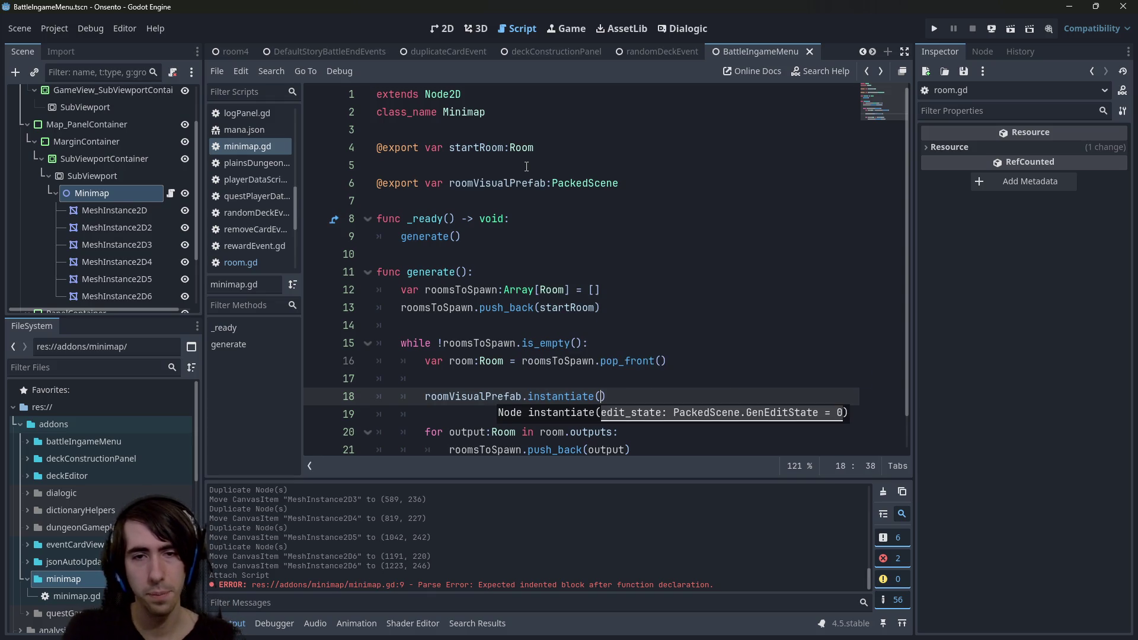
pyautogui.press('Home')
pyautogui.write('var')
pyautogui.press('Right')
pyautogui.write('oomVisual = r')
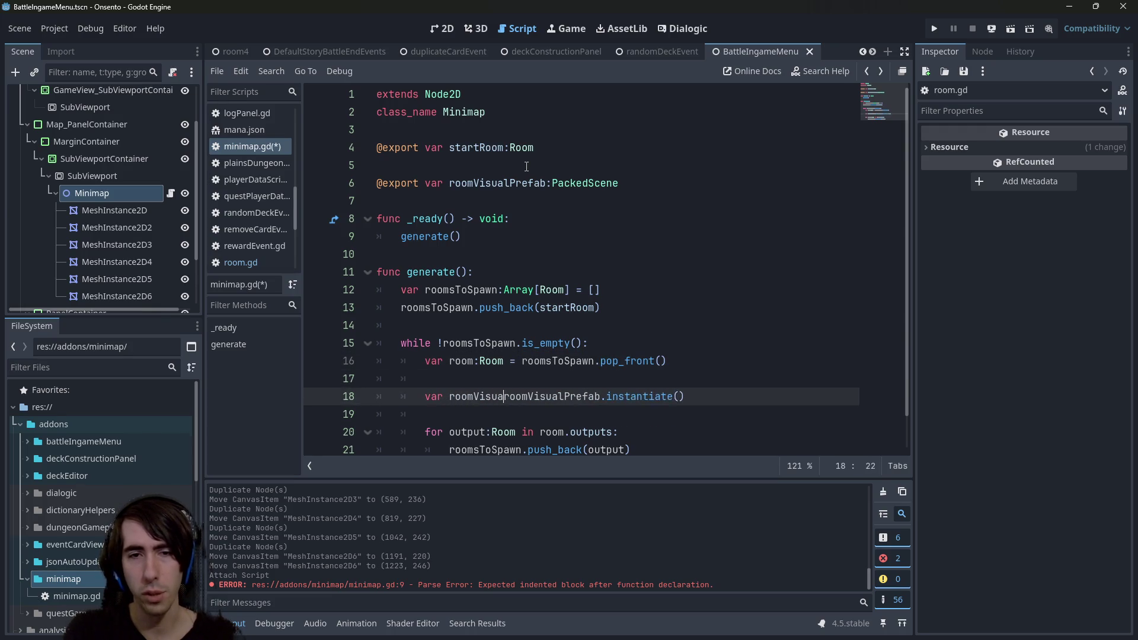
pyautogui.hotkey('ctrl', 'Left')
pyautogui.hotkey('ctrl', 'Left')
pyautogui.hotkey('ctrl', 'Left')
pyautogui.write(':Node')
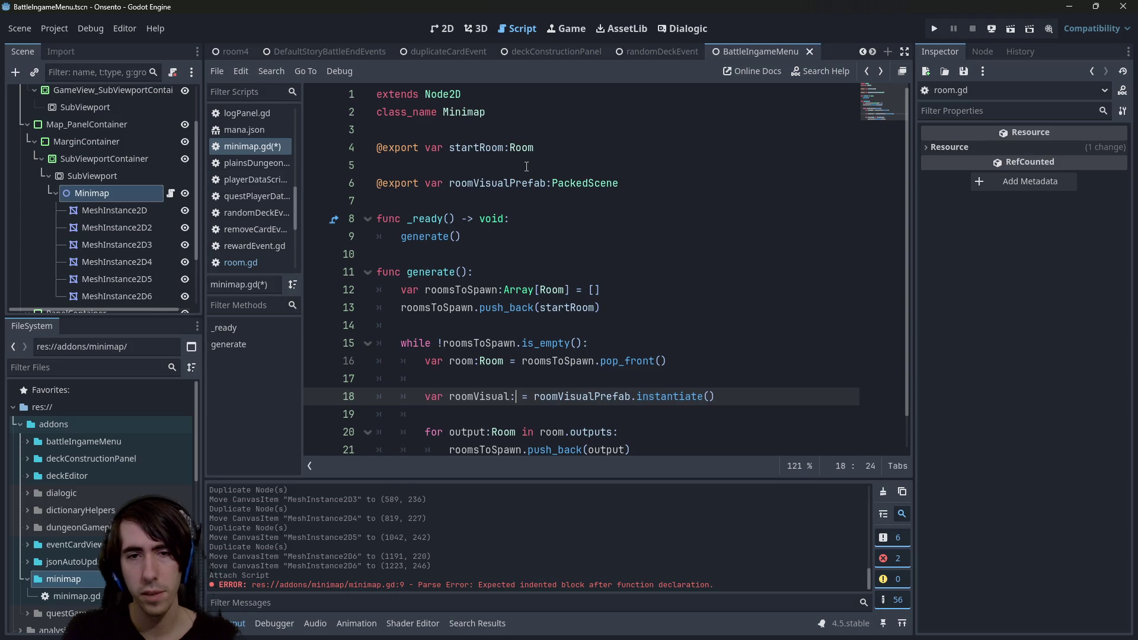
pyautogui.write('2D')
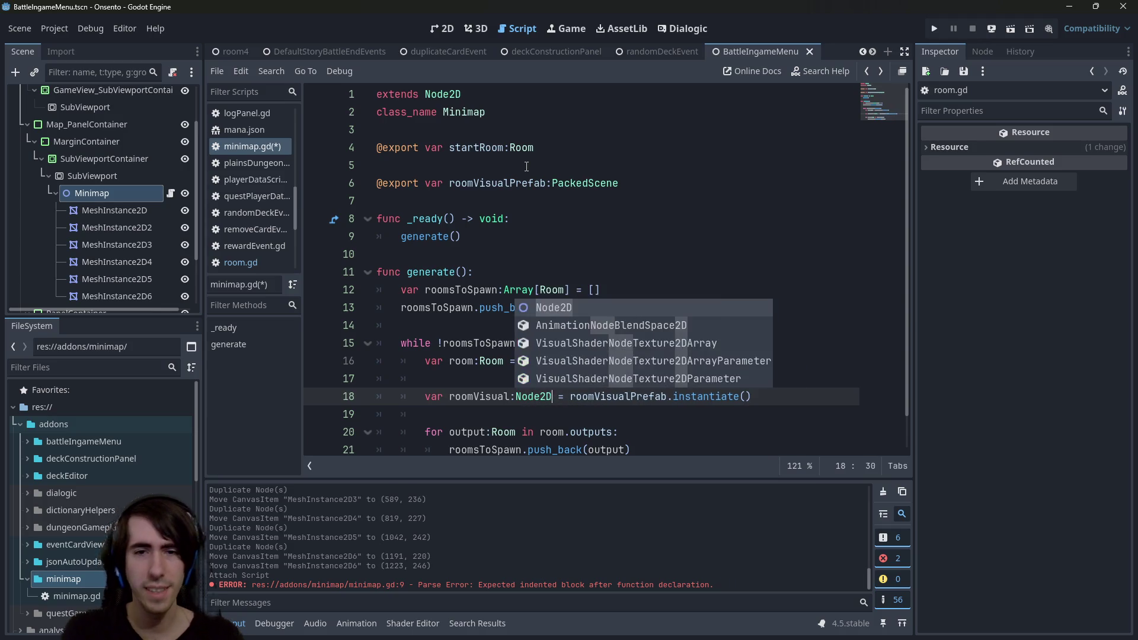
pyautogui.hotkey('ctrl', 'Left')
pyautogui.hotkey('ctrl', 'Left')
pyautogui.hotkey('ctrl', 's')
# Add 'add_child(roomVisual)' on the next line and save.
pyautogui.press('End')
pyautogui.press('Return')
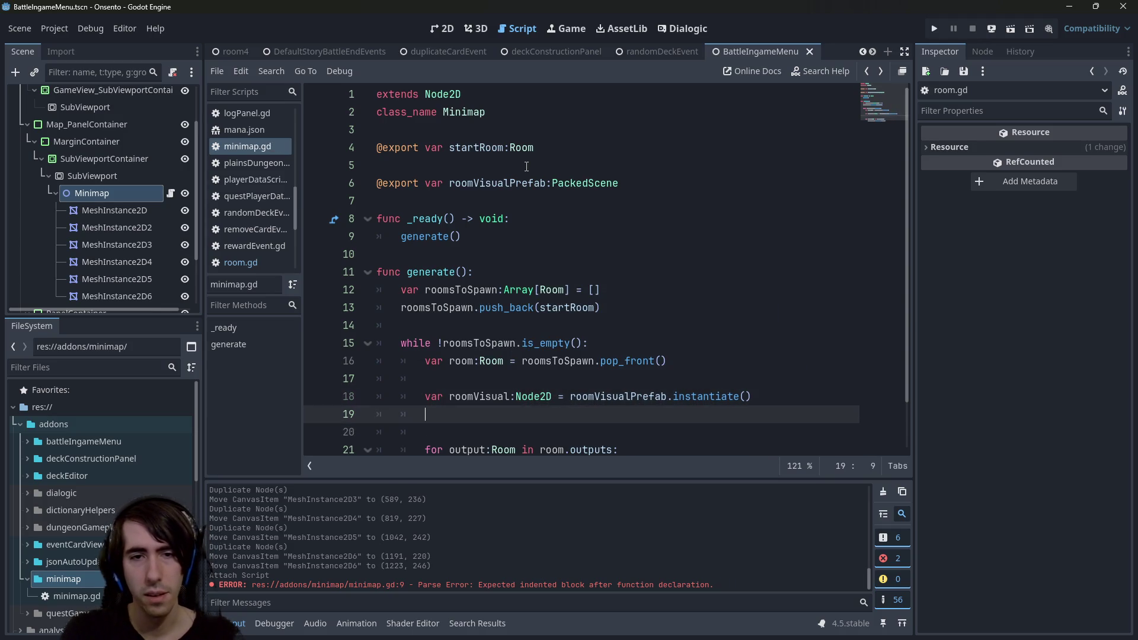
pyautogui.write('add_c')
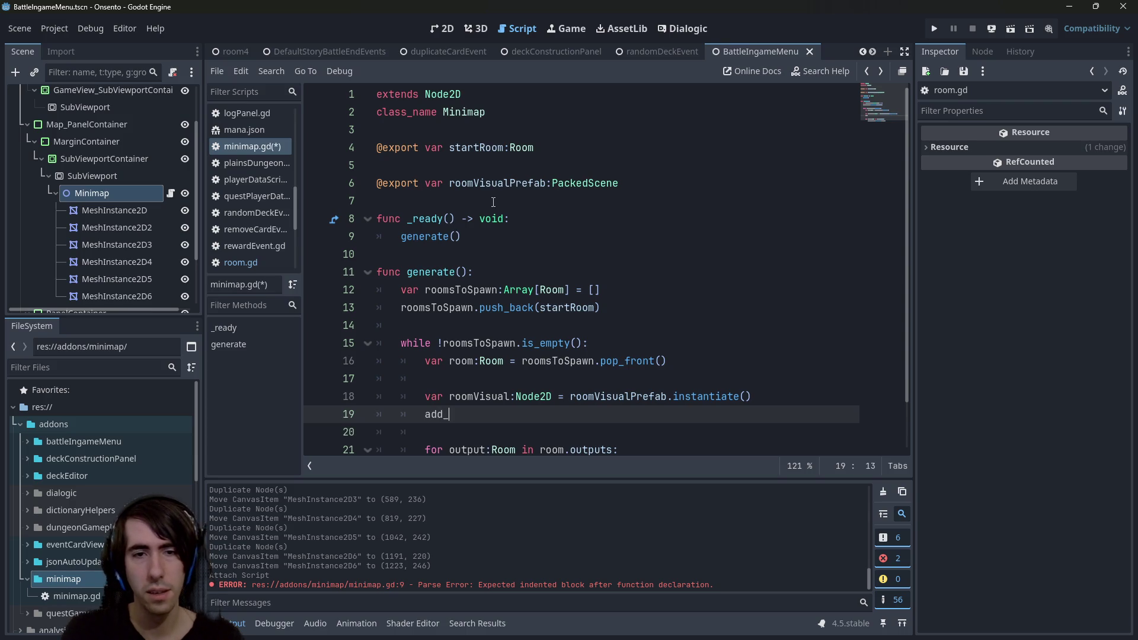
pyautogui.press('Return')
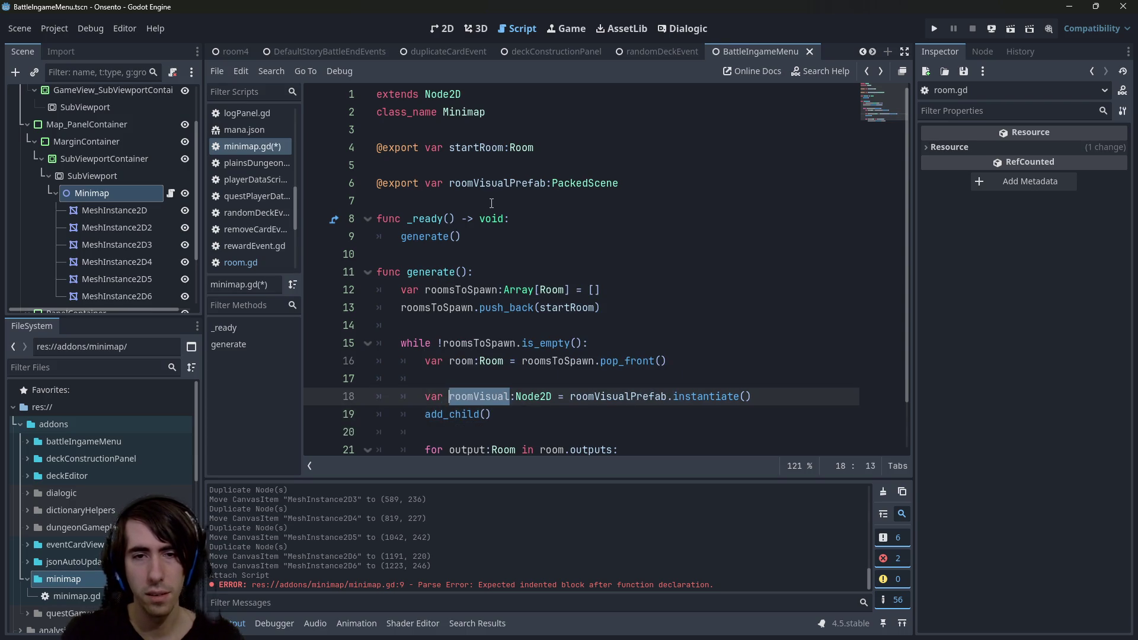
pyautogui.write('(roomVisual)')
pyautogui.hotkey('ctrl', 's')
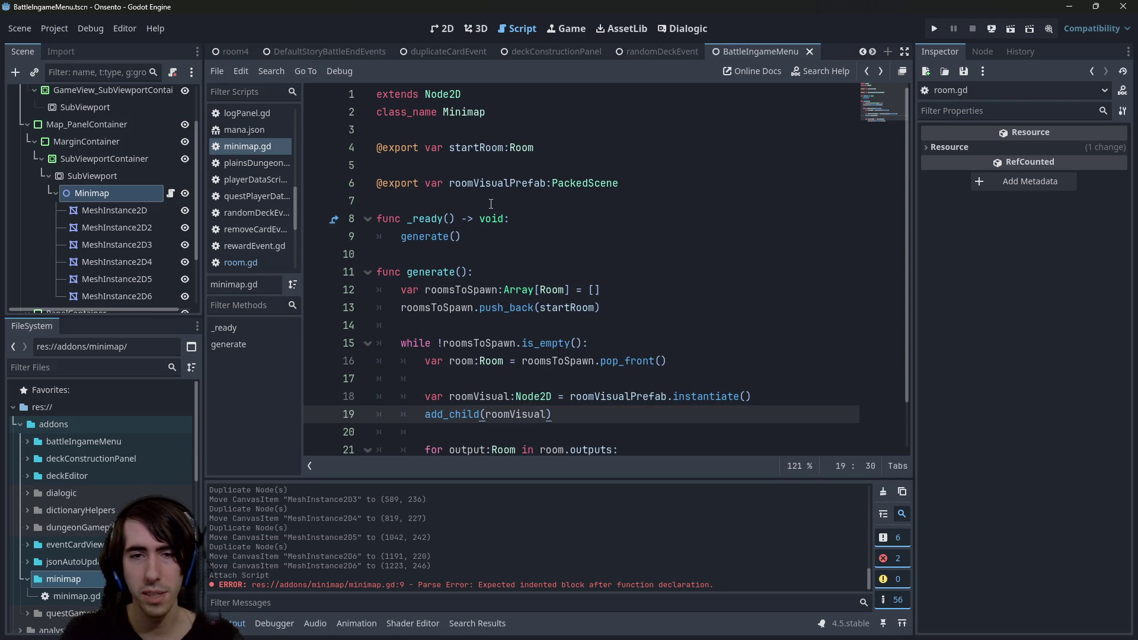
# Add a commented-out '#roomVisual.position =' line below add_child and save.
pyautogui.press('Return')
pyautogui.write('roomVisual.position')
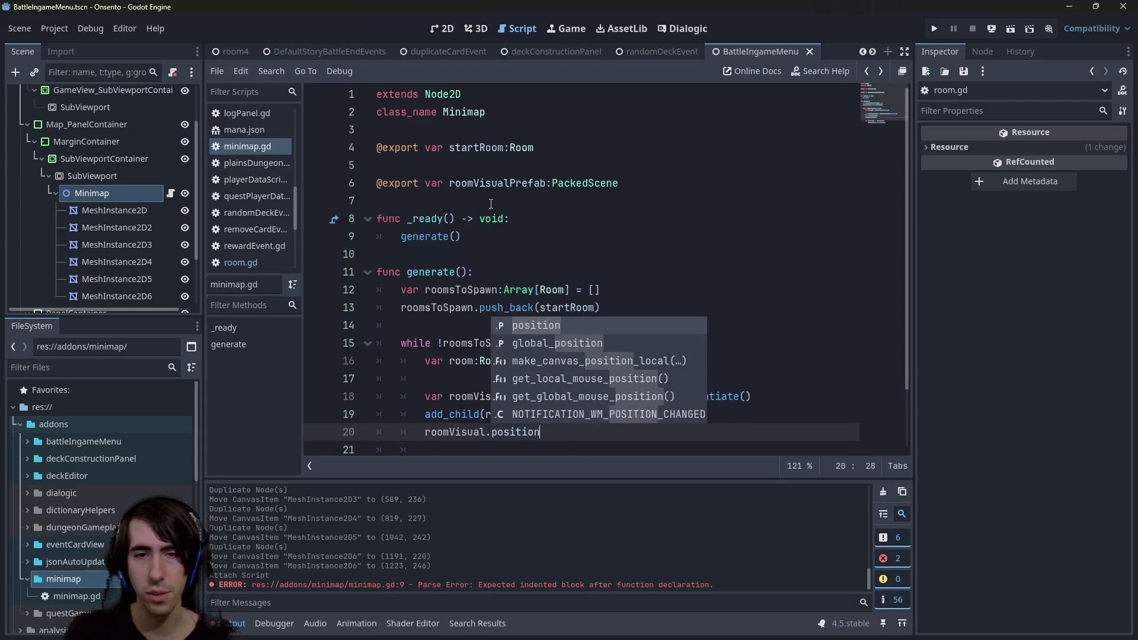
pyautogui.write(' =')
pyautogui.hotkey('ctrl', 's')
pyautogui.hotkey('ctrl', 'k')
pyautogui.scroll(-2, 468, 236)
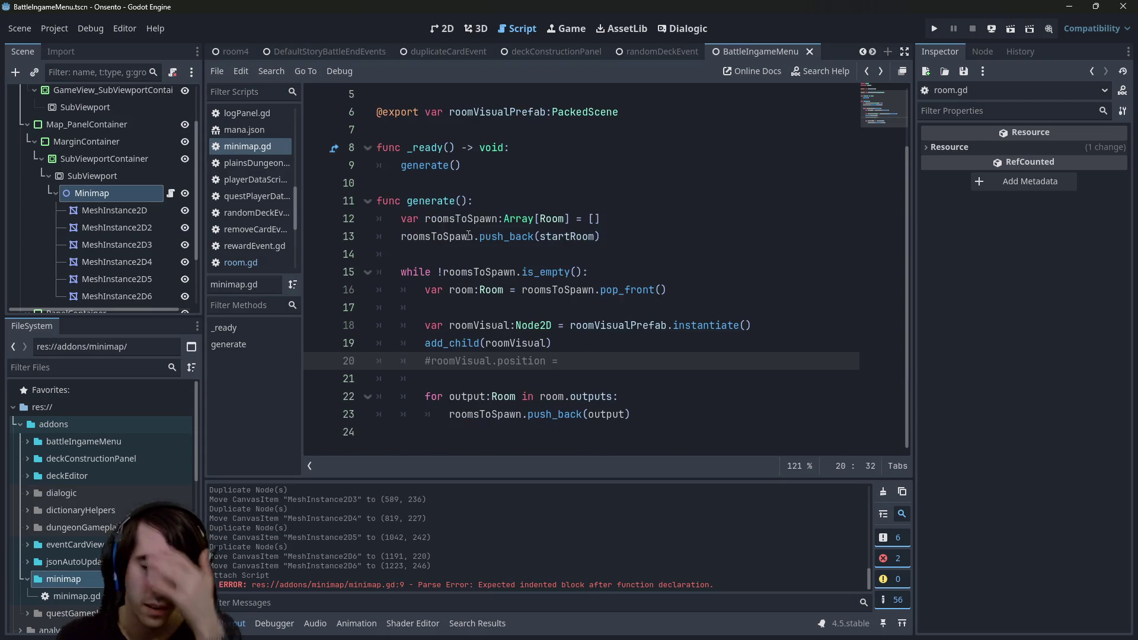
pyautogui.scroll(2, 468, 236)
pyautogui.click(624, 200)
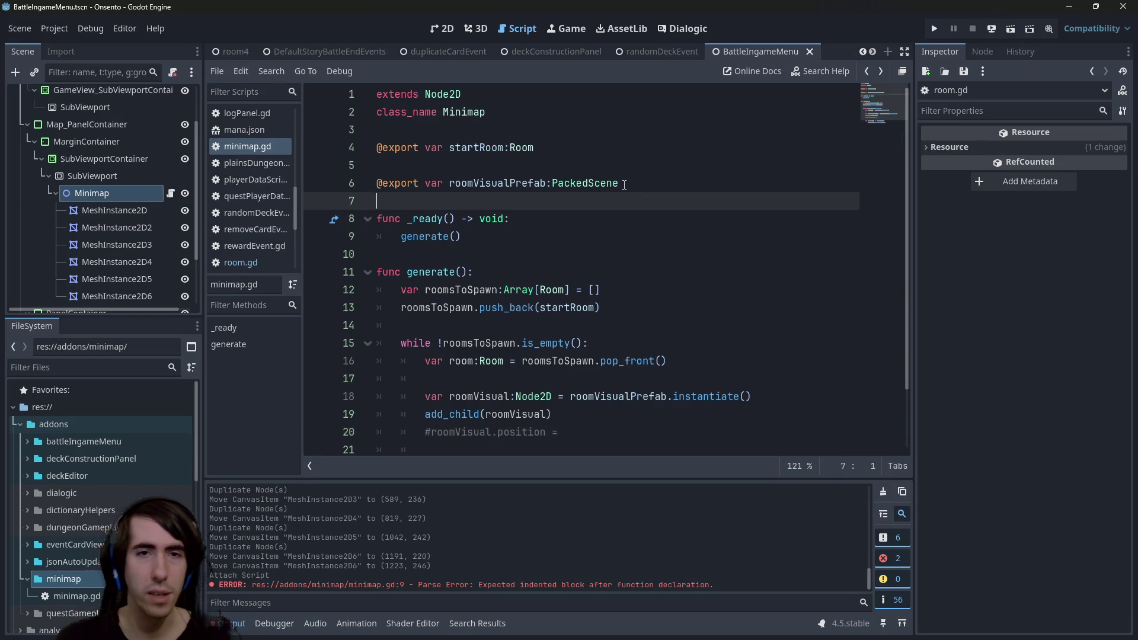
pyautogui.press('Return')
pyautogui.press('Return')
pyautogui.click(442, 33)
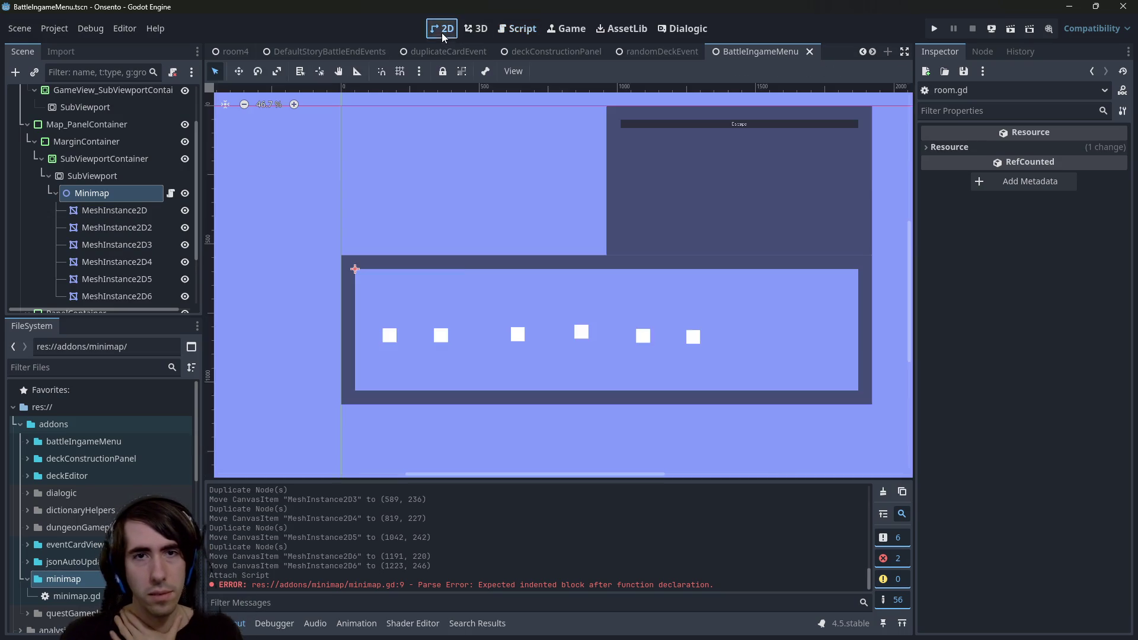
pyautogui.scroll(2, 407, 329)
pyautogui.click(396, 328)
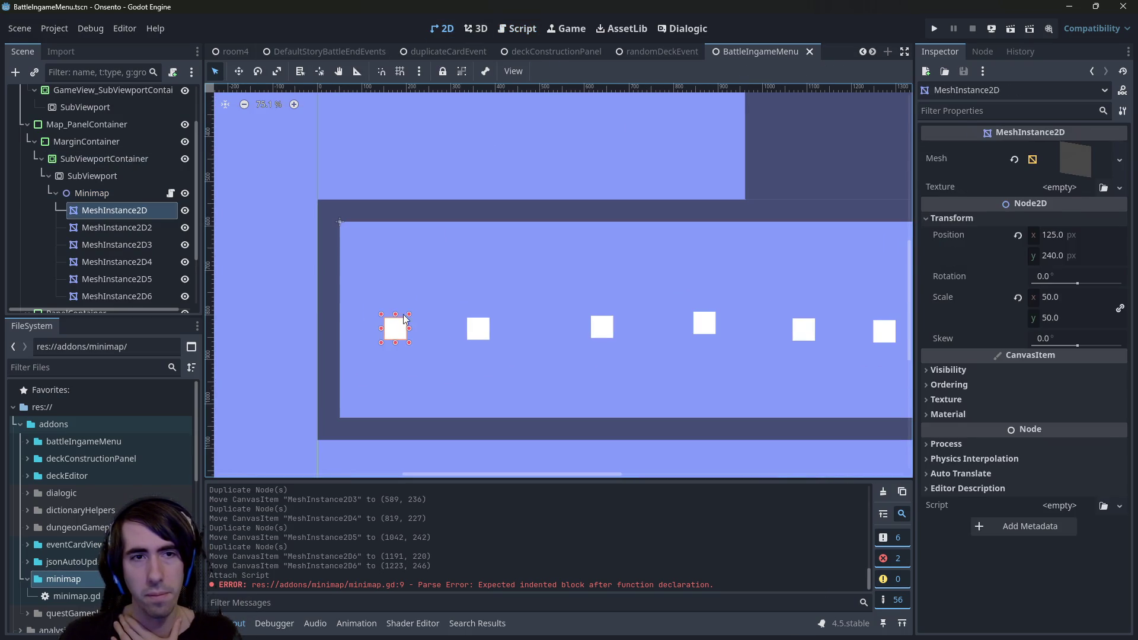
pyautogui.click(507, 30)
pyautogui.write('Vector2')
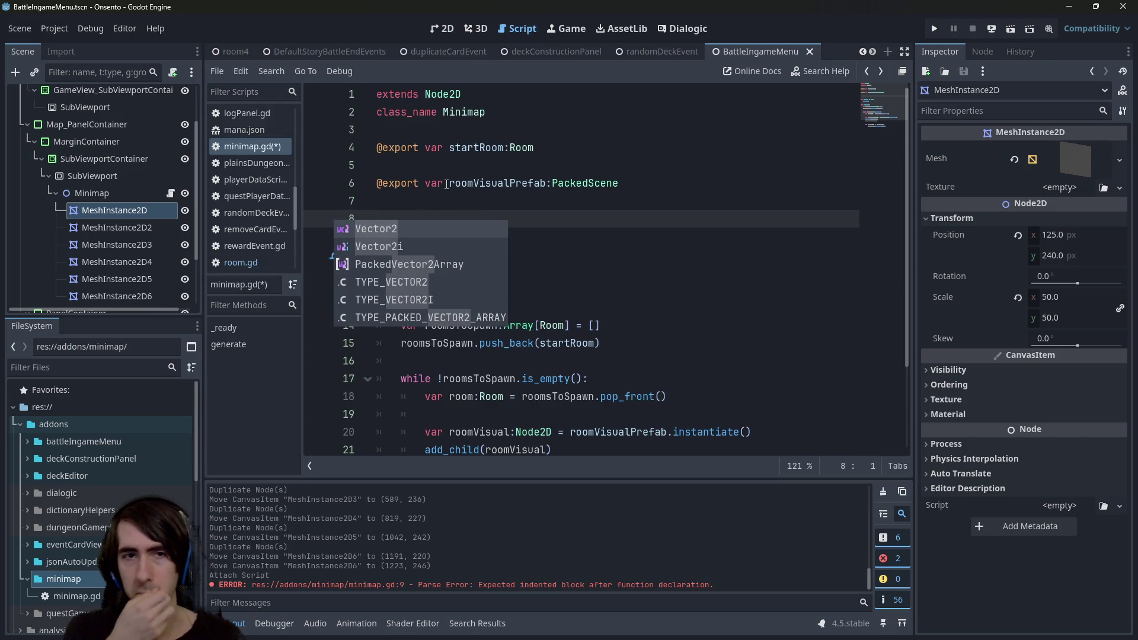
pyautogui.hotkey('ctrl', 'z')
pyautogui.hotkey('ctrl', 'z')
pyautogui.hotkey('ctrl', 's')
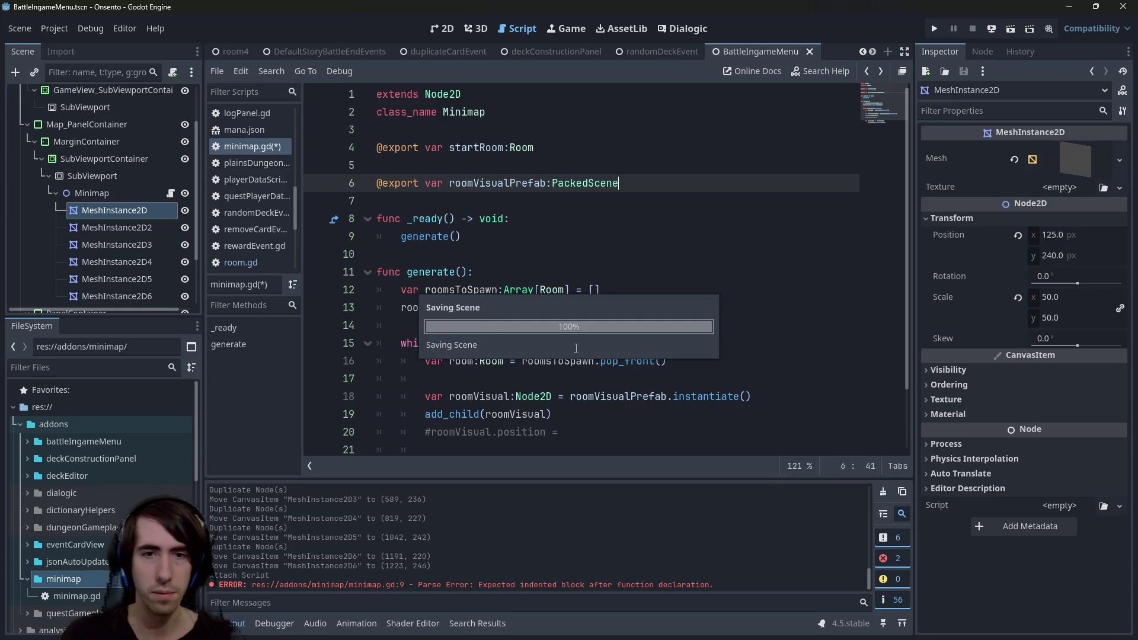
pyautogui.press('Delete')
pyautogui.press('Delete')
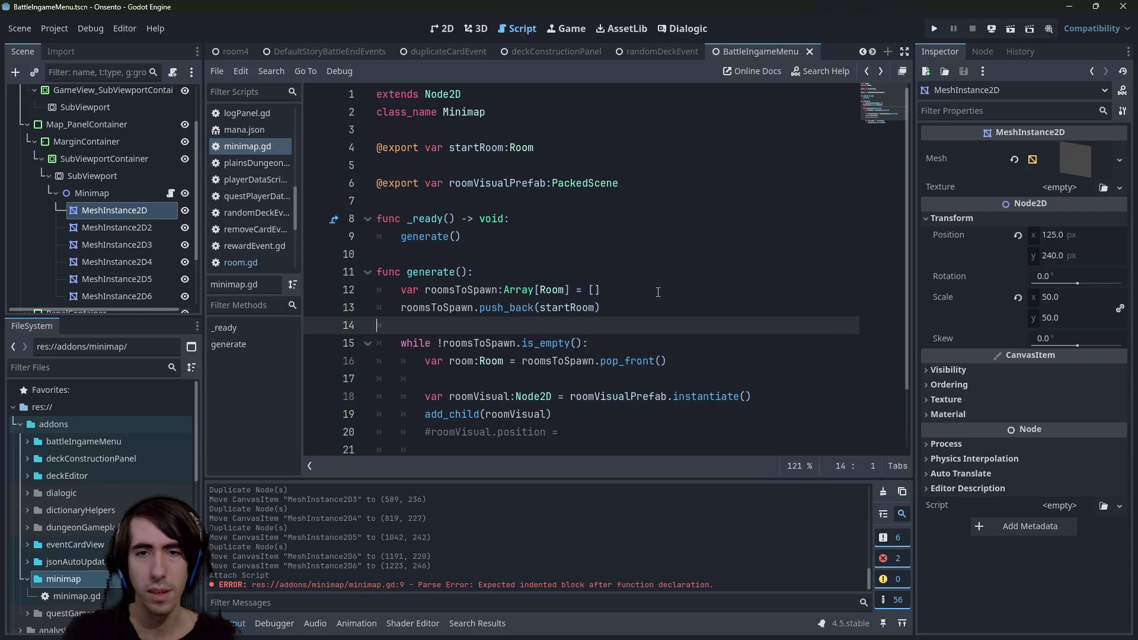
# Duplicate the roomsToSpawn declaration onto a new line below it.
pyautogui.hotkey('ctrl', 's')
pyautogui.press('Up')
pyautogui.press('Up')
pyautogui.press('Down')
pyautogui.press('Down')
pyautogui.press('Up')
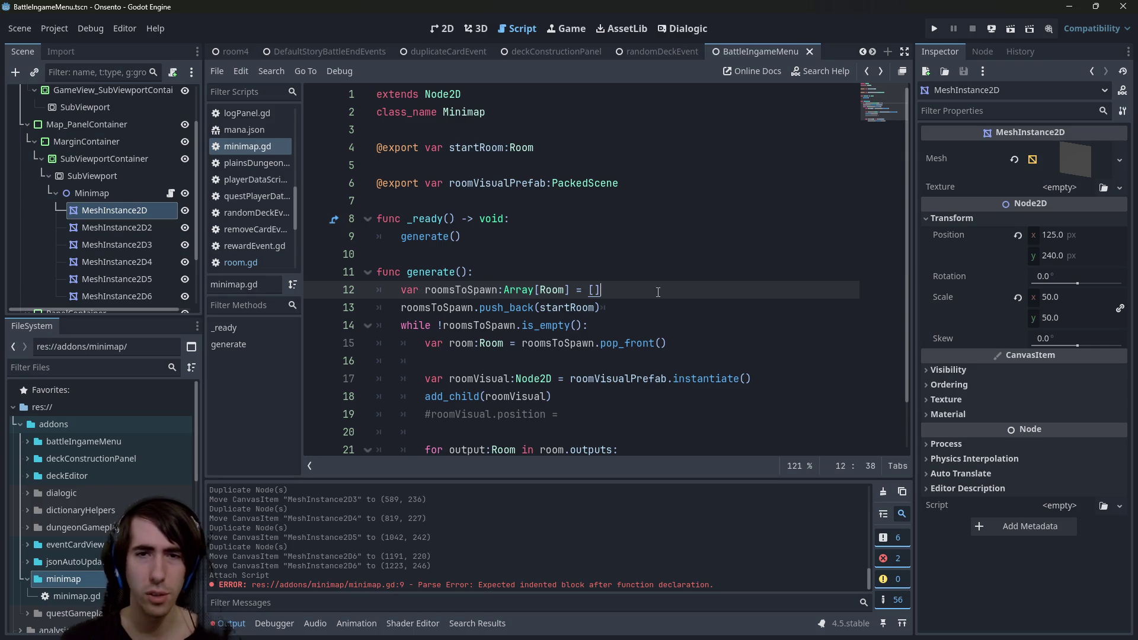
pyautogui.doubleClick(551, 290)
pyautogui.click(312, 291)
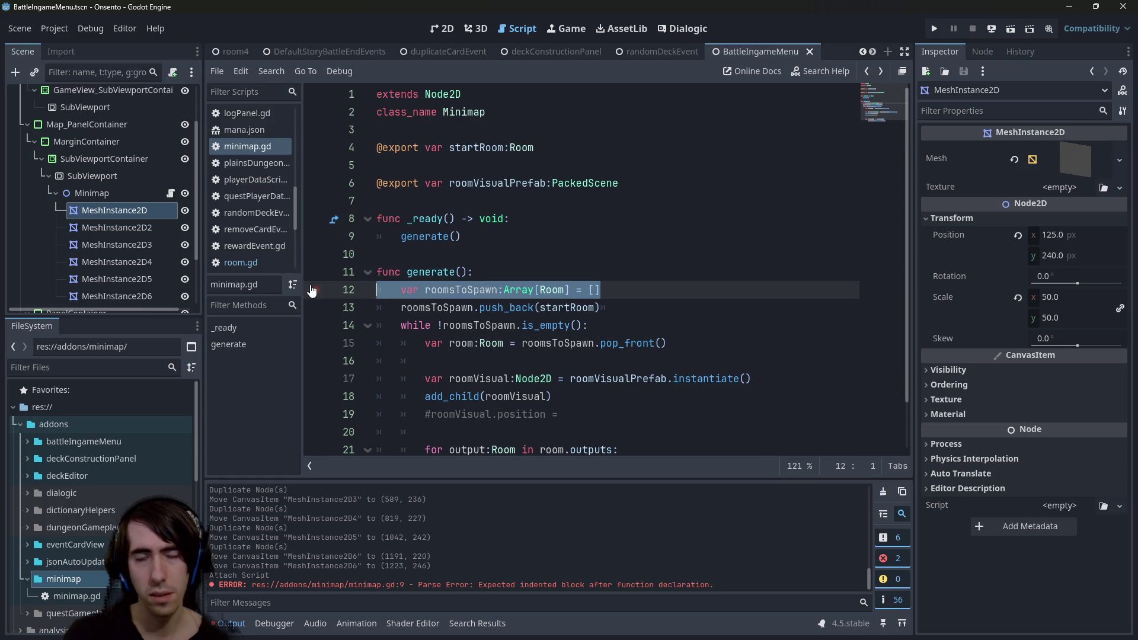
pyautogui.press('End')
pyautogui.press('Return')
pyautogui.write('var roomsToSpawn:Array[Room] = []')
# Rename the duplicated variable to roomPositions and save.
pyautogui.hotkey('ctrl', 'Left')
pyautogui.hotkey('ctrl', 'Left')
pyautogui.hotkey('ctrl', 'Left')
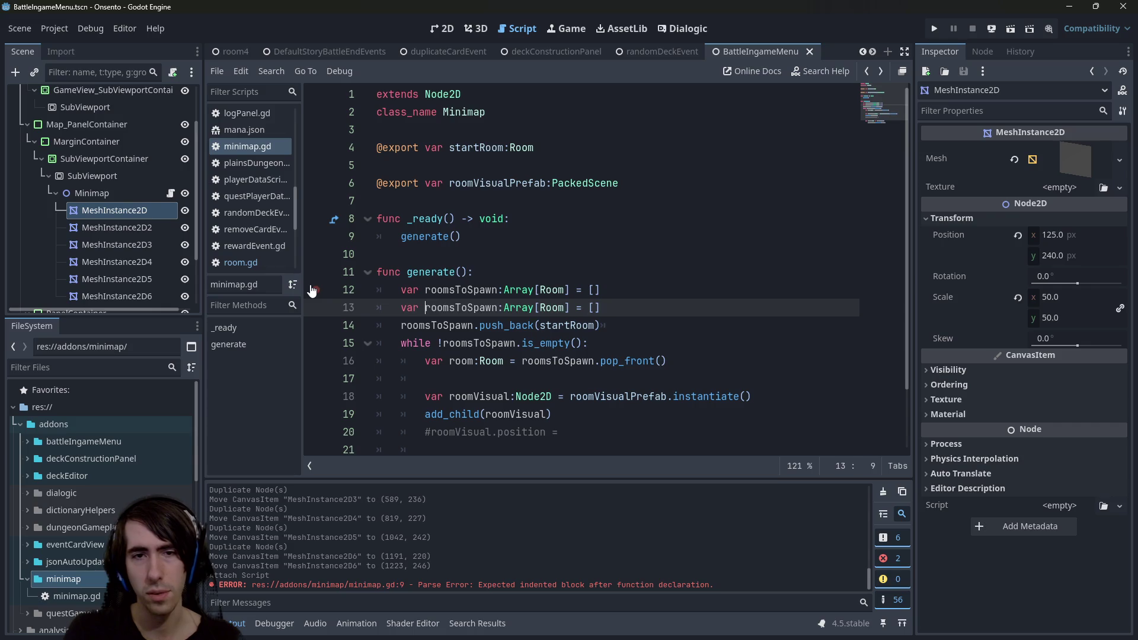
pyautogui.hotkey('ctrl', 'Left')
pyautogui.write('position')
pyautogui.hotkey('ctrl', 'Delete')
pyautogui.hotkey('ctrl', 's')
pyautogui.hotkey('ctrl', 'shift', 'Left')
pyautogui.press('Left')
pyautogui.write('room')
pyautogui.press('Delete')
pyautogui.write('P')
pyautogui.hotkey('ctrl', 's')
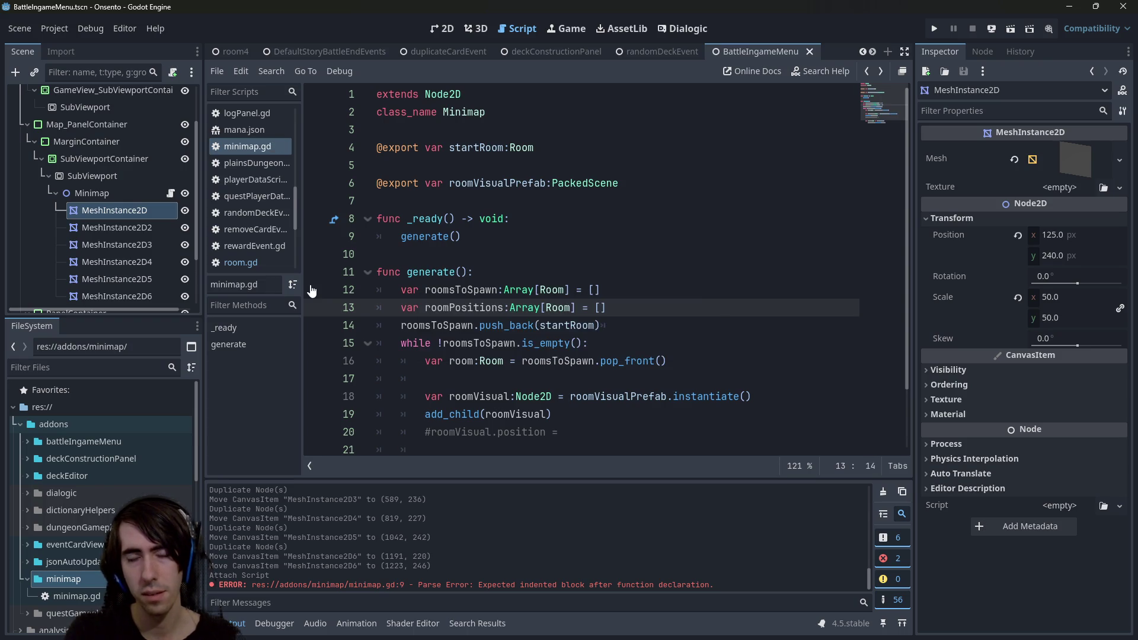
# Change roomPositions' type to Array[Vector2], save, and open the Room class script.
pyautogui.doubleClick(558, 308)
pyautogui.write('Position')
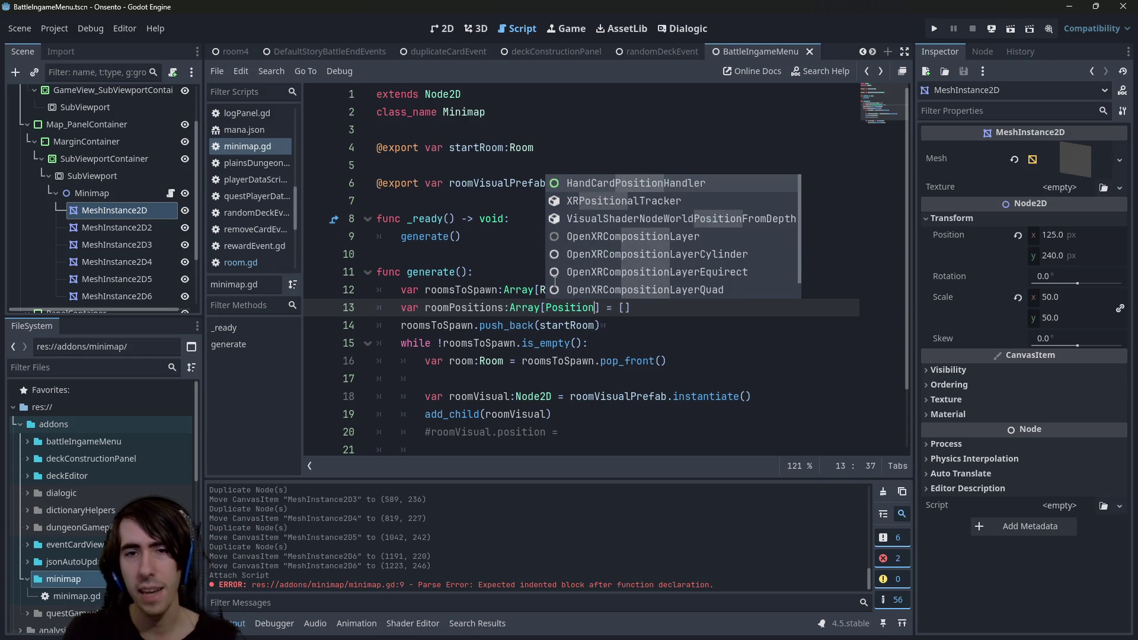
pyautogui.hotkey('ctrl', 'BackSpace')
pyautogui.write('Vector2')
pyautogui.hotkey('ctrl', 's')
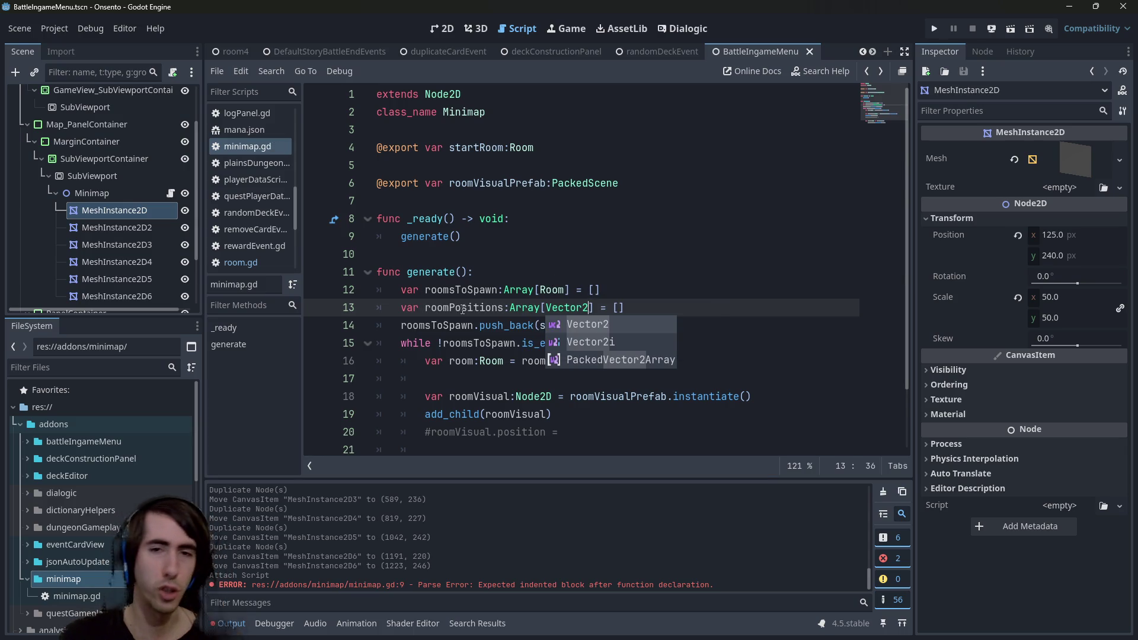
pyautogui.doubleClick(467, 309)
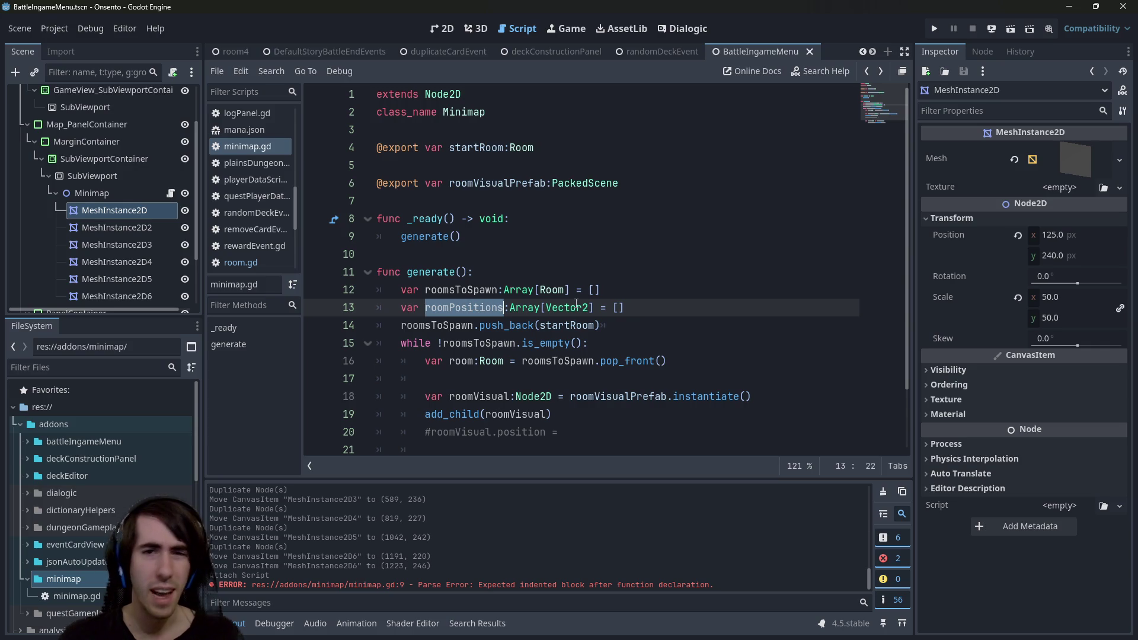
pyautogui.keyDown('ctrl'); pyautogui.click(561, 290); pyautogui.keyUp('ctrl')
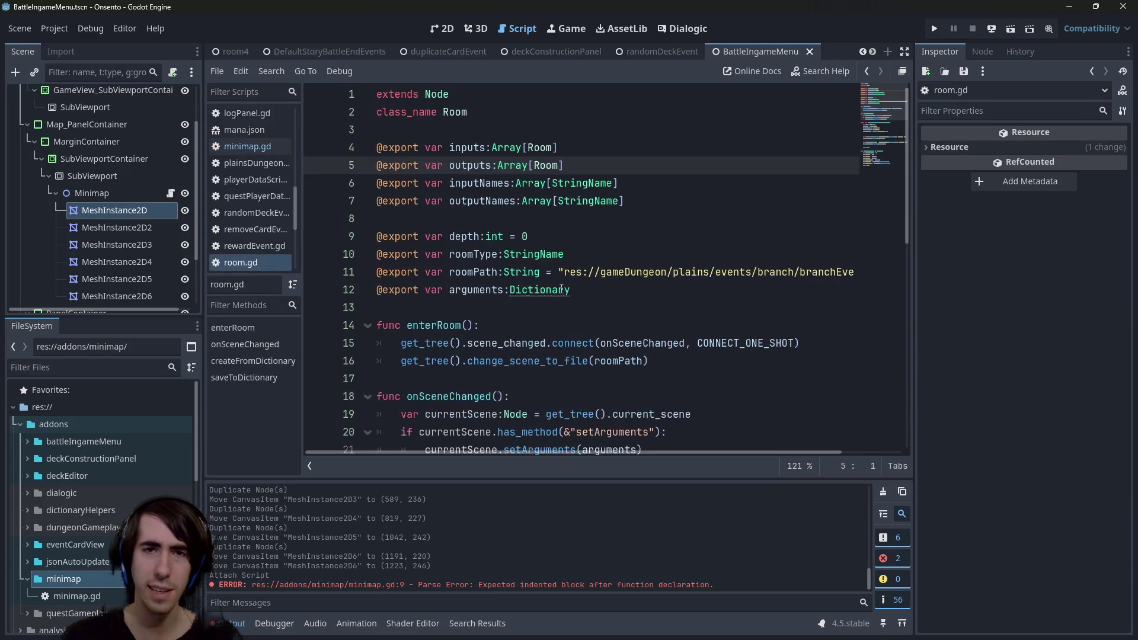
# Look over the Room class script, then return to the generate() declarations in minimap.gd.
pyautogui.click(586, 234)
pyautogui.hotkey('alt', 'Left')
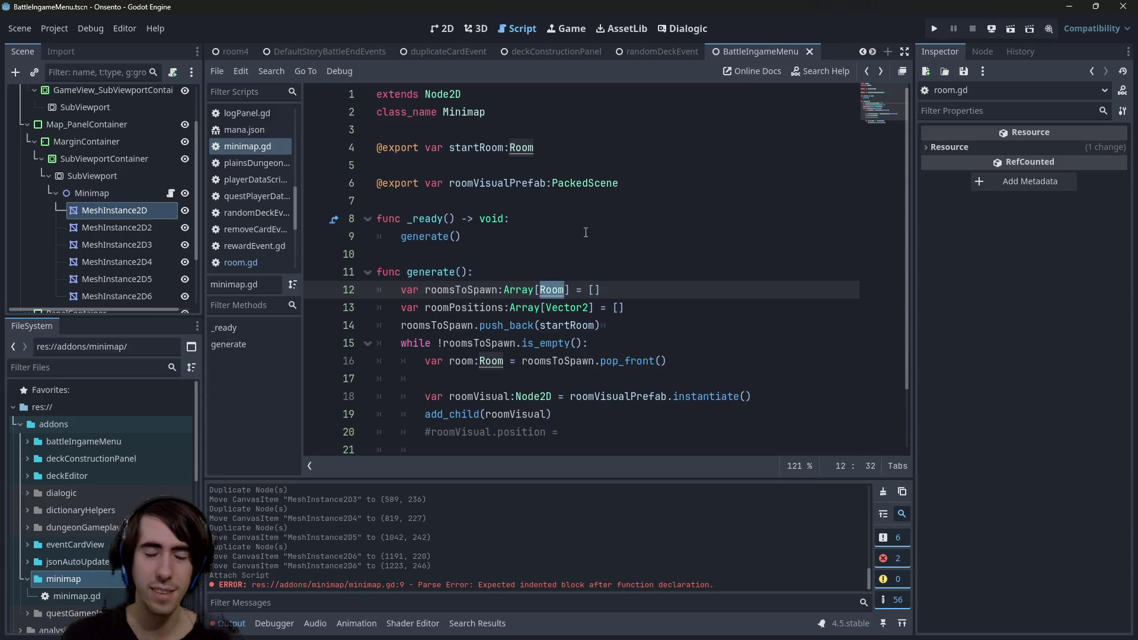
pyautogui.keyDown('ctrl'); pyautogui.click(554, 290); pyautogui.keyUp('ctrl')
pyautogui.doubleClick(453, 112)
pyautogui.click(449, 95)
pyautogui.hotkey('alt', 'Left')
pyautogui.hotkey('alt', 'Left')
pyautogui.hotkey('alt', 'Left')
pyautogui.hotkey('alt', 'Left')
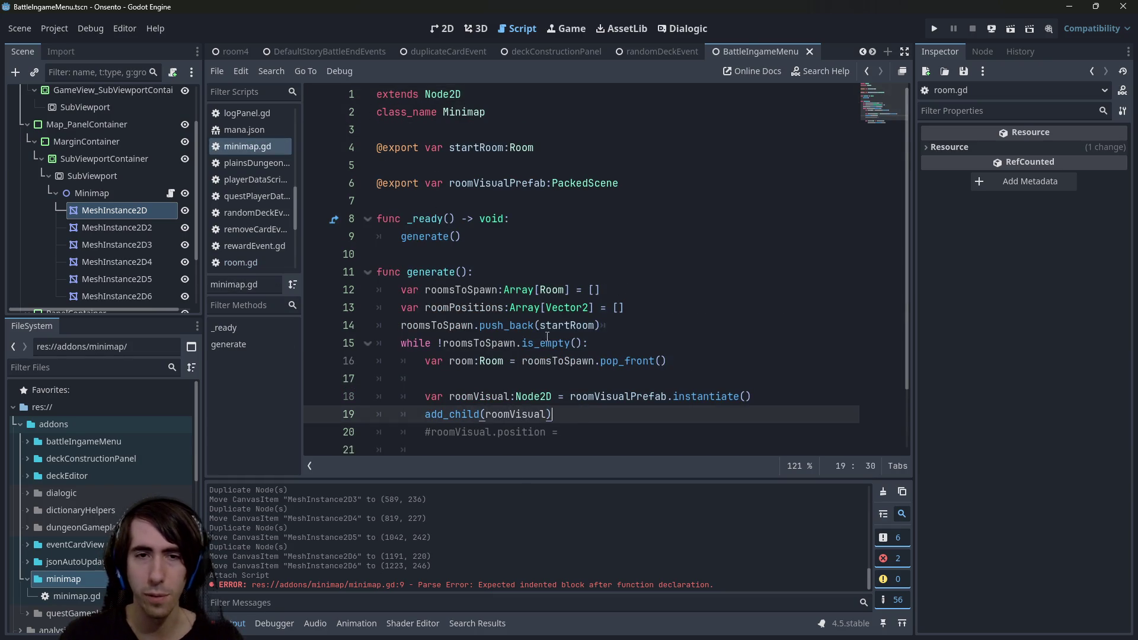
pyautogui.doubleClick(461, 290)
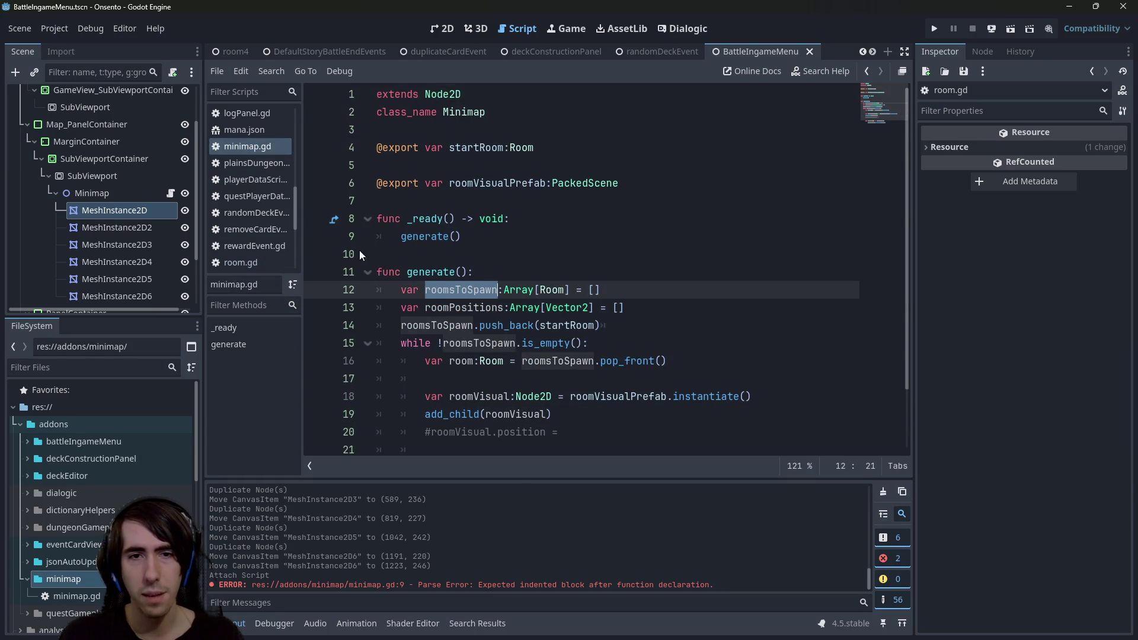
pyautogui.doubleClick(507, 304)
# Add 'roomPositions.push_back(Vector2.ZERO)' after pushing the start room.
pyautogui.click(663, 307)
pyautogui.press('Return')
pyautogui.press('BackSpace')
pyautogui.press('BackSpace')
pyautogui.press('Down')
pyautogui.press('Return')
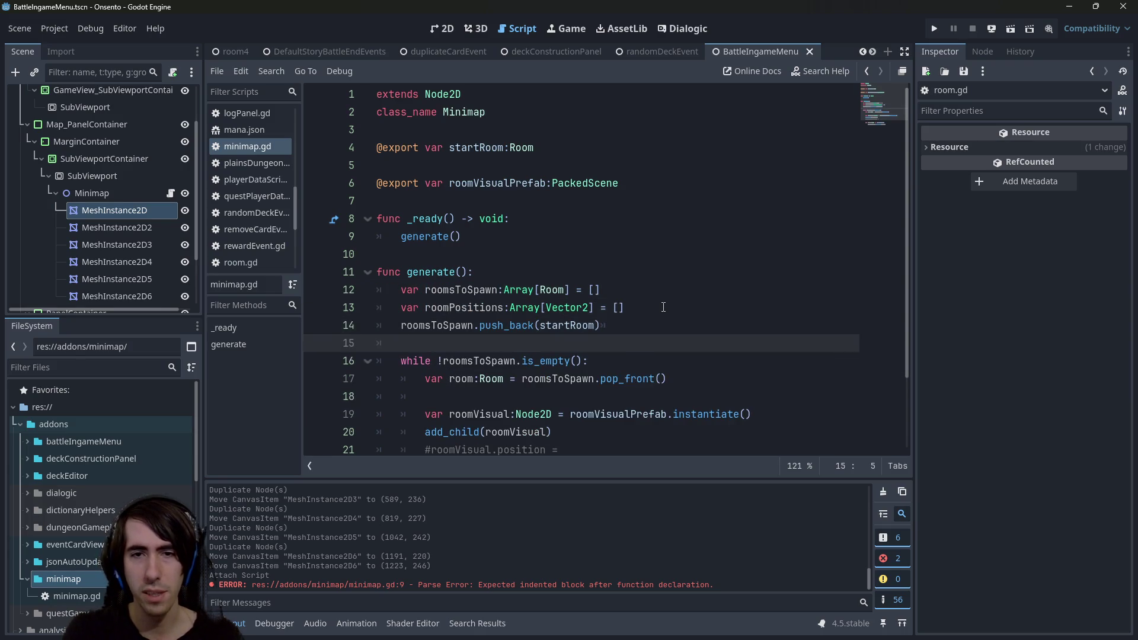
pyautogui.write('roomPositions.push')
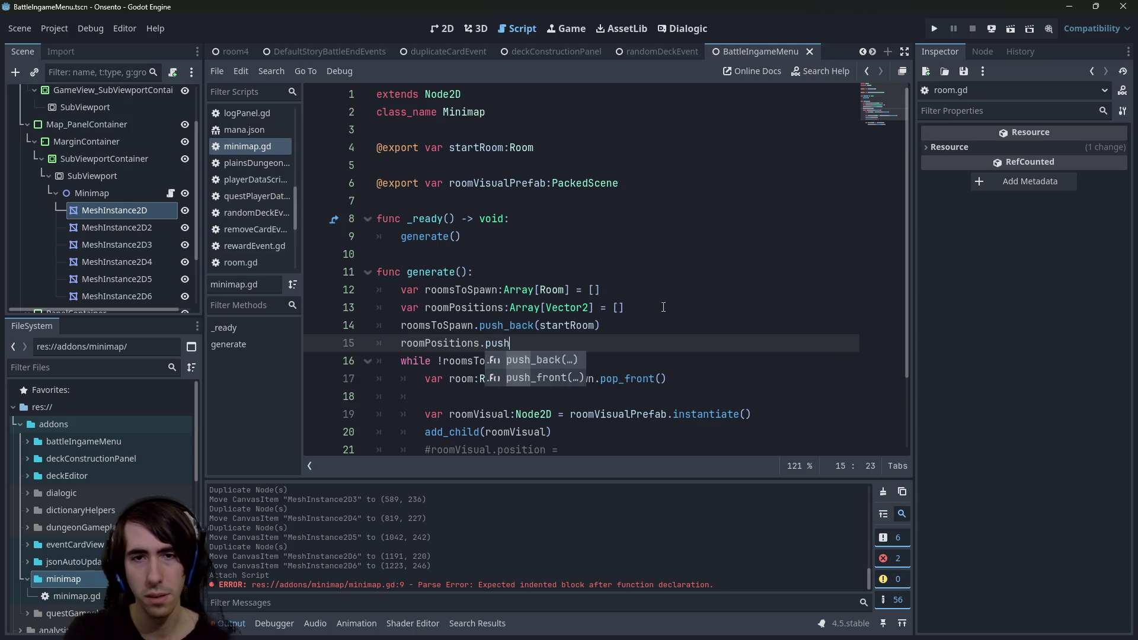
pyautogui.press('Return')
pyautogui.write('Vector2.ZERO')
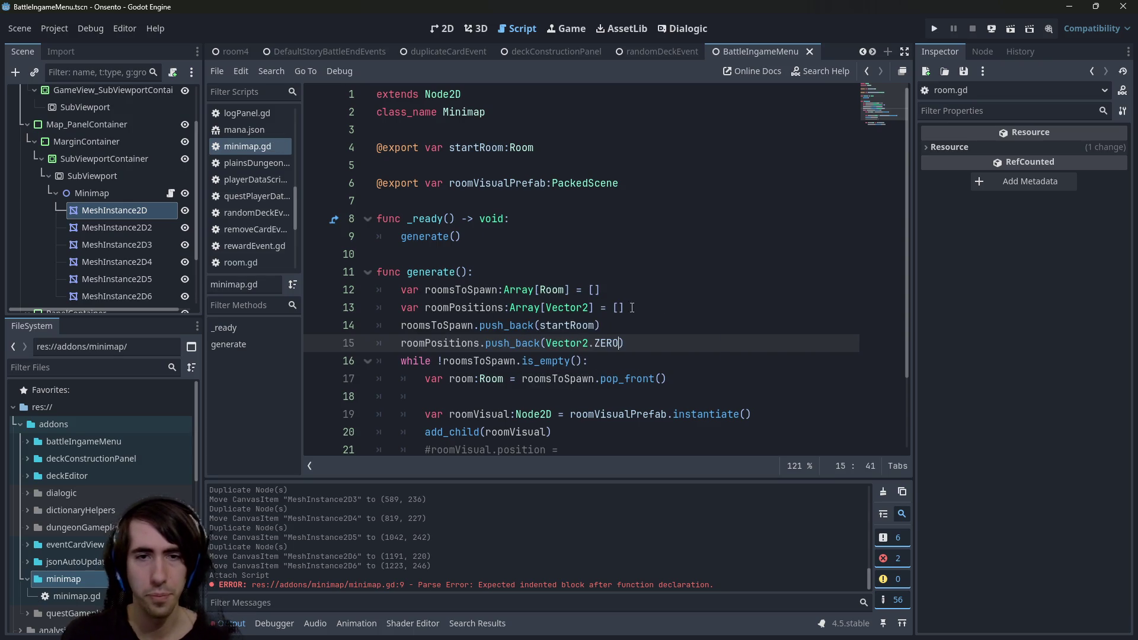
# Add 'roomPositions.pop_front()' inside the while loop.
pyautogui.press('Down')
pyautogui.press('Down')
pyautogui.press('Down')
pyautogui.write('roomPositions')
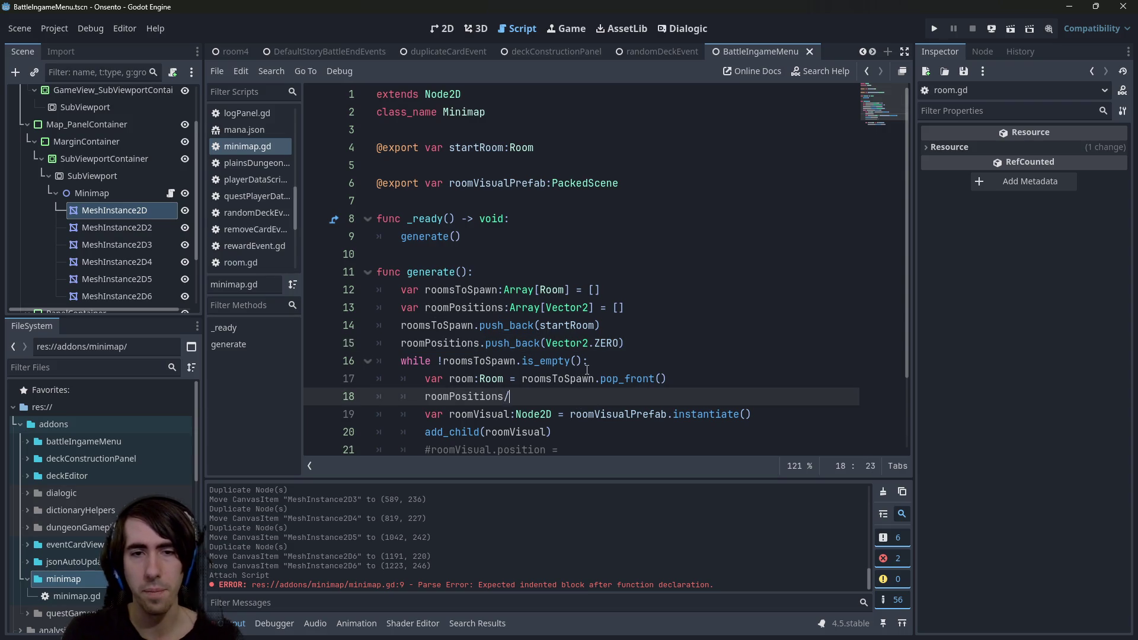
pyautogui.write('.pop_fr')
pyautogui.press('Return')
pyautogui.doubleClick(542, 289)
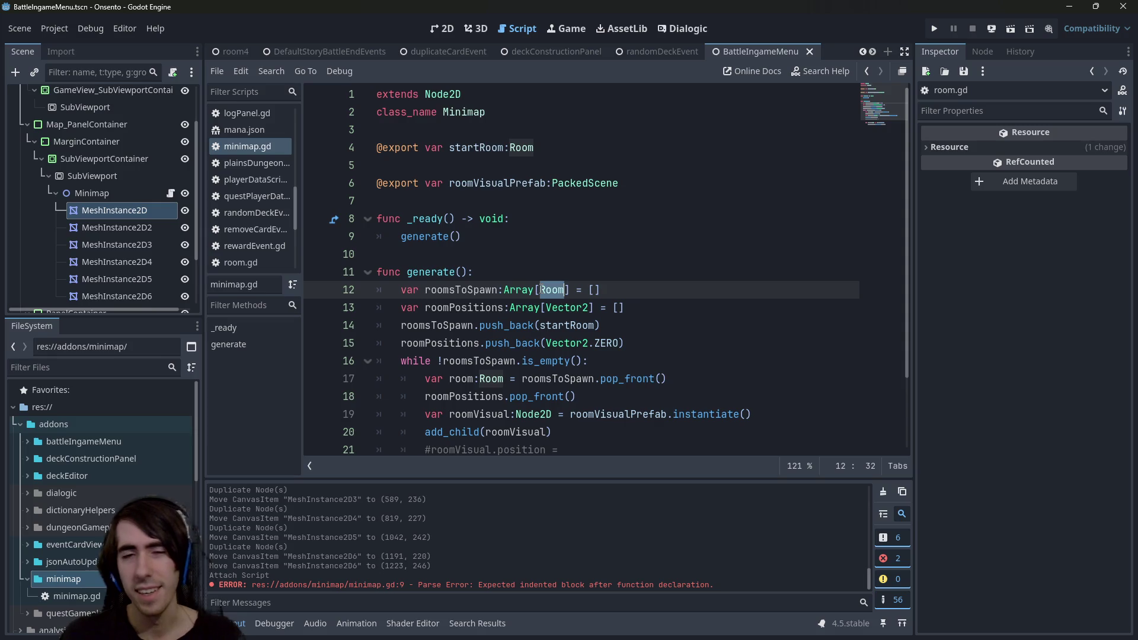
pyautogui.tripleClick(541, 289)
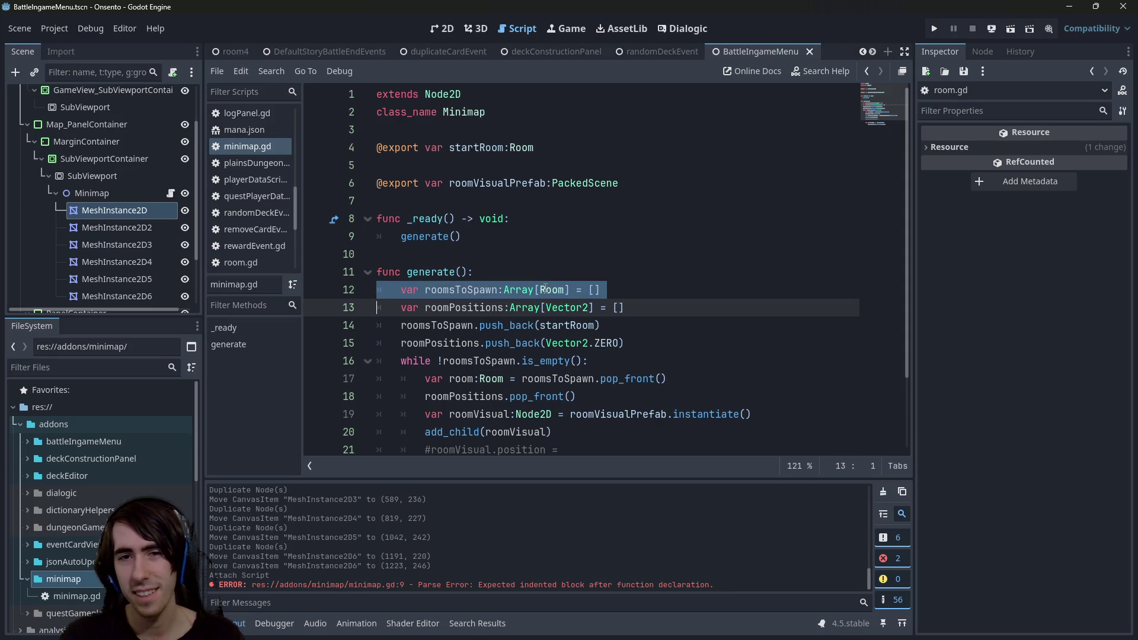
pyautogui.doubleClick(552, 289)
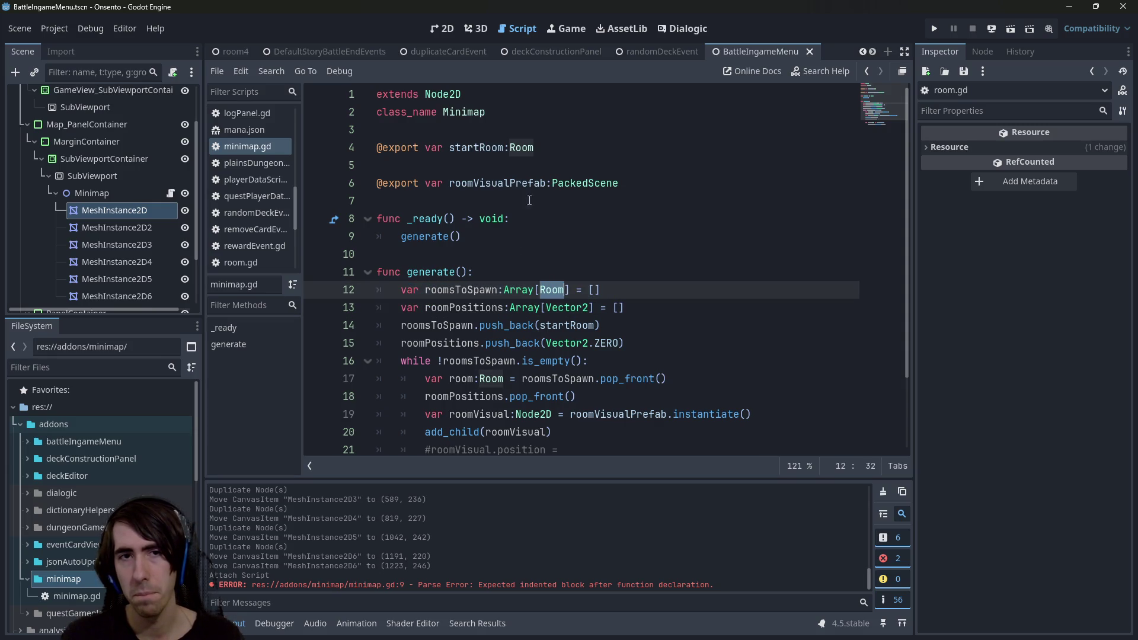
# Insert blank lines between the exports and _ready.
pyautogui.click(494, 135)
pyautogui.press('Down')
pyautogui.press('Down')
pyautogui.press('Down')
pyautogui.press('Return')
pyautogui.press('Return')
pyautogui.press('Up')
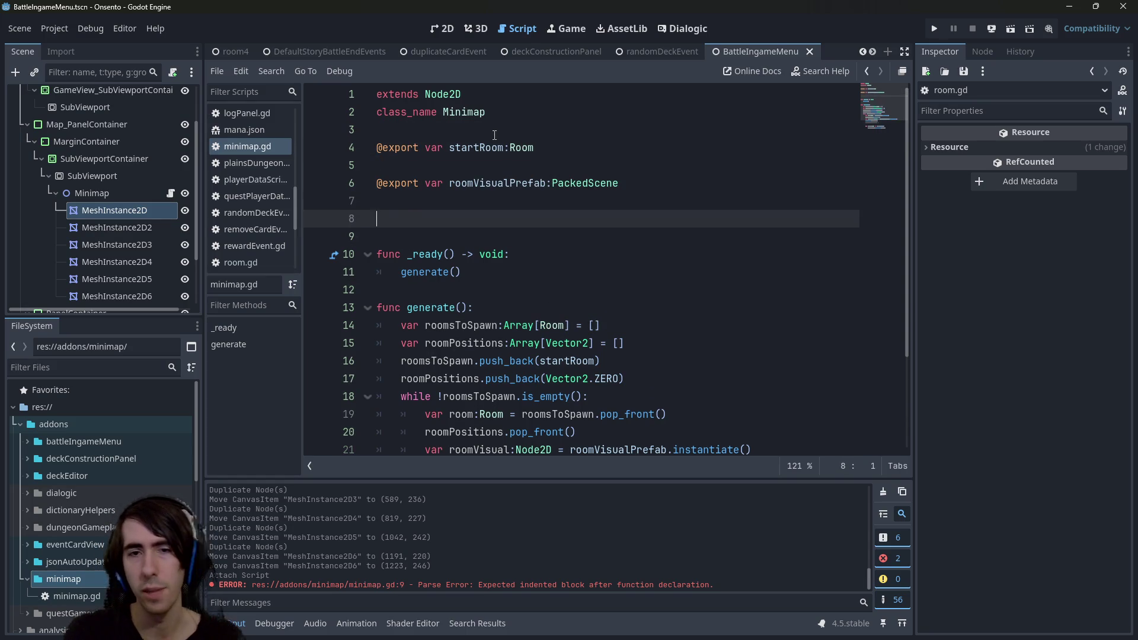
# Replace 'struct' on line 8 with a 'class RoomData:' declaration.
pyautogui.moveTo(626, 344); pyautogui.dragTo(326, 331)
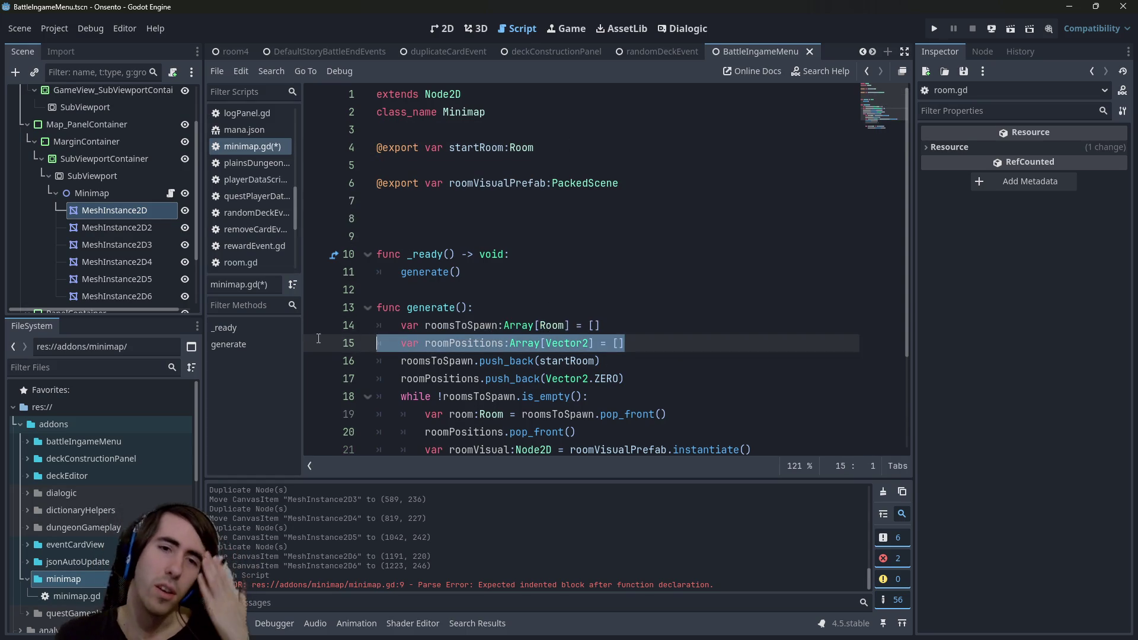
pyautogui.click(416, 219)
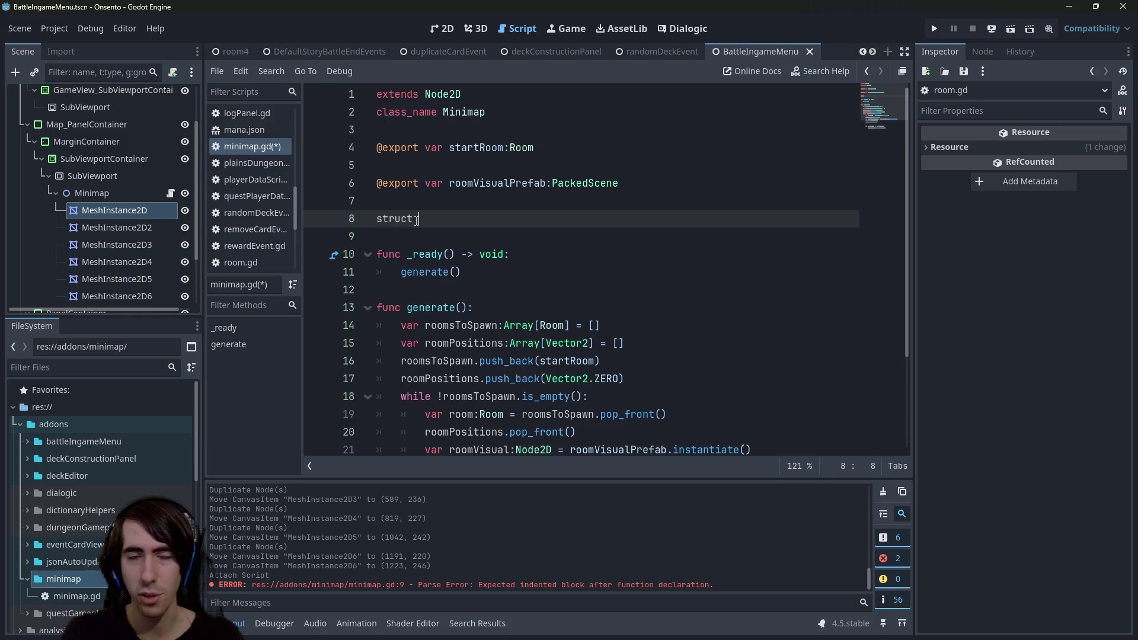
pyautogui.hotkey('ctrl', 'BackSpace')
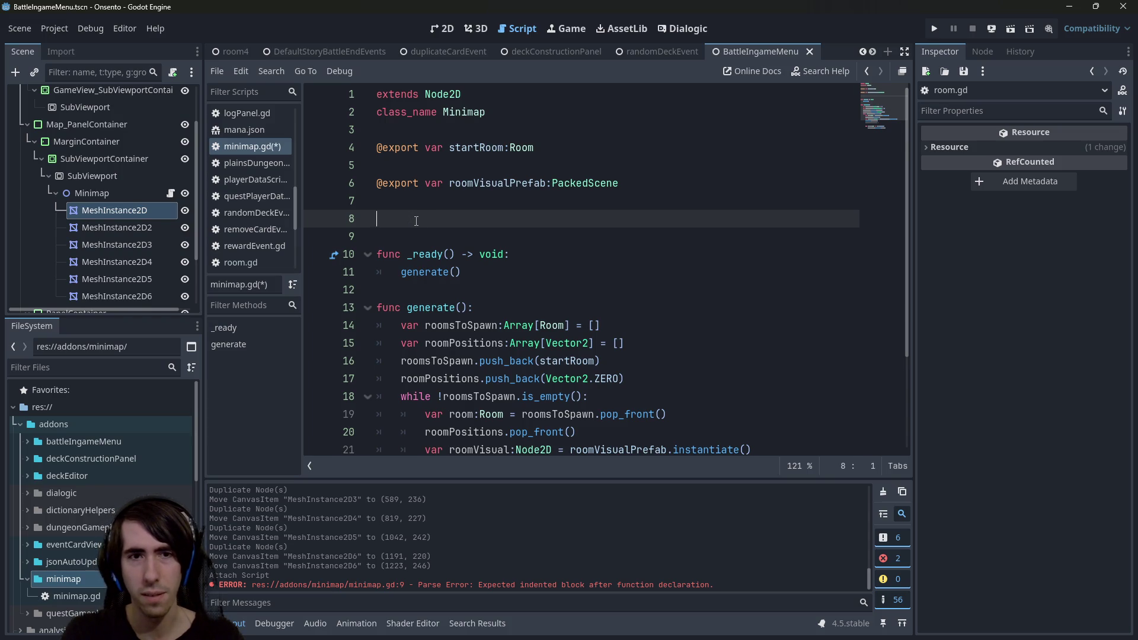
pyautogui.write('class ')
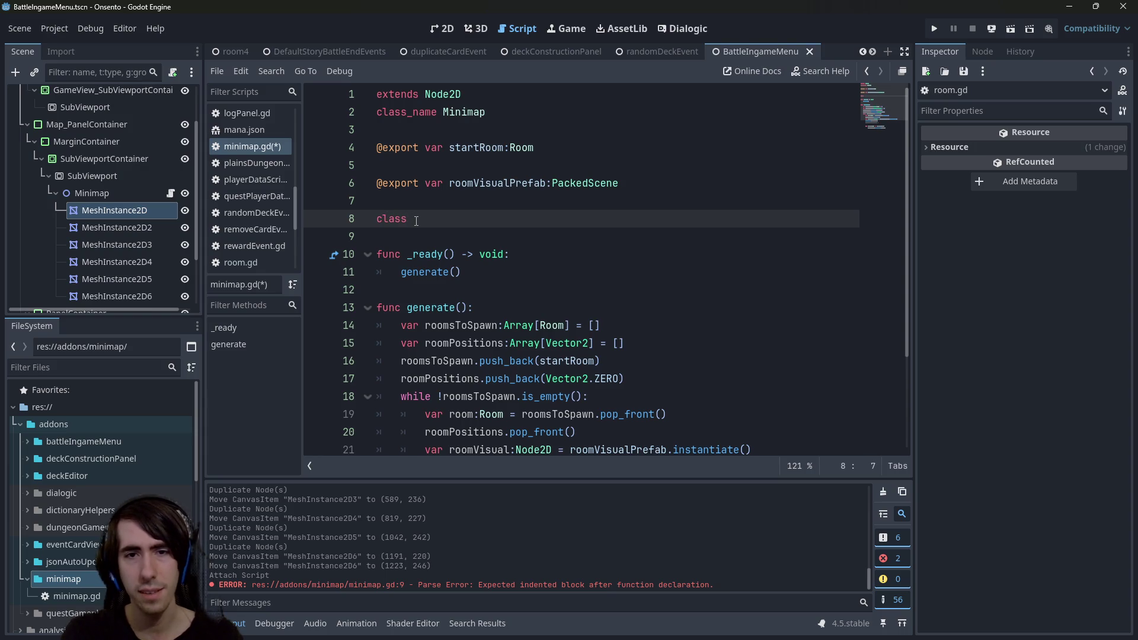
pyautogui.write('RoomData')
pyautogui.press('Return')
pyautogui.press('BackSpace')
pyautogui.write(':')
pyautogui.press('Return')
# Give RoomData the fields 'var room:Room' and 'var pos:Vector2', then save the script.
pyautogui.write('var room:Room')
pyautogui.press('Return')
pyautogui.write('var position:')
pyautogui.press('Left')
pyautogui.hotkey('ctrl', 'BackSpace')
pyautogui.write('pos')
pyautogui.press('Right')
pyautogui.write('Position')
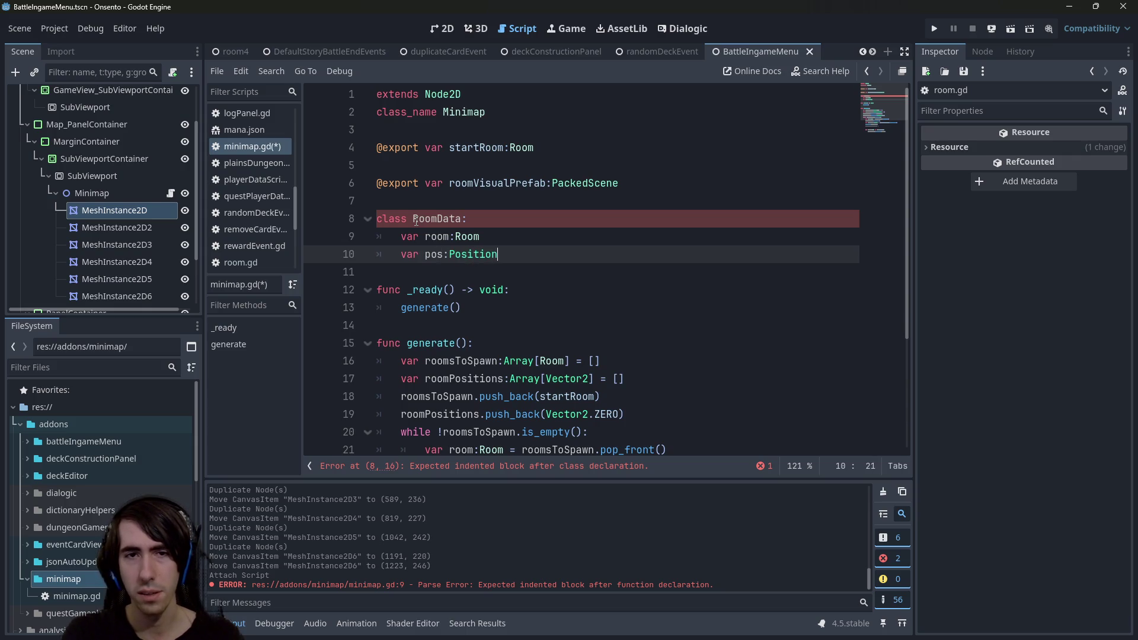
pyautogui.press('Escape')
pyautogui.hotkey('ctrl', 'BackSpace')
pyautogui.write('Vector2')
pyautogui.press('Escape')
pyautogui.hotkey('ctrl', 's')
pyautogui.doubleClick(416, 219)
pyautogui.scroll(-2, 543, 296)
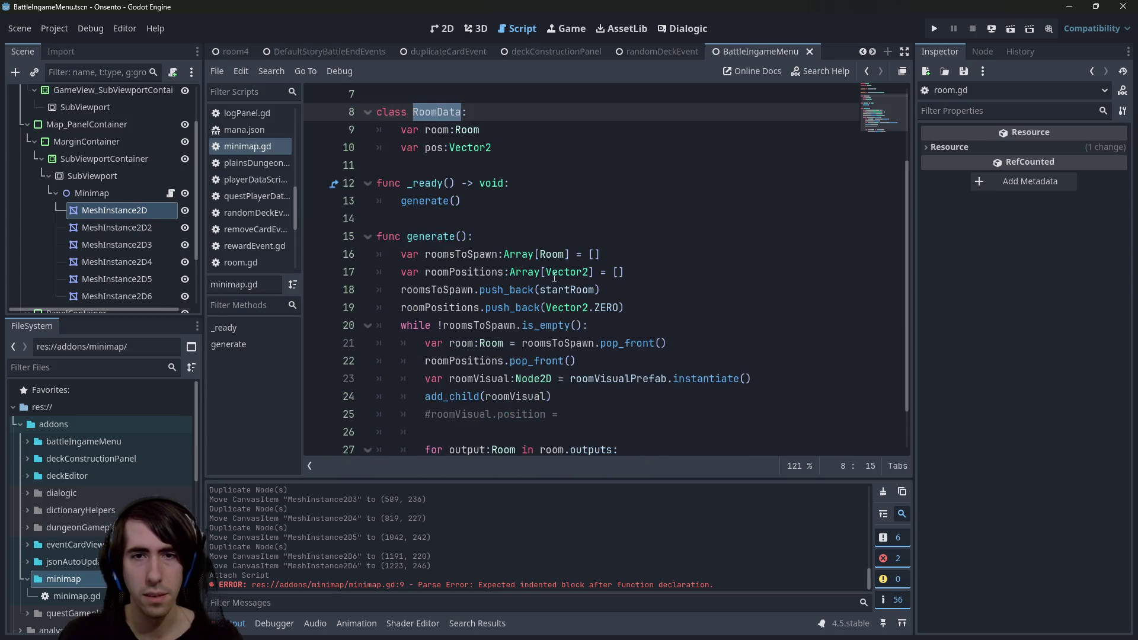
# Change the spawn queue to Array[RoomData] and delete the roomPositions array declaration.
pyautogui.hotkey('ctrl', 'c')
pyautogui.doubleClick(551, 254)
pyautogui.hotkey('ctrl', 'v')
pyautogui.hotkey('ctrl', 's')
pyautogui.doubleClick(566, 272)
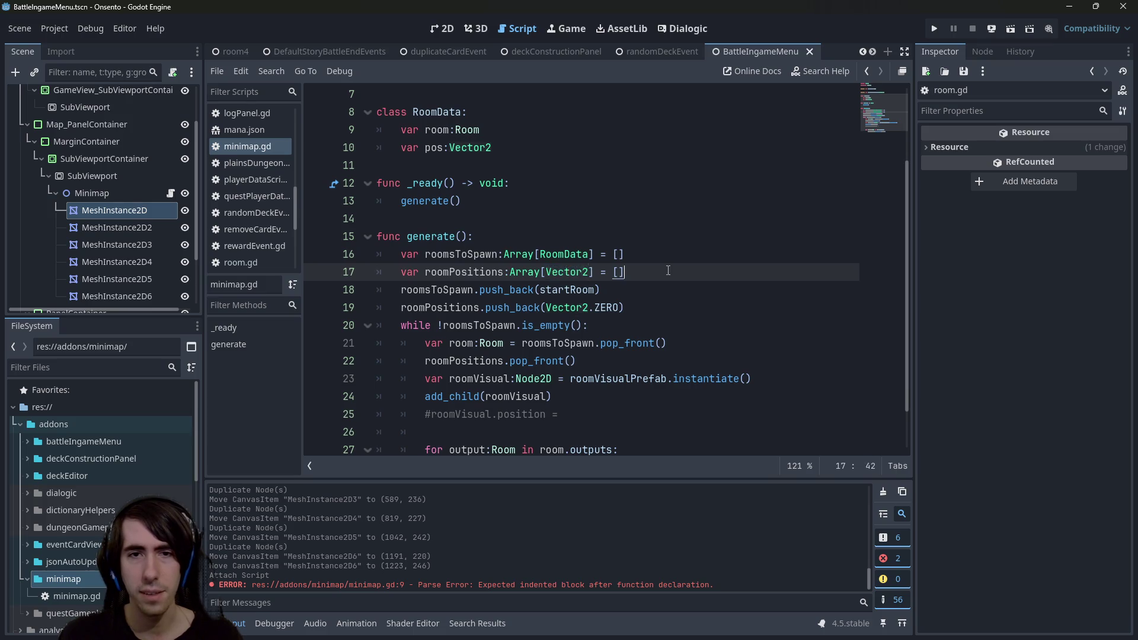
pyautogui.tripleClick(668, 270)
pyautogui.press('BackSpace')
# Add 'var startRoomData:RoomData = RoomData.new()' above the queue push and save.
pyautogui.click(643, 265)
pyautogui.click(563, 254)
pyautogui.click(643, 264)
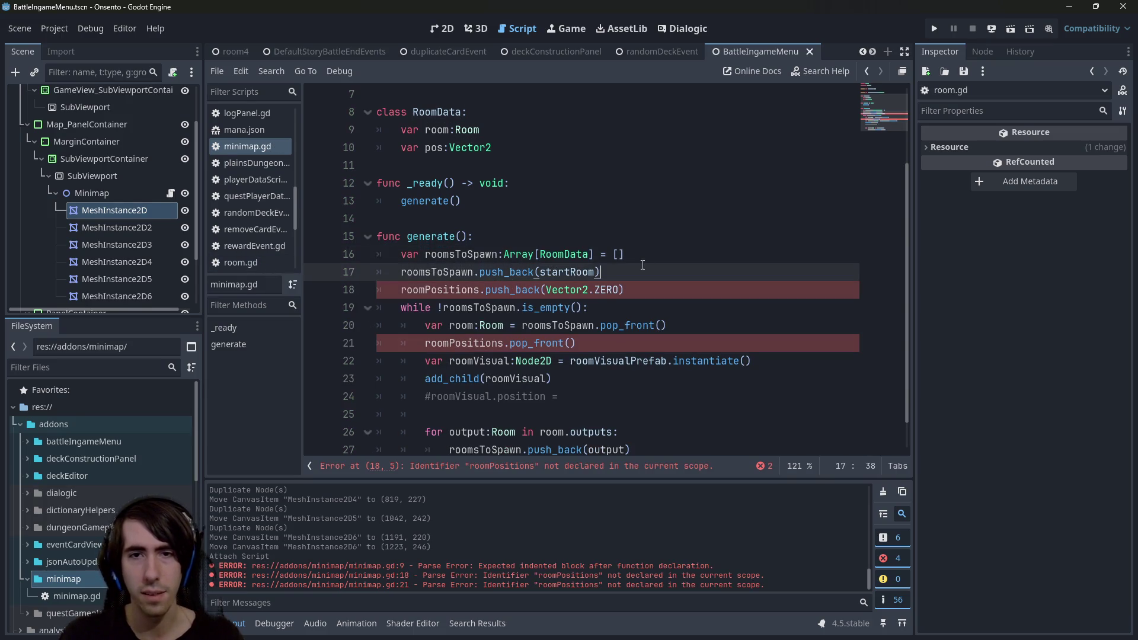
pyautogui.click(649, 256)
pyautogui.press('Return')
pyautogui.write('var startRoom')
pyautogui.write('Data = RoomData.new')
pyautogui.press('Return')
pyautogui.hotkey('ctrl', 'Left')
pyautogui.hotkey('ctrl', 'Left')
pyautogui.hotkey('ctrl', 'Left')
pyautogui.hotkey('ctrl', 'Right')
pyautogui.write(':RoomData')
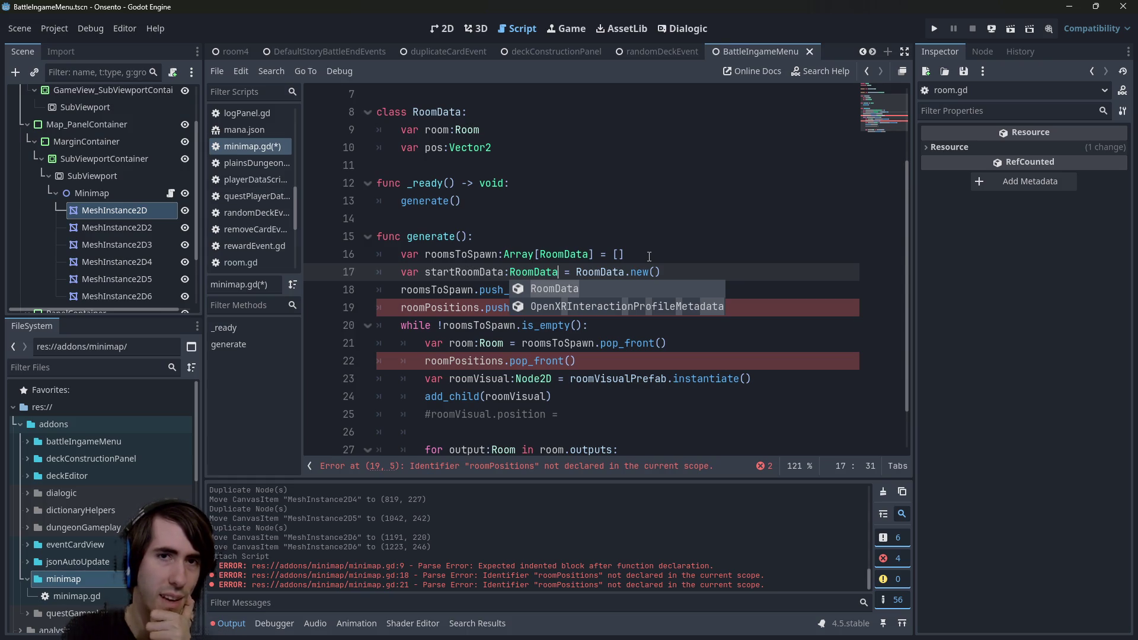
pyautogui.hotkey('ctrl', 'z')
pyautogui.hotkey('ctrl', 'z')
pyautogui.hotkey('ctrl', 'z')
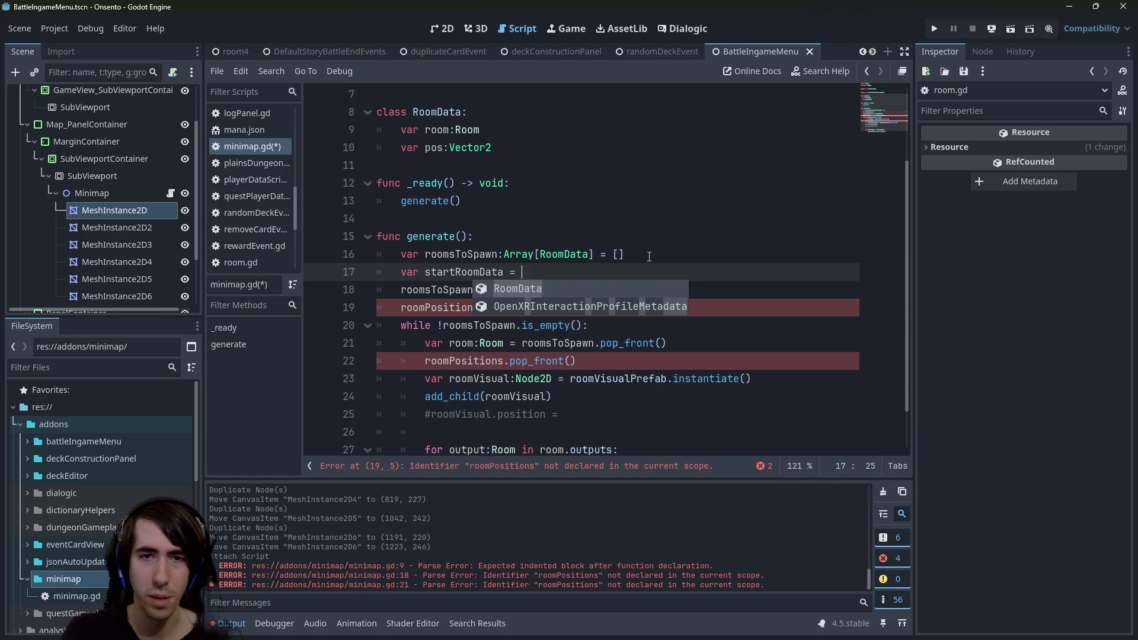
pyautogui.hotkey('ctrl', 'y')
pyautogui.hotkey('ctrl', 'y')
pyautogui.hotkey('ctrl', 'y')
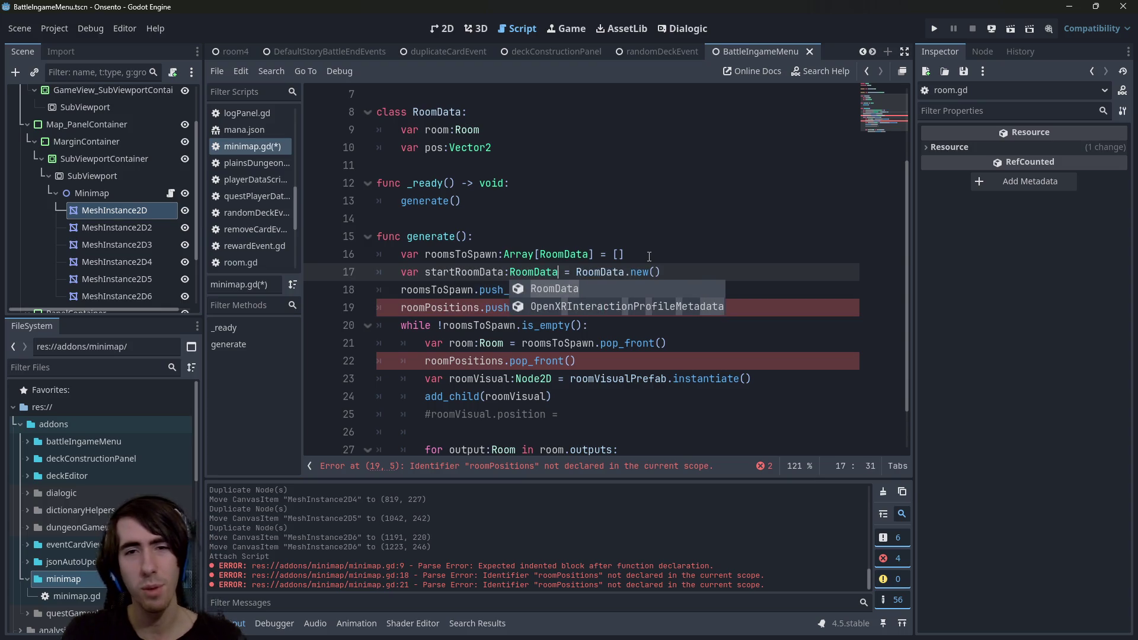
pyautogui.hotkey('ctrl', 's')
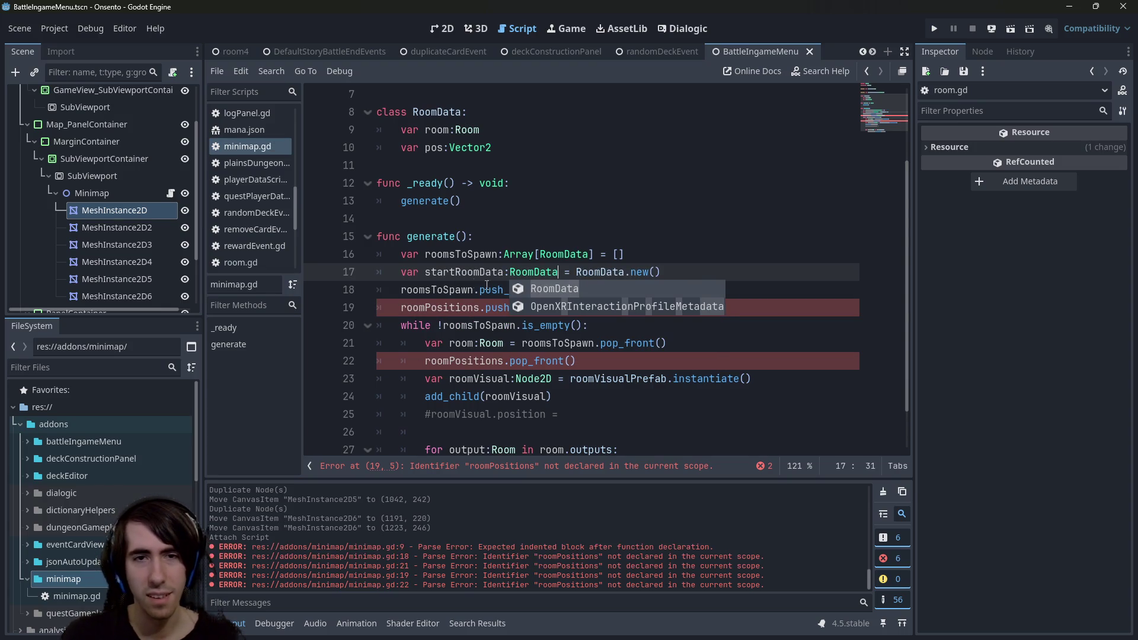
# Assign startRoomData.room = startRoom on a new line.
pyautogui.doubleClick(470, 276)
pyautogui.hotkey('ctrl', 'c')
pyautogui.click(680, 274)
pyautogui.press('Return')
pyautogui.press('Return')
pyautogui.press('Up')
pyautogui.hotkey('ctrl', 'v')
pyautogui.write('.room = start')
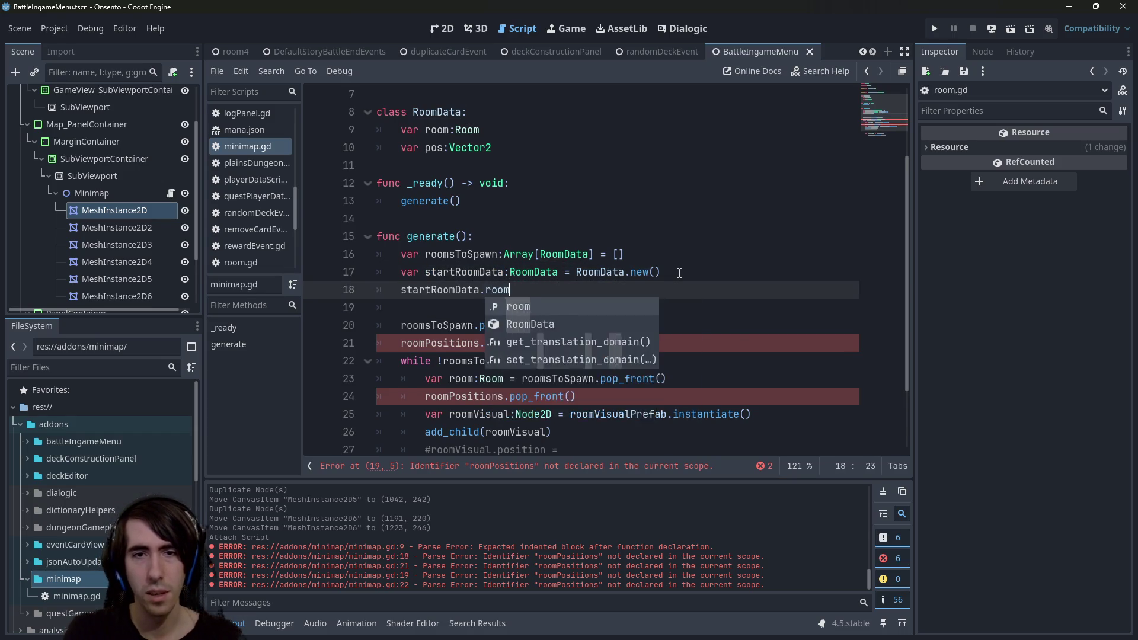
pyautogui.press('Return')
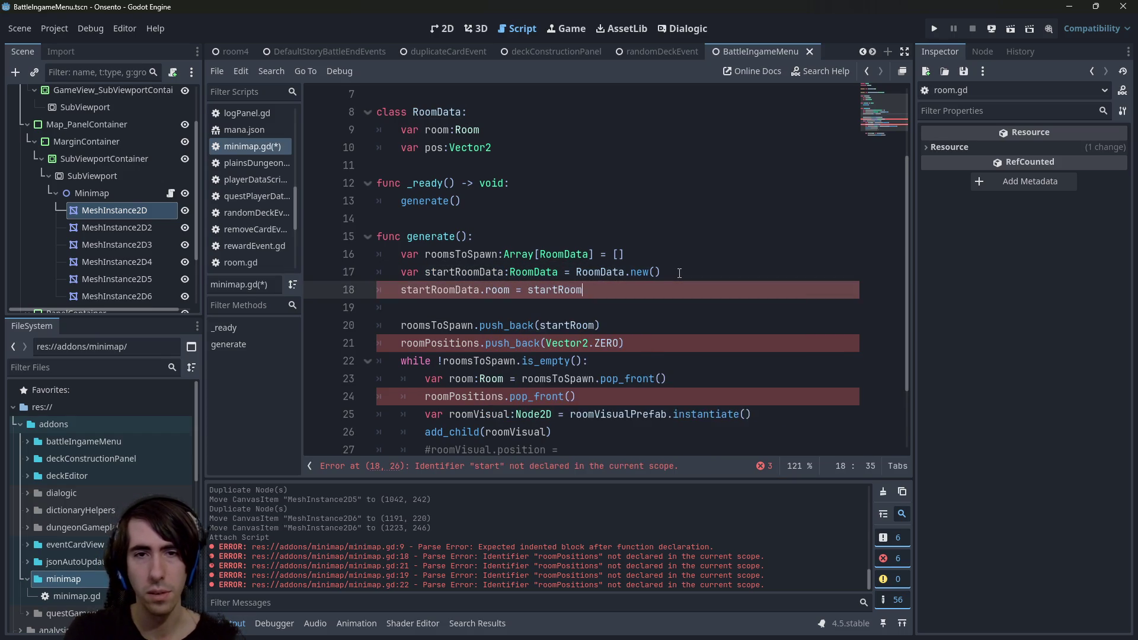
pyautogui.press('Return')
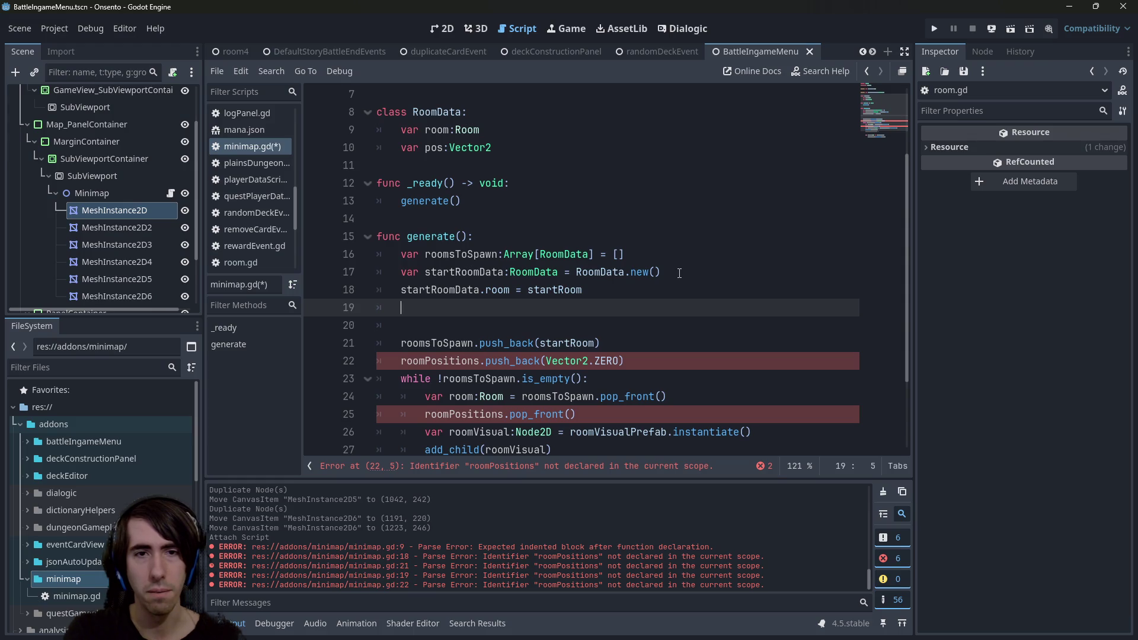
# Assign startRoomData.pos = Vector2.ZERO and save.
pyautogui.press('Up')
pyautogui.hotkey('ctrl', 'shift', 'Right')
pyautogui.hotkey('ctrl', 'c')
pyautogui.press('Down')
pyautogui.hotkey('ctrl', 'v')
pyautogui.write('.pos = Vecto2.')
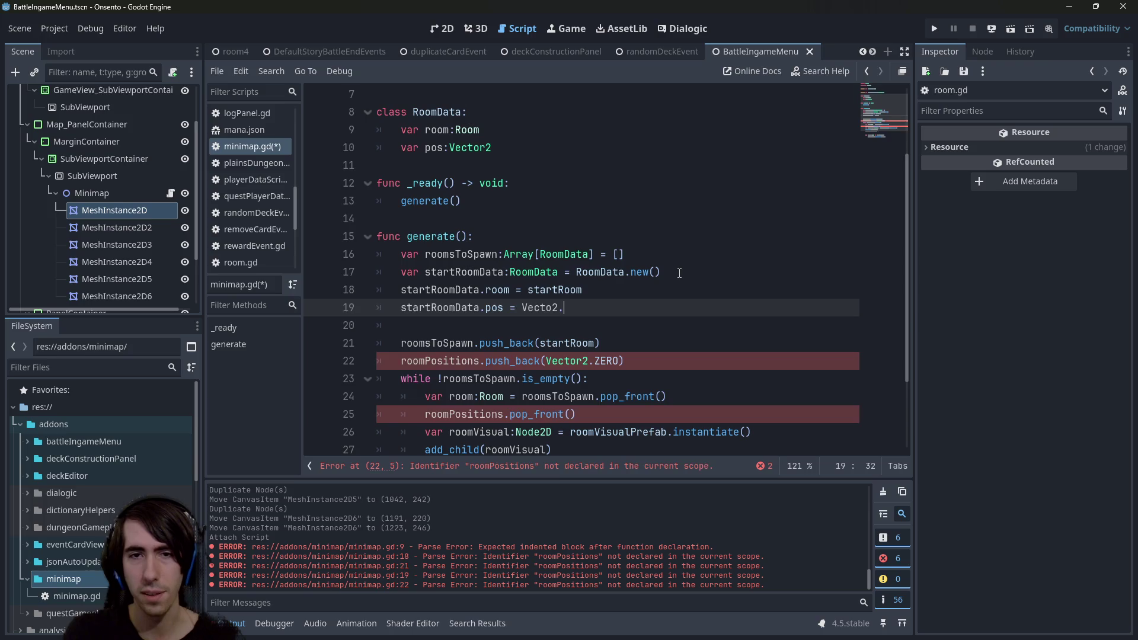
pyautogui.write('zero')
pyautogui.press('Return')
pyautogui.hotkey('ctrl', 's')
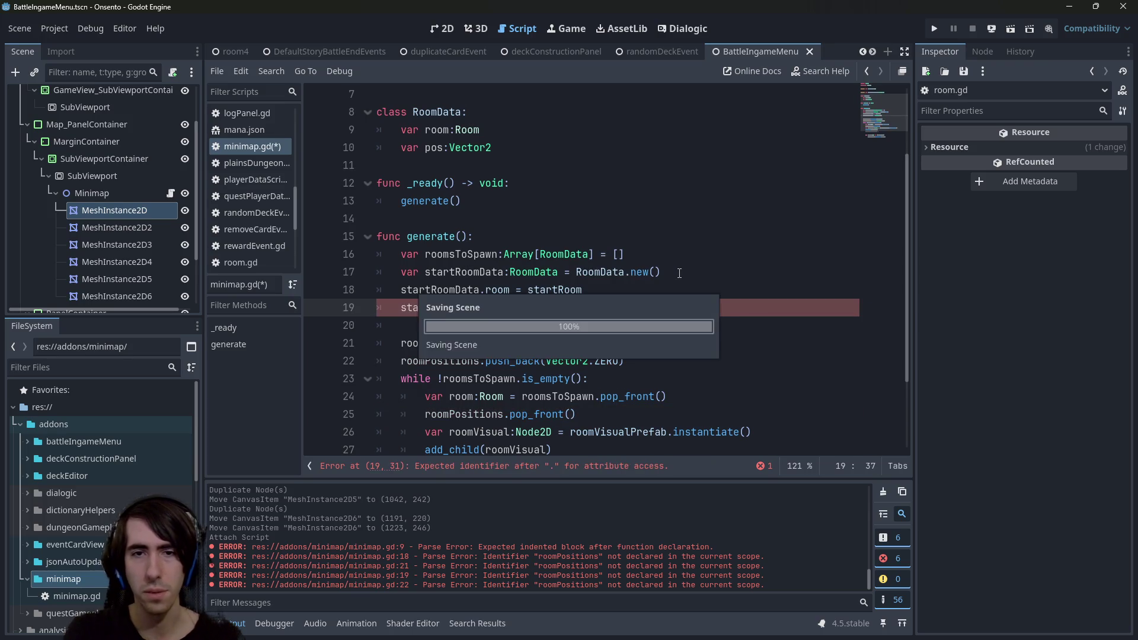
pyautogui.tripleClick(483, 273)
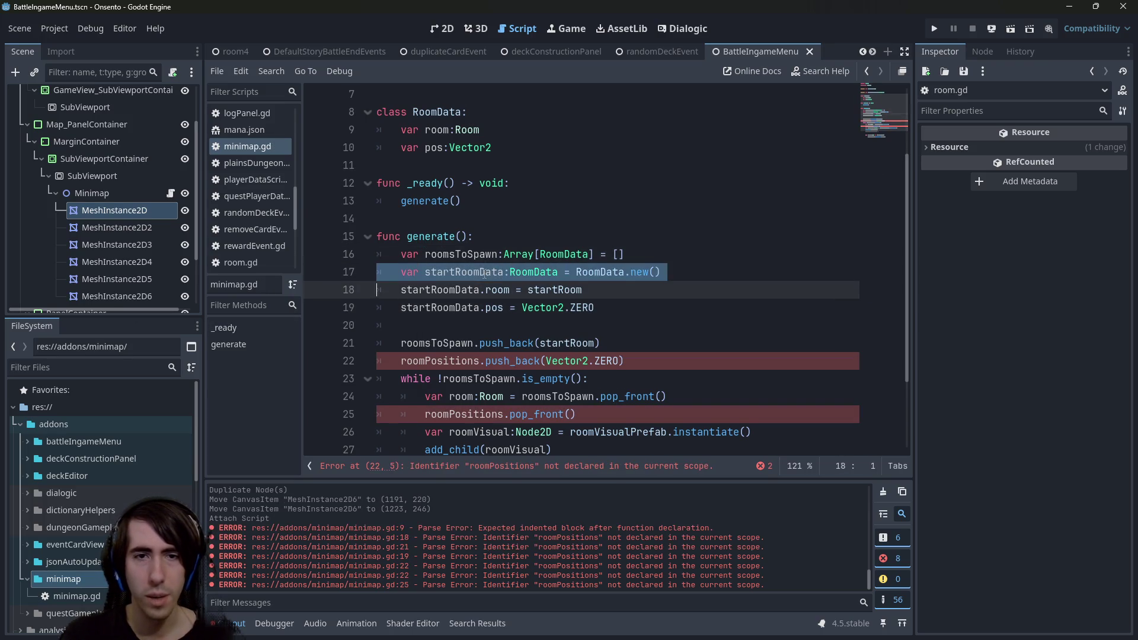
# Push startRoomData onto roomsToSpawn and delete the roomPositions push line, then save.
pyautogui.doubleClick(554, 343)
pyautogui.write('startRoomData')
pyautogui.press('Return')
pyautogui.moveTo(624, 361); pyautogui.dragTo(379, 361)
pyautogui.hotkey('ctrl', 'x')
pyautogui.press('Up')
pyautogui.press('Up')
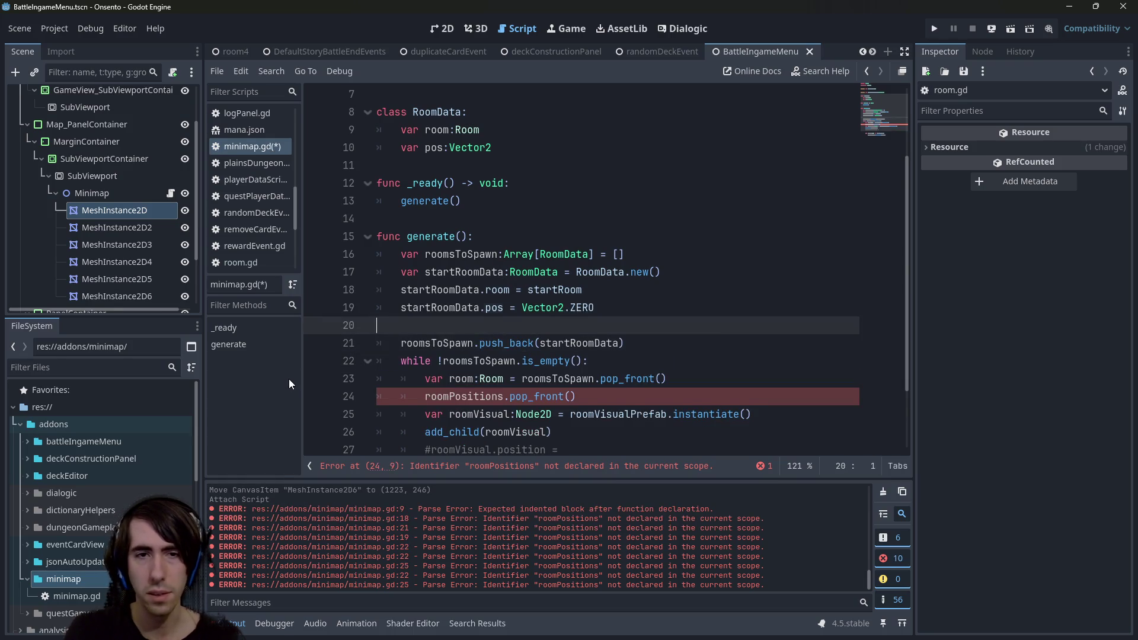
pyautogui.press('BackSpace')
pyautogui.hotkey('ctrl', 's')
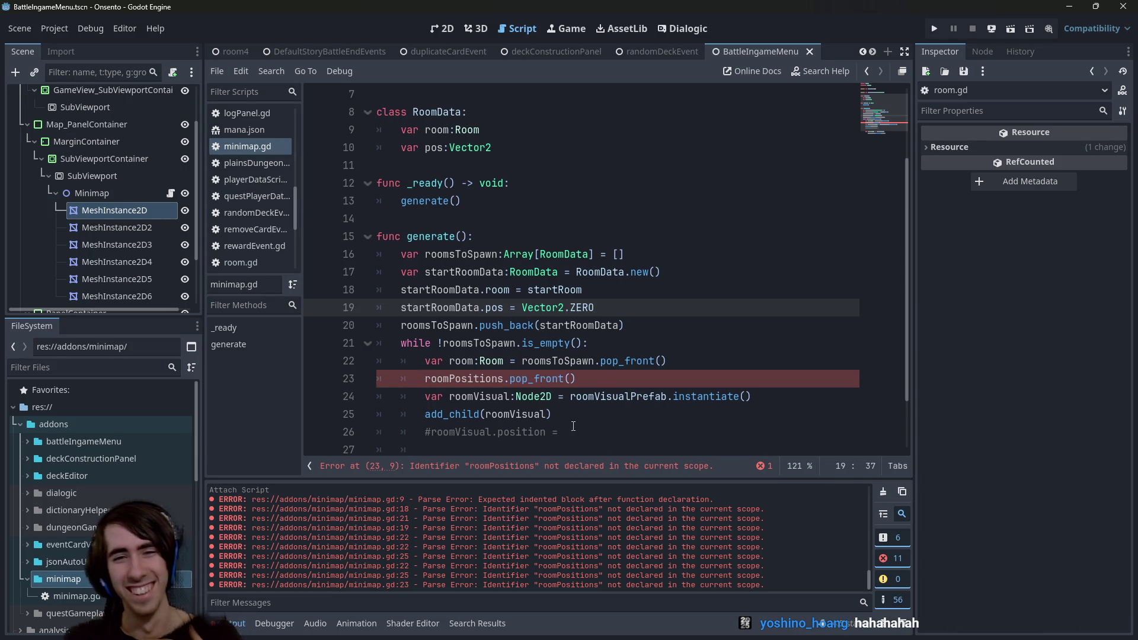
# Delete the roomPositions pop line and rename the popped variable to roomData:RoomData, then save.
pyautogui.click(596, 379)
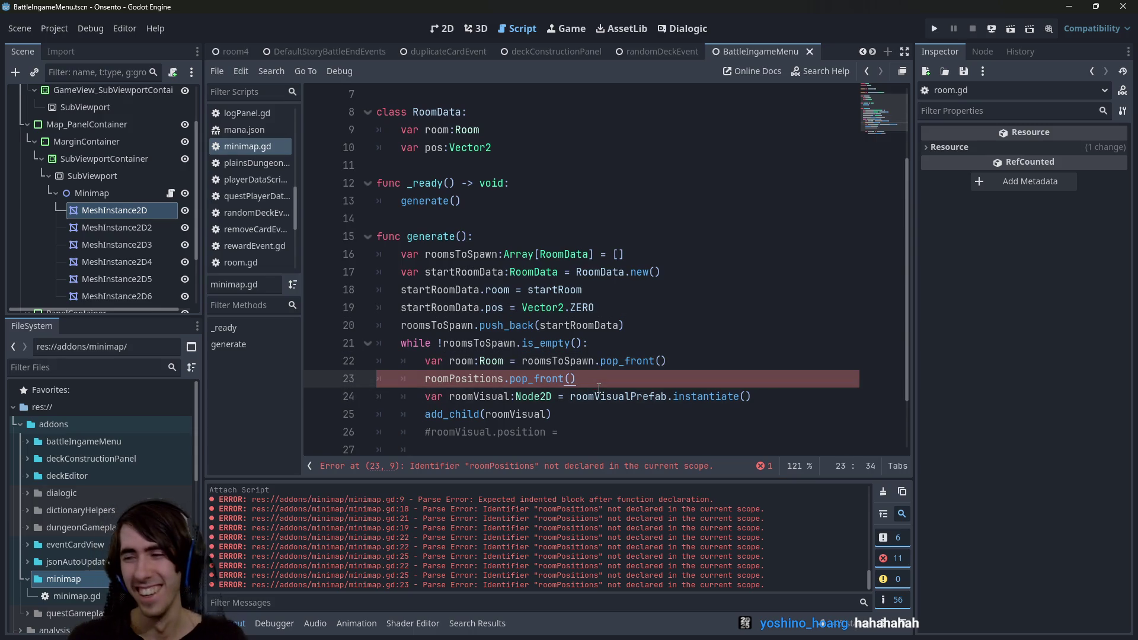
pyautogui.doubleClick(533, 383)
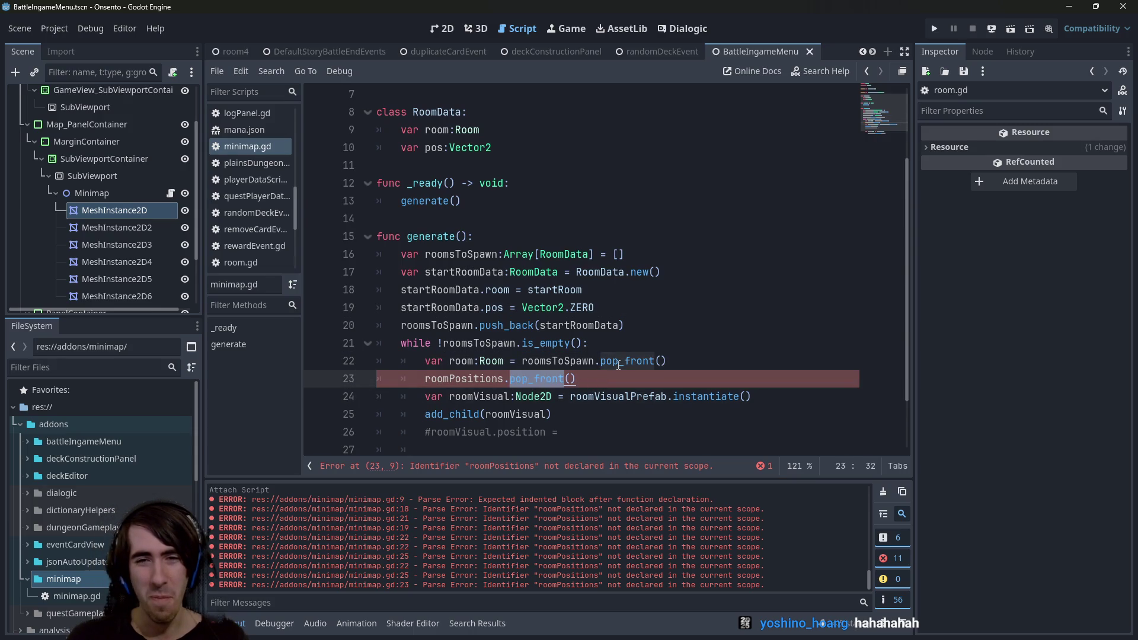
pyautogui.moveTo(578, 380); pyautogui.dragTo(309, 386)
pyautogui.press('BackSpace')
pyautogui.press('Up')
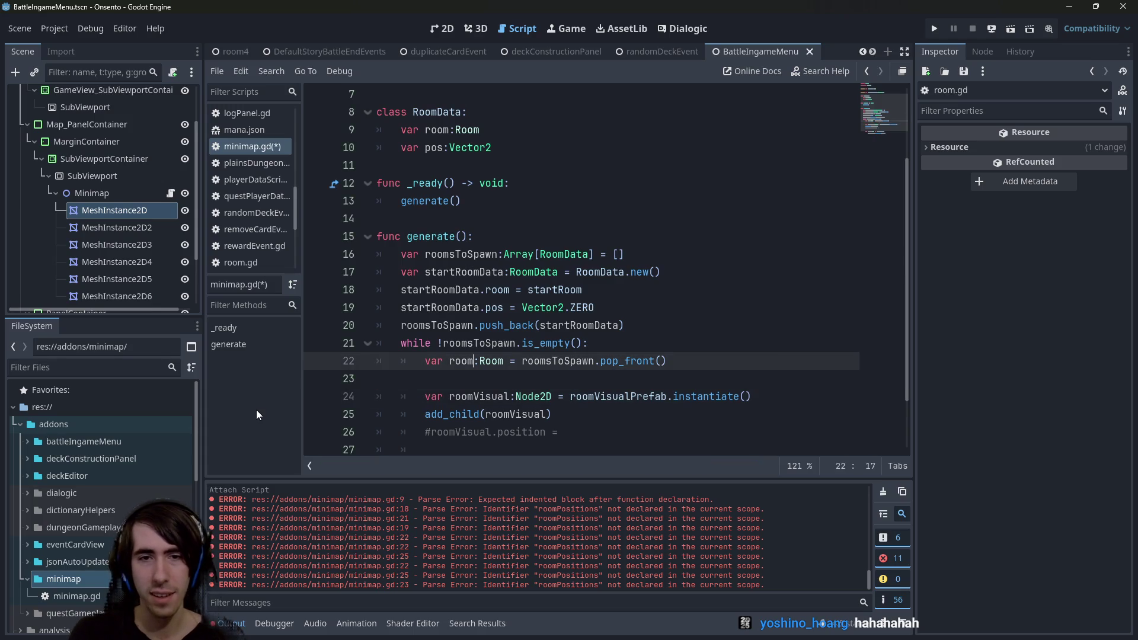
pyautogui.write('Data:RoomData')
pyautogui.hotkey('ctrl', 's')
pyautogui.press('Down')
pyautogui.press('Down')
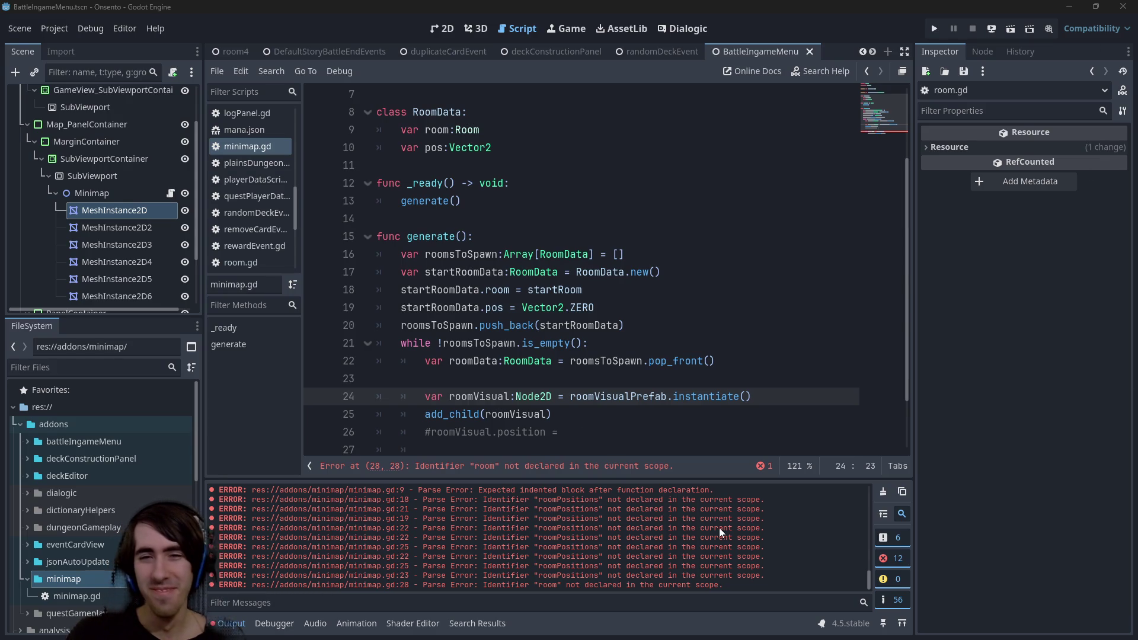
# Switch from the Godot editor to the Chrome window with the 'application in java' search.
pyautogui.rightClick(732, 414)
pyautogui.click(775, 396)
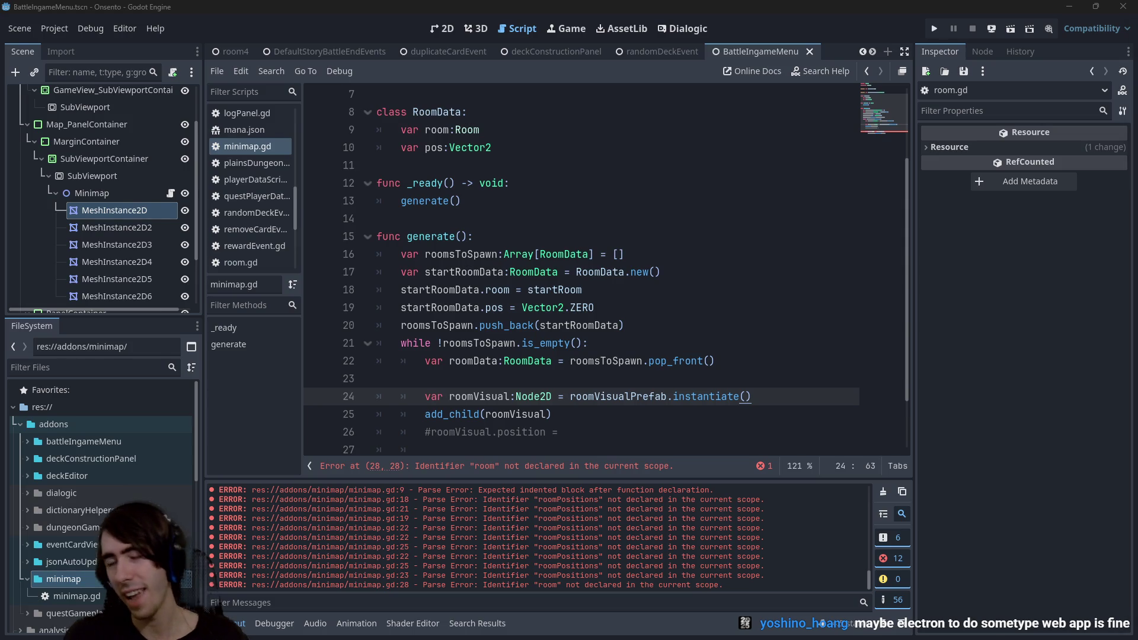
pyautogui.hotkey('alt', 'Tab')
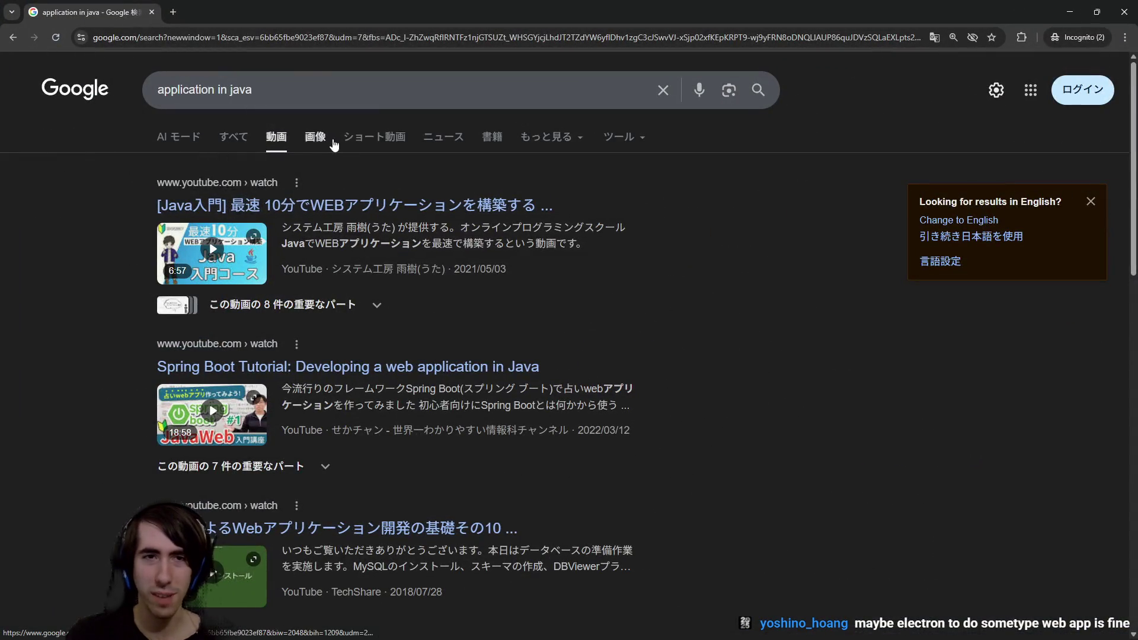
# Browse the Images and then All results for 'application in java'.
pyautogui.click(305, 139)
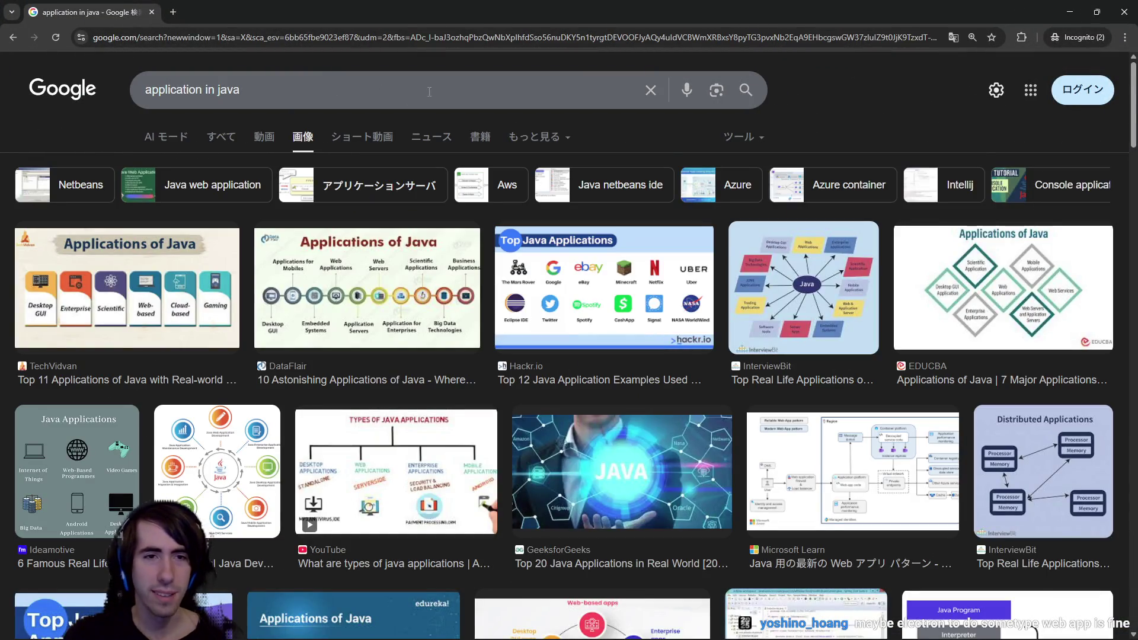
pyautogui.scroll(-1, 297, 348)
pyautogui.keyDown('ctrl'); pyautogui.scroll(3, 297, 347); pyautogui.keyUp('ctrl')
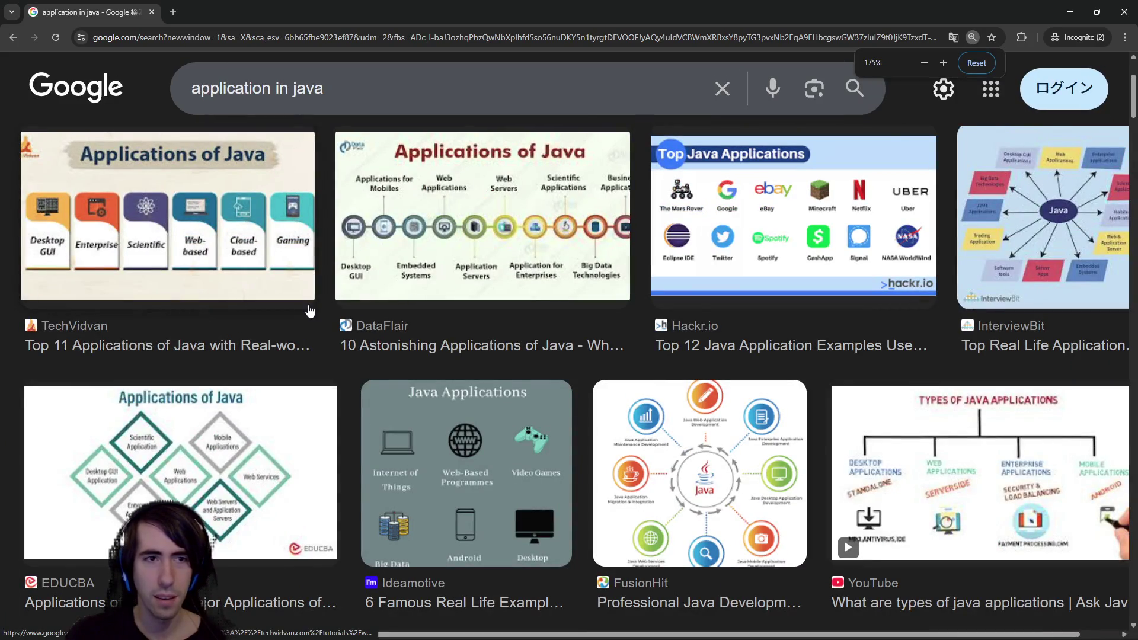
pyautogui.scroll(3, 294, 259)
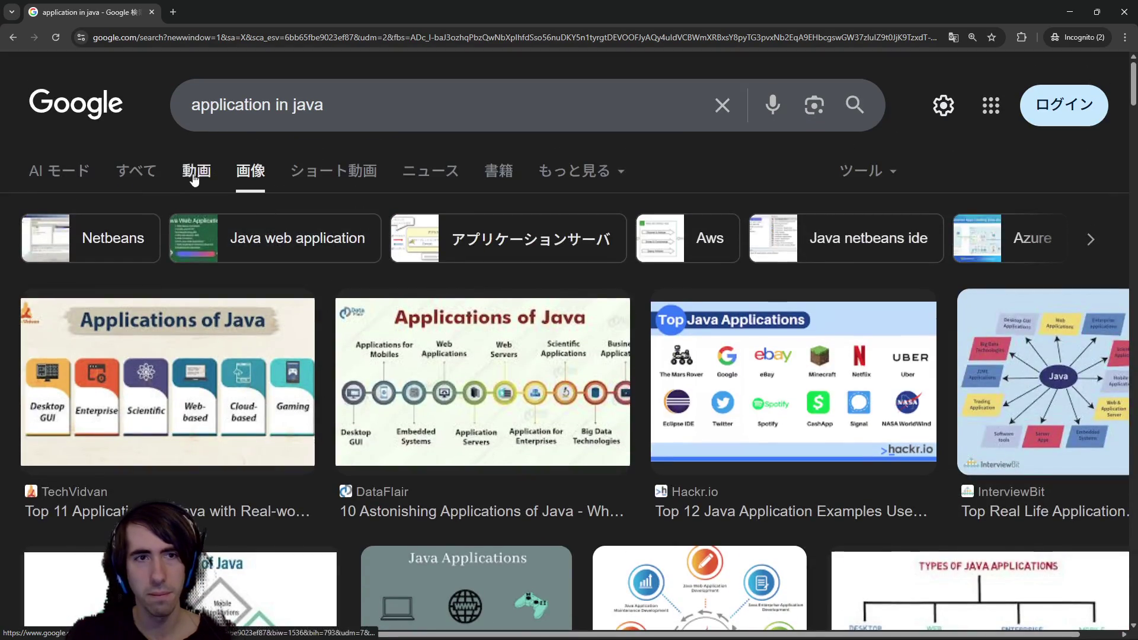
pyautogui.click(147, 173)
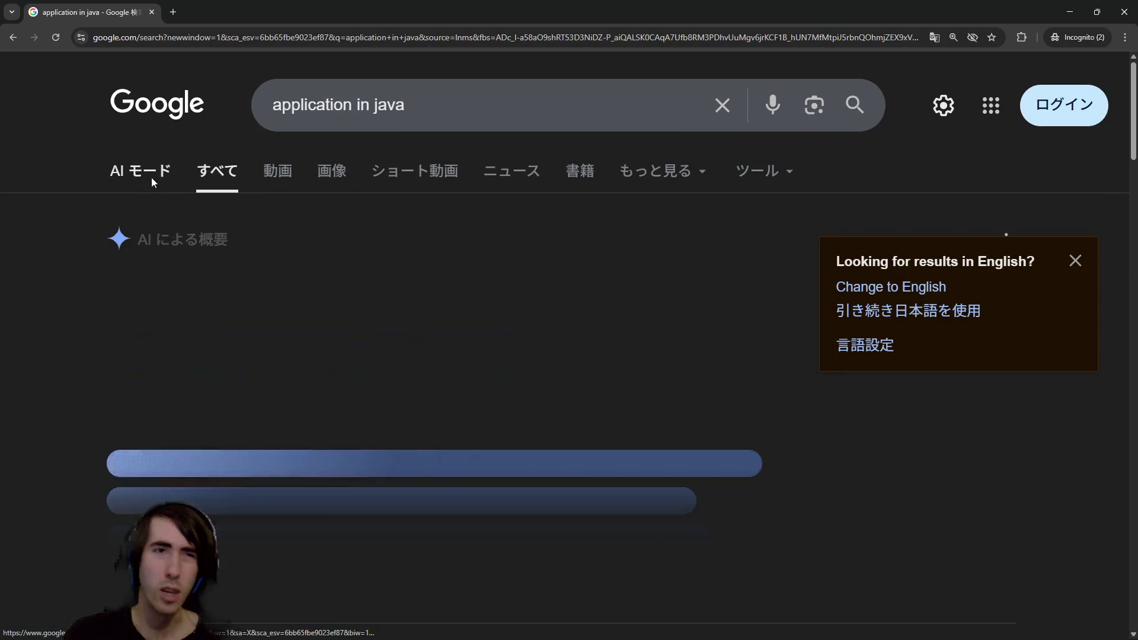
pyautogui.scroll(-1, 480, 274)
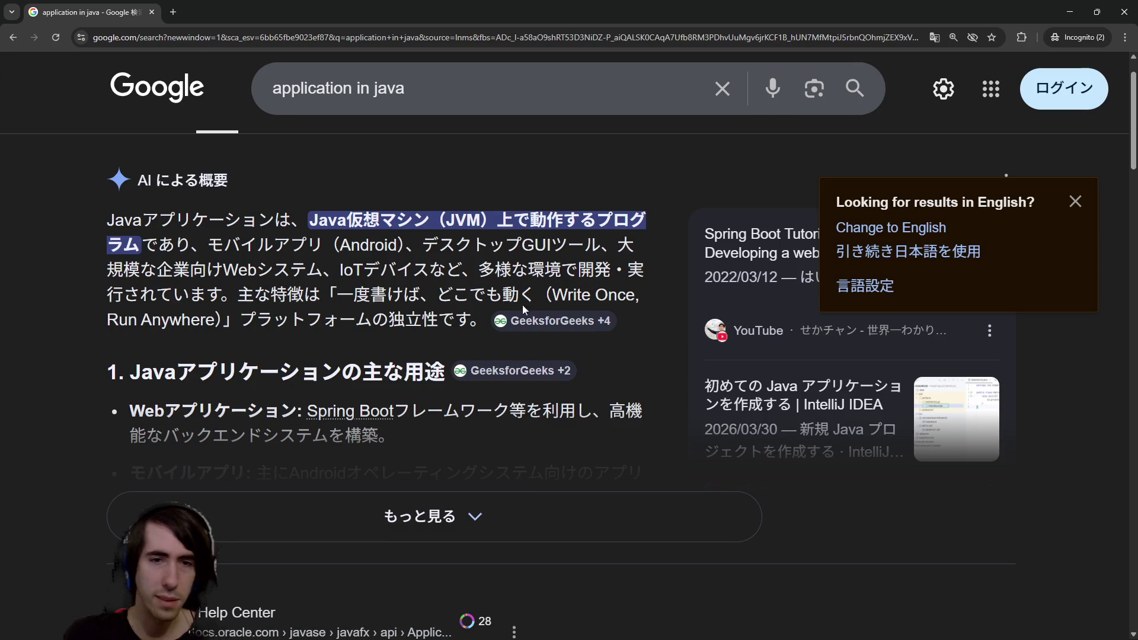
pyautogui.scroll(-7, 516, 304)
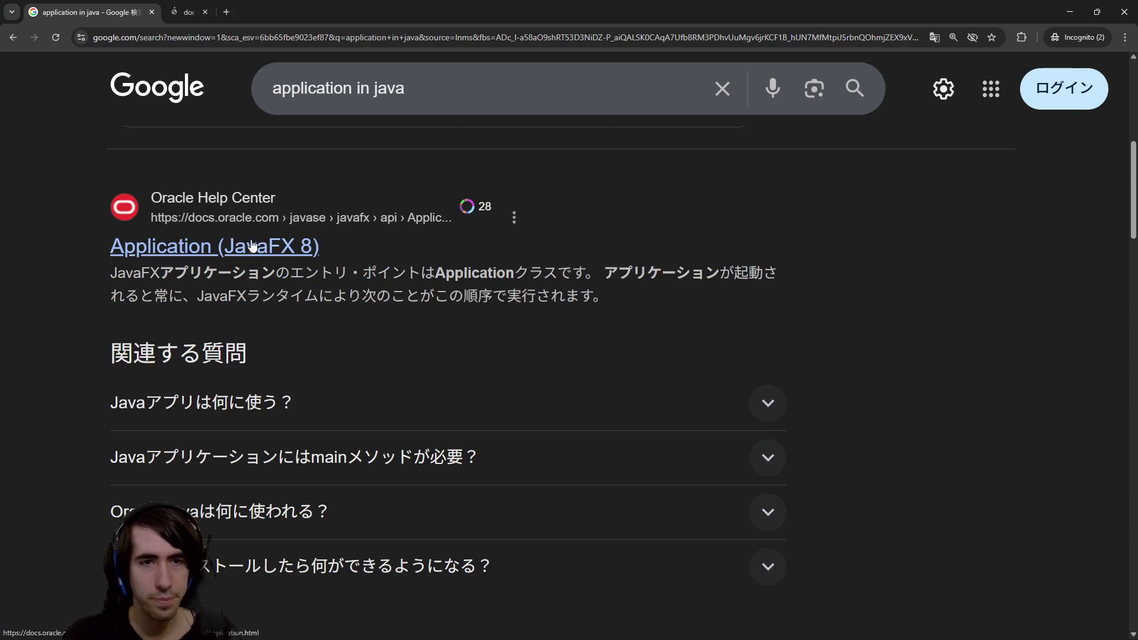
# View Oracle's Application (JavaFX 8) docs in the second tab, then return to the results.
pyautogui.click(249, 21)
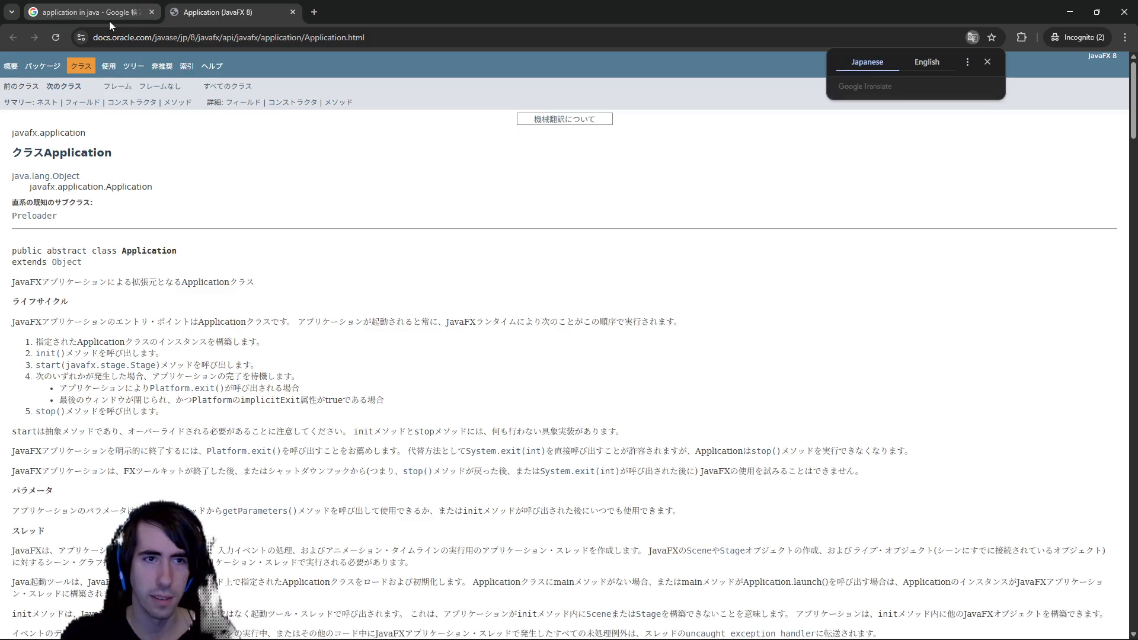
pyautogui.click(109, 20)
pyautogui.scroll(-5, 298, 339)
pyautogui.scroll(6, 298, 340)
pyautogui.scroll(-6, 296, 339)
pyautogui.click(466, 79)
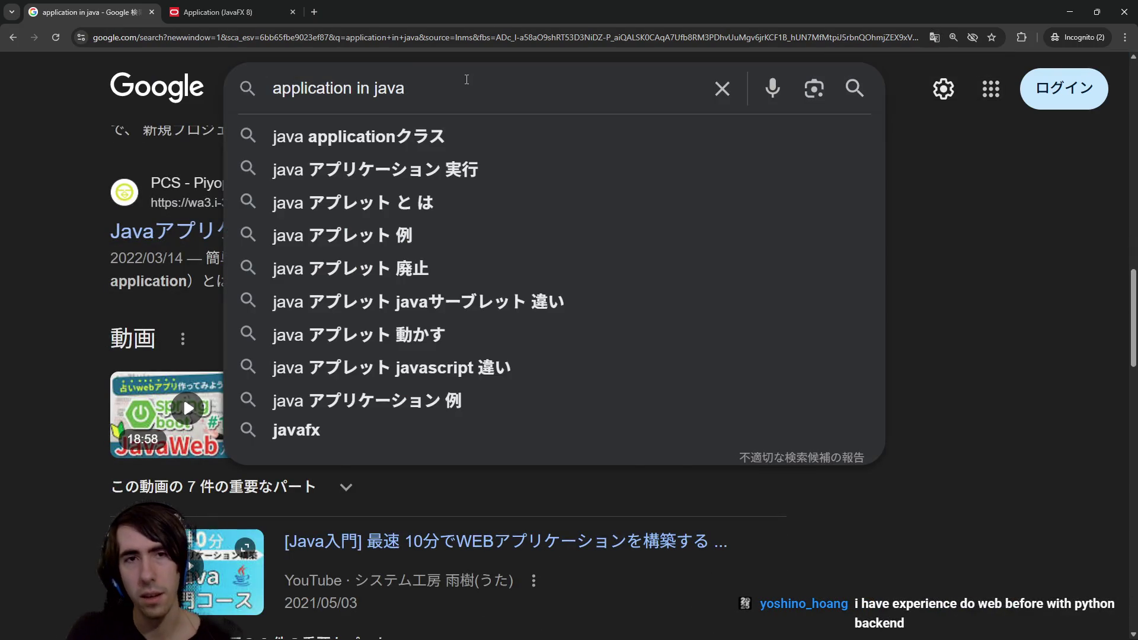
# Search 'java app framework' and open the flexy.jp result in a background tab.
pyautogui.hotkey('ctrl', 'BackSpace')
pyautogui.hotkey('ctrl', 'BackSpace')
pyautogui.hotkey('ctrl', 'BackSpace')
pyautogui.write('java app framework')
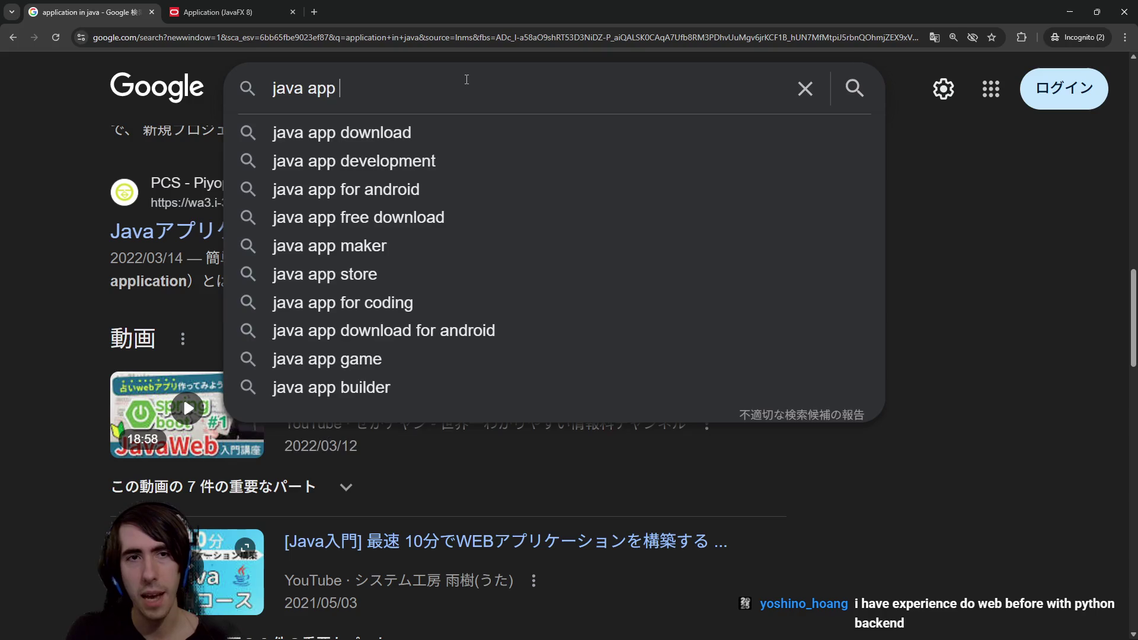
pyautogui.press('Return')
pyautogui.middleClick(296, 283)
pyautogui.scroll(-3, 297, 301)
pyautogui.scroll(-9, 296, 301)
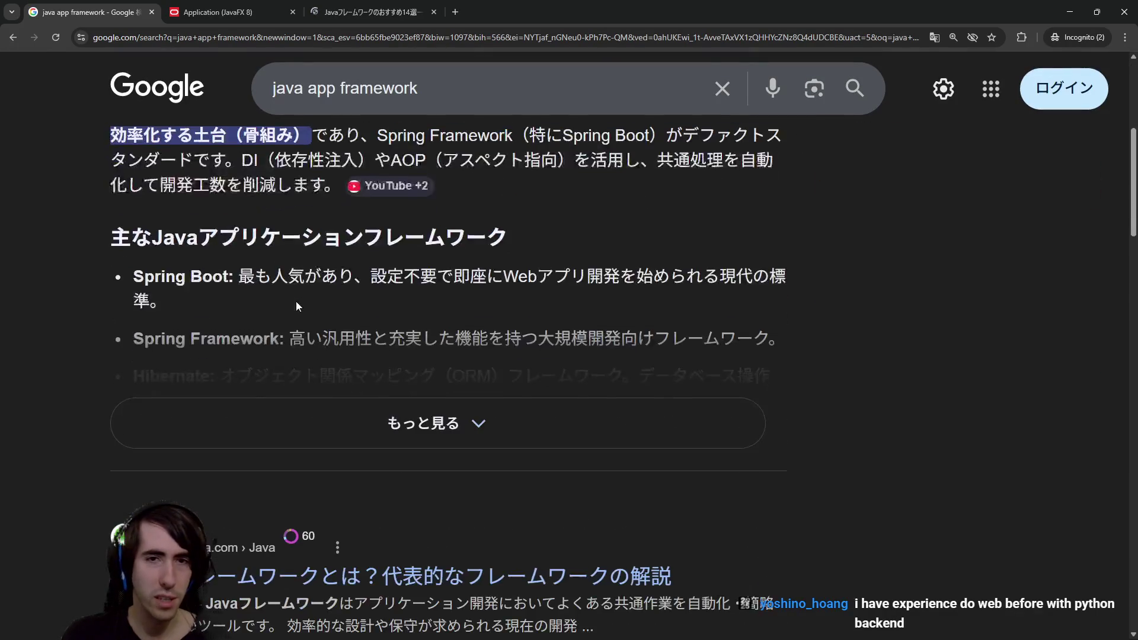
pyautogui.scroll(6, 297, 300)
# Read the FLEXY article's list of Java frameworks, then go to the 'spring boot' results.
pyautogui.click(362, 15)
pyautogui.scroll(-10, 264, 96)
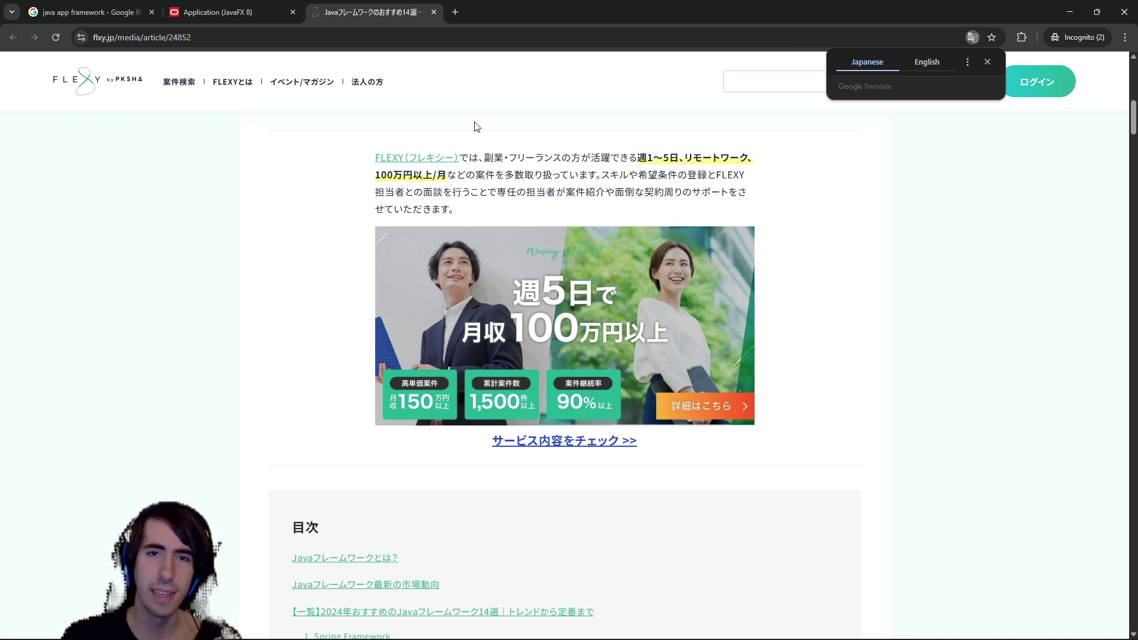
pyautogui.scroll(-11, 450, 267)
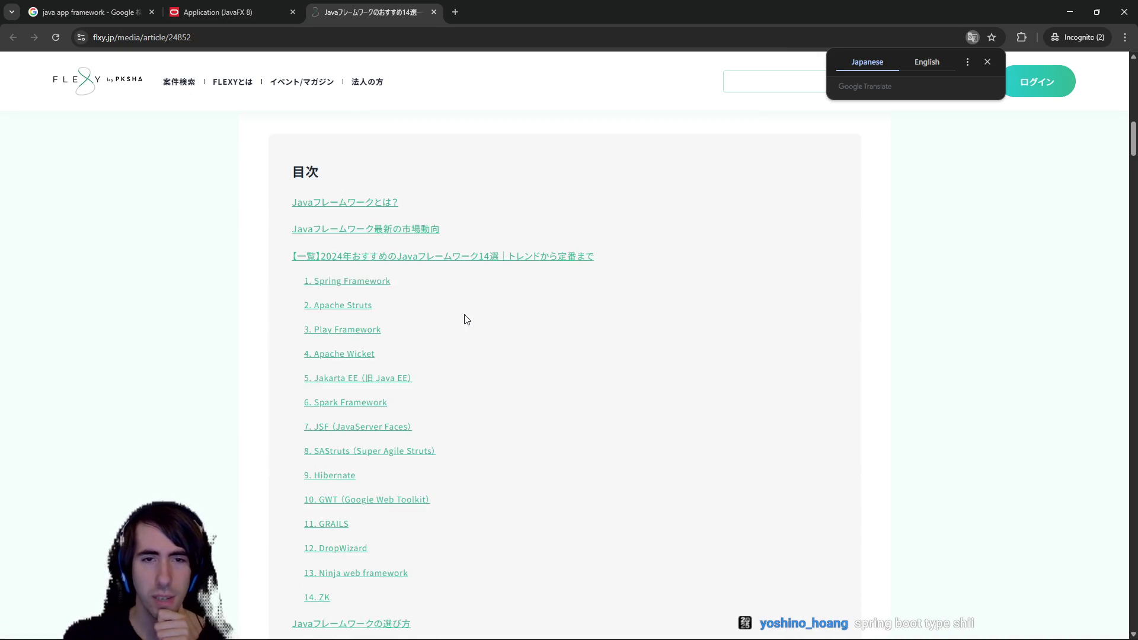
pyautogui.scroll(5, 463, 303)
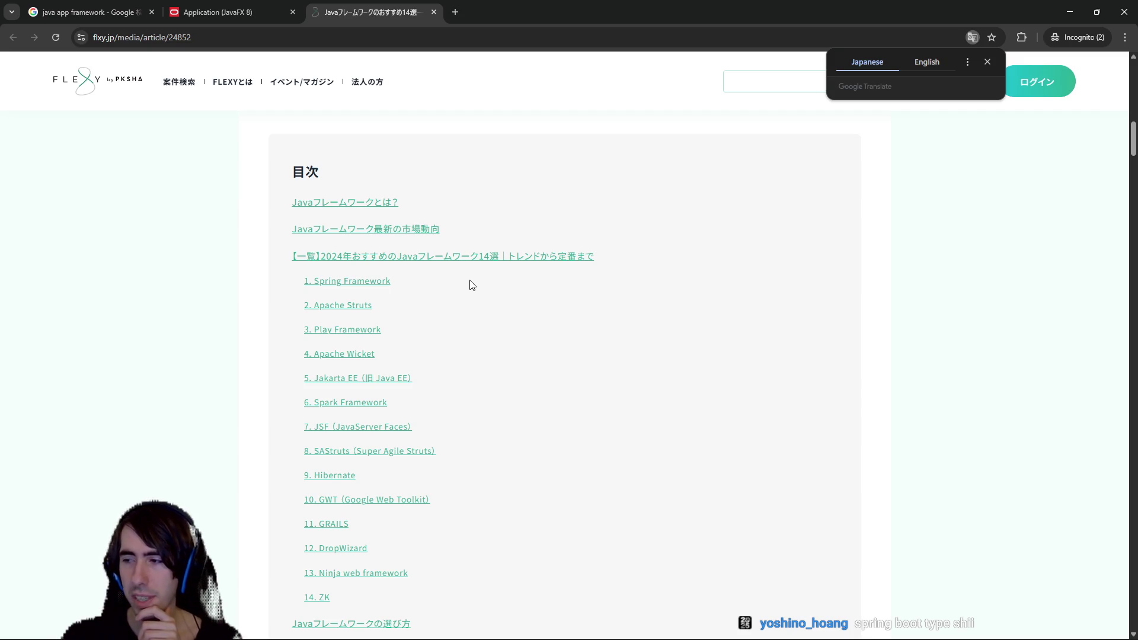
pyautogui.click(225, 11)
pyautogui.click(89, 12)
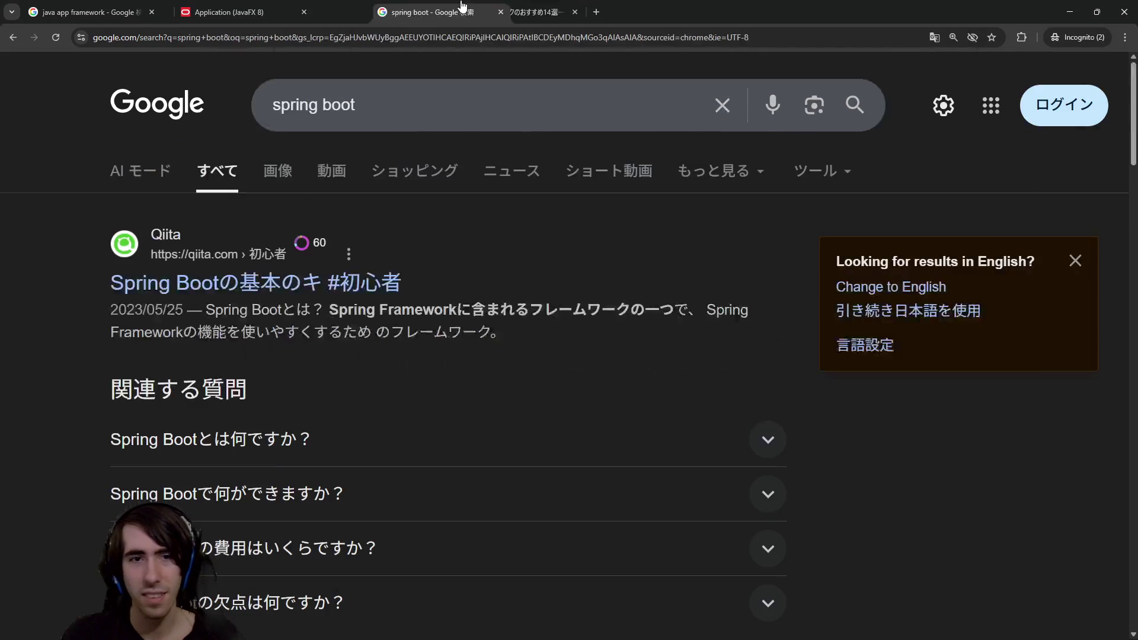
# Open the Qiita Spring Boot basics article in a new tab and skim it.
pyautogui.middleClick(226, 281)
pyautogui.scroll(-3, 305, 343)
pyautogui.scroll(2, 306, 345)
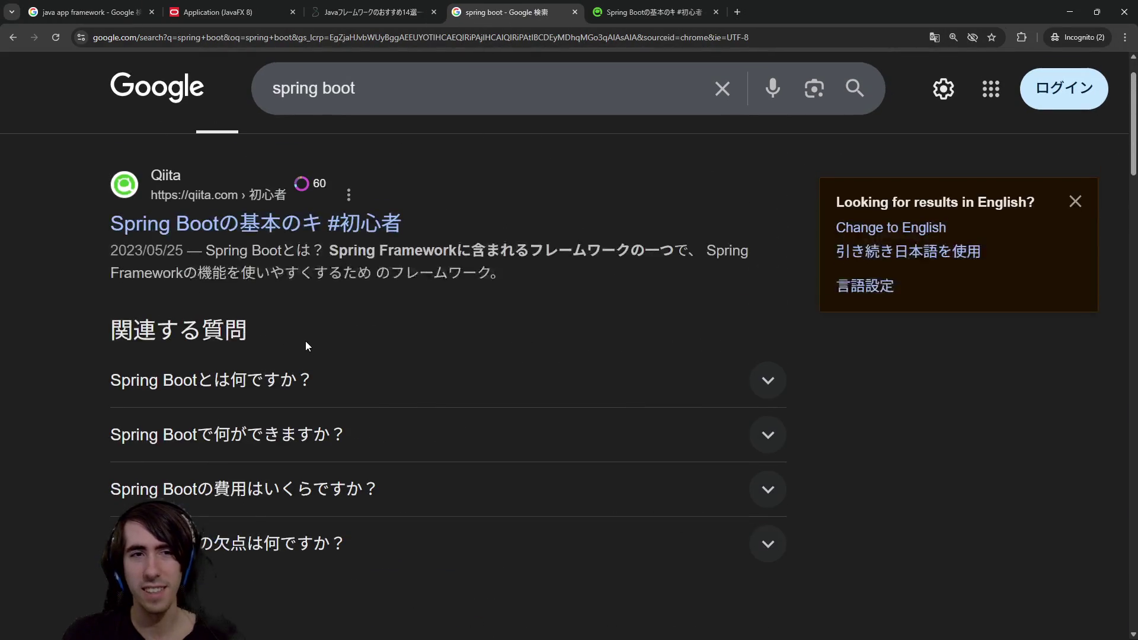
pyautogui.scroll(1, 368, 354)
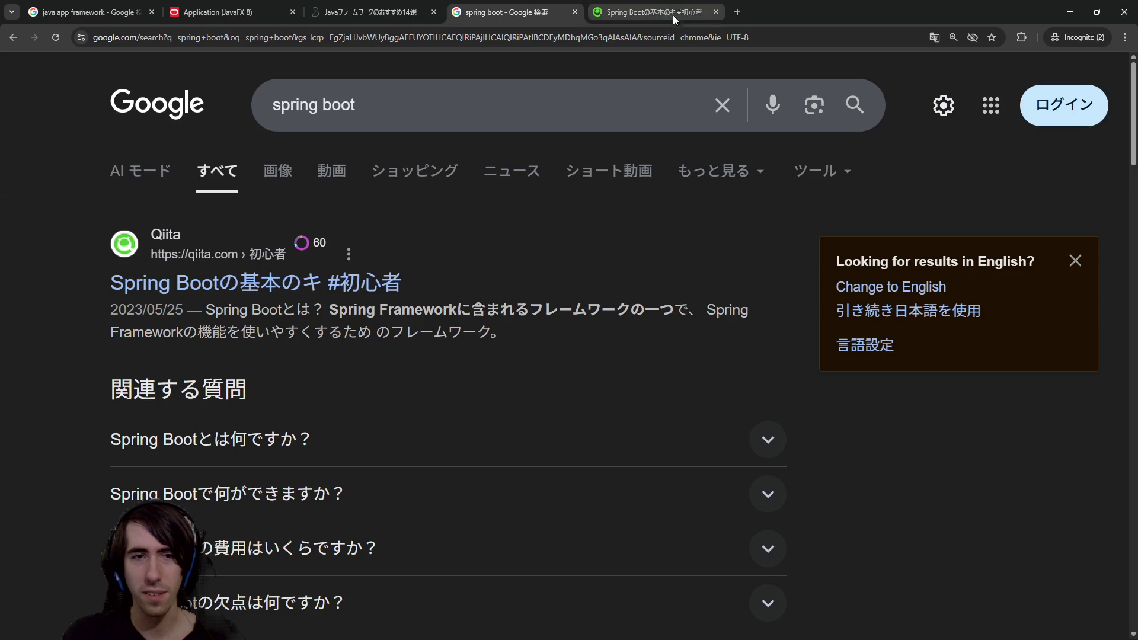
pyautogui.click(656, 5)
pyautogui.scroll(-2, 362, 332)
pyautogui.scroll(2, 415, 285)
# Browse the image results for 'java app framework'.
pyautogui.click(89, 12)
pyautogui.scroll(-8, 272, 415)
pyautogui.scroll(12, 305, 290)
pyautogui.scroll(2, 305, 290)
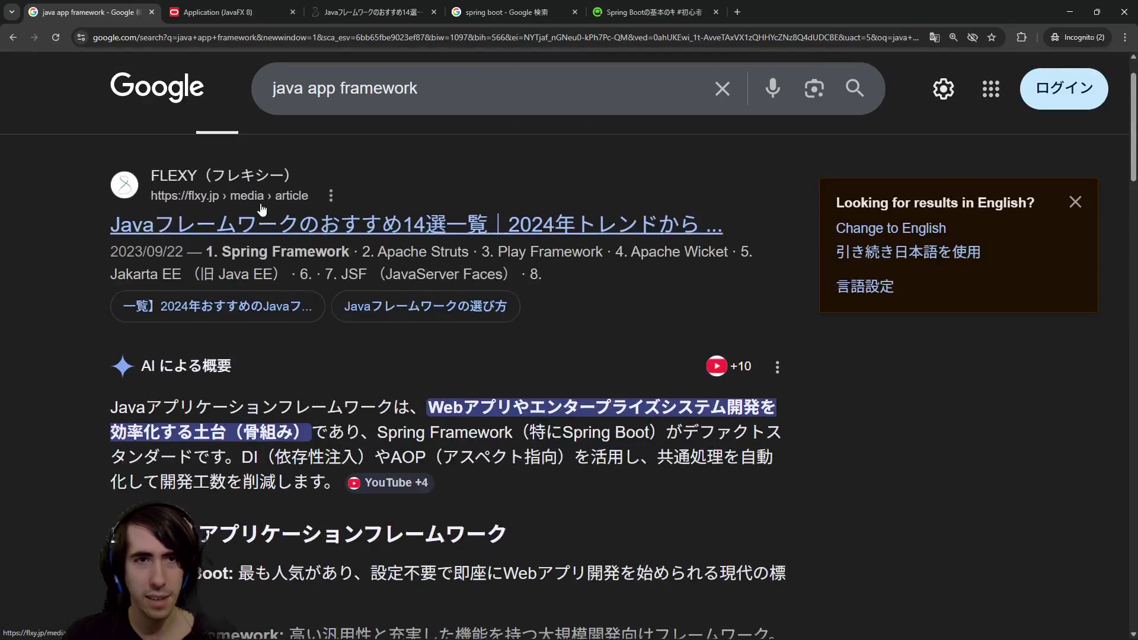
pyautogui.click(265, 169)
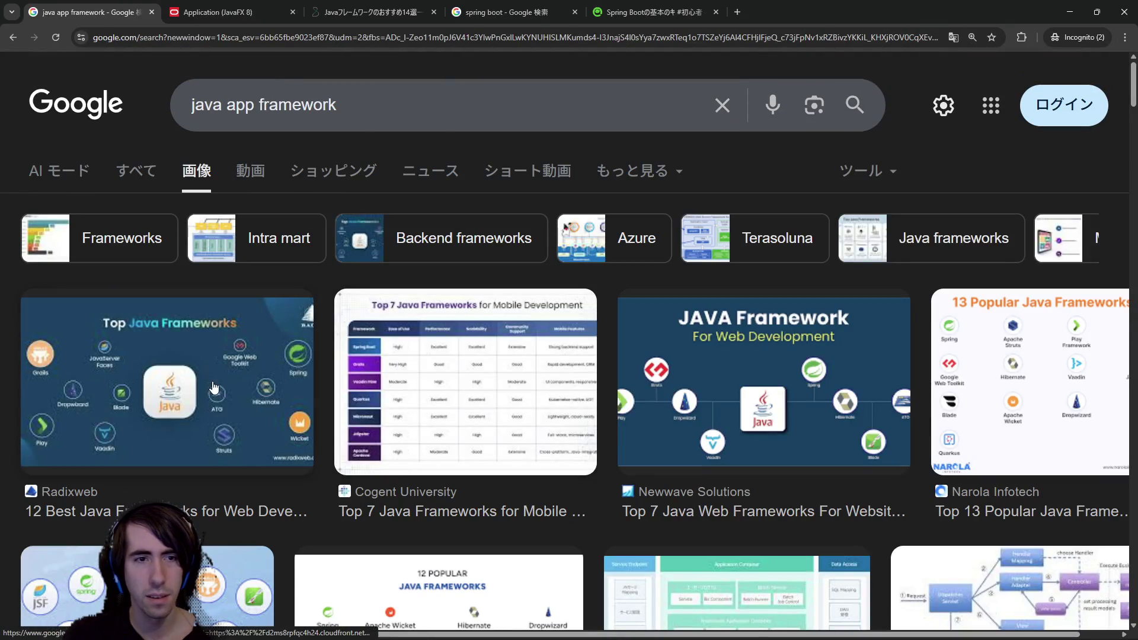
pyautogui.scroll(-6, 364, 337)
pyautogui.scroll(5, 380, 166)
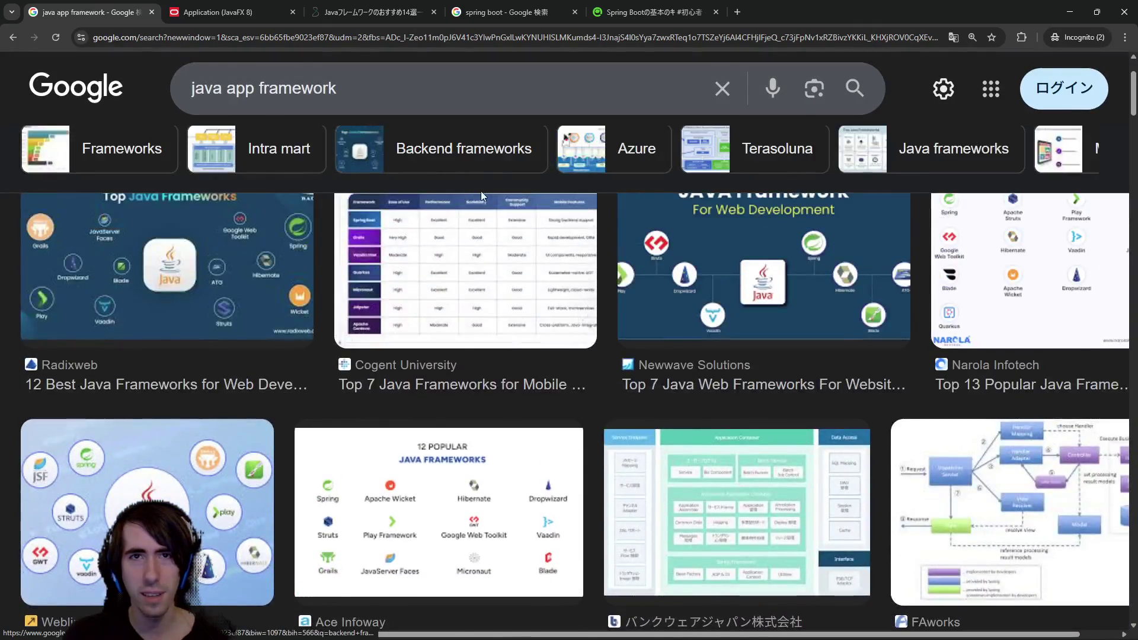
# Browse 'spring boot' image results, previewing the GeeksforGeeks diagram and First Spring Boot Application image.
pyautogui.click(507, 12)
pyautogui.click(265, 169)
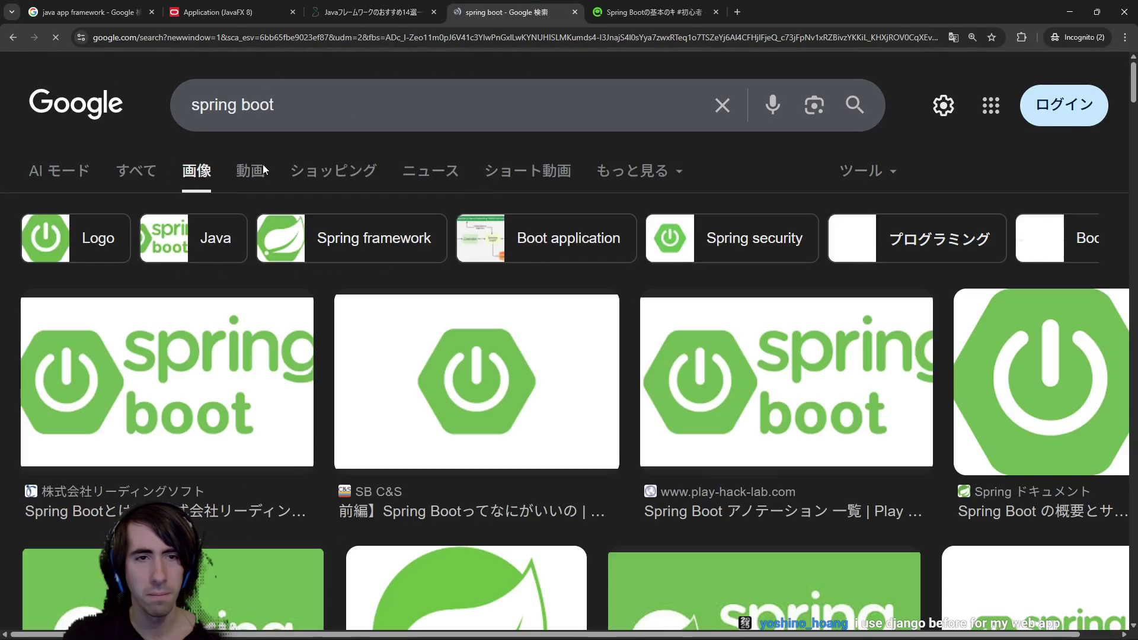
pyautogui.scroll(-10, 517, 337)
pyautogui.scroll(3, 536, 423)
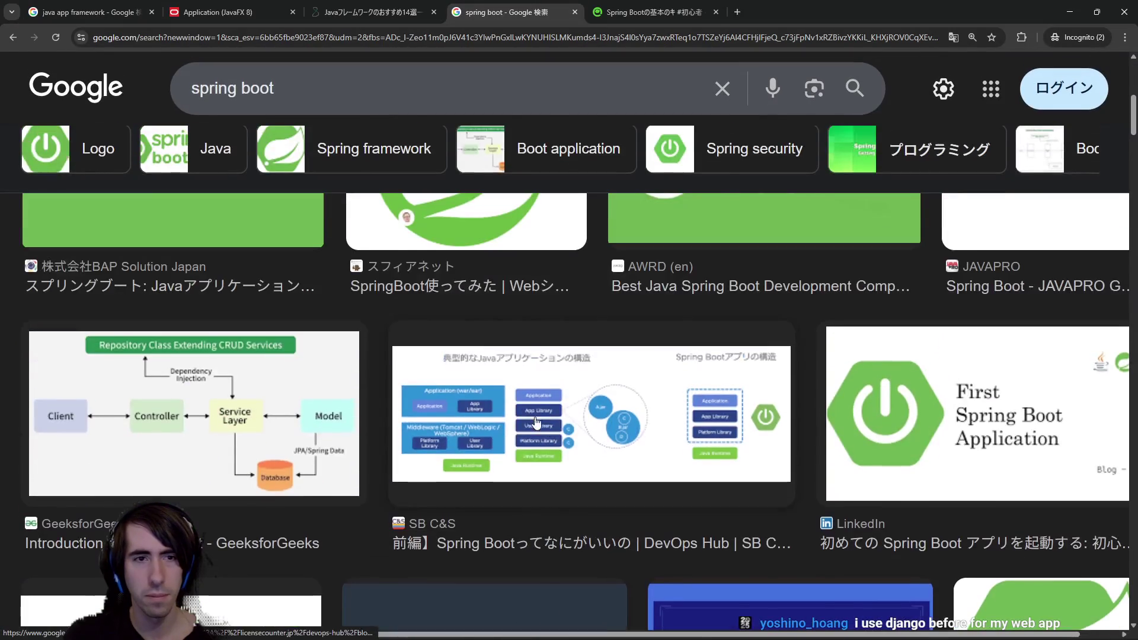
pyautogui.click(249, 405)
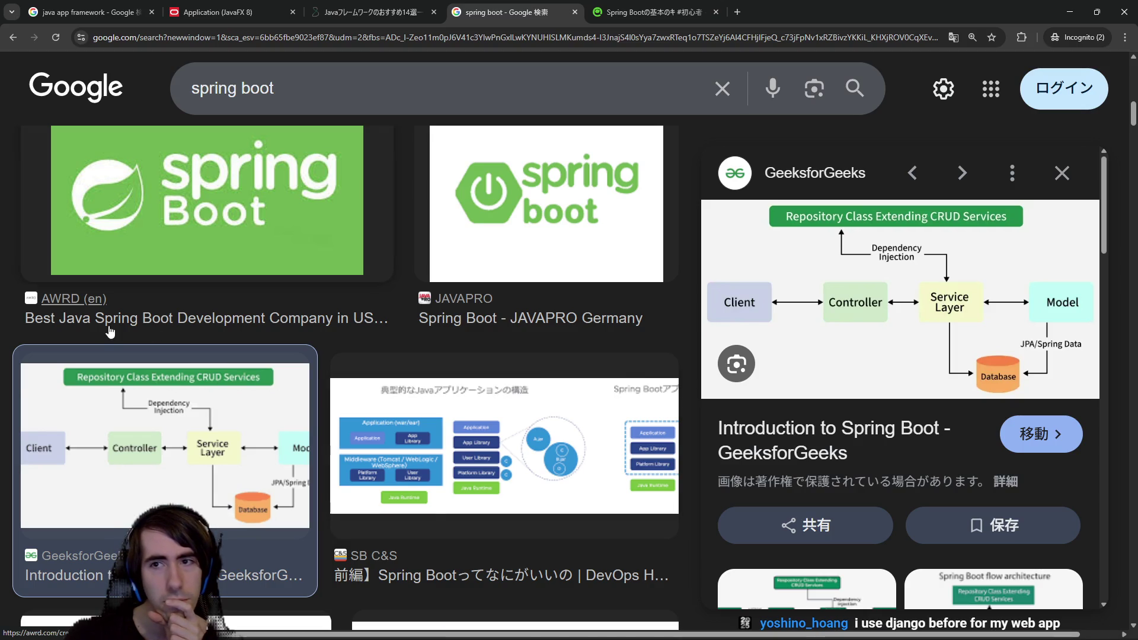
pyautogui.scroll(-5, 108, 331)
pyautogui.scroll(-3, 136, 314)
pyautogui.click(161, 297)
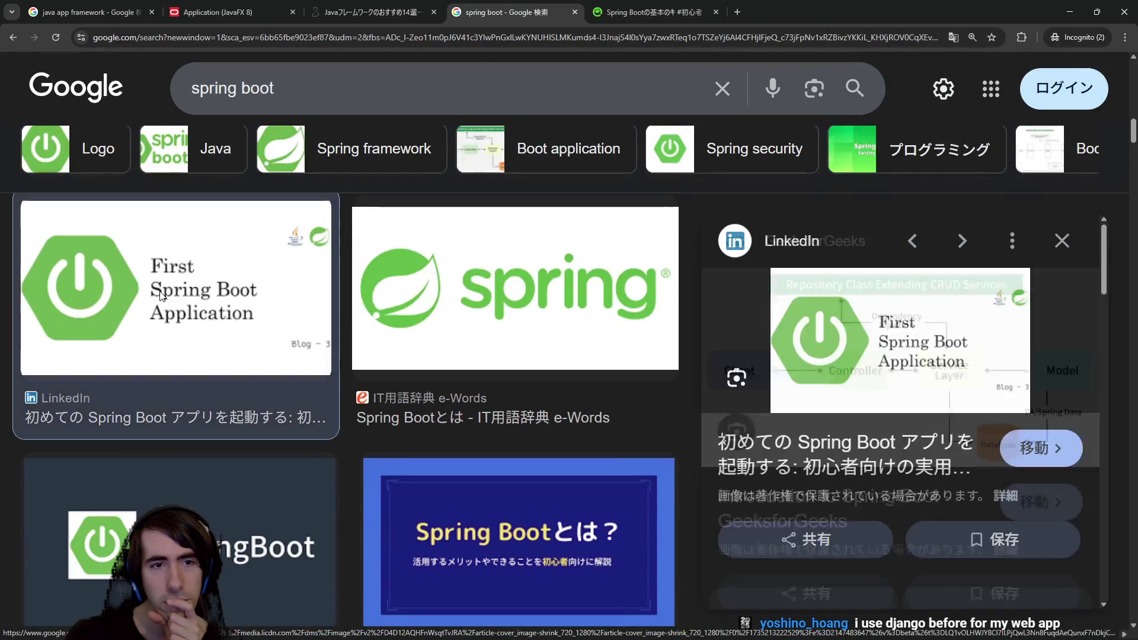
pyautogui.scroll(-3, 848, 265)
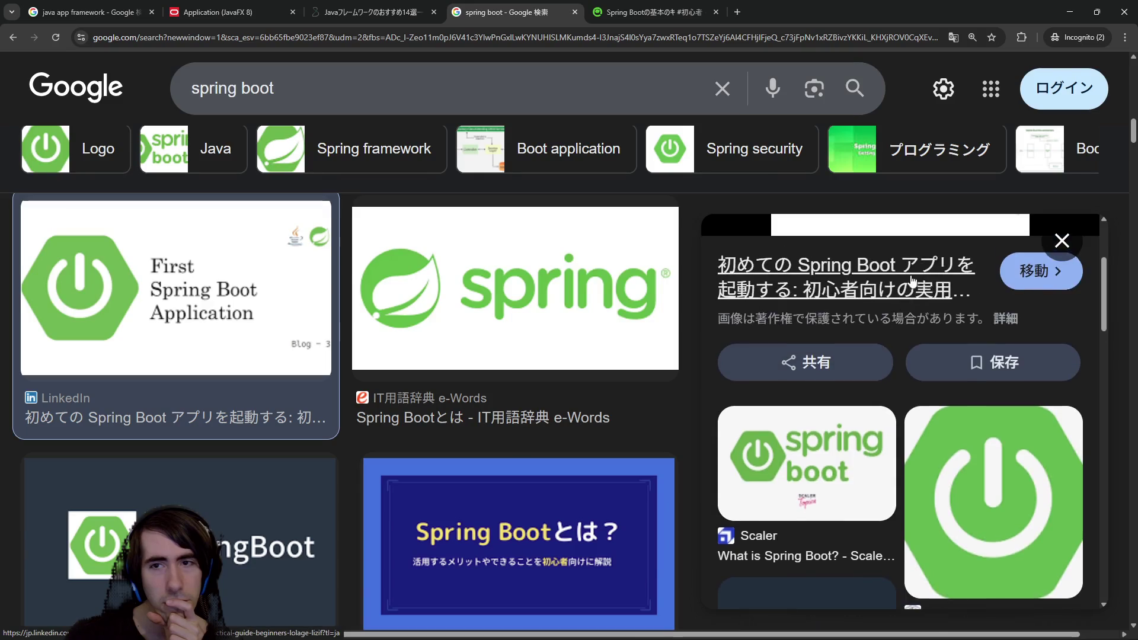
# Open and read the LinkedIn First Spring Boot Application article, then return to the first tab.
pyautogui.middleClick(911, 281)
pyautogui.click(669, 12)
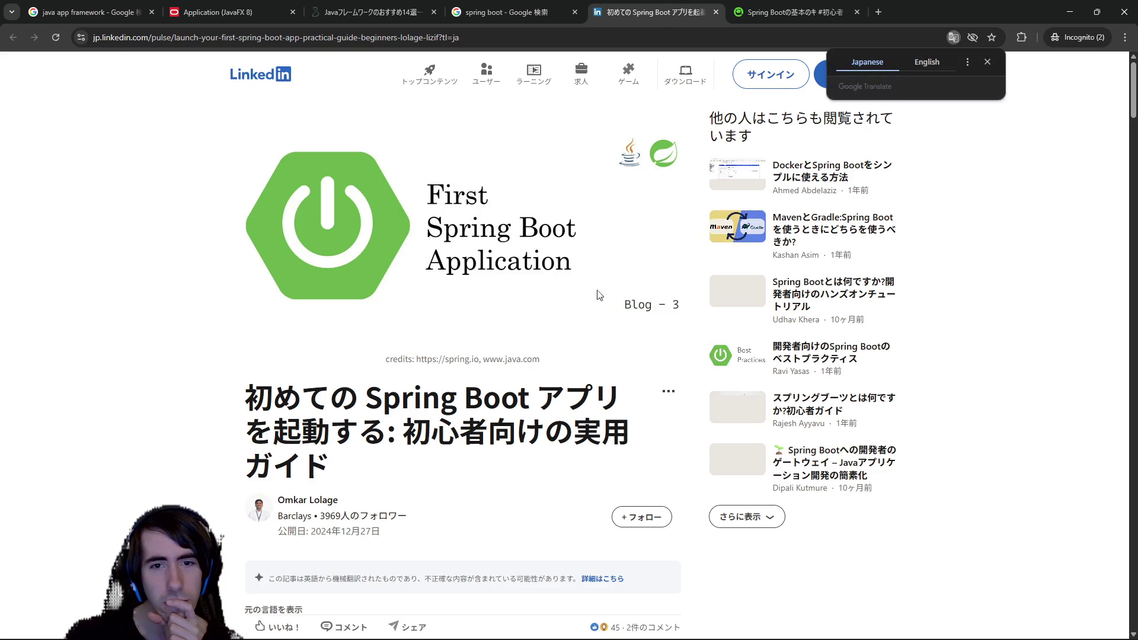
pyautogui.scroll(-15, 538, 515)
pyautogui.scroll(-20, 538, 514)
pyautogui.scroll(-20, 538, 514)
pyautogui.scroll(-10, 550, 477)
pyautogui.scroll(10, 550, 478)
pyautogui.hotkey('ctrl', '1')
# Extend the Google query to 'java app framework tutorial' and run the search.
pyautogui.click(465, 107)
pyautogui.write('tutopri')
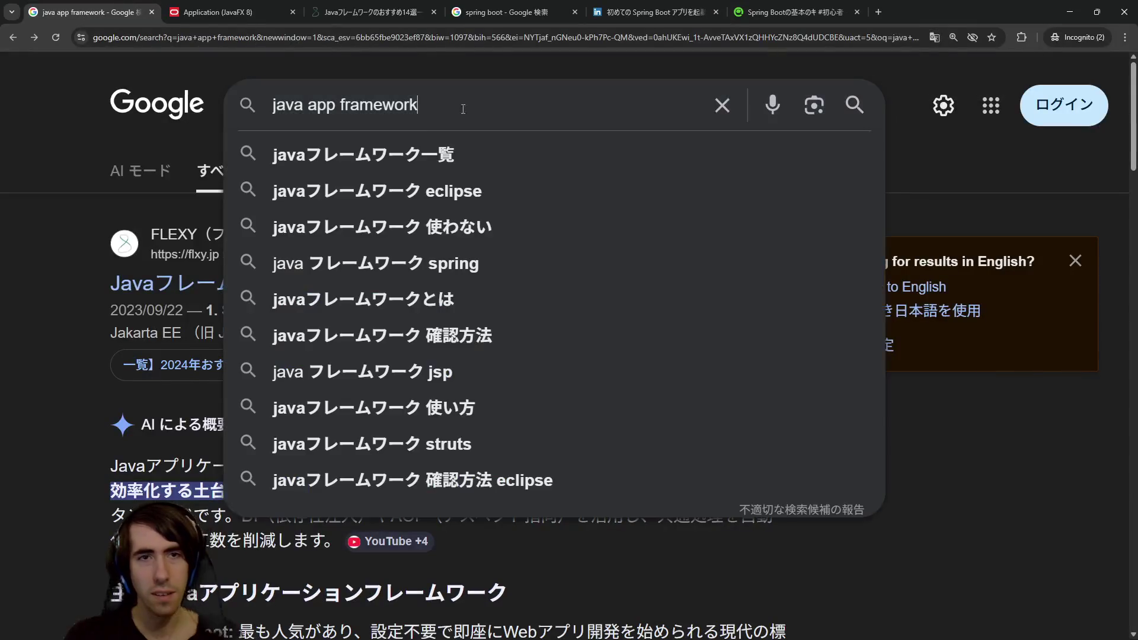
pyautogui.write('rial')
pyautogui.press('Return')
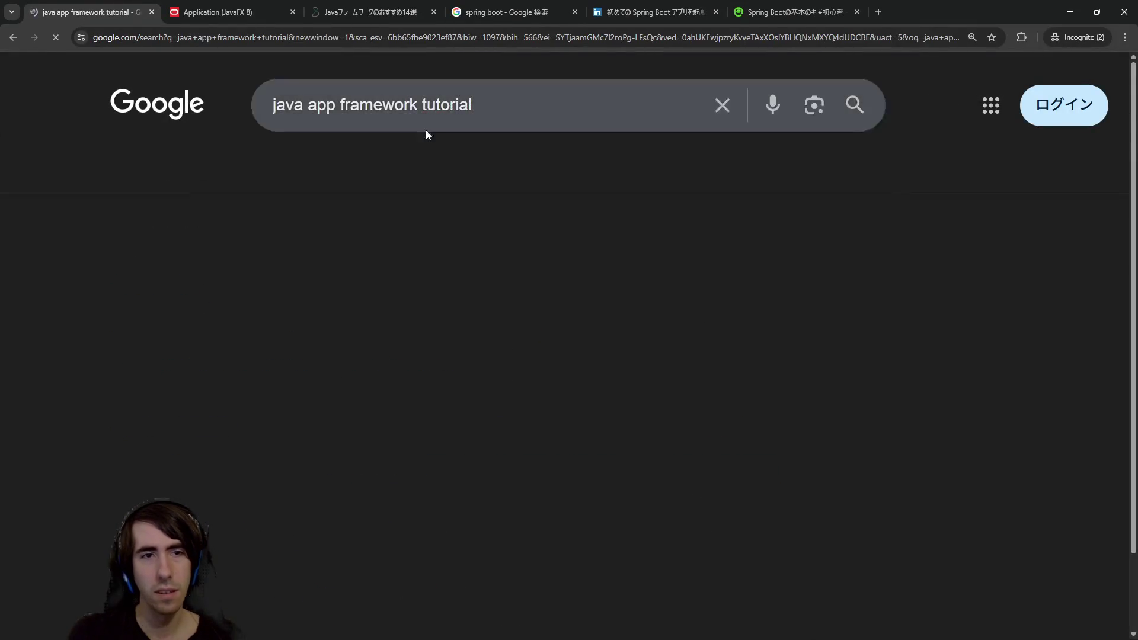
# Open the 'Spring Boot Tutorial: Developing a web application in Java' video in a new tab and bring it forward.
pyautogui.scroll(-15, 314, 350)
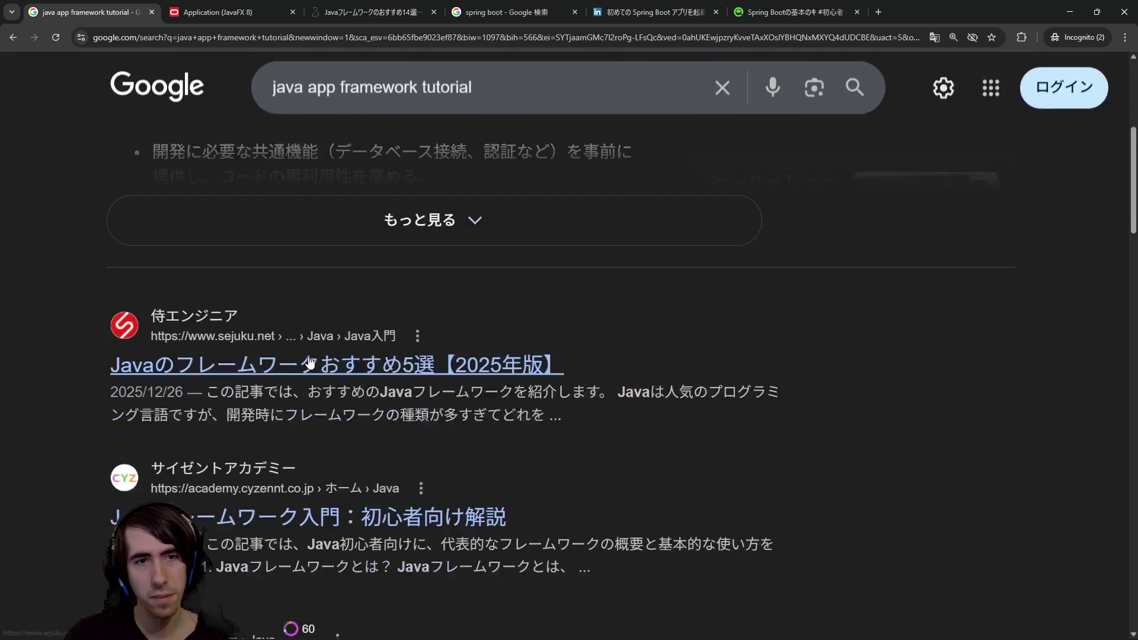
pyautogui.scroll(2, 308, 360)
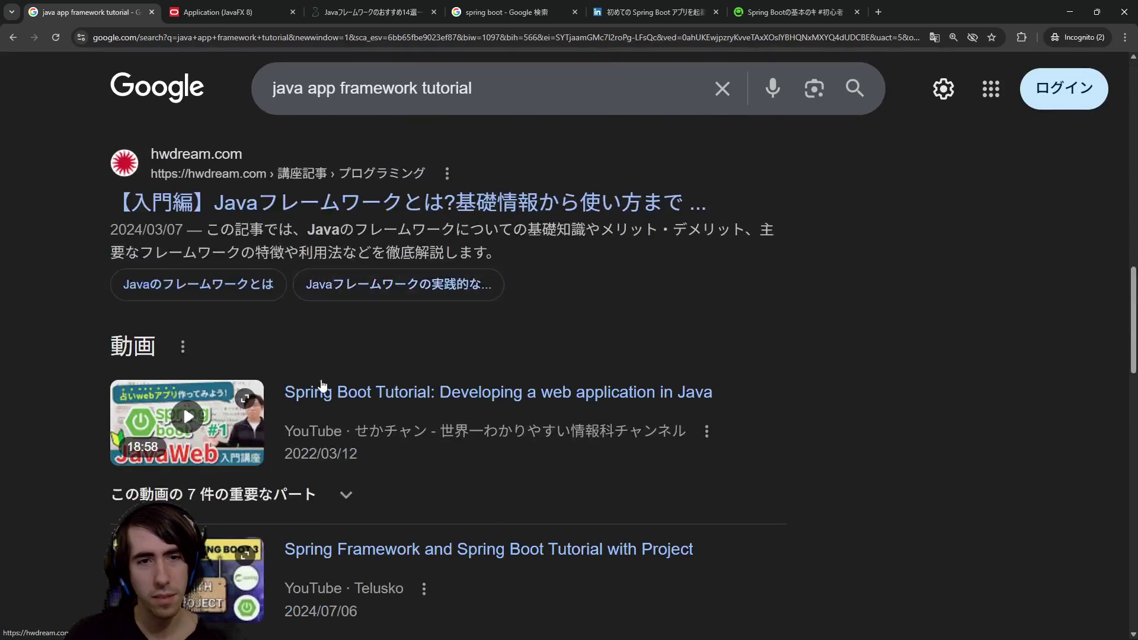
pyautogui.middleClick(340, 405)
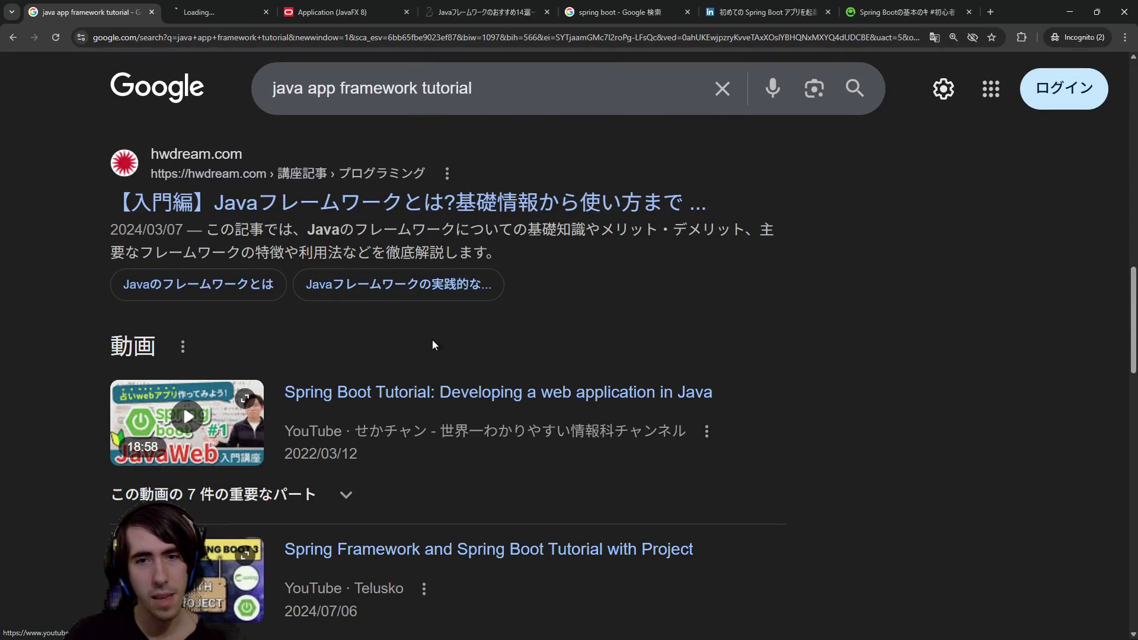
pyautogui.moveTo(225, 5)
pyautogui.mouseDown()
pyautogui.moveTo(182, 27)
pyautogui.moveTo(201, 7)
pyautogui.mouseUp()
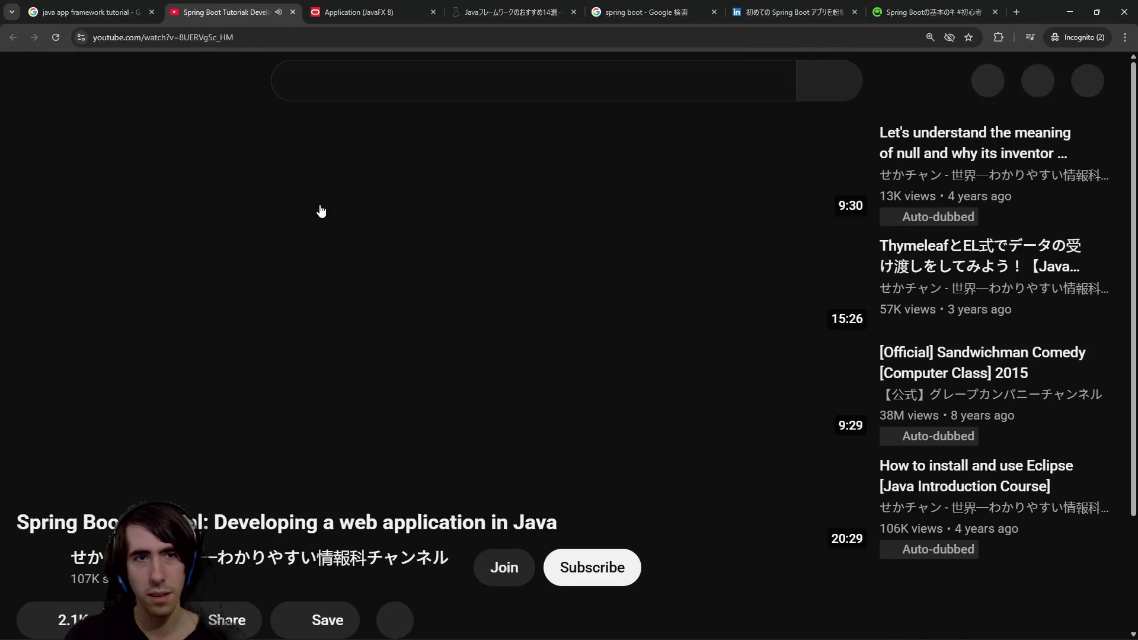
# Pause the Spring Boot video, widen the player, and scrub through its chapters.
pyautogui.press('space')
pyautogui.click(601, 479)
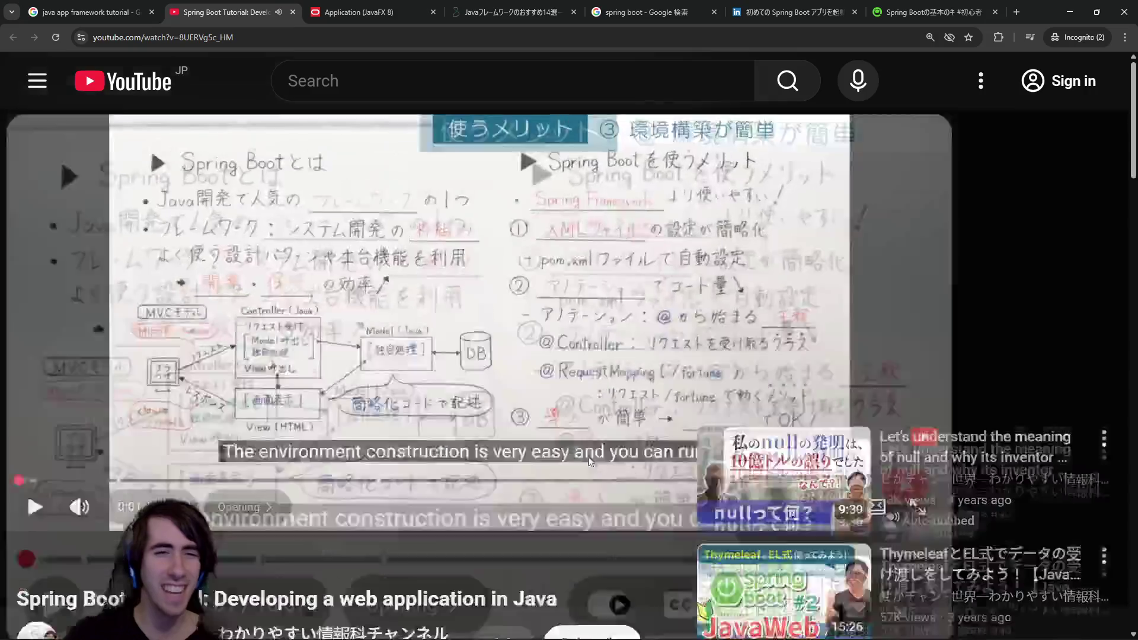
pyautogui.click(122, 545)
pyautogui.moveTo(123, 546)
pyautogui.mouseDown()
pyautogui.moveTo(795, 557)
pyautogui.moveTo(767, 561)
pyautogui.moveTo(779, 545)
pyautogui.moveTo(1014, 547)
pyautogui.moveTo(1000, 547)
pyautogui.mouseUp()
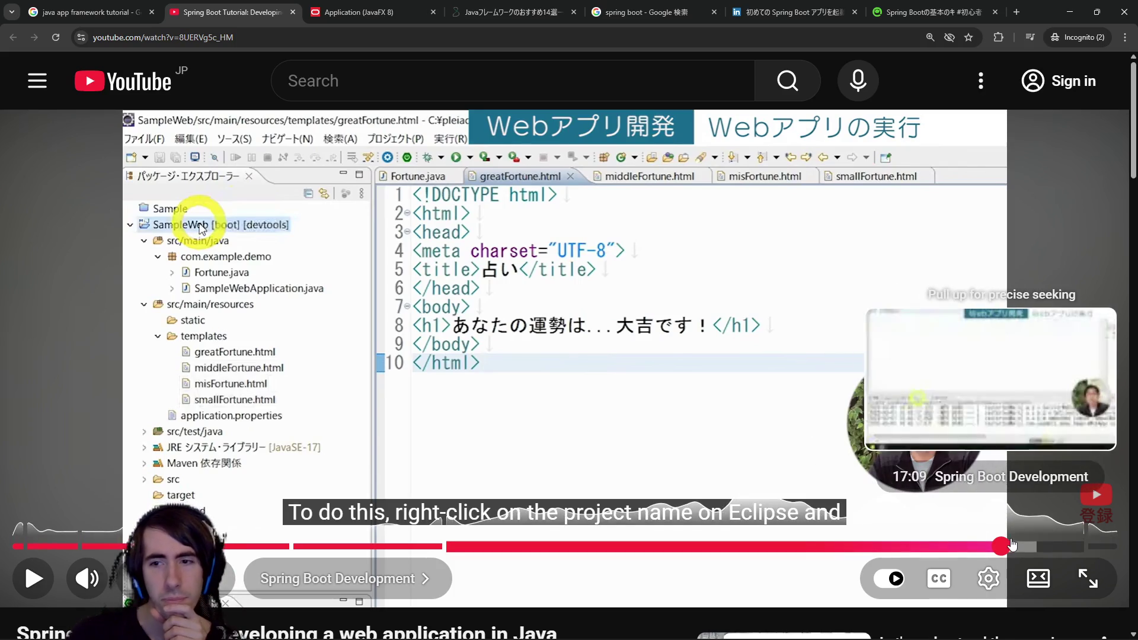
pyautogui.click(1028, 547)
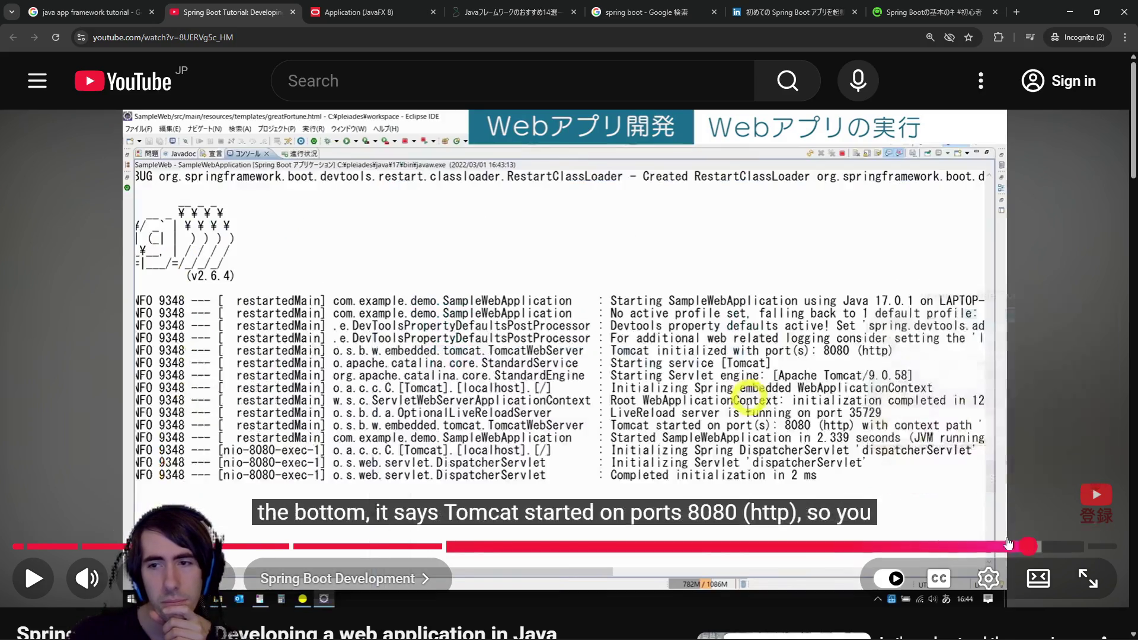
pyautogui.click(518, 544)
pyautogui.click(457, 544)
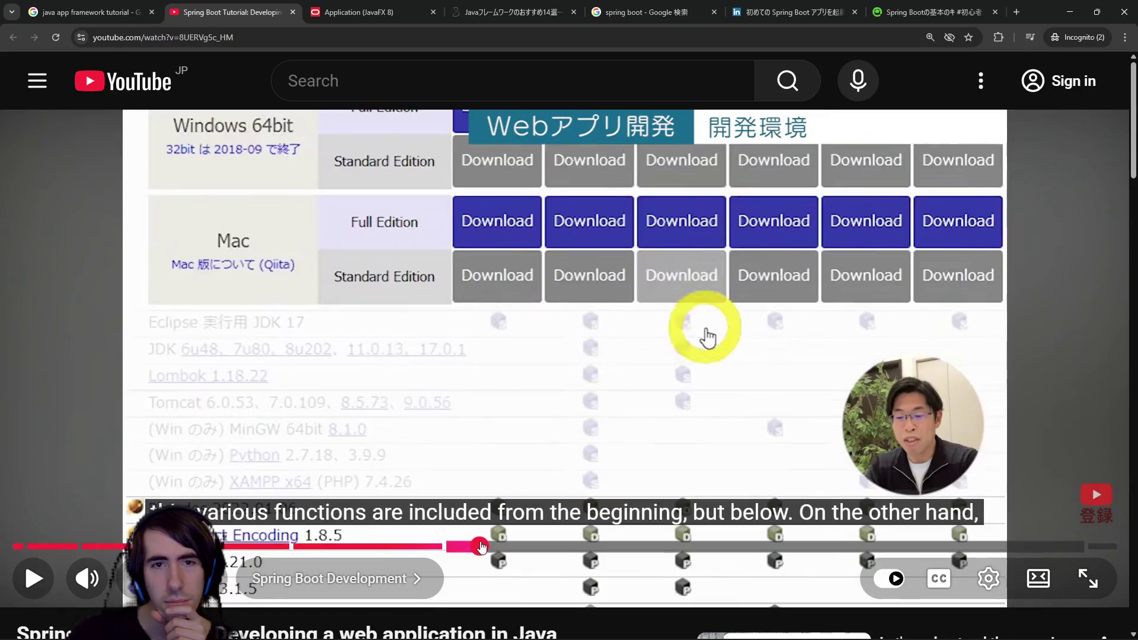
pyautogui.click(428, 544)
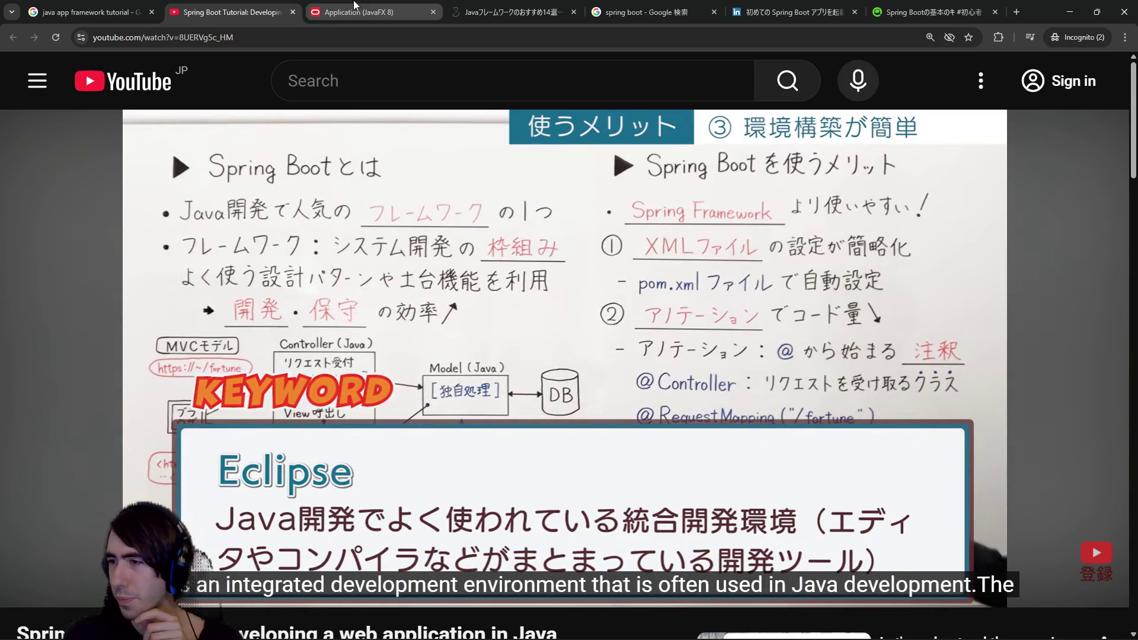
# Check the player's extra options, then look back at the java app framework tutorial results.
pyautogui.moveTo(354, 5)
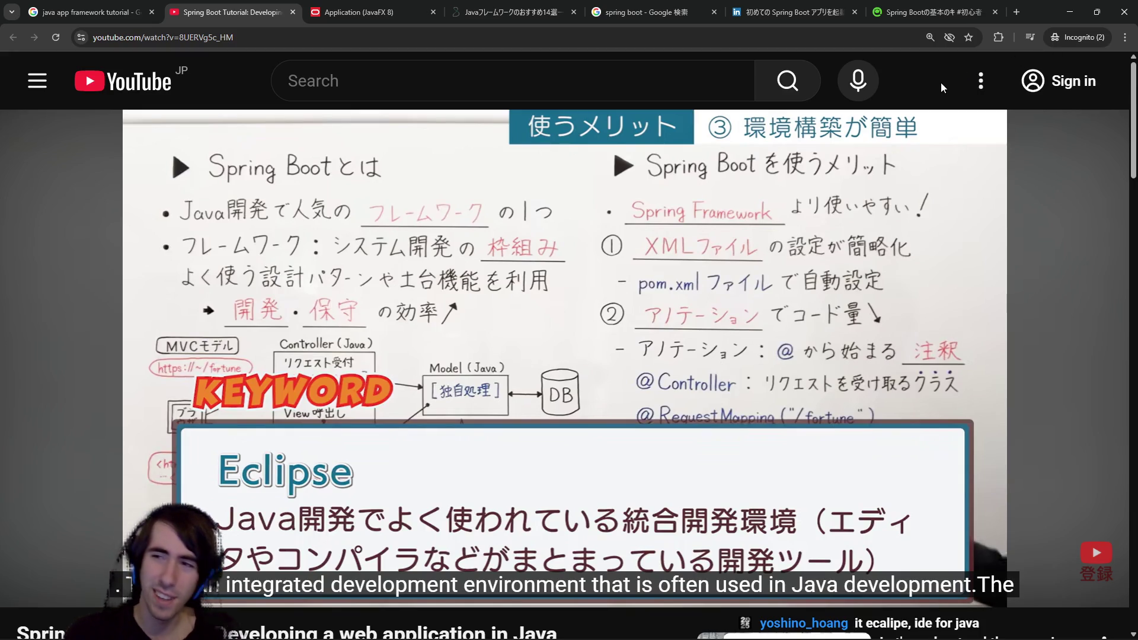
pyautogui.rightClick(510, 345)
pyautogui.click(480, 308)
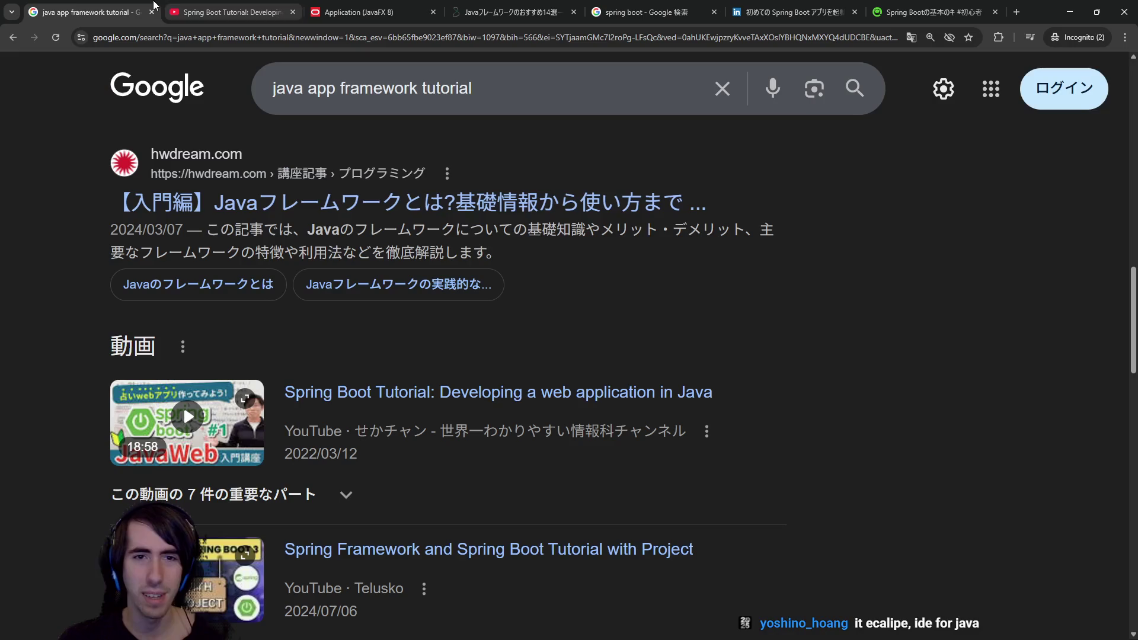
pyautogui.click(134, 12)
pyautogui.tripleClick(372, 88)
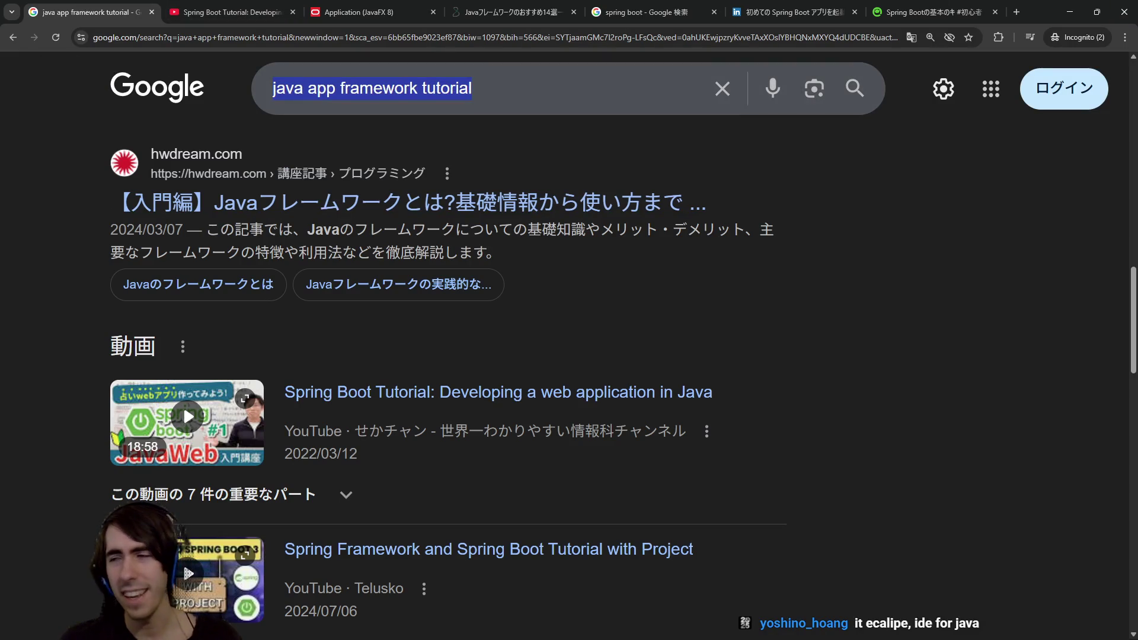
pyautogui.hotkey('alt', 'Tab')
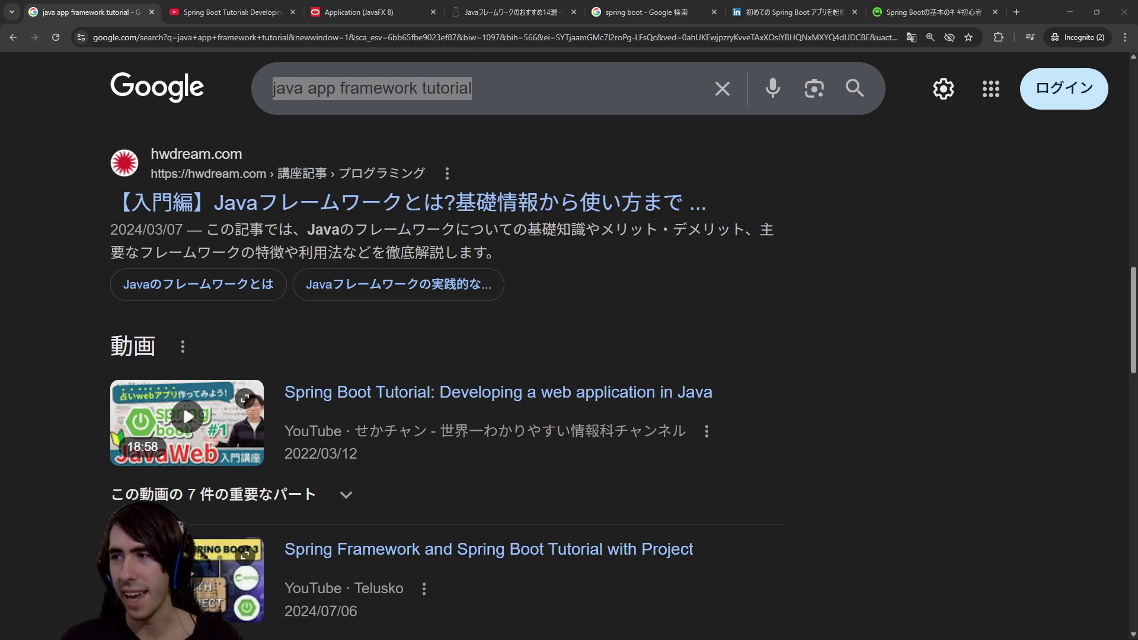
pyautogui.scroll(-10, 653, 474)
pyautogui.scroll(7, 656, 361)
# Return to the Spring Boot video, resume playback and skip well ahead.
pyautogui.moveTo(295, 496)
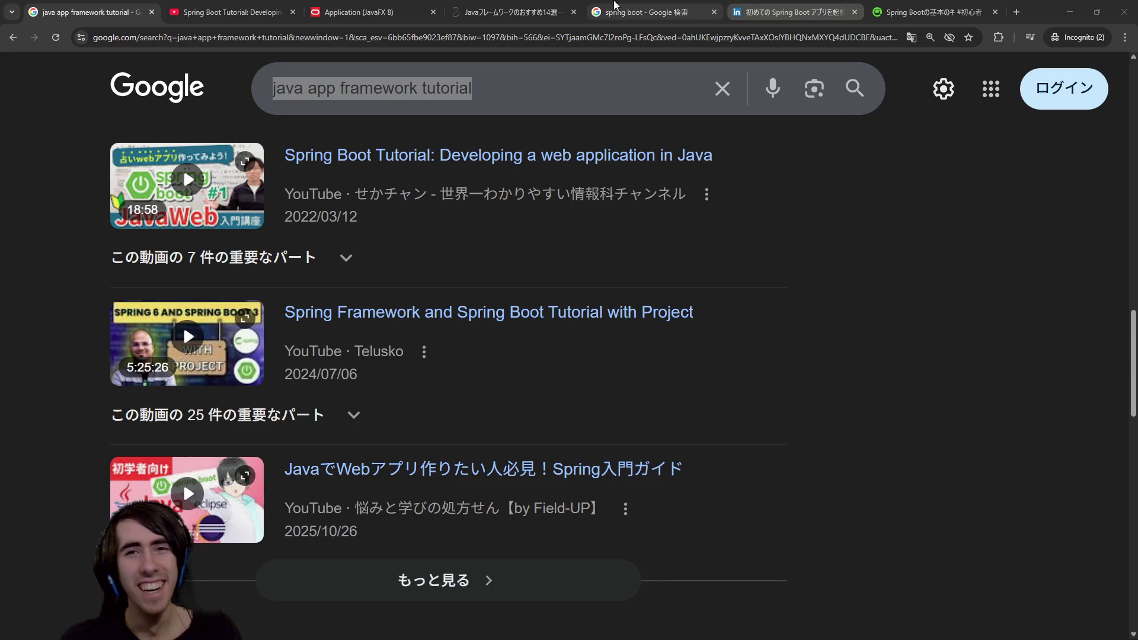
pyautogui.click(261, 11)
pyautogui.click(581, 314)
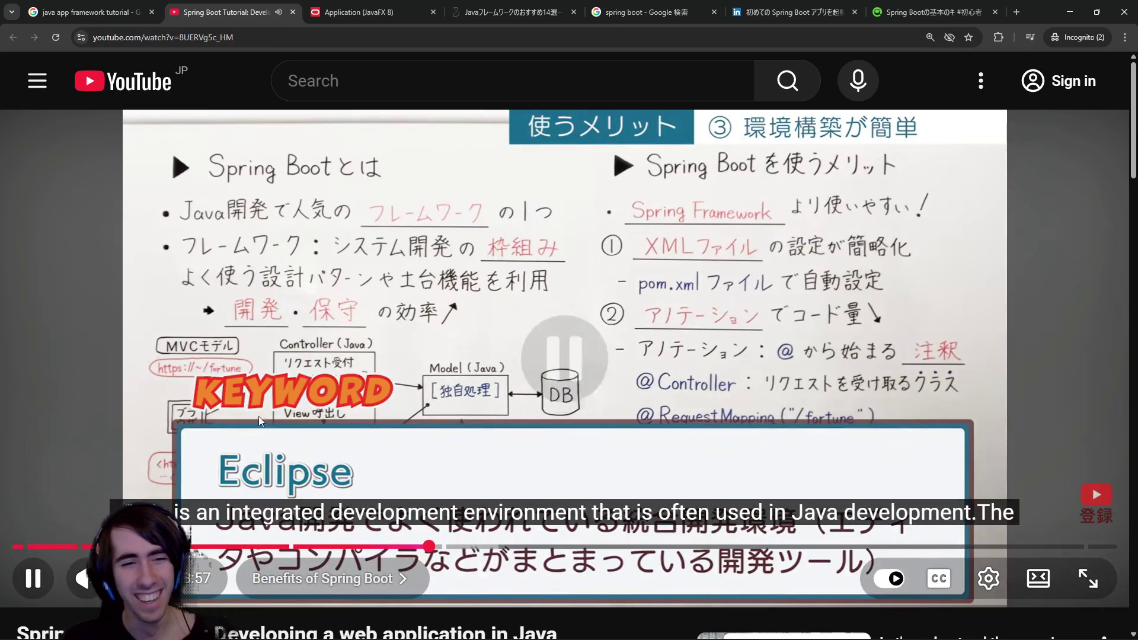
pyautogui.click(582, 314)
pyautogui.press('space')
pyautogui.moveTo(646, 546)
pyautogui.mouseDown()
pyautogui.moveTo(800, 511)
pyautogui.moveTo(651, 401)
pyautogui.mouseUp()
# Open the recommended Thymeleaf video from the sidebar.
pyautogui.scroll(-5, 650, 399)
pyautogui.scroll(3, 649, 398)
pyautogui.scroll(-2, 976, 609)
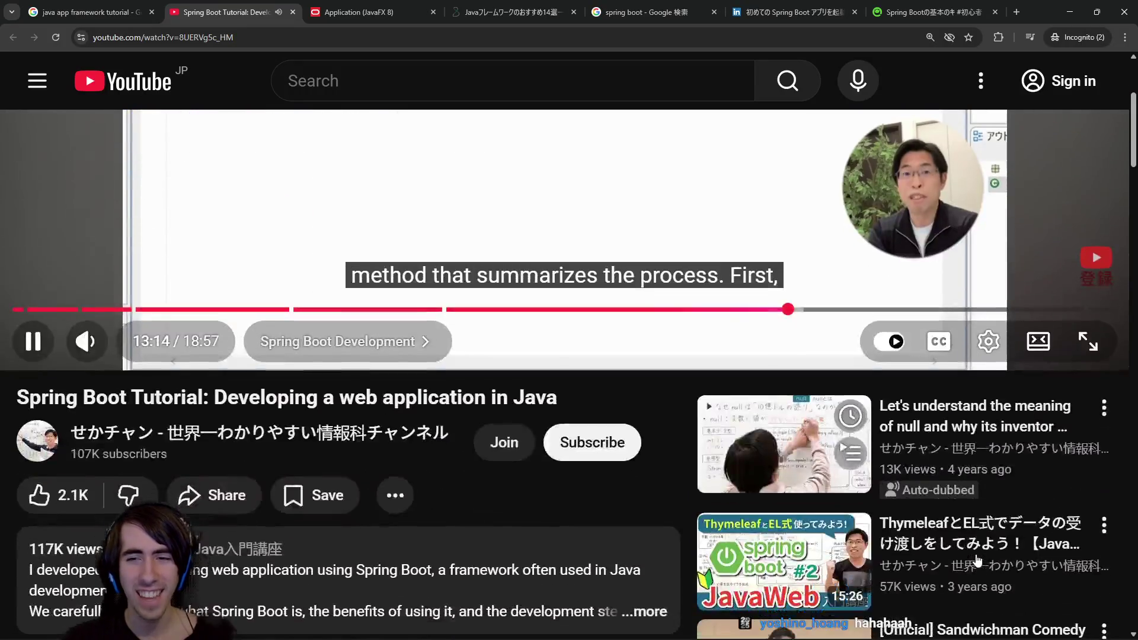
pyautogui.click(976, 536)
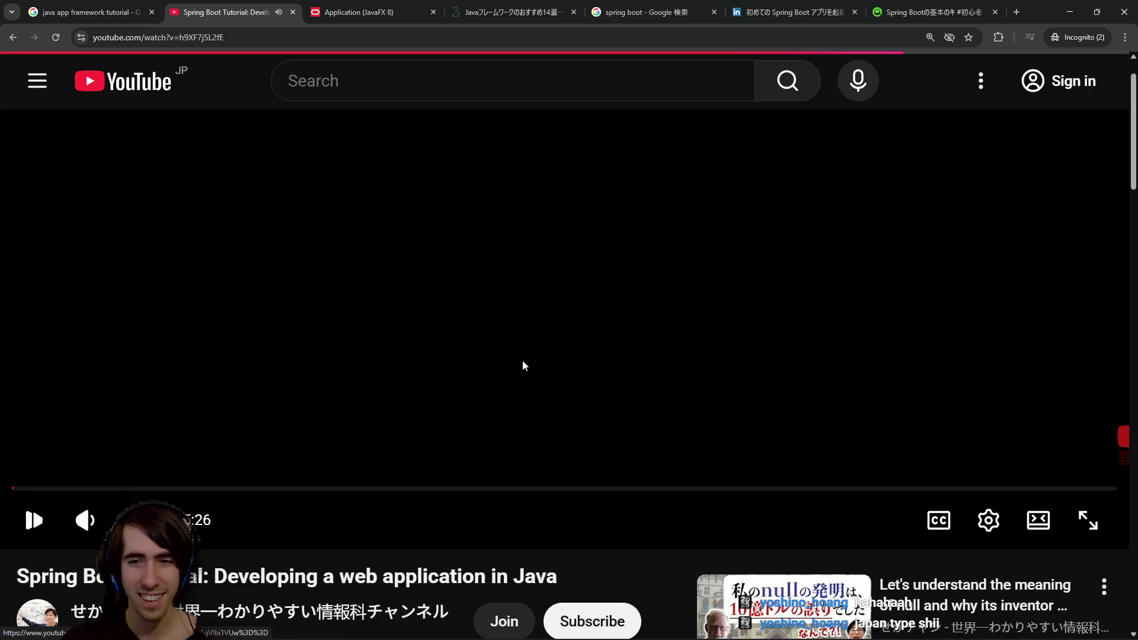
# Scrub the Thymeleaf video forward to the Eclipse coding section, then return to the Godot editor.
pyautogui.moveTo(259, 546)
pyautogui.mouseDown()
pyautogui.moveTo(927, 546)
pyautogui.moveTo(859, 546)
pyautogui.mouseUp()
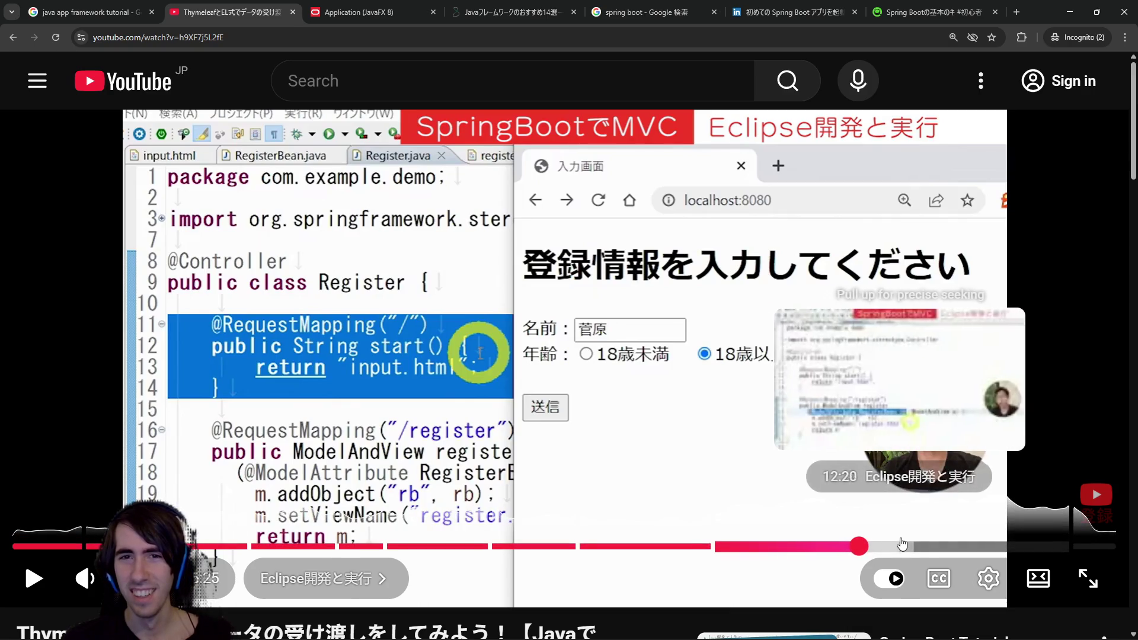
pyautogui.moveTo(924, 546); pyautogui.dragTo(975, 540)
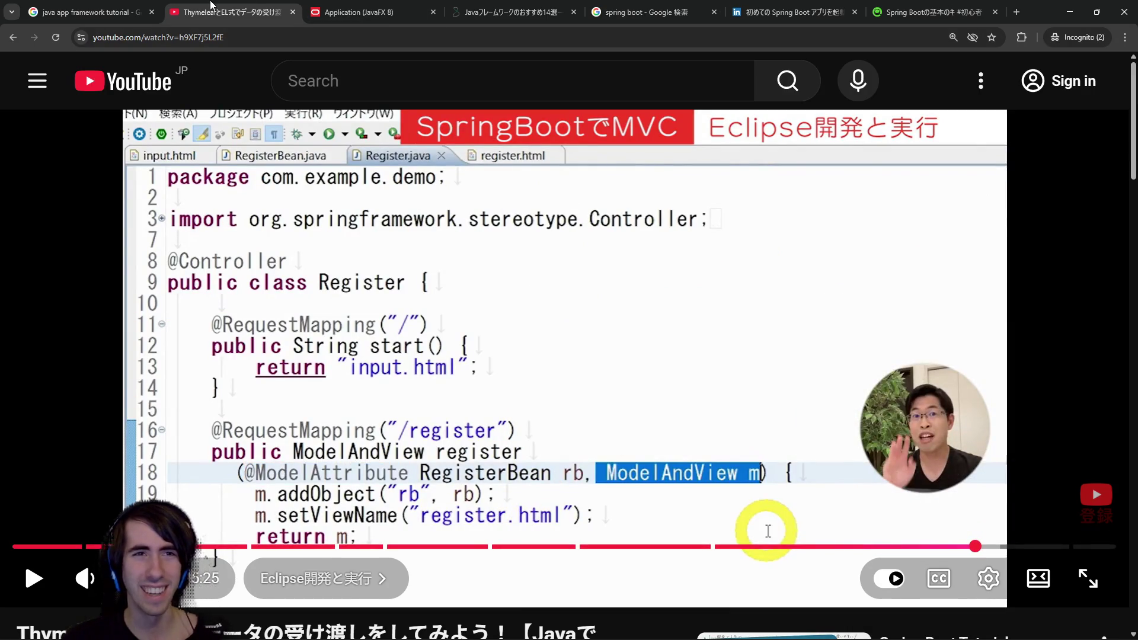
pyautogui.click(355, 12)
pyautogui.click(1069, 12)
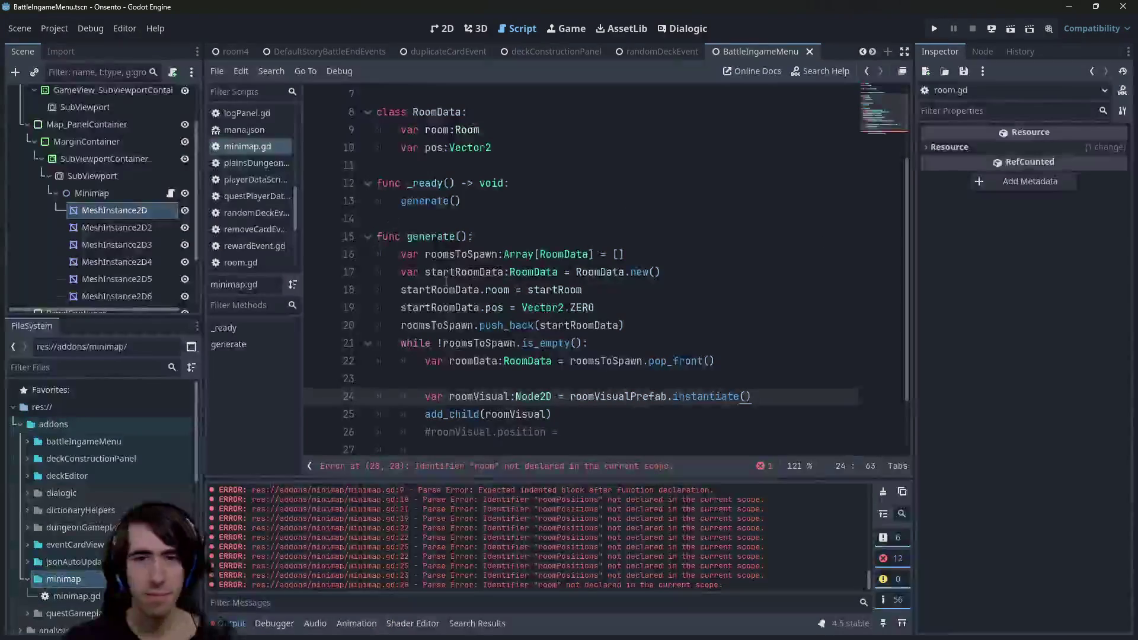
# Check the uses of roomVisual, roomData and pos, then delete the empty line after the pop_front line.
pyautogui.doubleClick(488, 397)
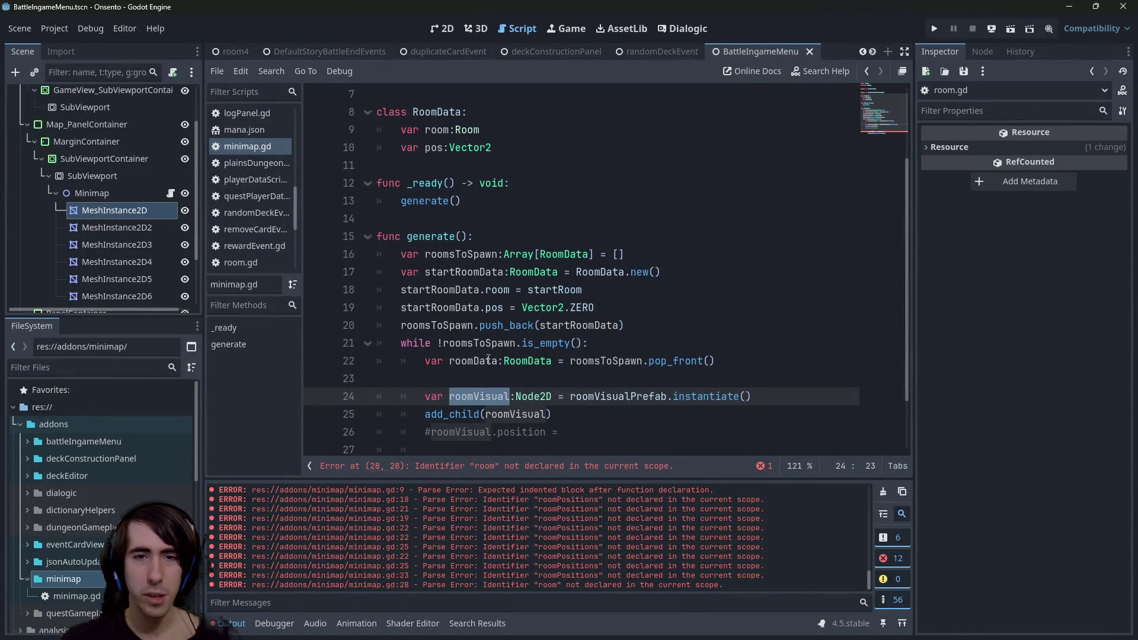
pyautogui.doubleClick(491, 360)
pyautogui.doubleClick(438, 149)
pyautogui.scroll(-1, 476, 295)
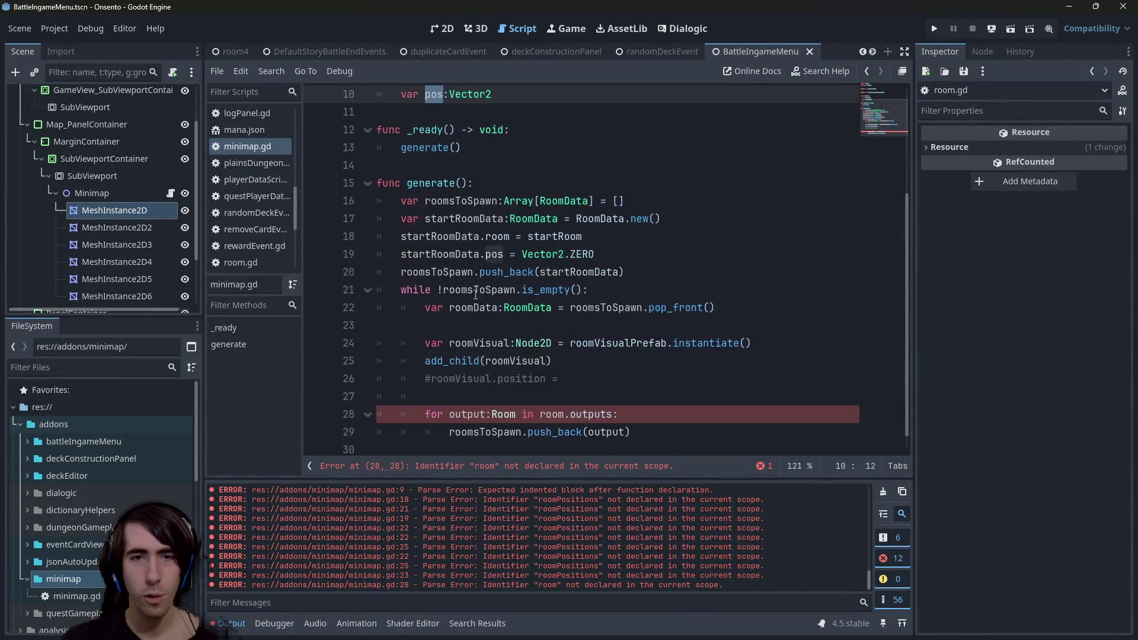
pyautogui.click(478, 303)
pyautogui.click(697, 323)
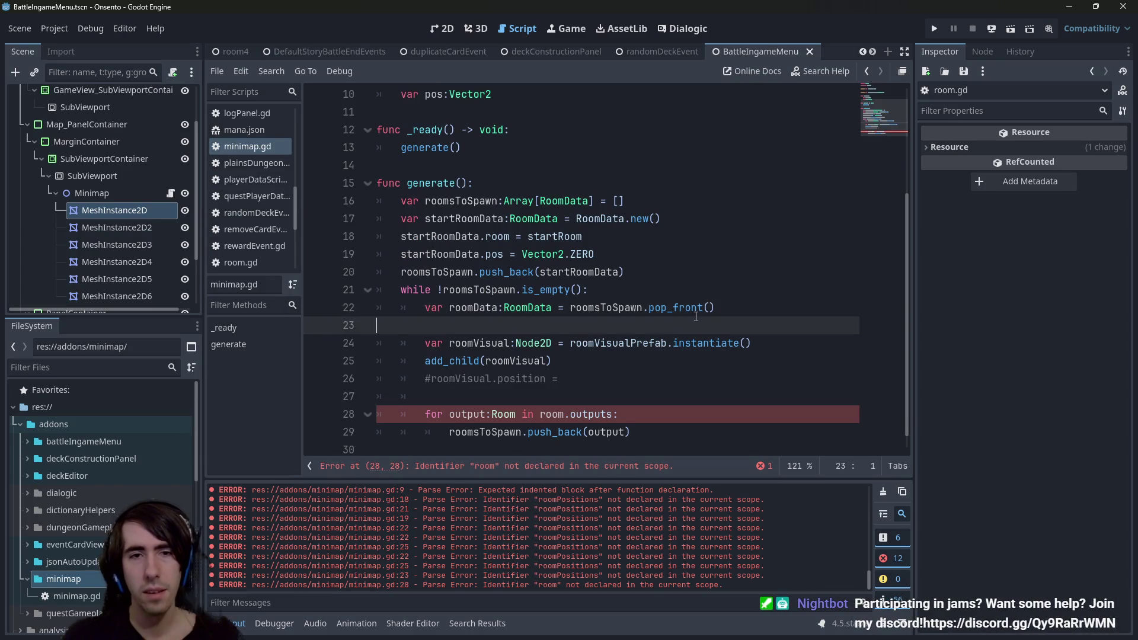
pyautogui.press('BackSpace')
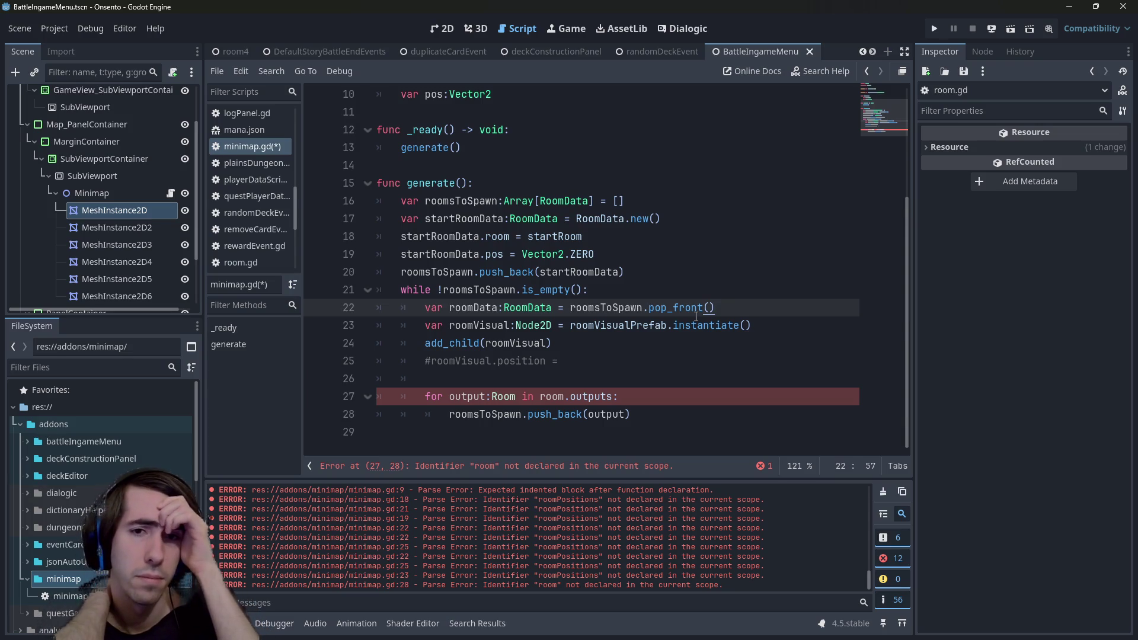
pyautogui.scroll(3, 678, 280)
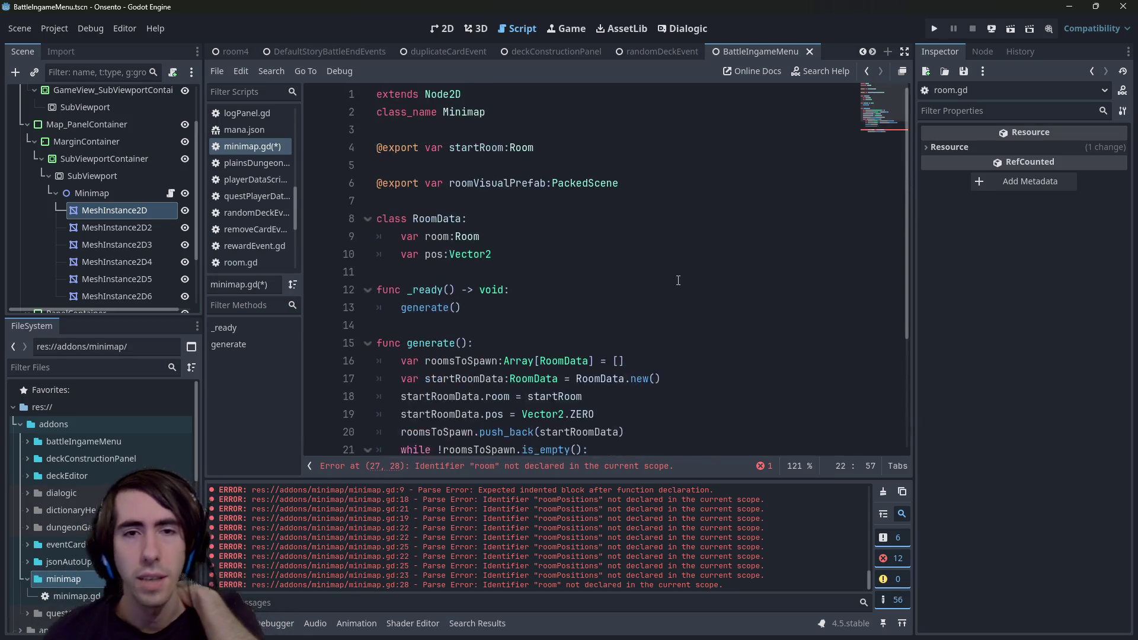
# Declare spawnedRooms as Array[RoomData] = [] below roomVisualPrefab.
pyautogui.click(580, 201)
pyautogui.press('Return')
pyautogui.write('@export ')
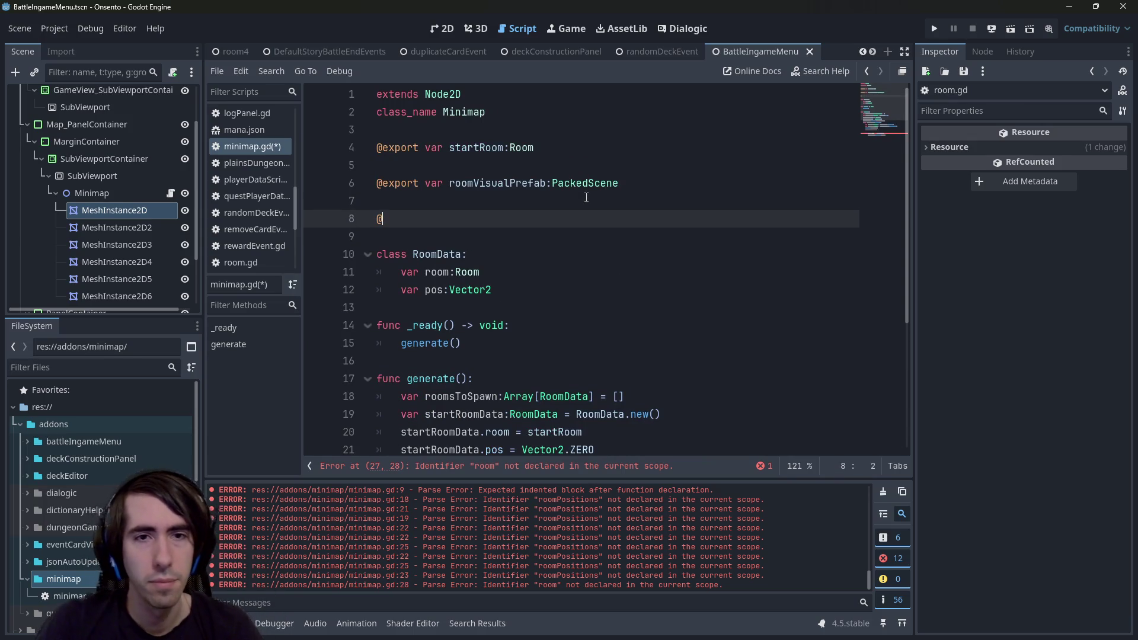
pyautogui.write('var spawnd')
pyautogui.press('BackSpace')
pyautogui.write('edRooms:')
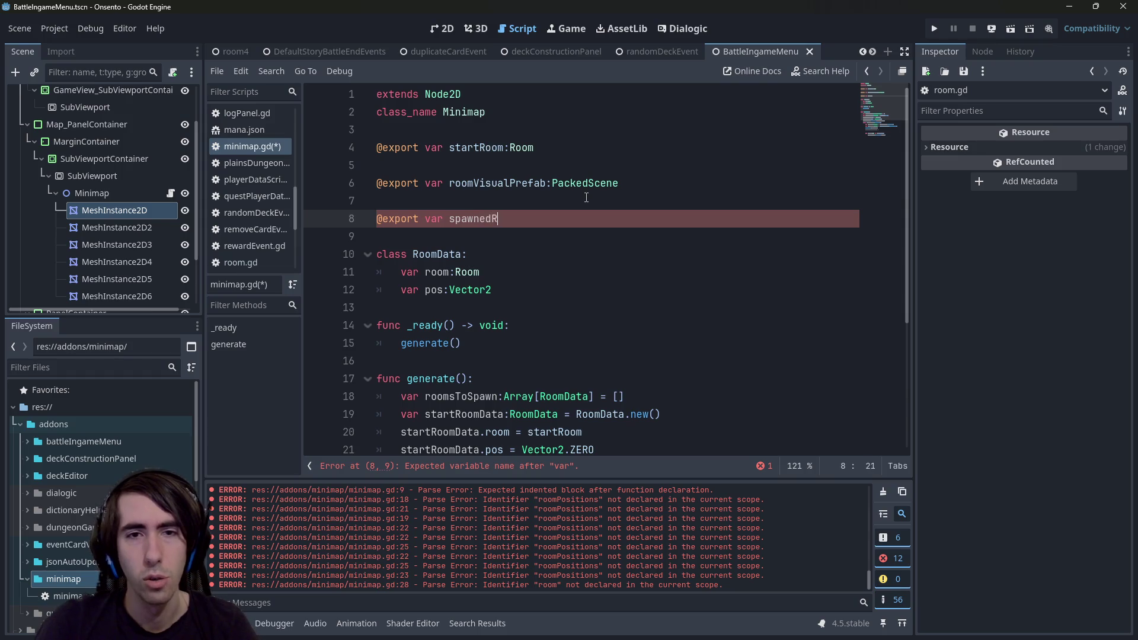
pyautogui.write('Array')
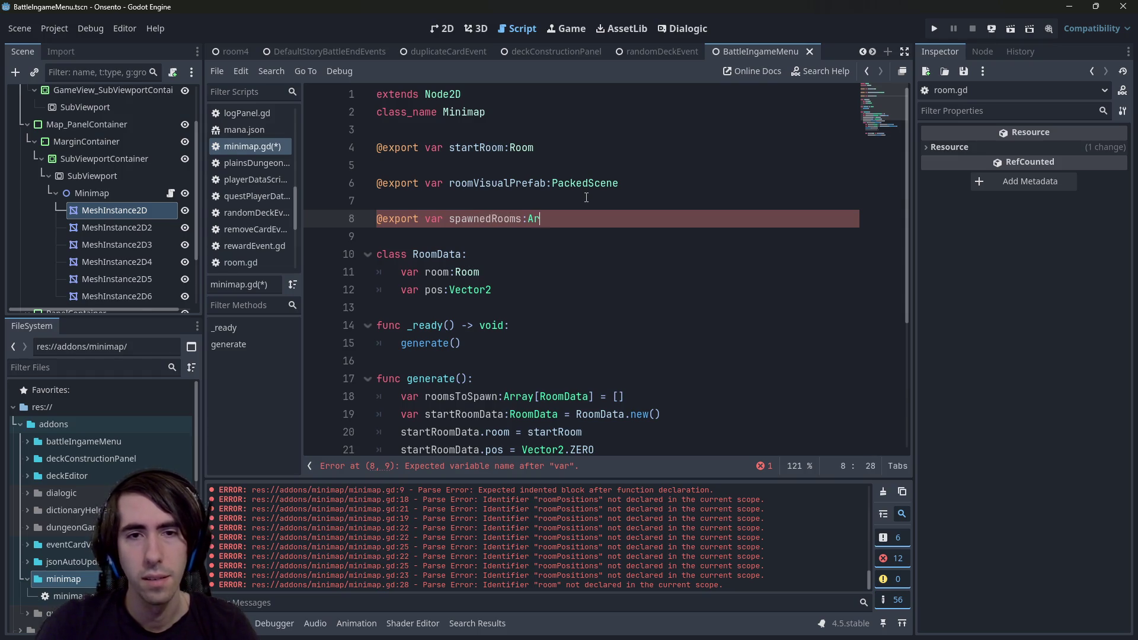
pyautogui.doubleClick(439, 254)
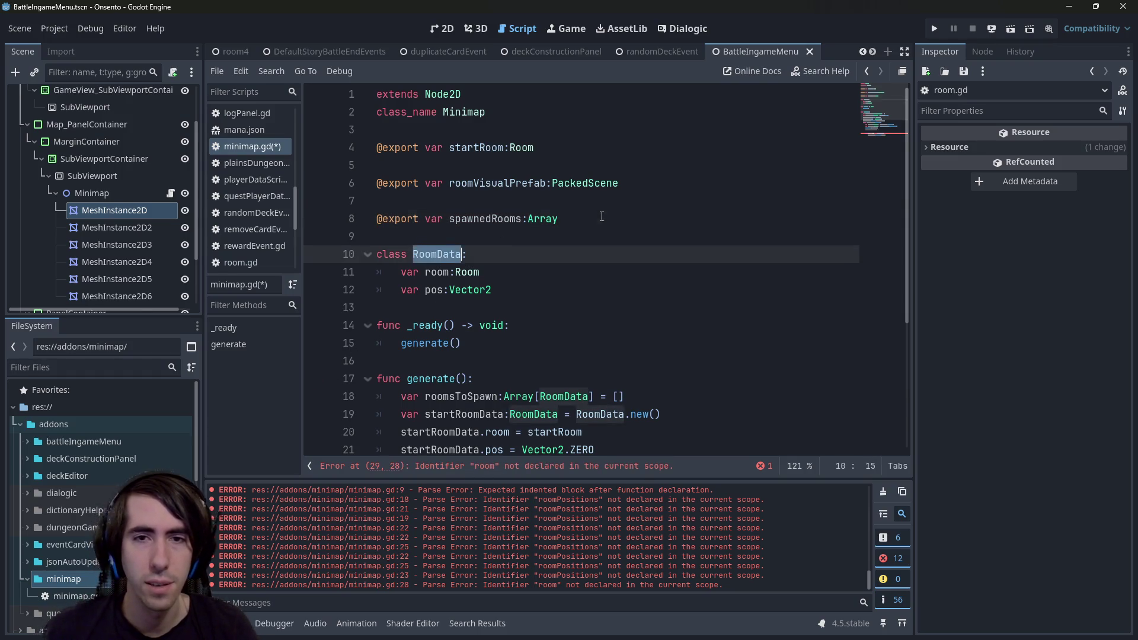
pyautogui.click(599, 220)
pyautogui.write('[RoomData')
pyautogui.press('Escape')
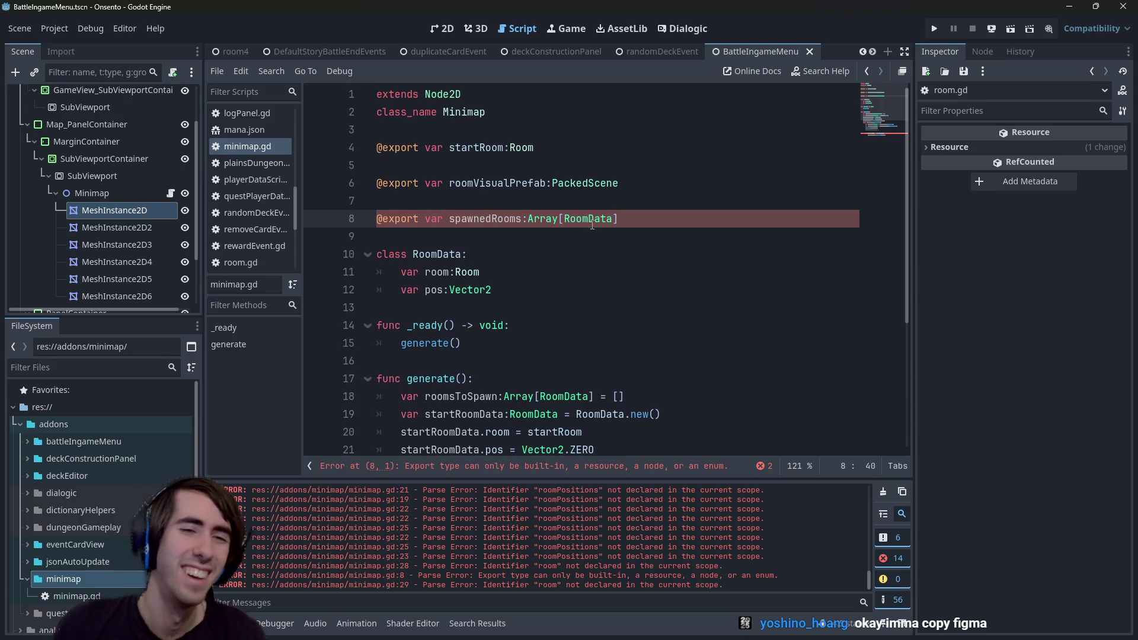
pyautogui.write('= []')
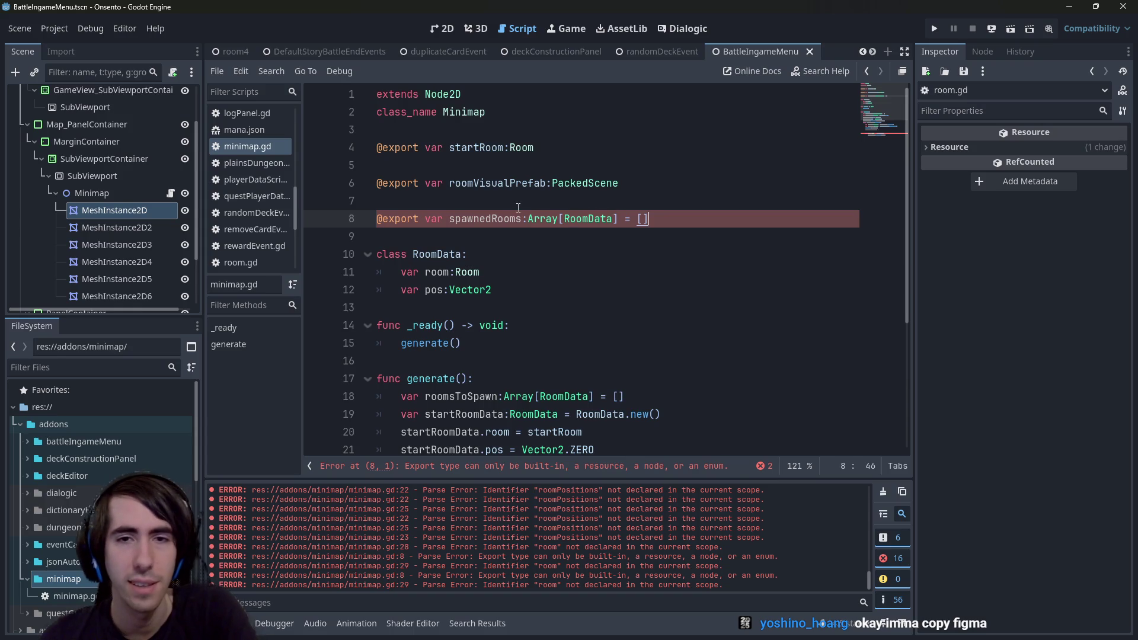
pyautogui.press('Home')
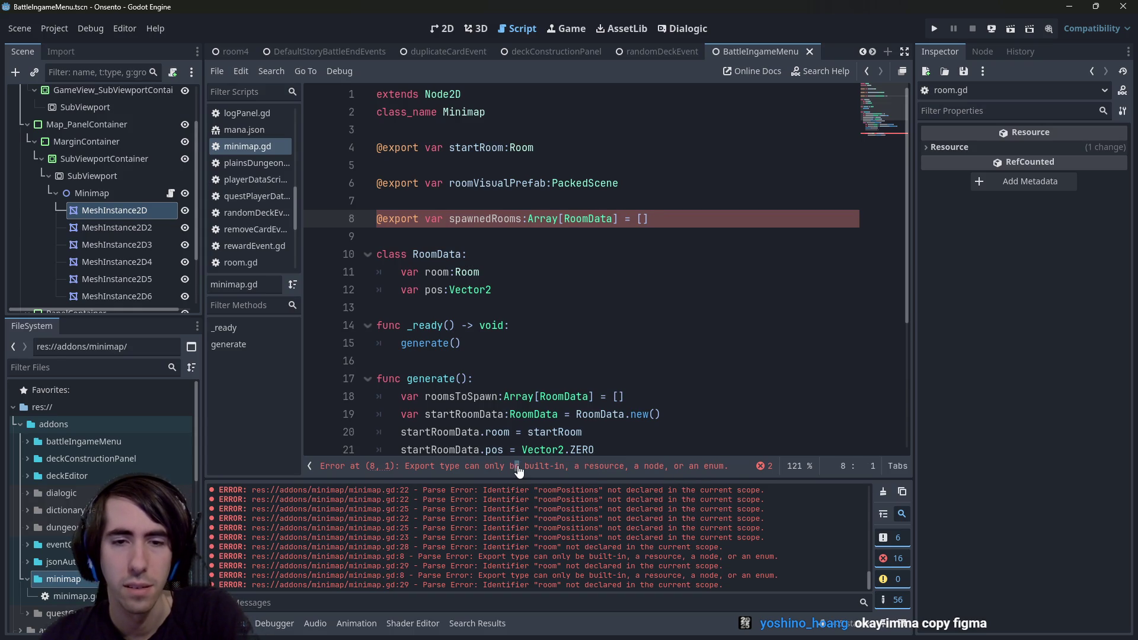
pyautogui.click(603, 221)
pyautogui.press('Home')
pyautogui.press('Delete')
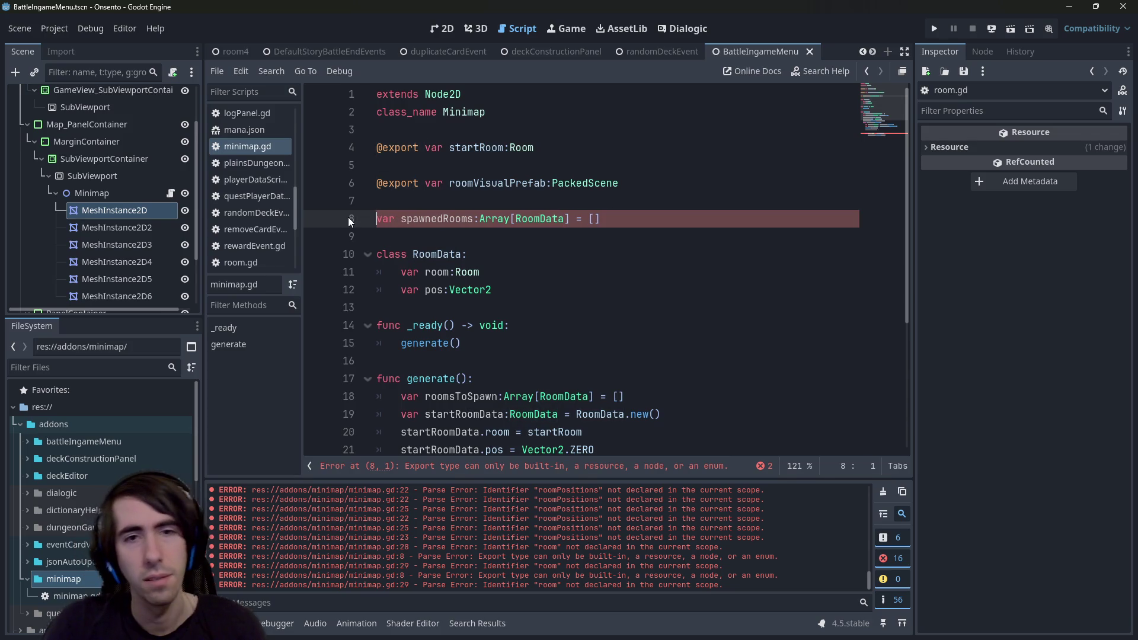
pyautogui.hotkey('ctrl', 's')
# Add 'var roomToData:Dictionary = {}' on the next line.
pyautogui.press('End')
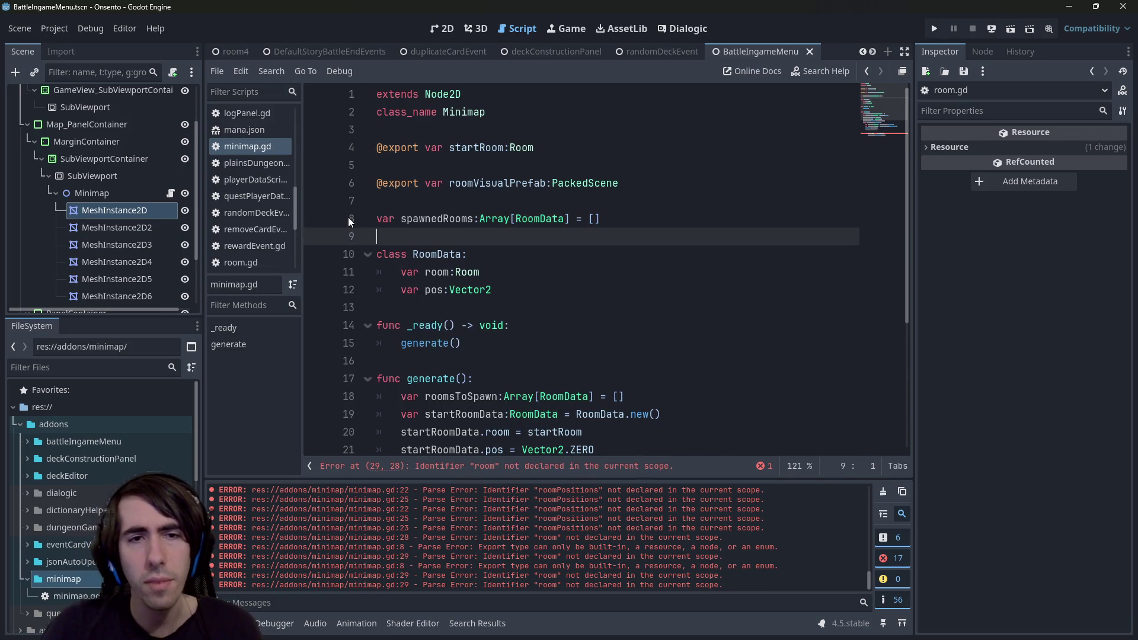
pyautogui.press('Return')
pyautogui.write('@expo')
pyautogui.press('BackSpace')
pyautogui.press('BackSpace')
pyautogui.press('BackSpace')
pyautogui.write('var ')
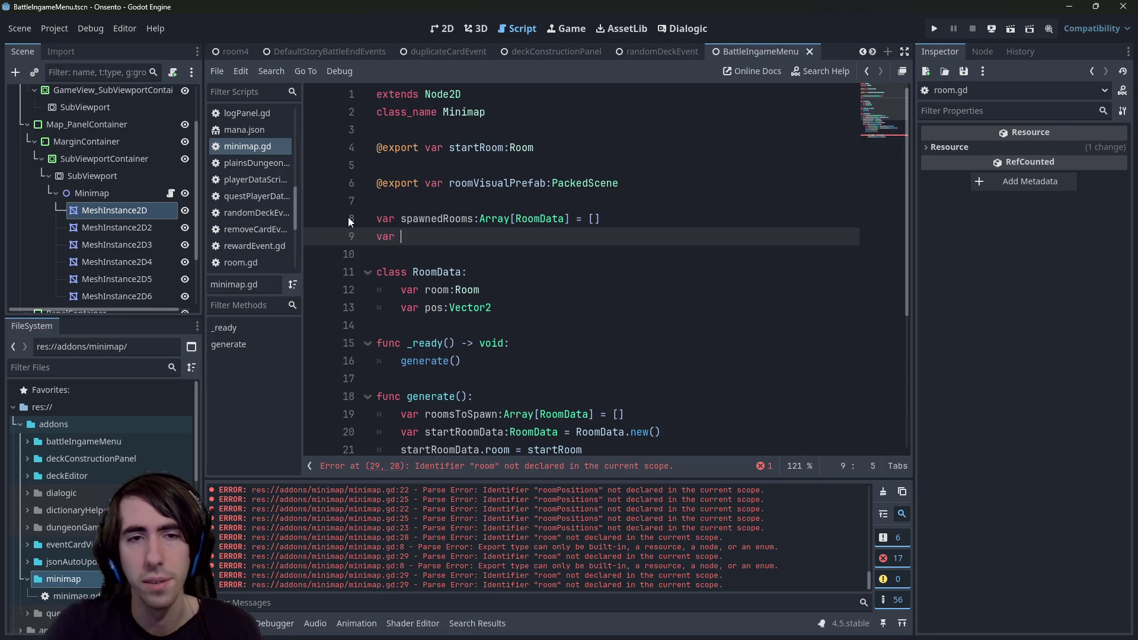
pyautogui.write('roomToData')
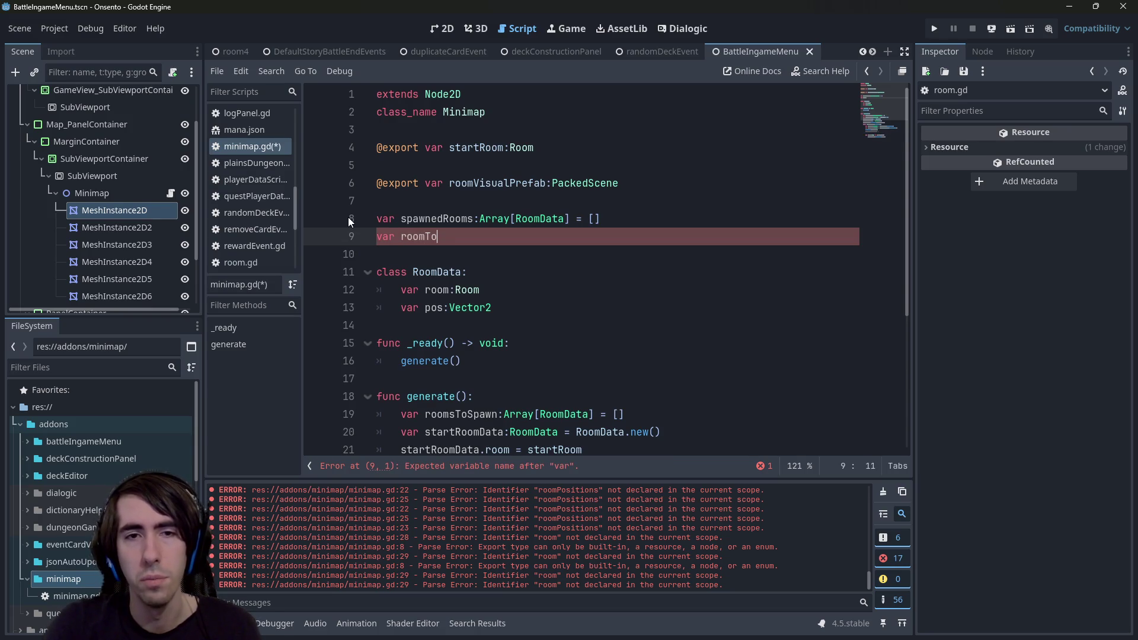
pyautogui.write(':Diction')
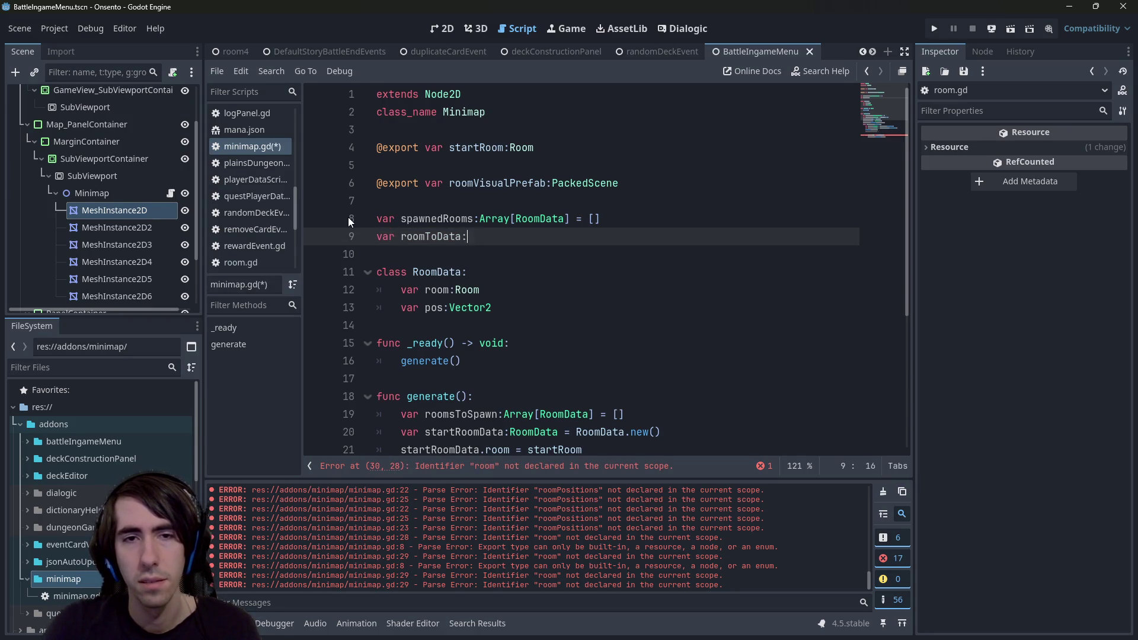
pyautogui.press('Down')
pyautogui.press('Return')
pyautogui.hotkey('ctrl', 's')
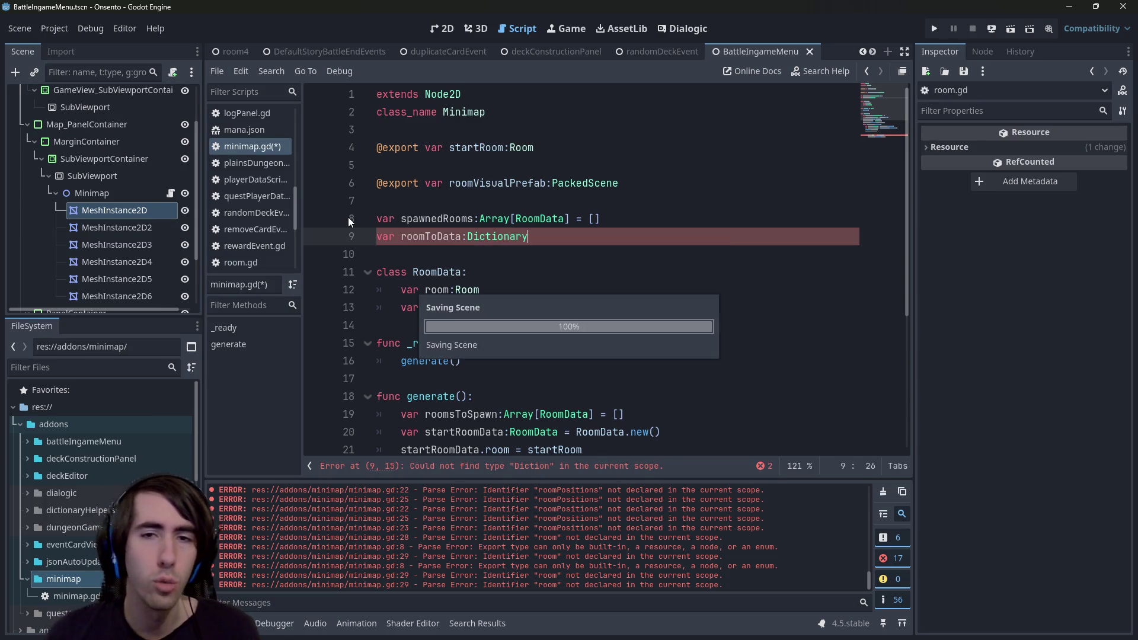
pyautogui.click(438, 237)
pyautogui.press('End')
pyautogui.write('= {}')
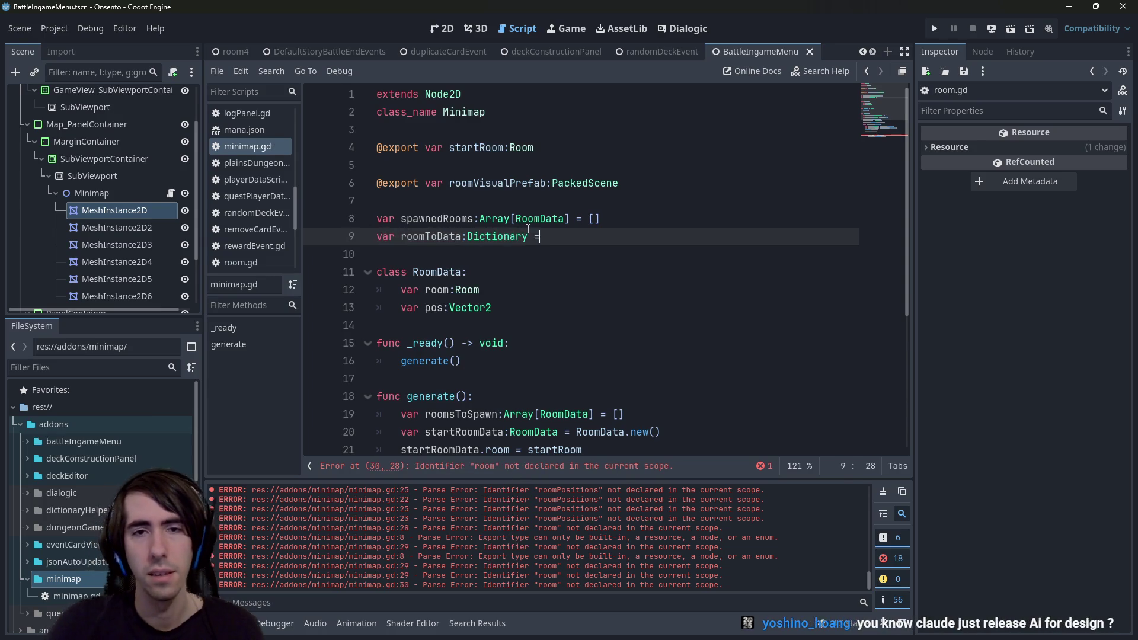
# Review the uses of roomToData, then switch over to the browser's search results.
pyautogui.doubleClick(431, 236)
pyautogui.scroll(-3, 518, 288)
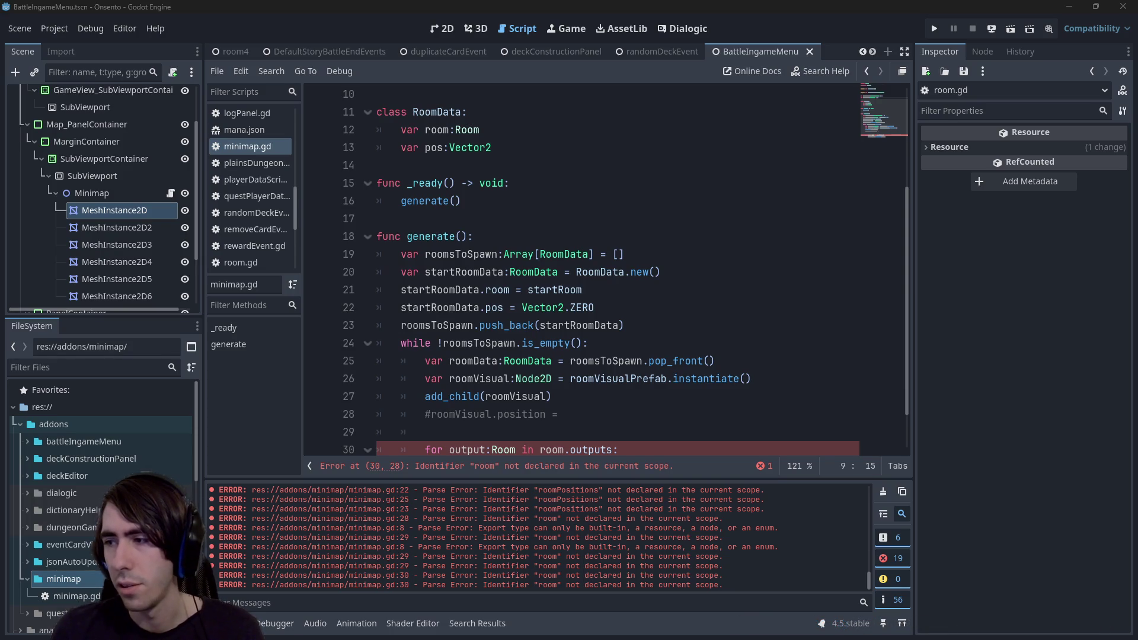
pyautogui.hotkey('alt', 'Tab')
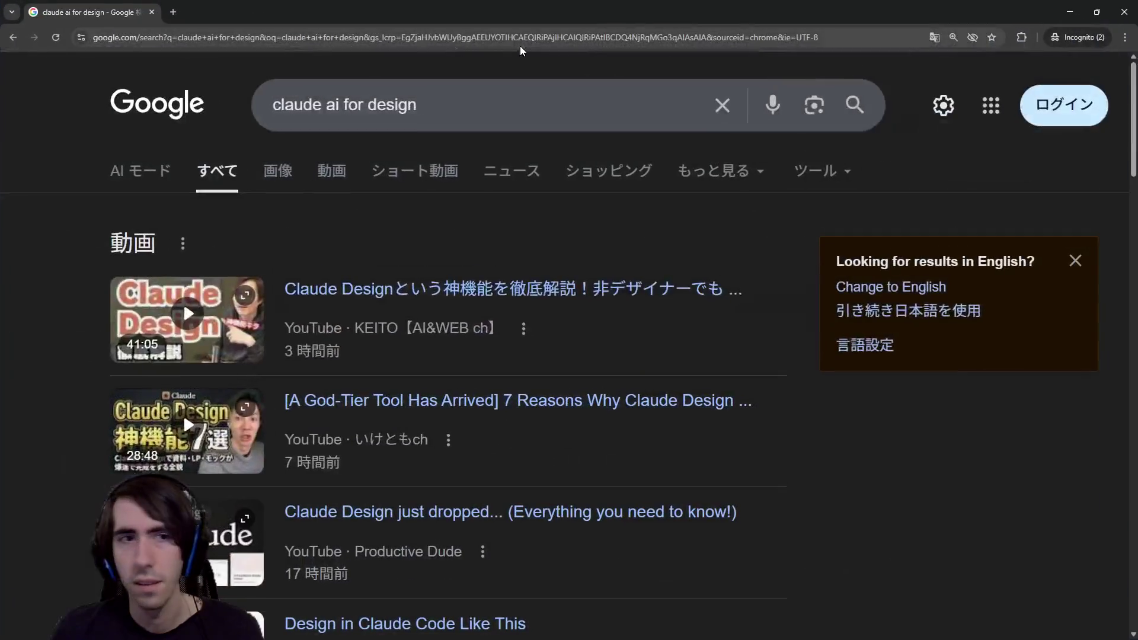
# Glance at the image results for 'claude ai for design', then return to All results.
pyautogui.click(286, 163)
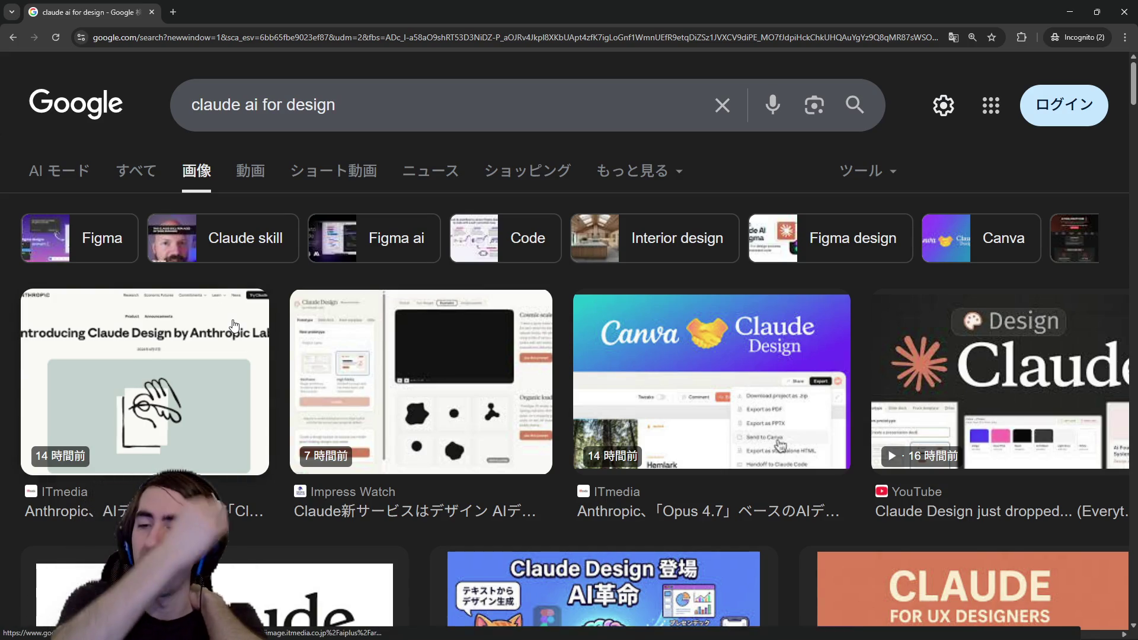
pyautogui.scroll(-4, 309, 493)
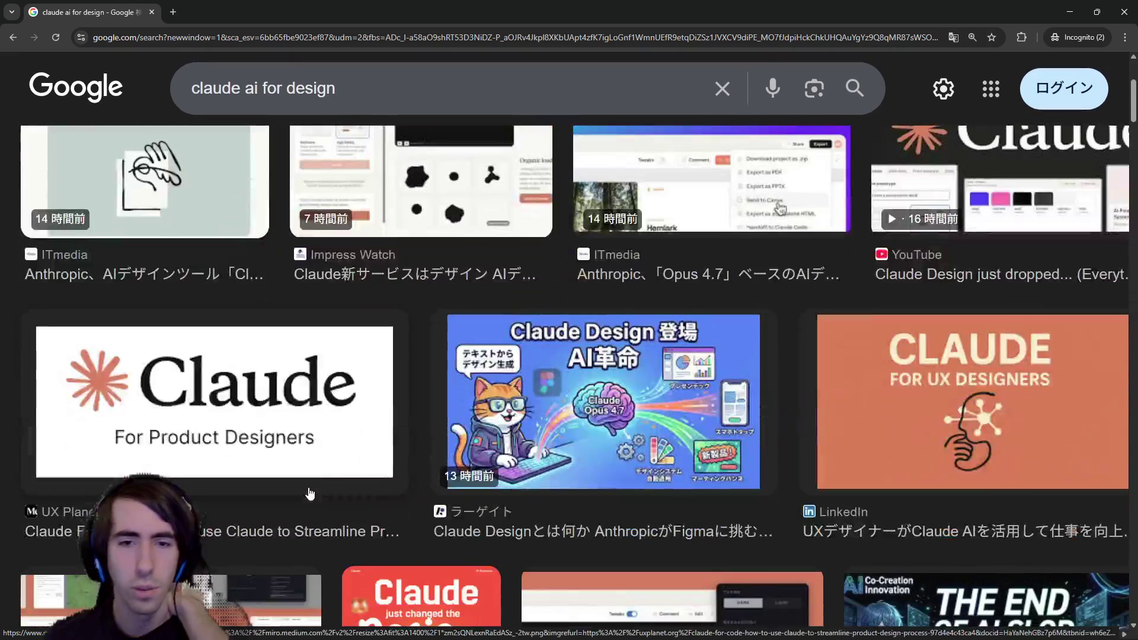
pyautogui.scroll(-4, 309, 494)
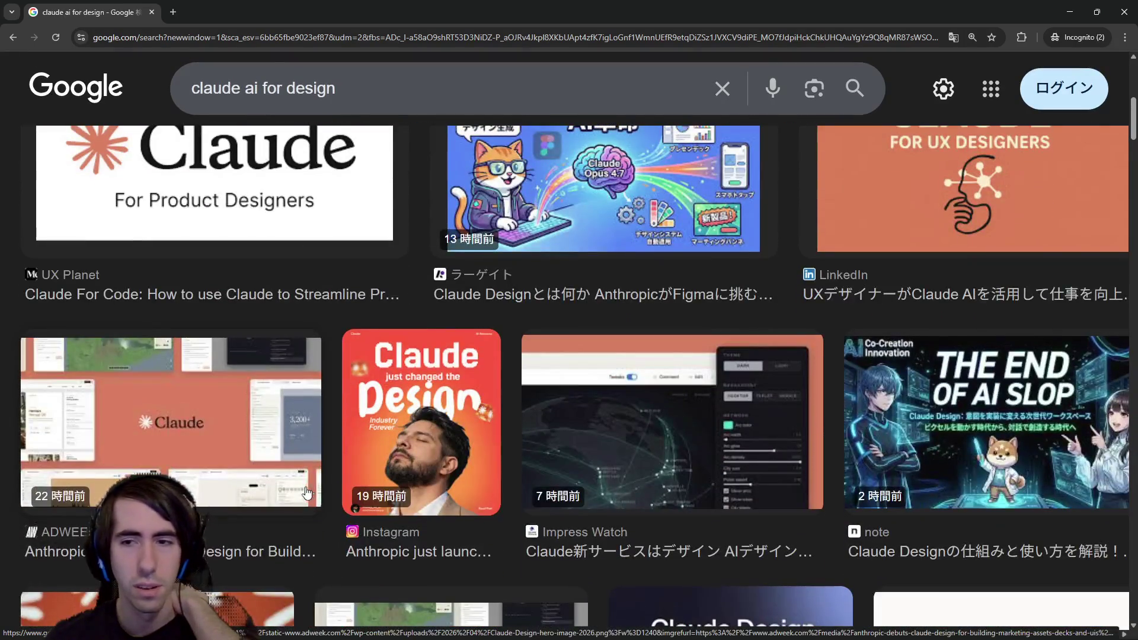
pyautogui.scroll(10, 308, 494)
pyautogui.click(136, 169)
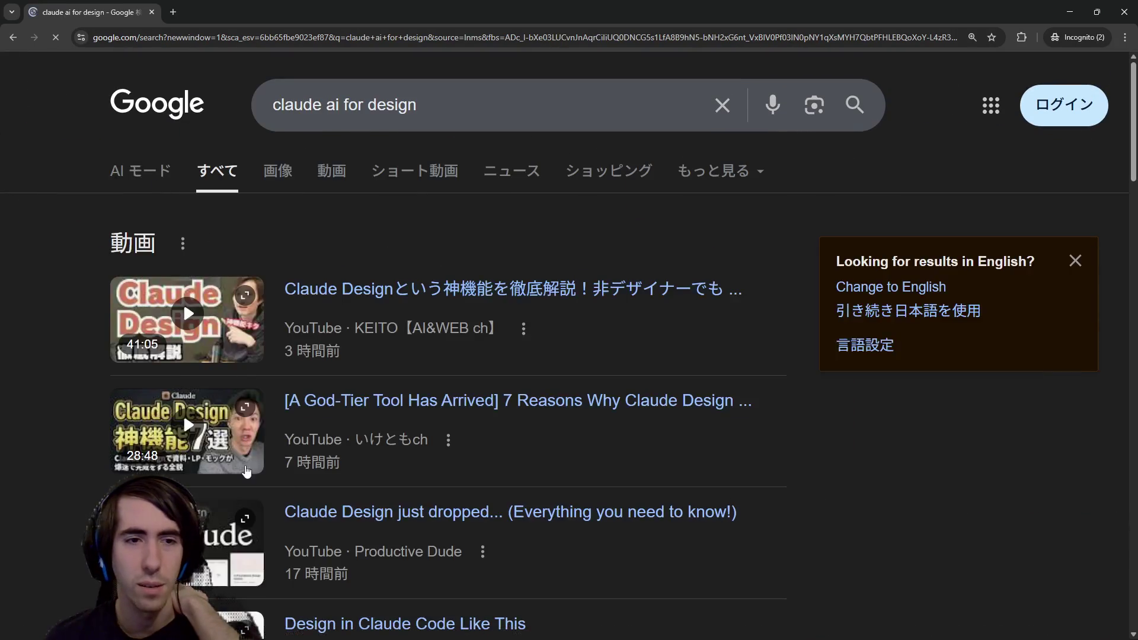
# Open the first Claude Design video in a new tab, switch to it and pause it.
pyautogui.middleClick(413, 320)
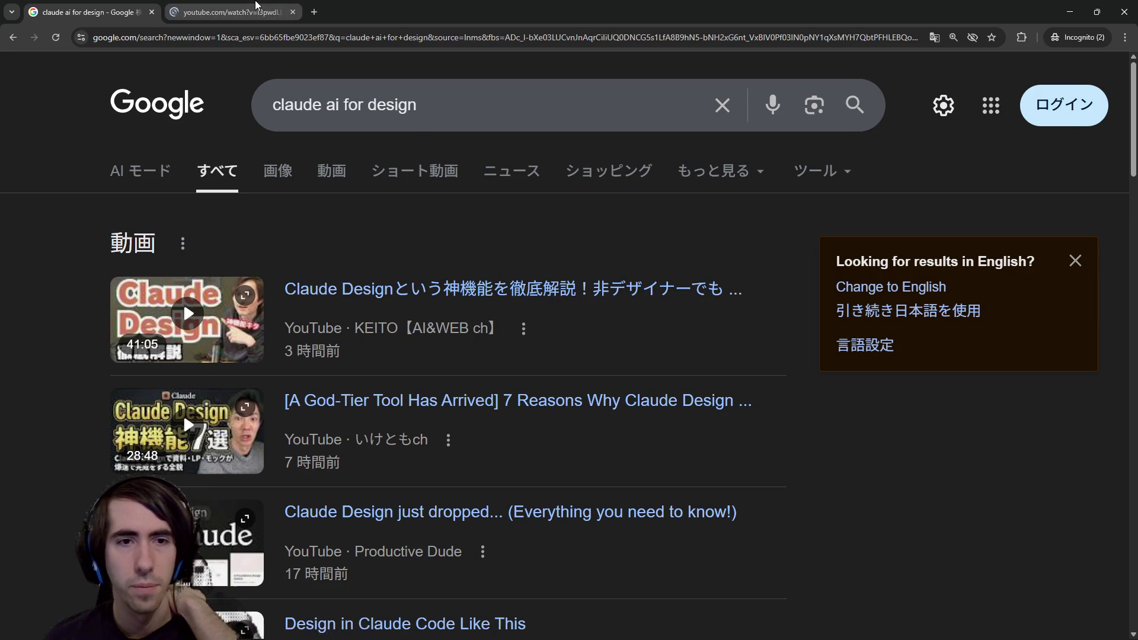
pyautogui.click(257, 4)
pyautogui.click(142, 6)
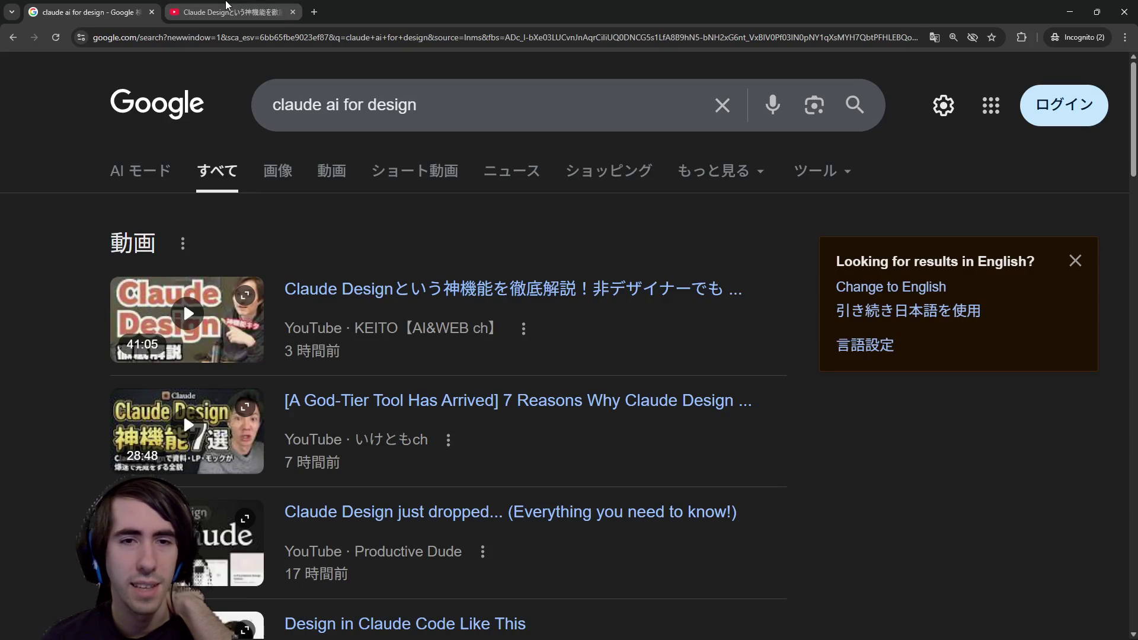
pyautogui.moveTo(226, 5)
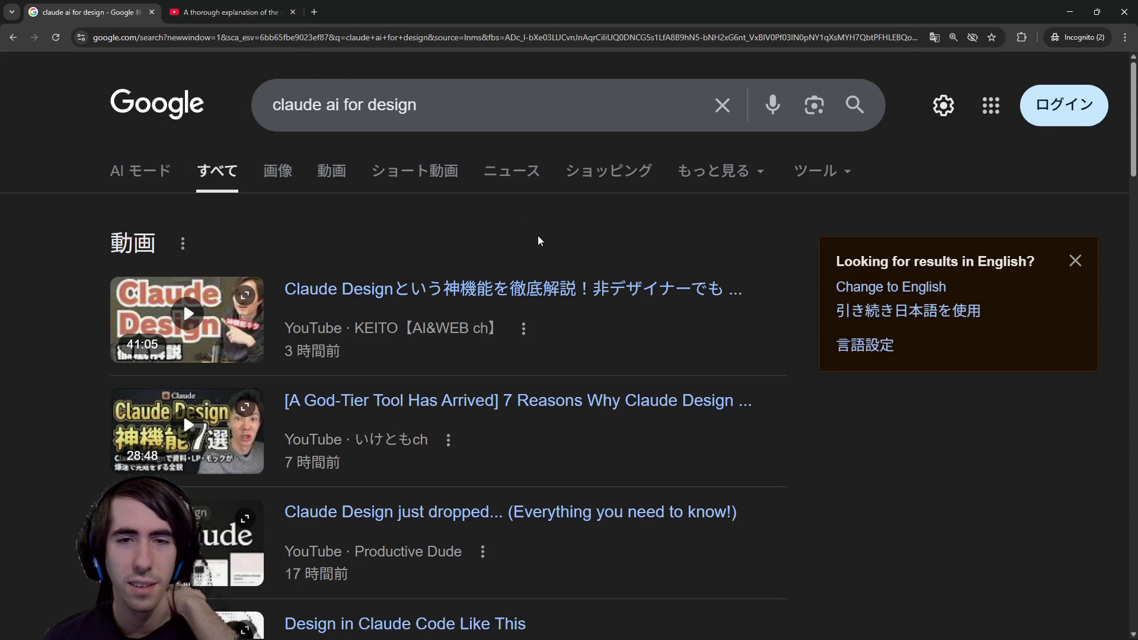
pyautogui.hotkey('ctrl', 'Tab')
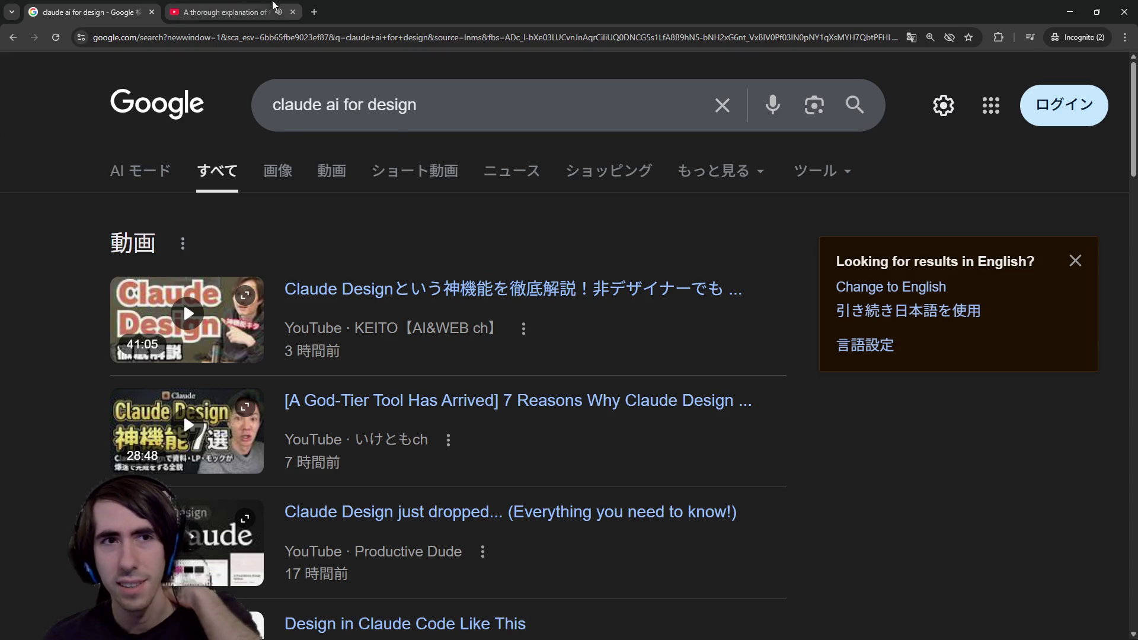
pyautogui.click(431, 299)
# Move between the search results and the video tab, then start the Claude Design video.
pyautogui.scroll(-1, 431, 298)
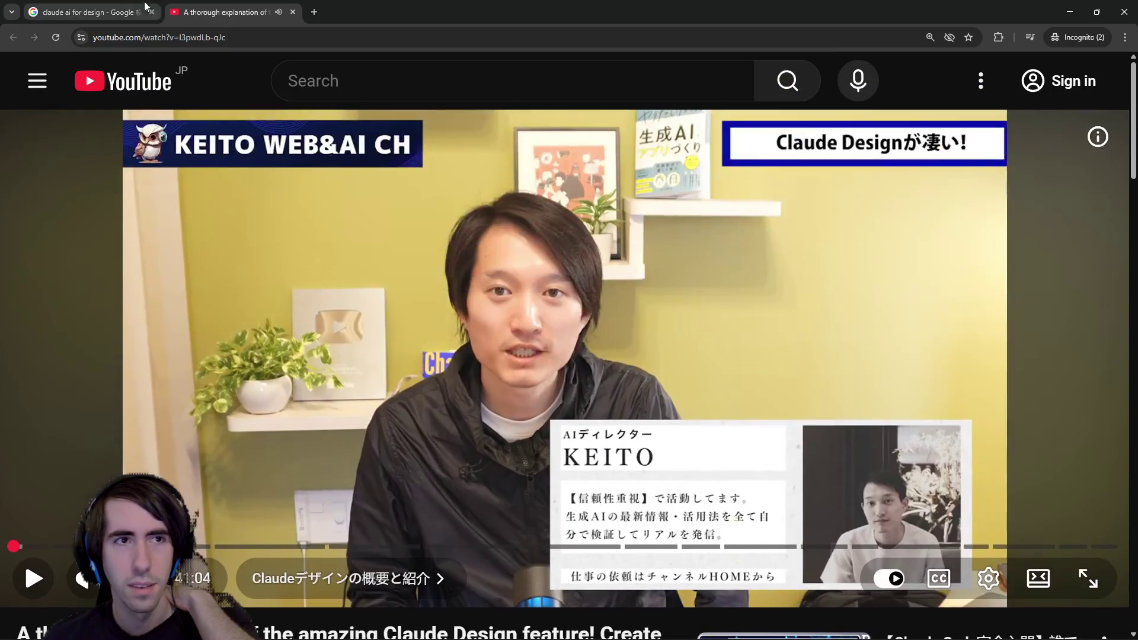
pyautogui.hotkey('ctrl', 'Tab')
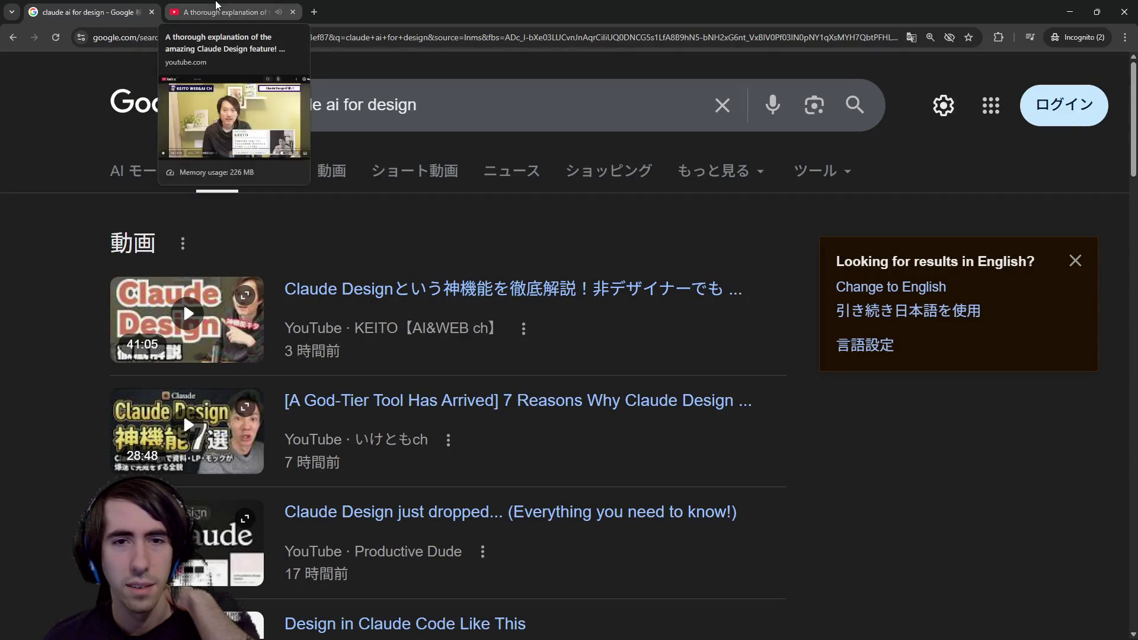
pyautogui.click(217, 8)
pyautogui.click(994, 590)
pyautogui.click(994, 590)
pyautogui.hotkey('ctrl', 'Tab')
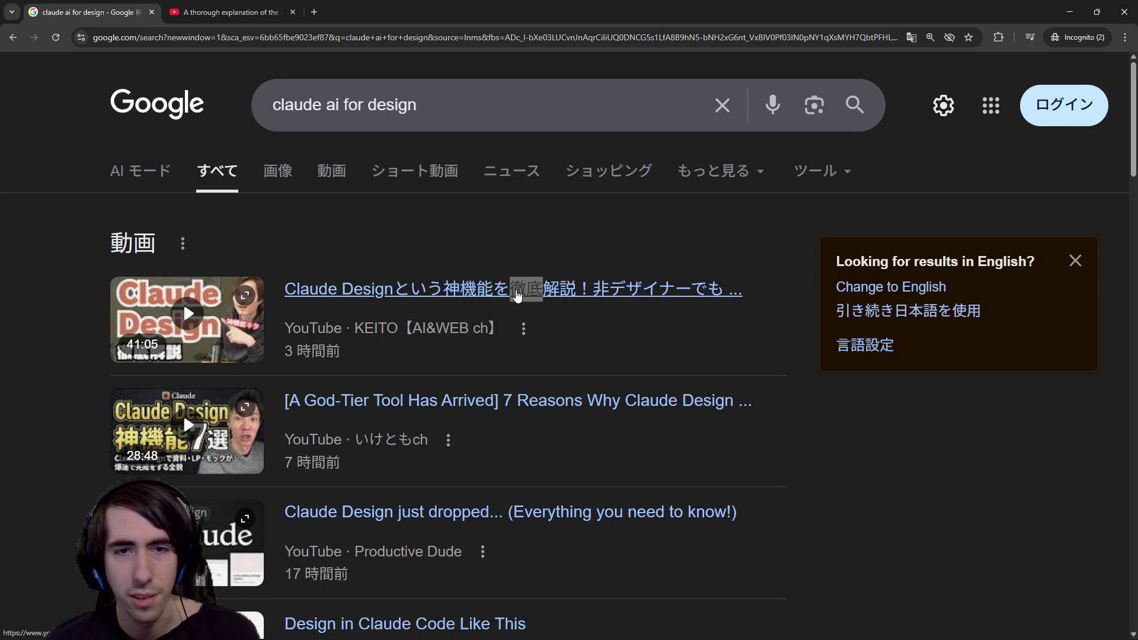
pyautogui.moveTo(517, 295)
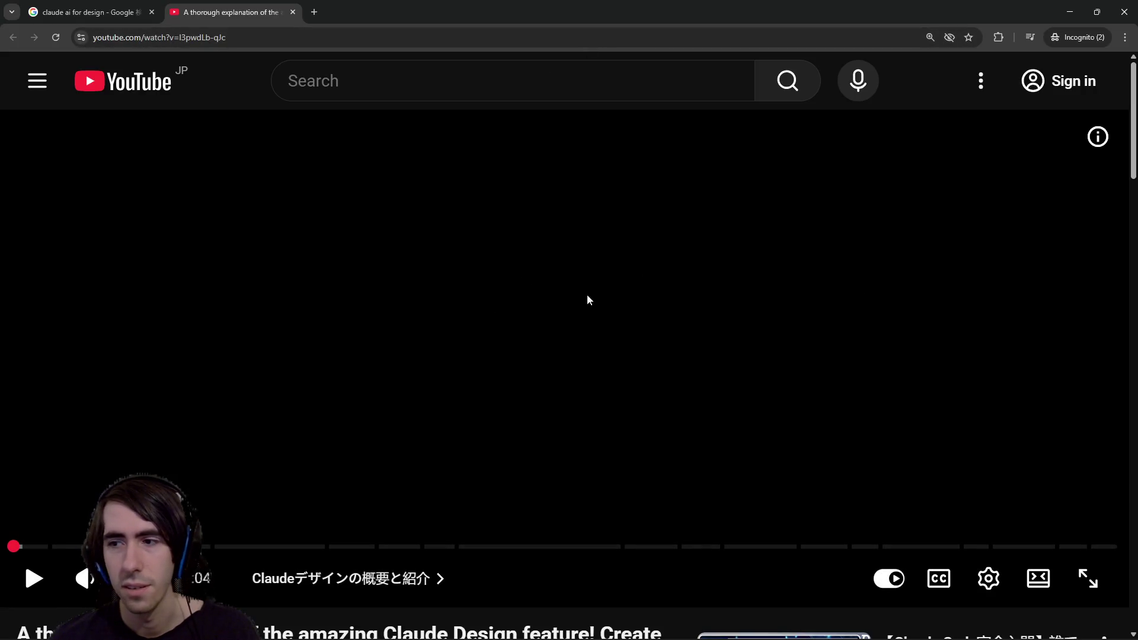
pyautogui.click(313, 368)
# Skip ahead to the LP editing part, toggling fullscreen on and off.
pyautogui.moveTo(255, 545); pyautogui.dragTo(89, 546)
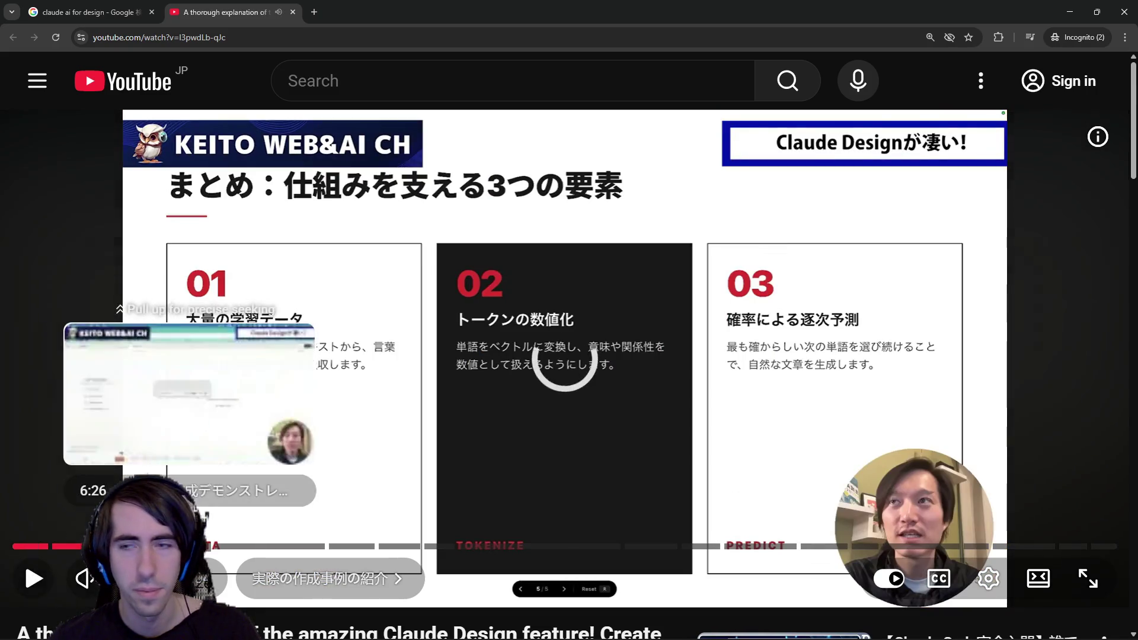
pyautogui.click(187, 546)
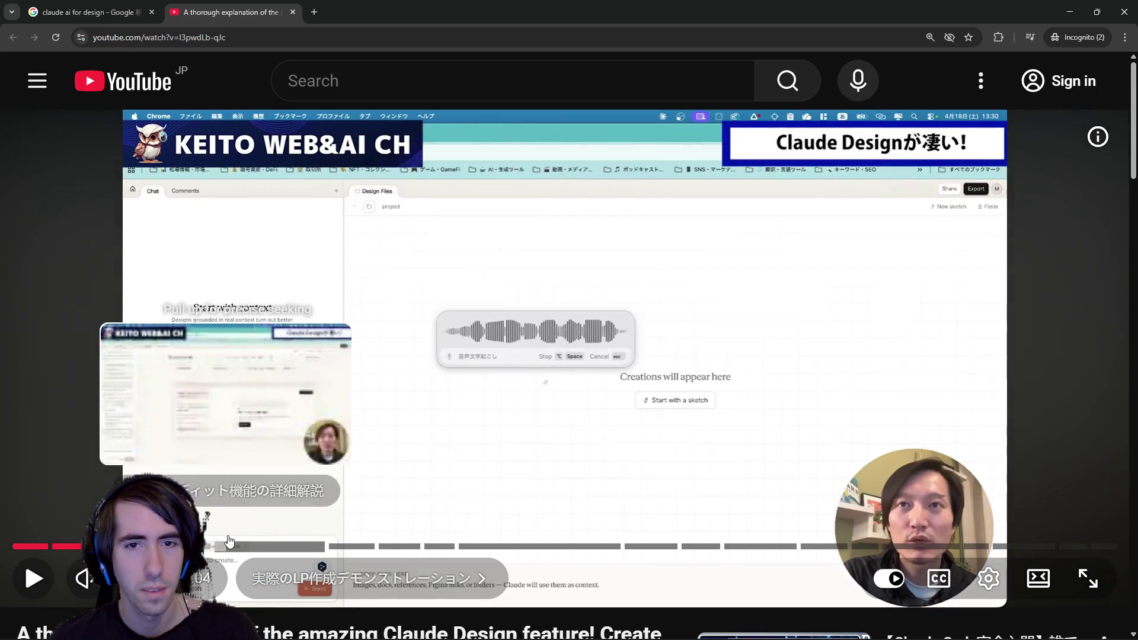
pyautogui.click(231, 546)
pyautogui.moveTo(265, 546)
pyautogui.mouseDown()
pyautogui.moveTo(249, 546)
pyautogui.moveTo(391, 542)
pyautogui.mouseUp()
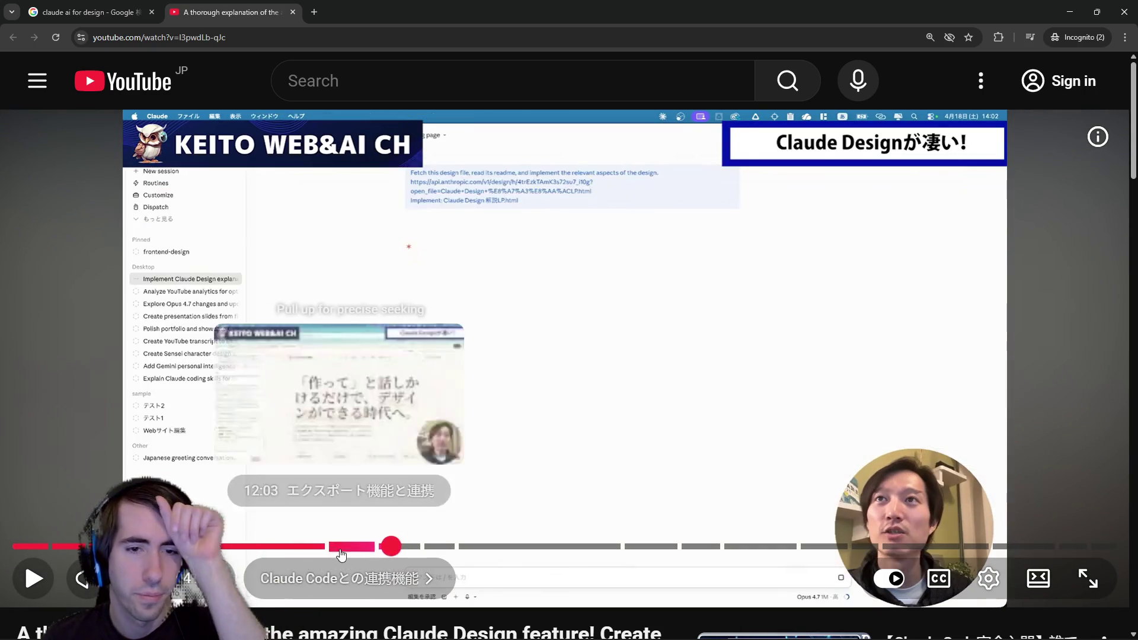
pyautogui.doubleClick(443, 500)
pyautogui.press('Escape')
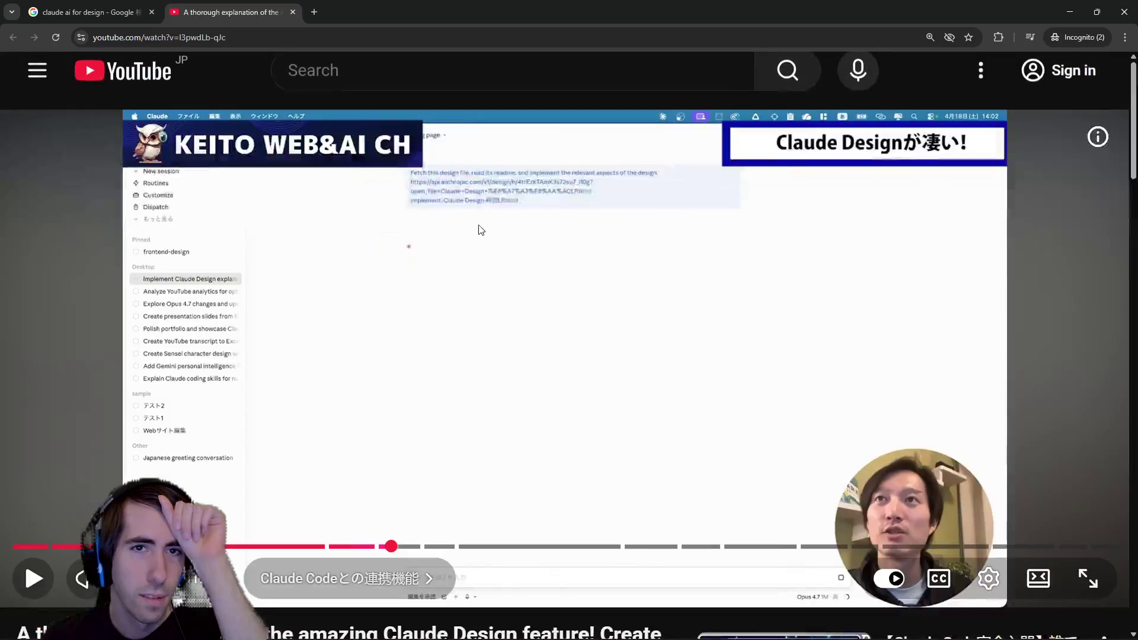
pyautogui.doubleClick(457, 310)
pyautogui.click(475, 287)
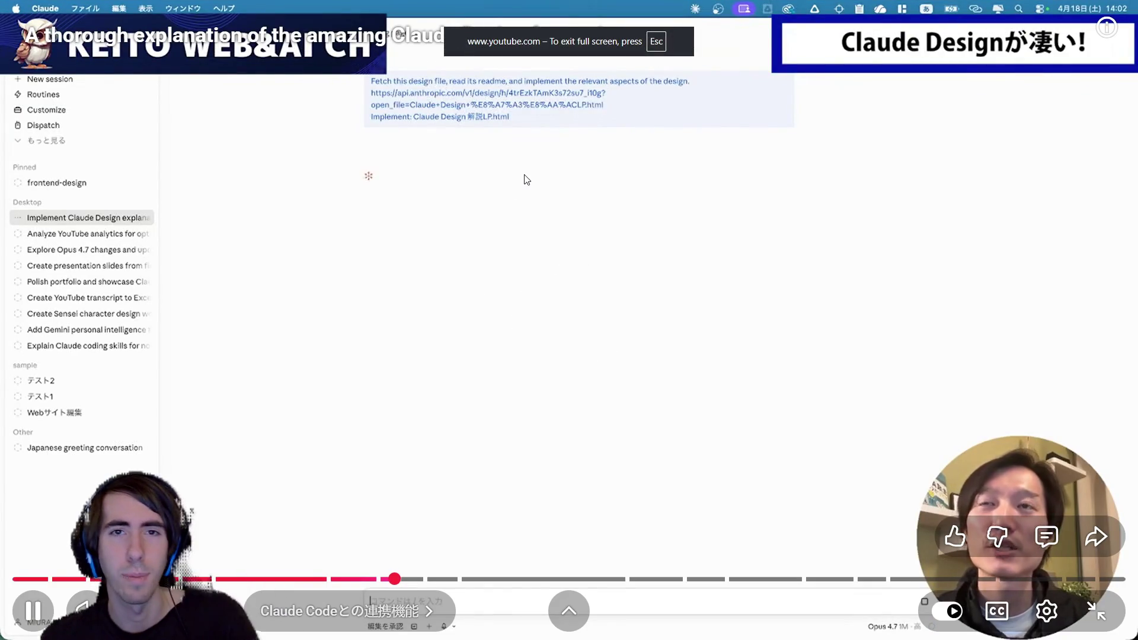
pyautogui.press('Escape')
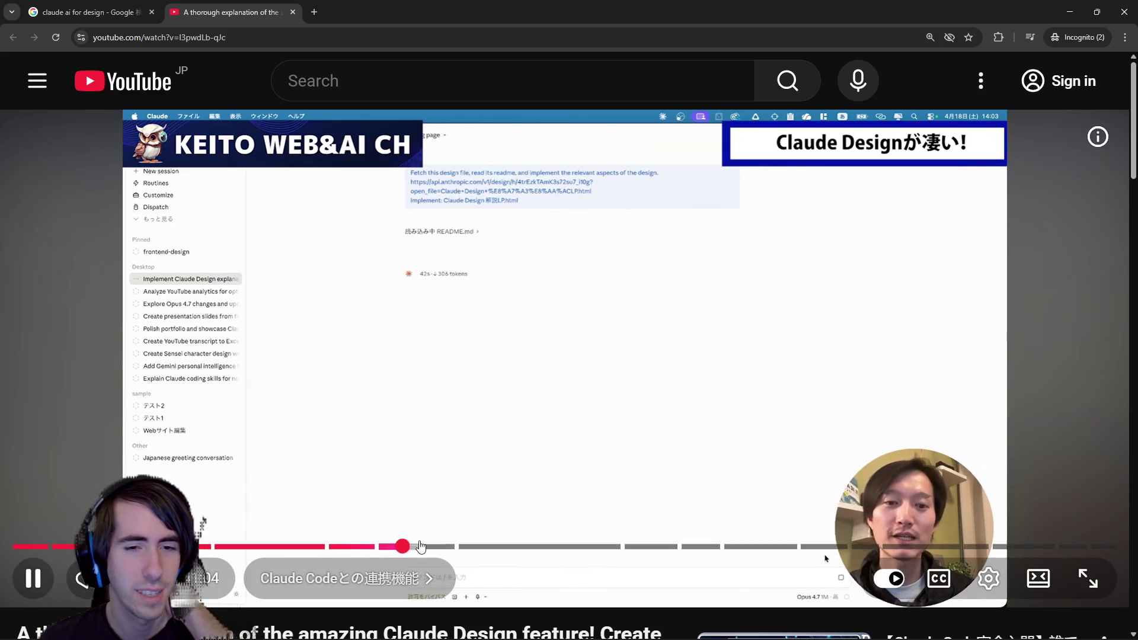
# Jump through the Claude Code dialog, FAQ, slide creation and design system chapters.
pyautogui.click(413, 547)
pyautogui.moveTo(414, 546)
pyautogui.mouseDown()
pyautogui.moveTo(394, 546)
pyautogui.moveTo(445, 546)
pyautogui.mouseUp()
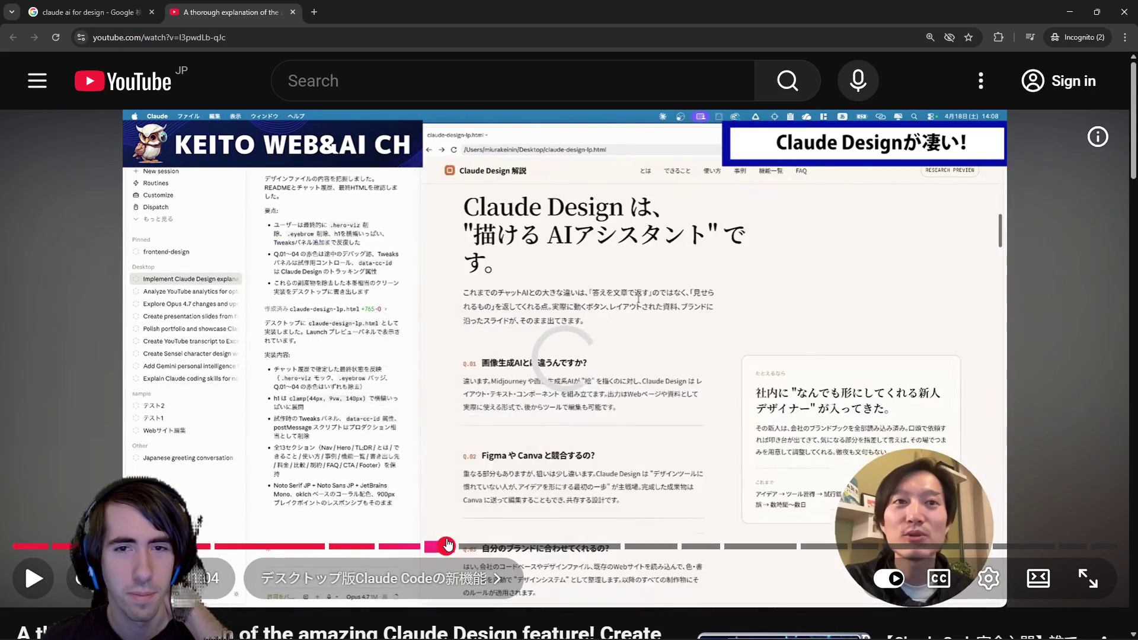
pyautogui.click(457, 400)
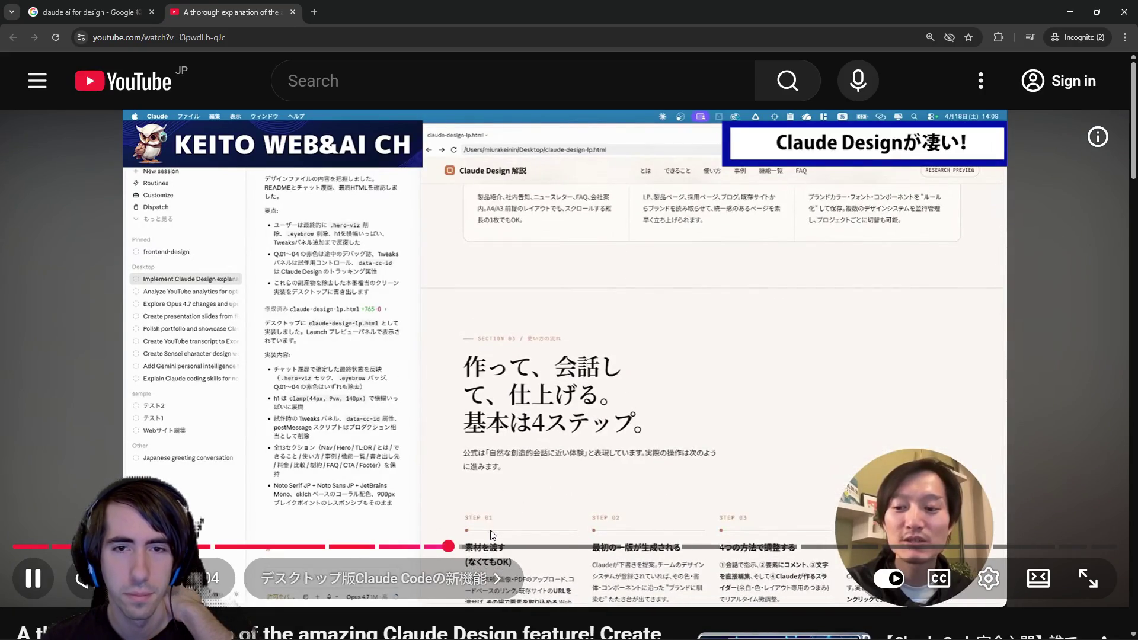
pyautogui.click(484, 544)
pyautogui.moveTo(484, 540); pyautogui.dragTo(622, 544)
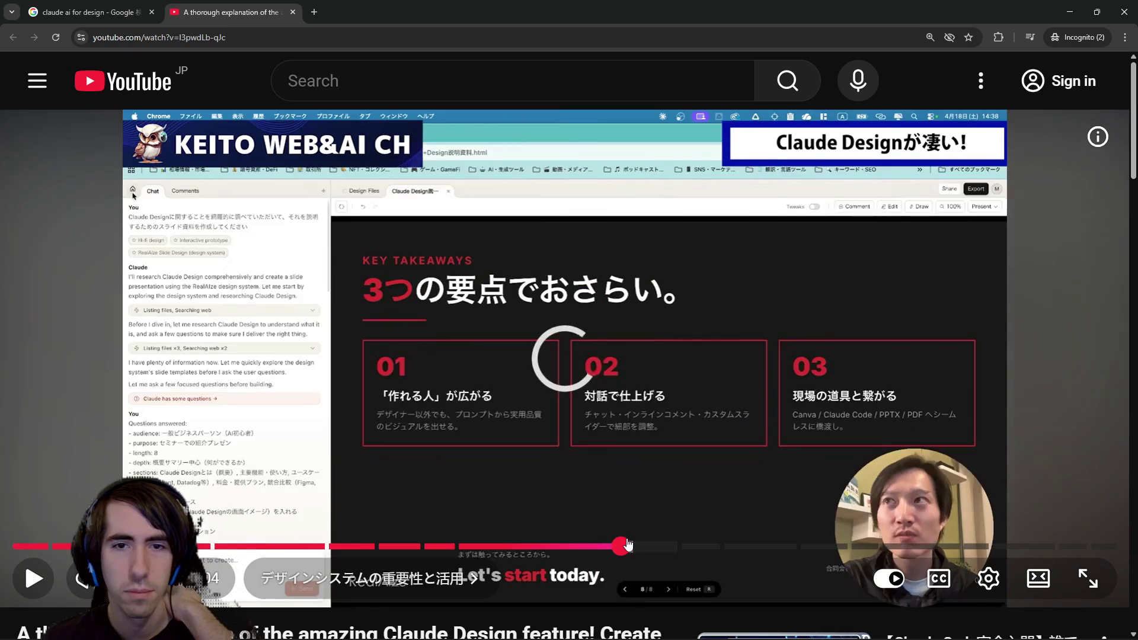
pyautogui.click(670, 545)
pyautogui.click(693, 546)
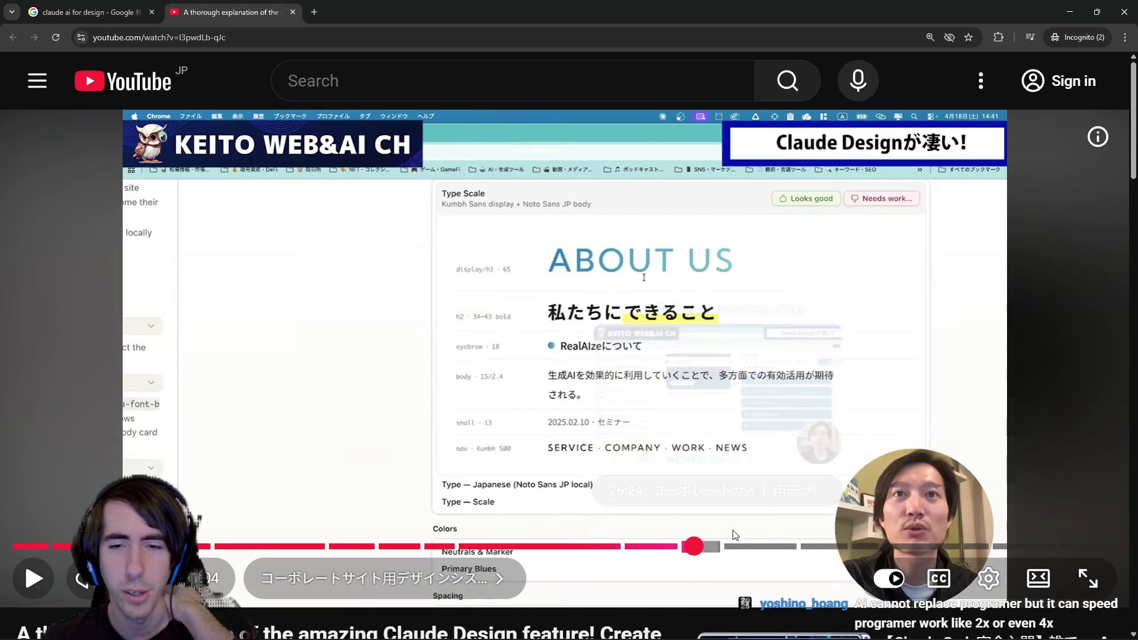
# Skip past the updating design system scene toward the end, then return to Godot.
pyautogui.click(749, 544)
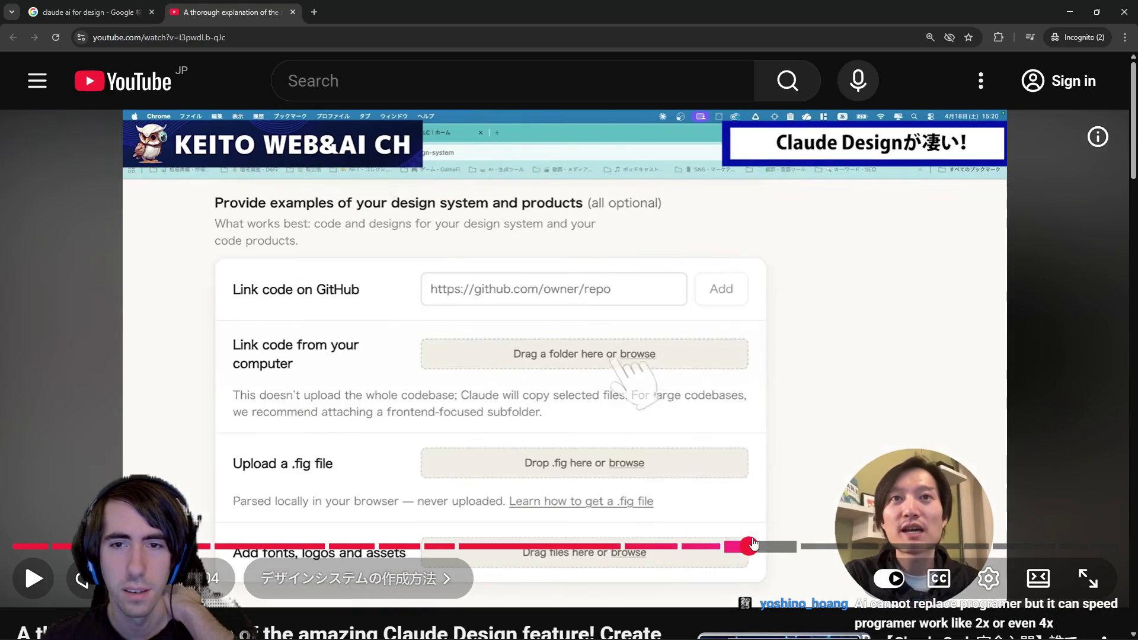
pyautogui.click(763, 545)
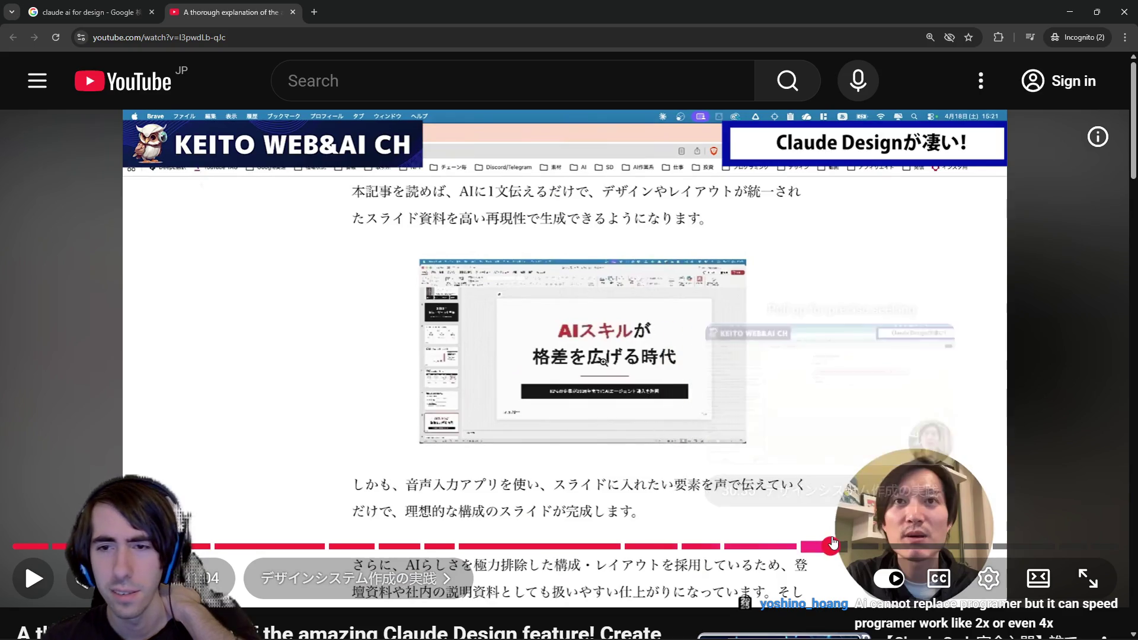
pyautogui.click(831, 546)
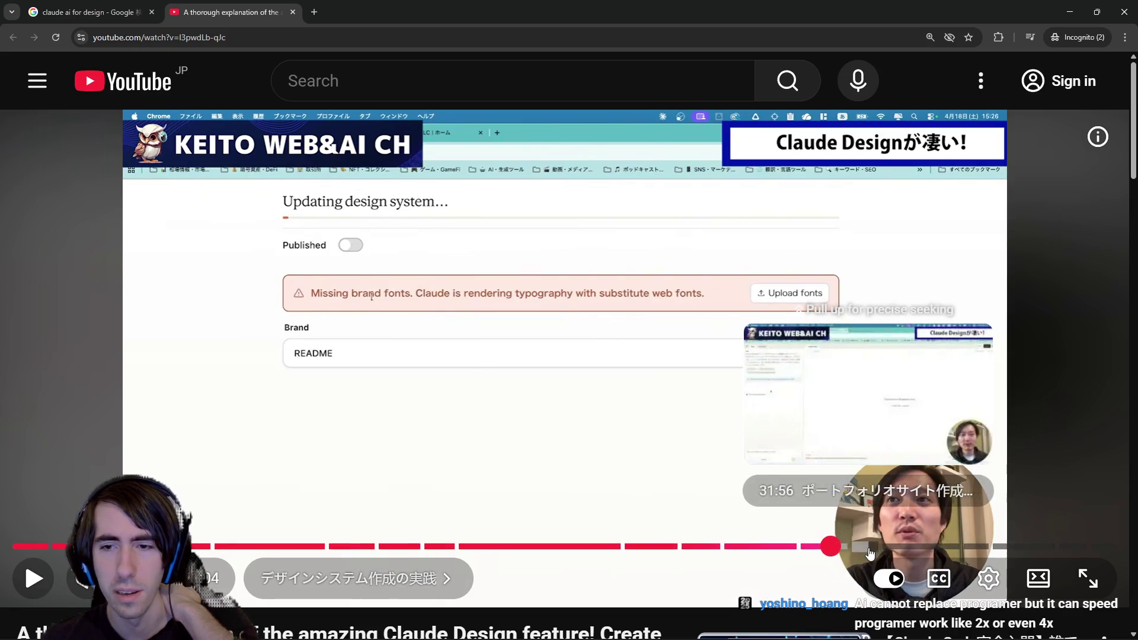
pyautogui.click(898, 546)
pyautogui.click(928, 546)
pyautogui.click(940, 546)
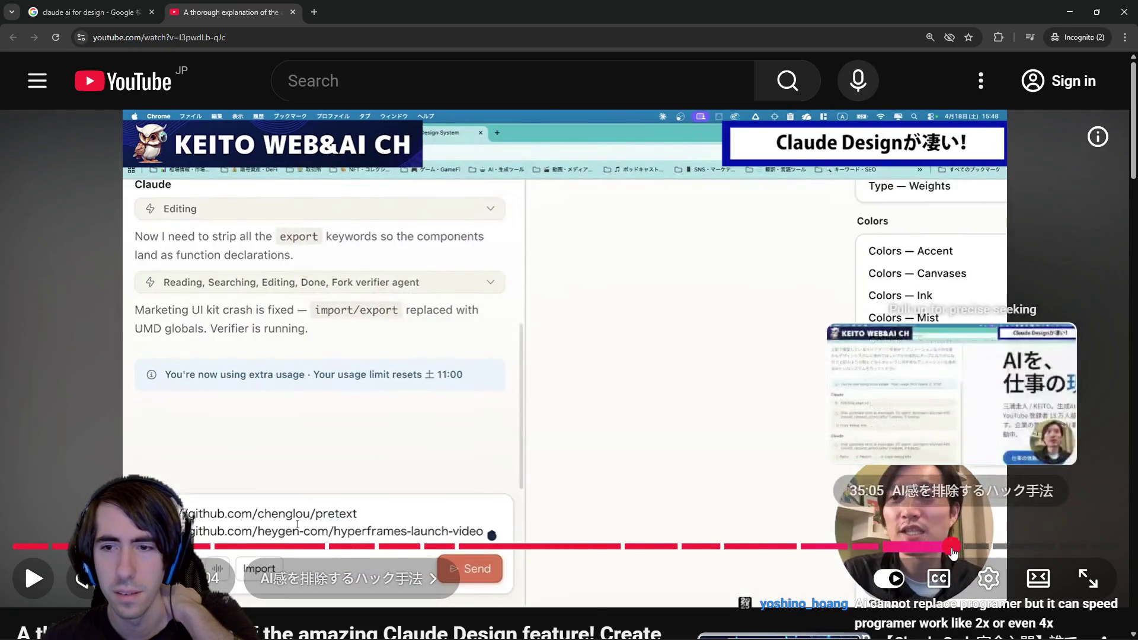
pyautogui.click(951, 546)
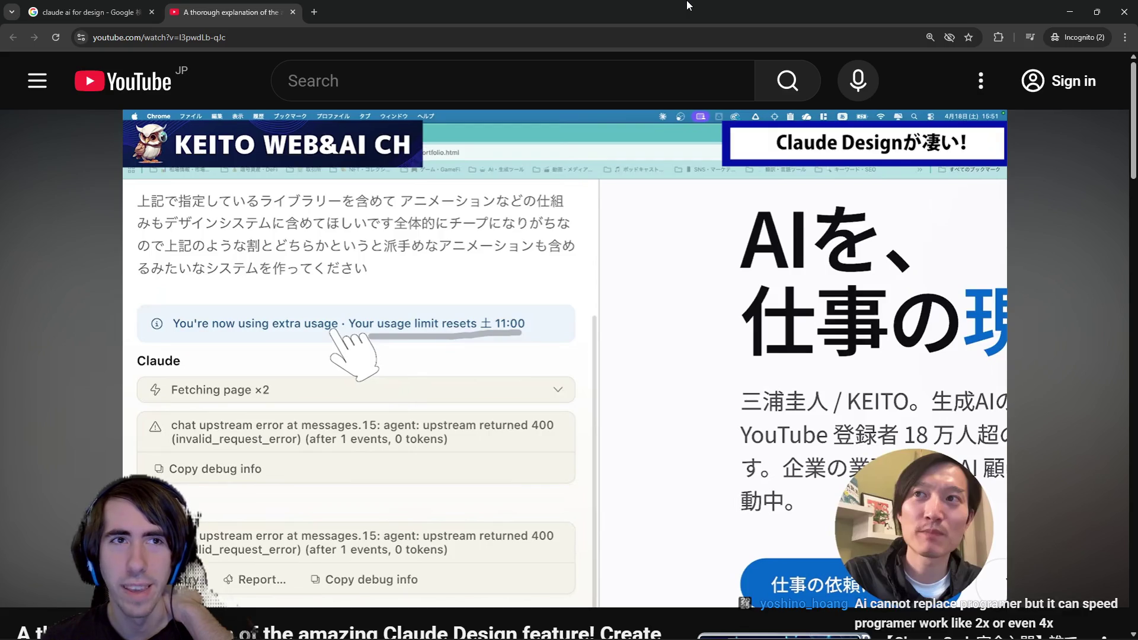
pyautogui.hotkey('alt', 'Tab')
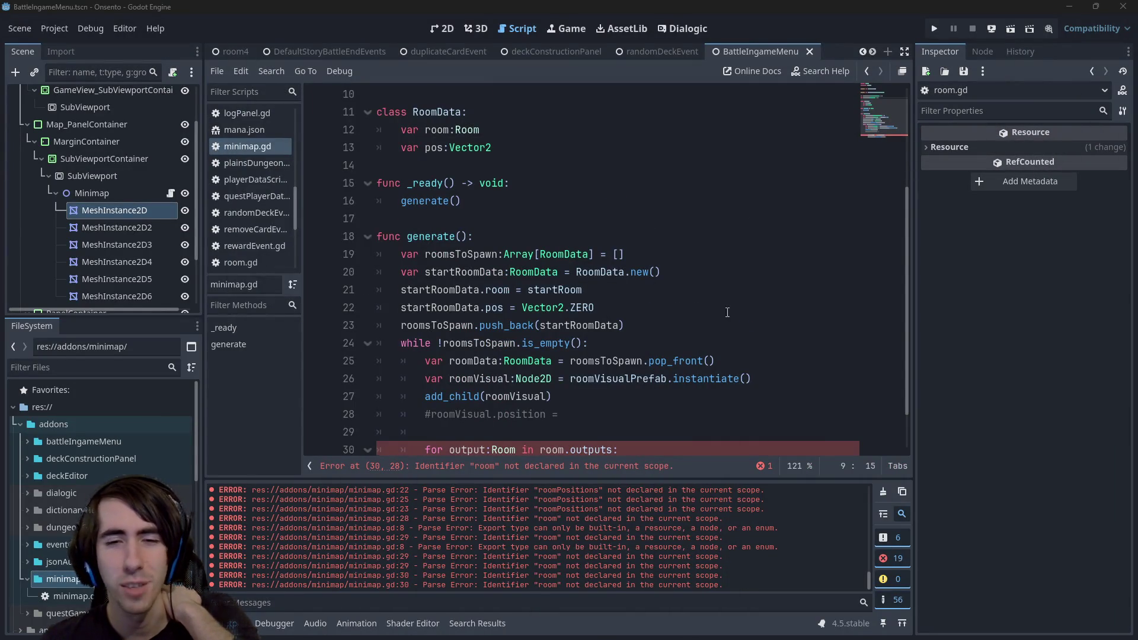
pyautogui.scroll(-1, 732, 304)
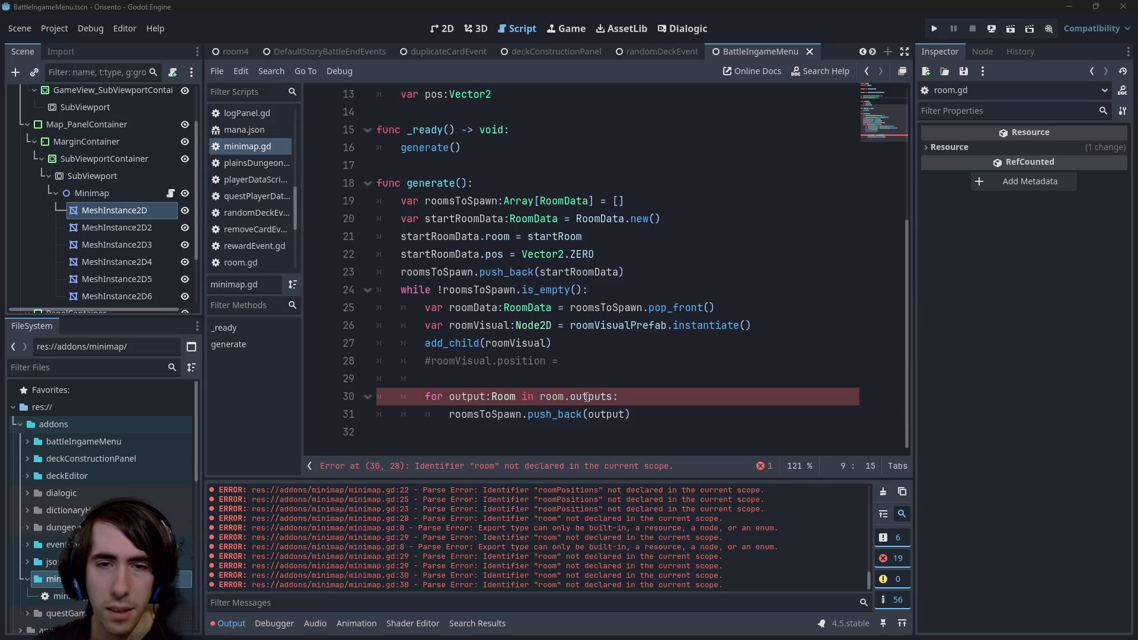
pyautogui.doubleClick(586, 397)
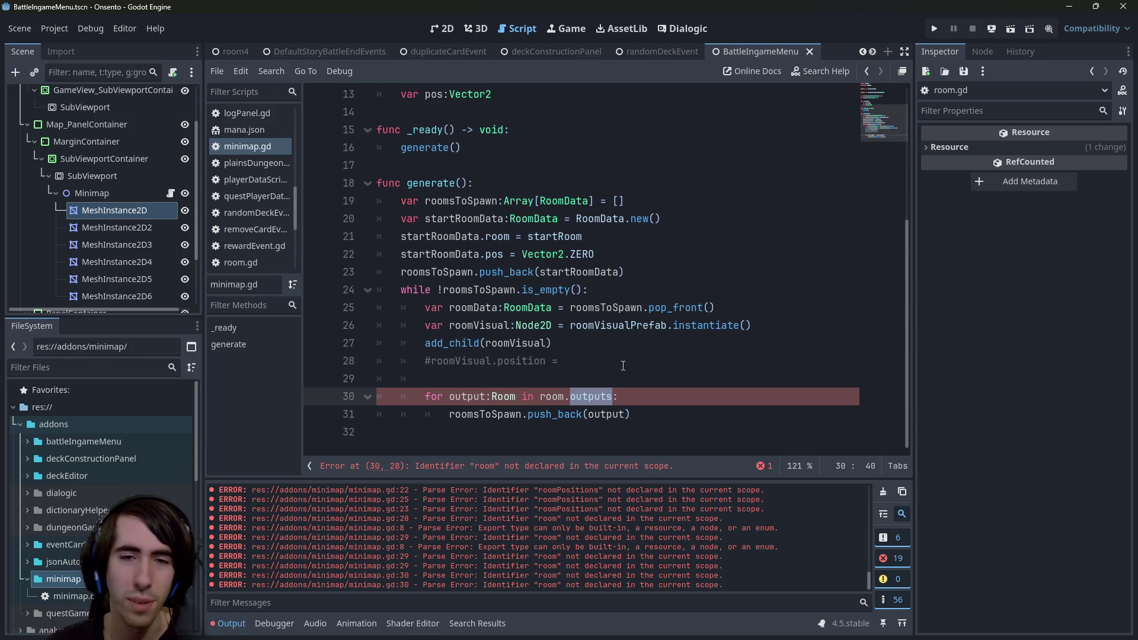
pyautogui.click(644, 415)
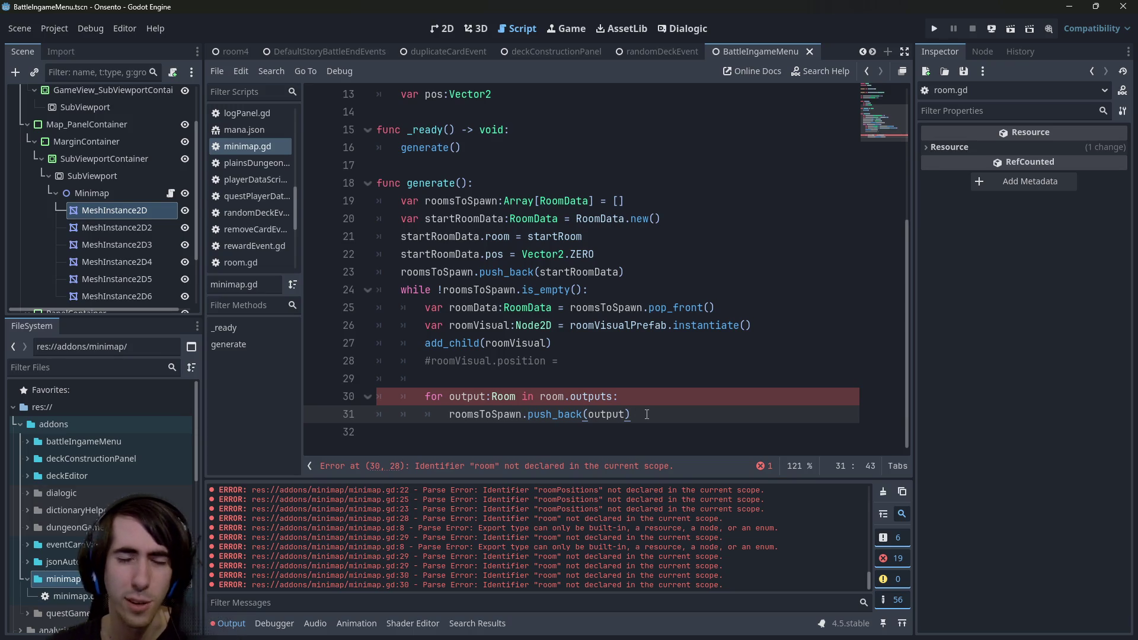
pyautogui.doubleClick(598, 413)
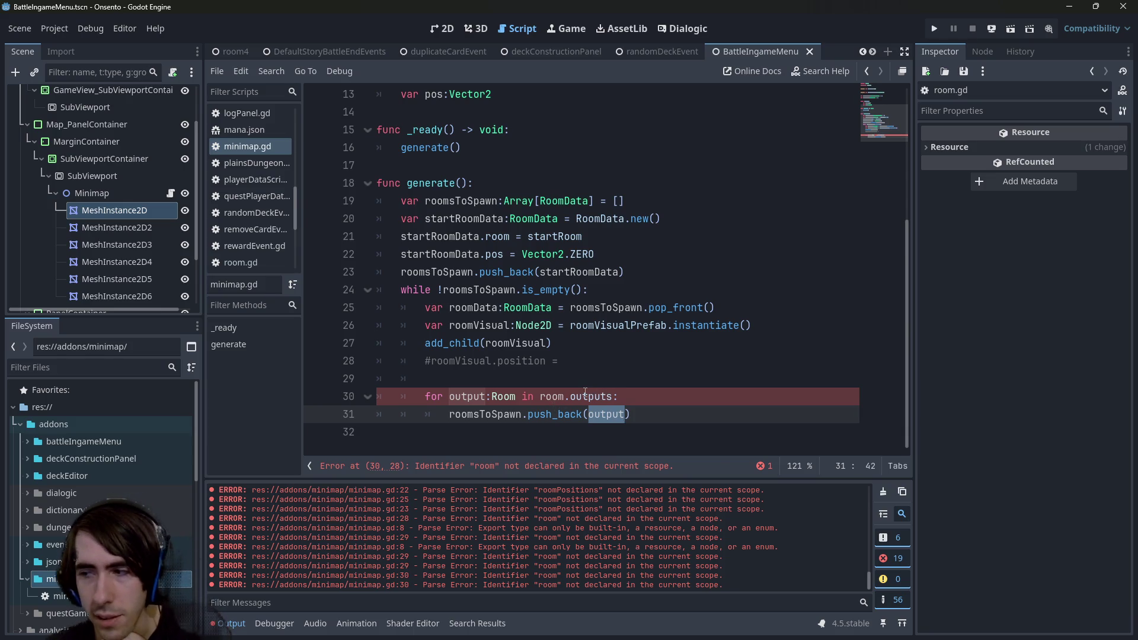
pyautogui.rightClick(586, 394)
pyautogui.click(594, 396)
pyautogui.click(595, 396)
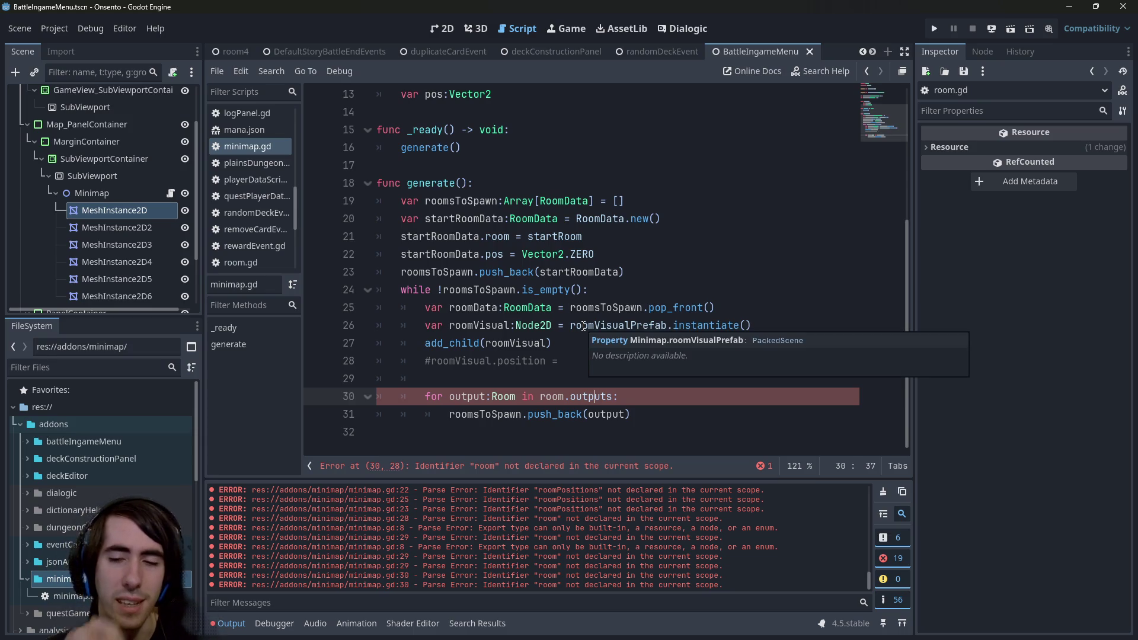
pyautogui.click(633, 396)
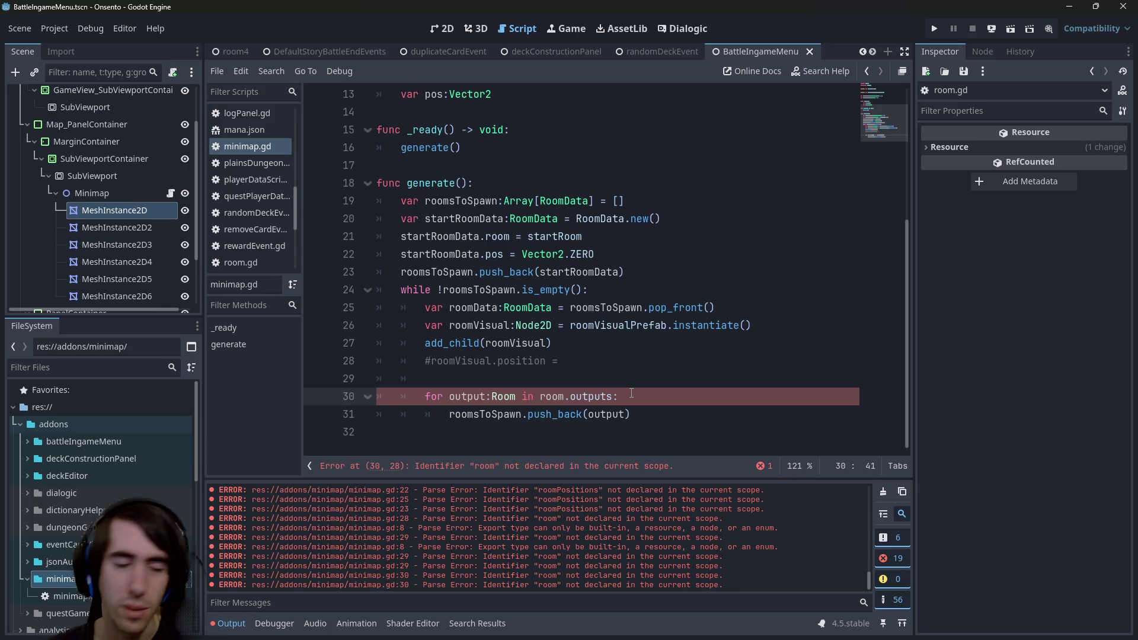
# Change the loop on line 30 to iterate roomData.room.outputs.
pyautogui.tripleClick(578, 396)
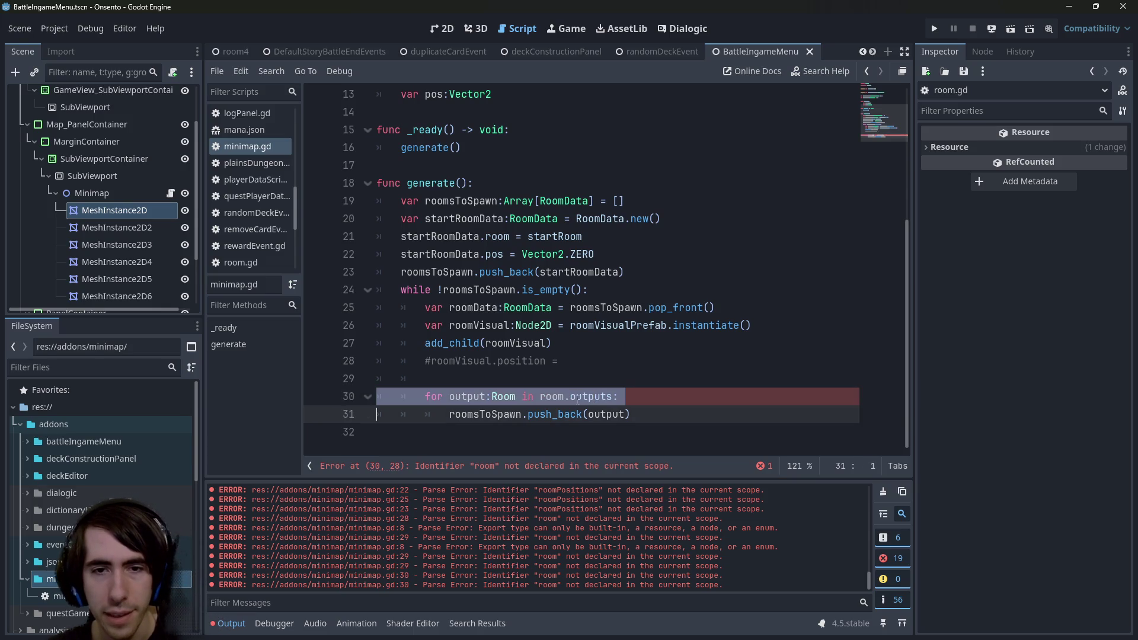
pyautogui.doubleClick(485, 395)
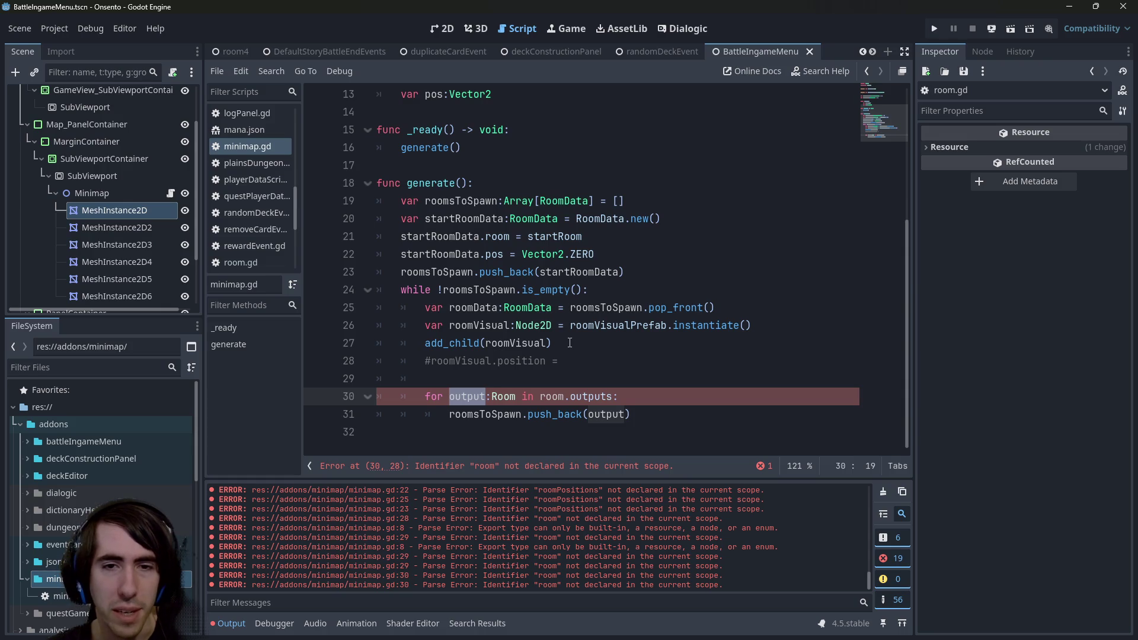
pyautogui.doubleClick(574, 466)
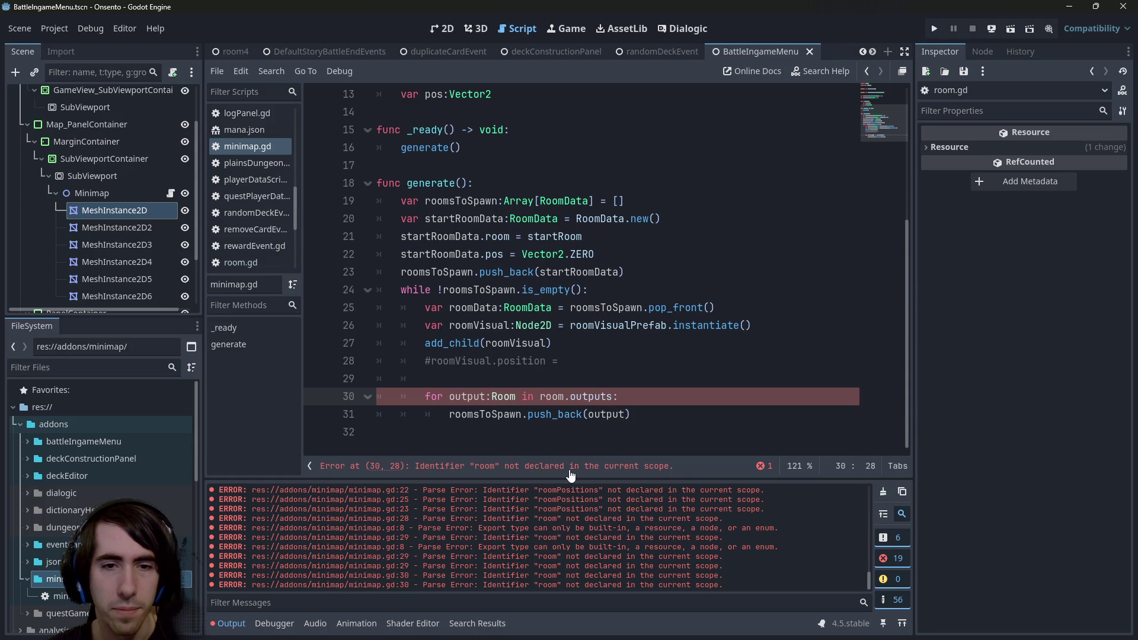
pyautogui.doubleClick(562, 396)
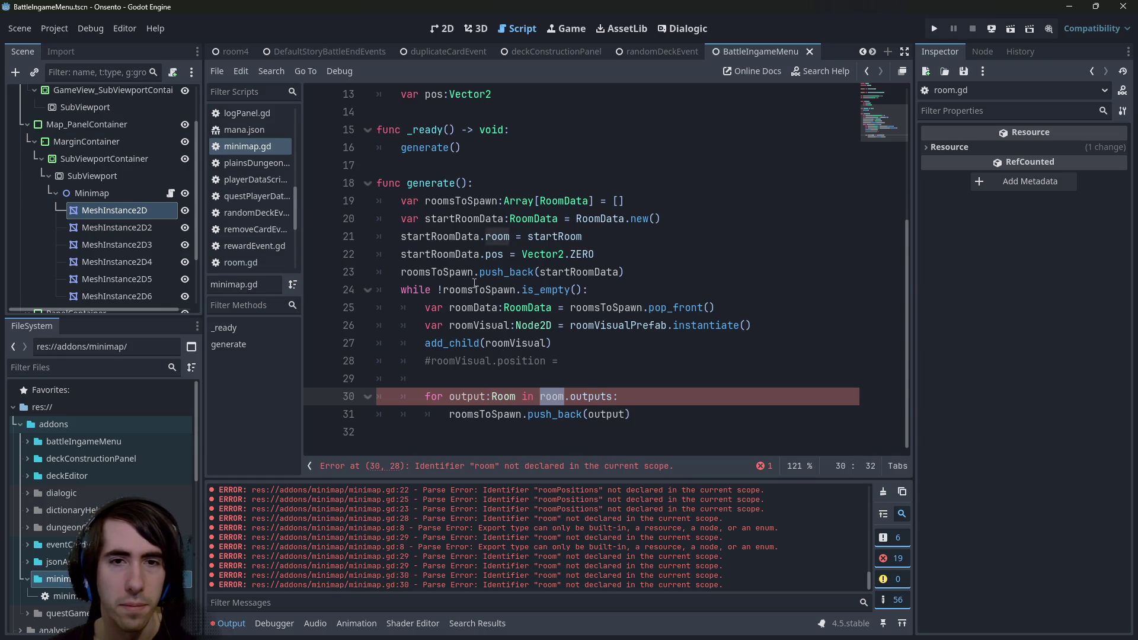
pyautogui.doubleClick(481, 310)
pyautogui.click(540, 396)
pyautogui.hotkey('ctrl', 'v')
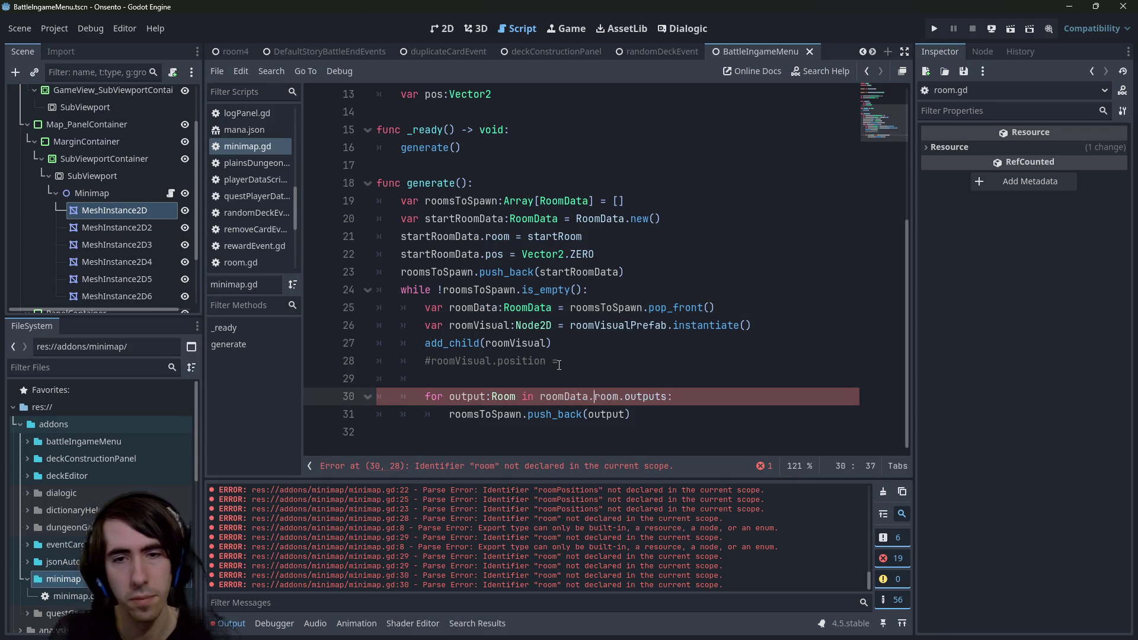
pyautogui.write('.')
pyautogui.press('Escape')
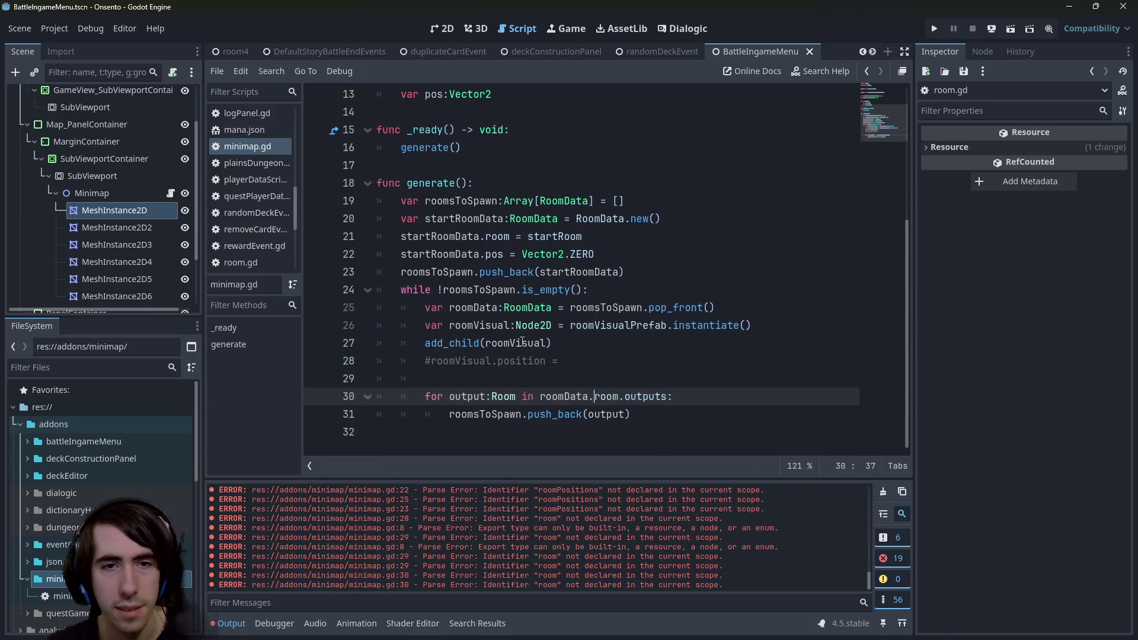
# Uncomment line 28 and set roomVisual.position to roomData.pos.
pyautogui.doubleClick(523, 342)
pyautogui.doubleClick(493, 326)
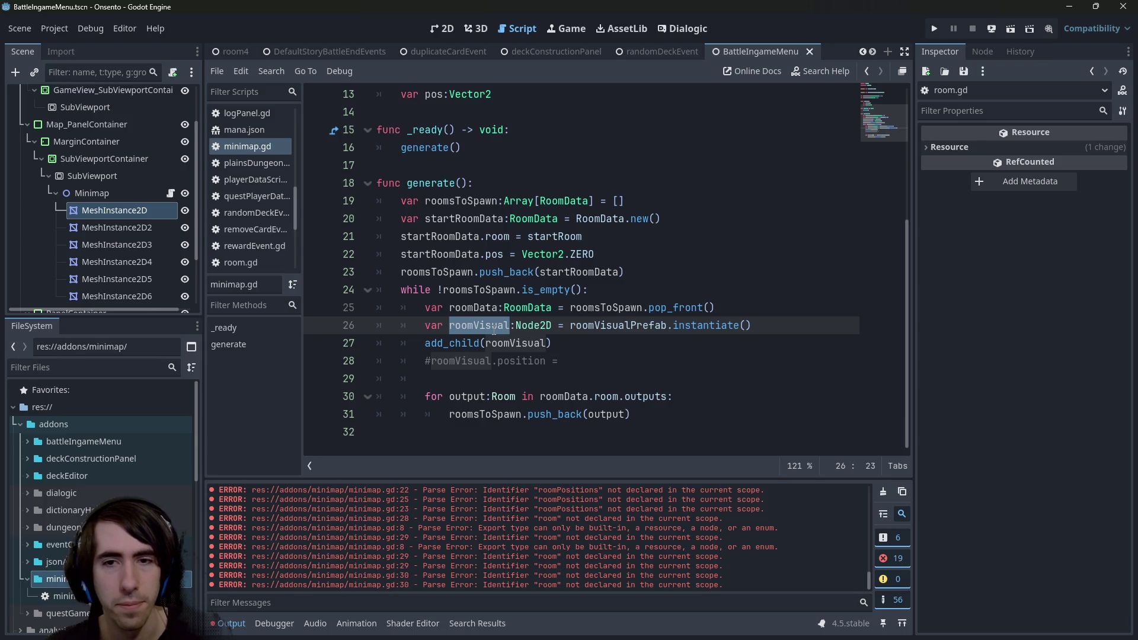
pyautogui.click(599, 361)
pyautogui.hotkey('ctrl', 'k')
pyautogui.doubleClick(473, 307)
pyautogui.hotkey('ctrl', 'c')
pyautogui.click(582, 363)
pyautogui.hotkey('ctrl', 'v')
pyautogui.write('.pos')
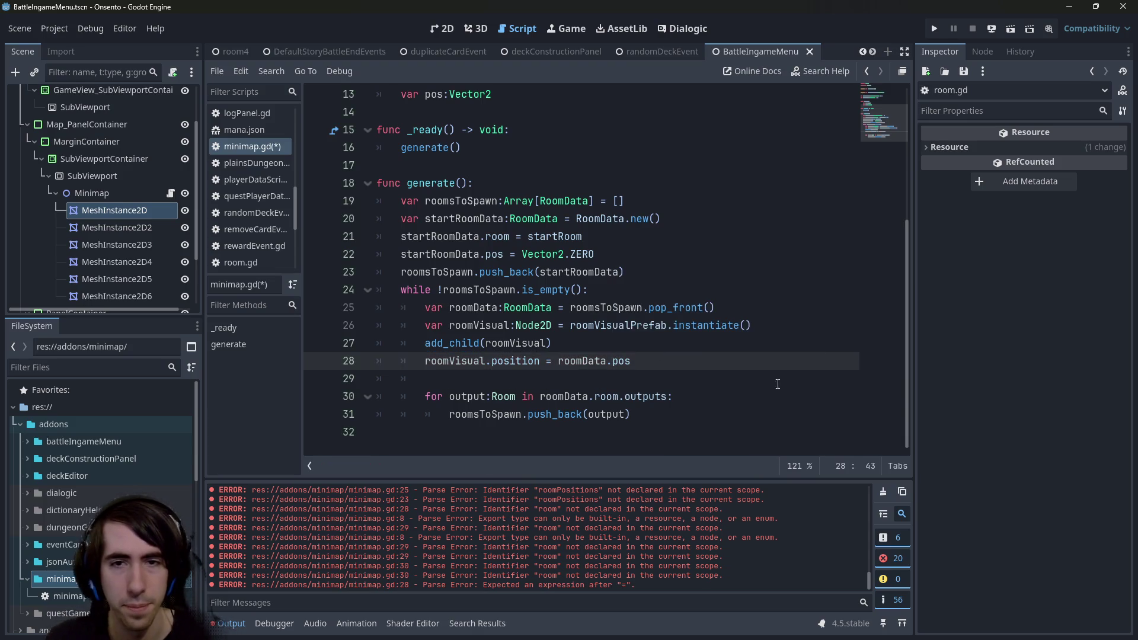
# Add a blank line after the pop_front line and save minimap.gd.
pyautogui.click(741, 308)
pyautogui.press('Return')
pyautogui.hotkey('ctrl', 's')
pyautogui.scroll(-1, 716, 353)
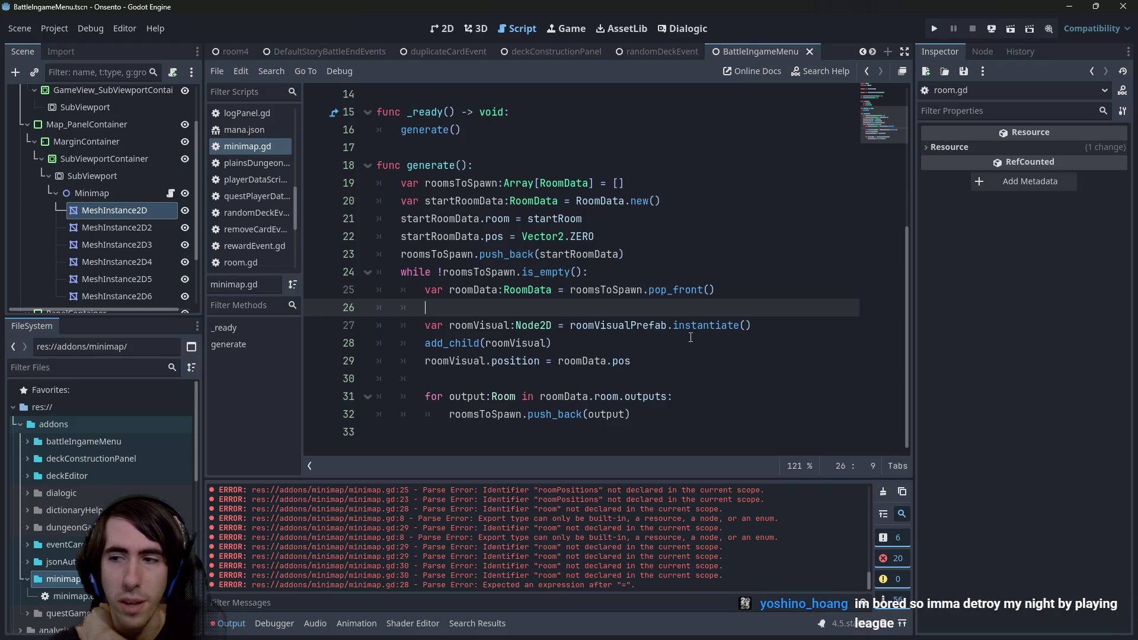
# Append '* 100' to the roomVisual.position line so it becomes roomData.pos * 100.
pyautogui.click(645, 354)
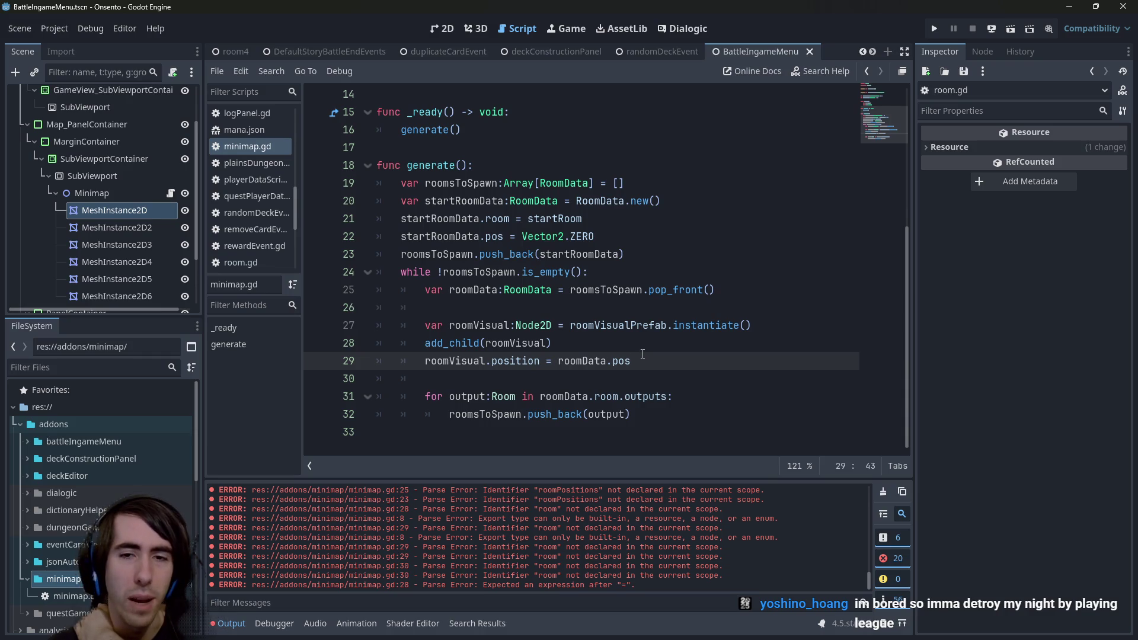
pyautogui.write('* 100')
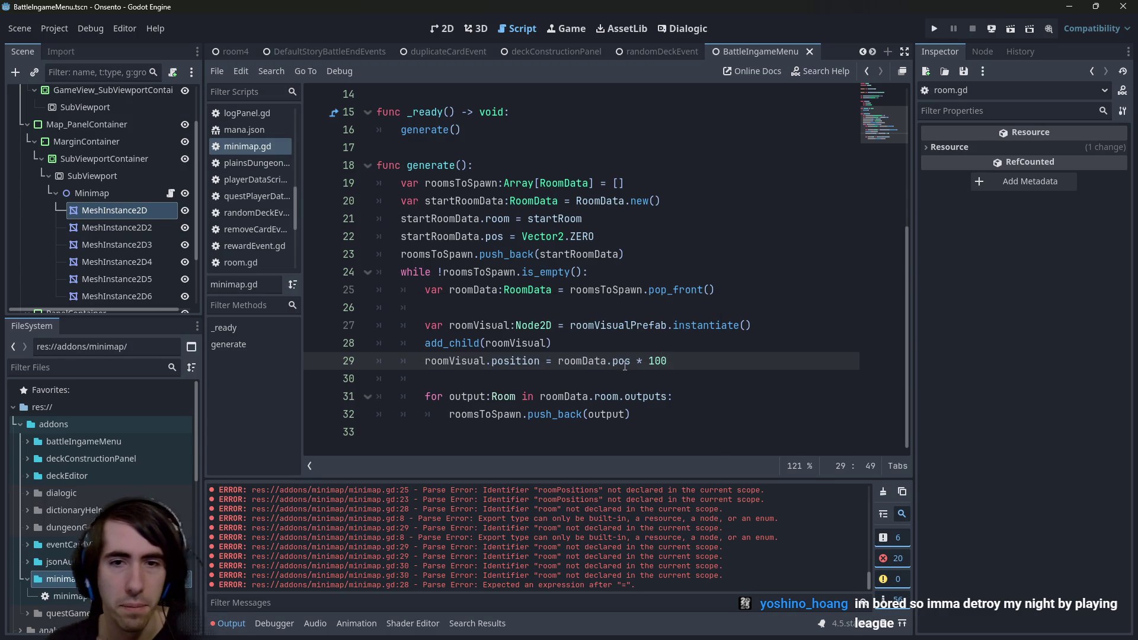
pyautogui.click(640, 414)
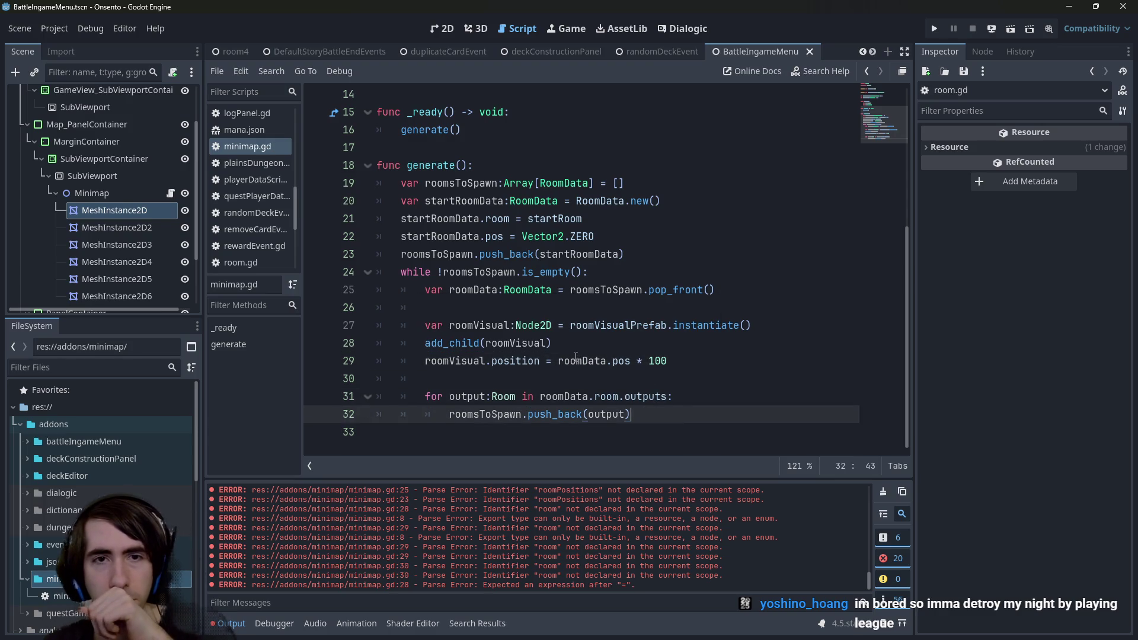
pyautogui.scroll(2, 559, 174)
pyautogui.scroll(-2, 558, 195)
pyautogui.moveTo(548, 263)
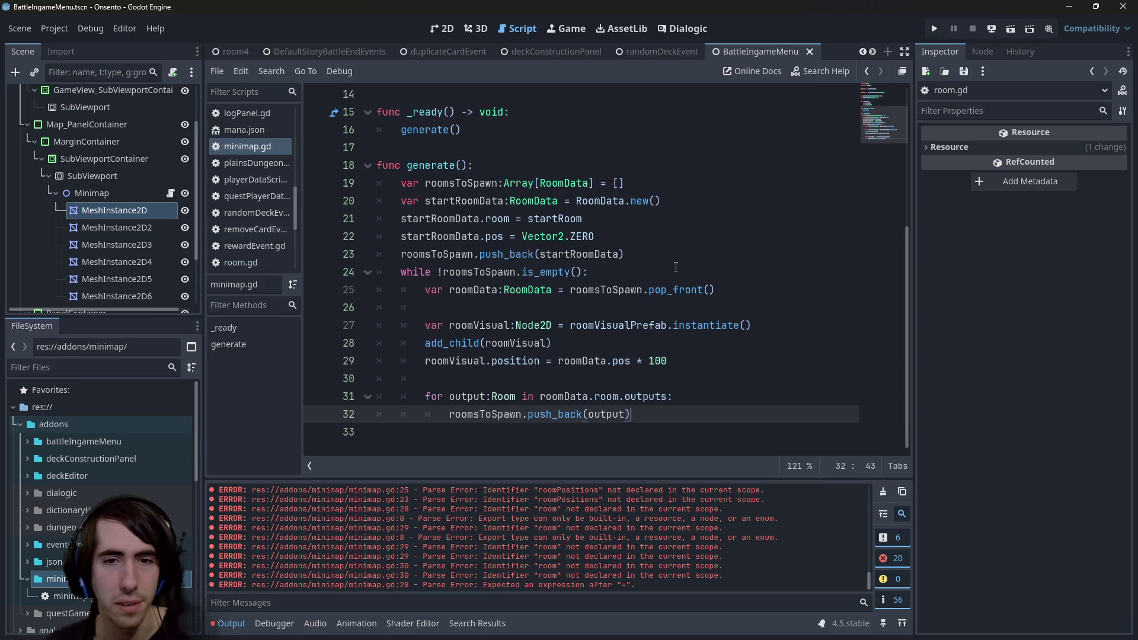
pyautogui.moveTo(632, 414); pyautogui.dragTo(286, 404)
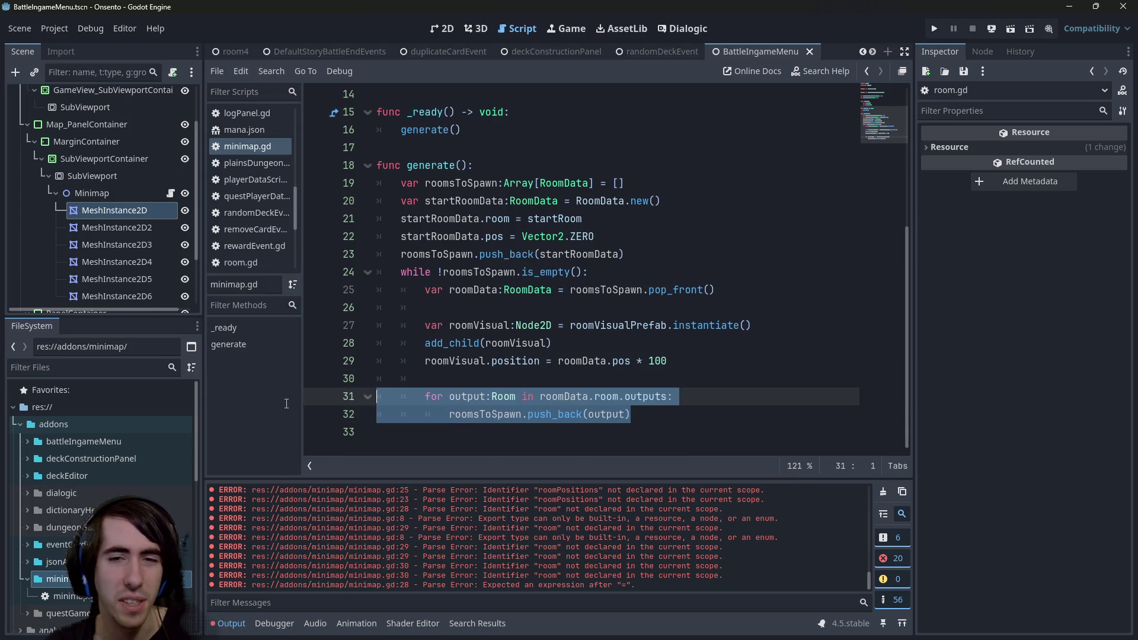
# Type the roomToData declaration on line 9 as Dictionary[Room, RoomData].
pyautogui.scroll(2, 610, 270)
pyautogui.scroll(2, 645, 266)
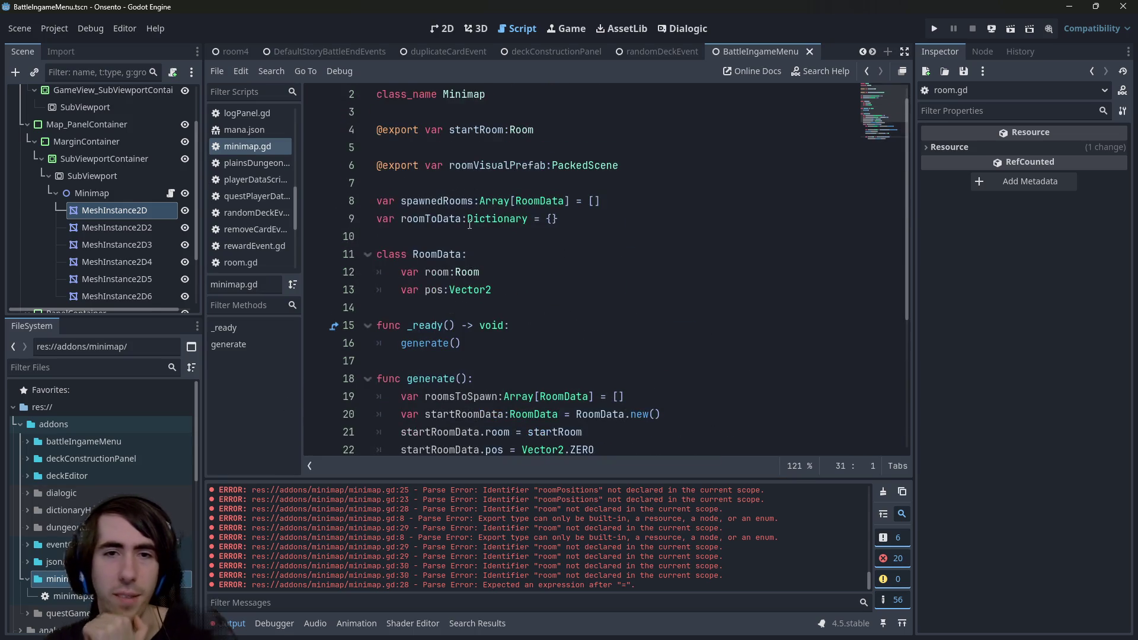
pyautogui.tripleClick(453, 219)
pyautogui.click(532, 219)
pyautogui.write('[')
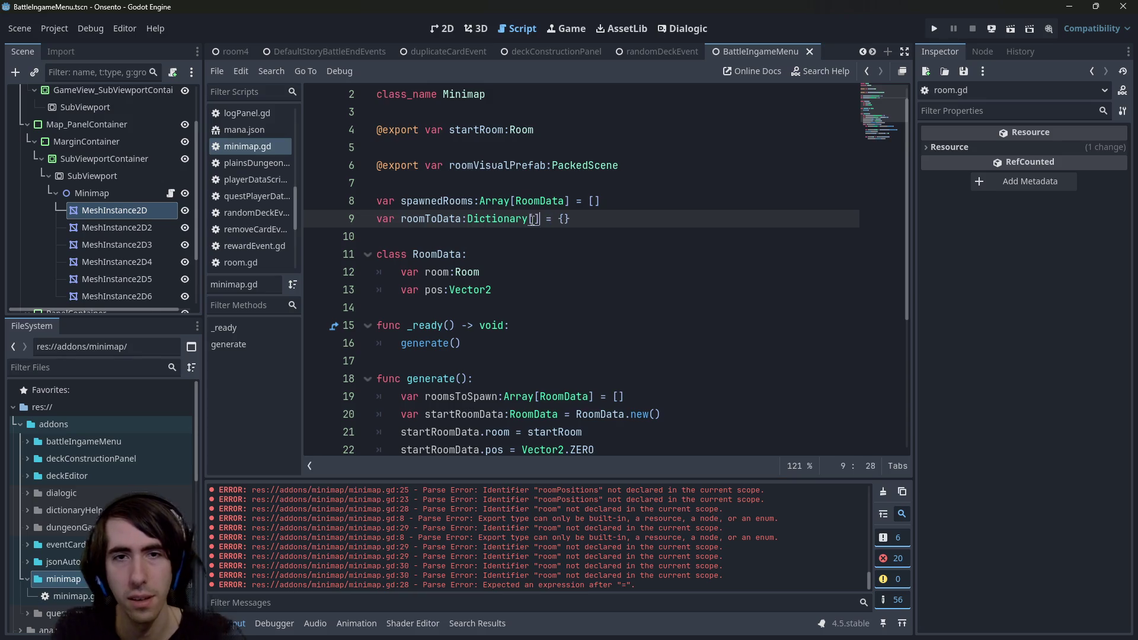
pyautogui.press('Up')
pyautogui.click(532, 219)
pyautogui.write('Room, RoomData')
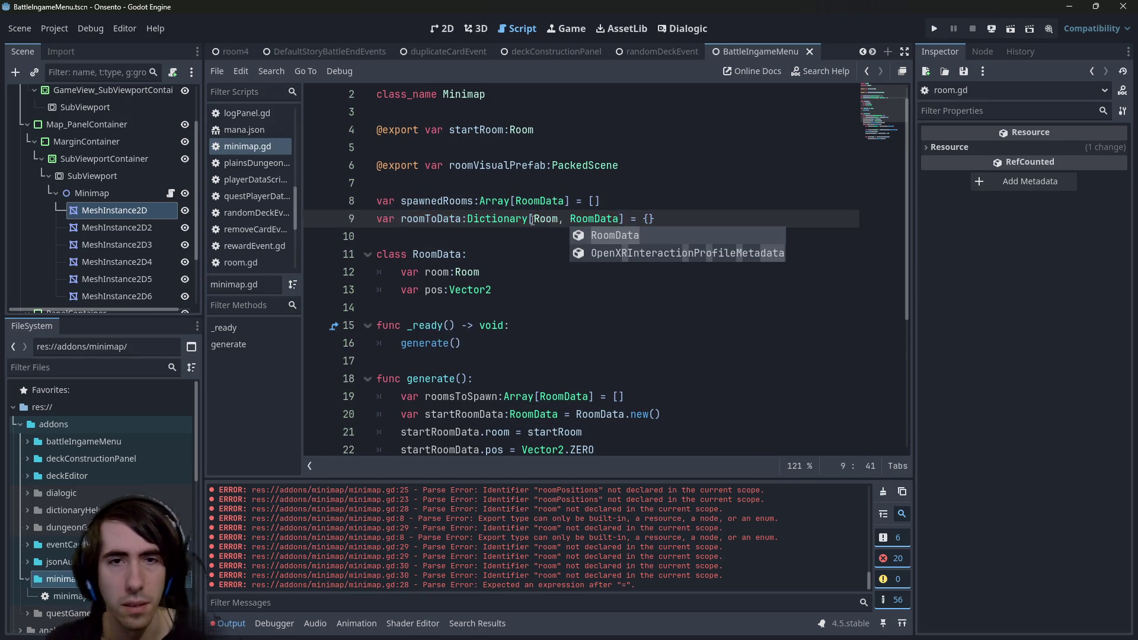
pyautogui.scroll(-4, 430, 136)
pyautogui.scroll(2, 431, 136)
# Start a new roomToData line inside the outputs for loop, removing the stray '.cont'.
pyautogui.doubleClick(428, 111)
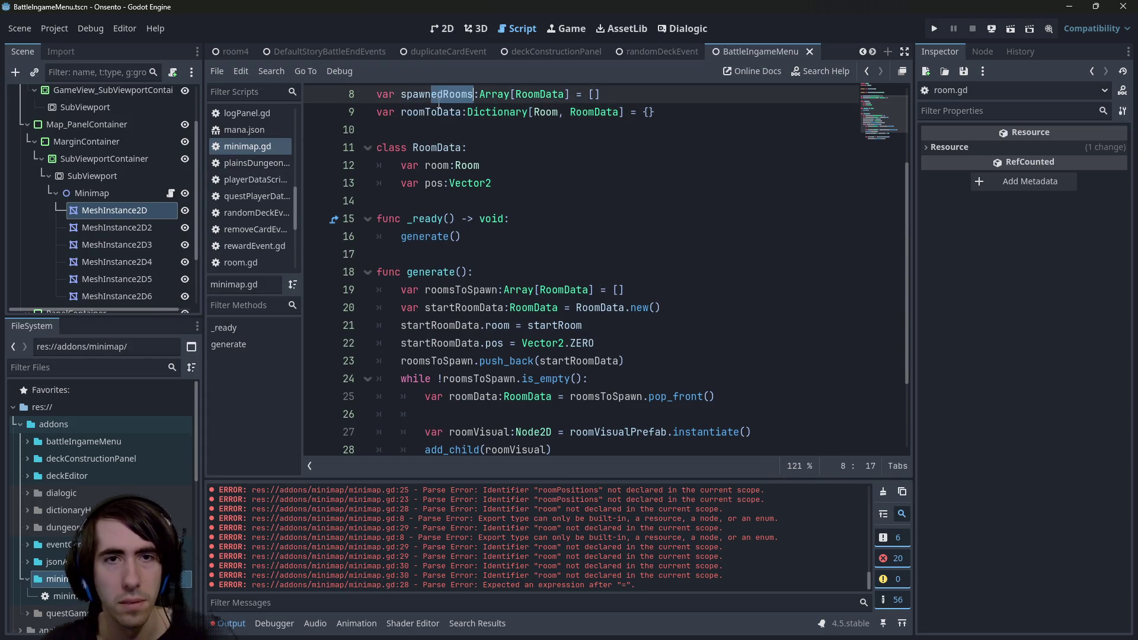
pyautogui.scroll(-2, 616, 331)
pyautogui.click(705, 391)
pyautogui.press('Return')
pyautogui.hotkey('ctrl', 'v')
pyautogui.write('.')
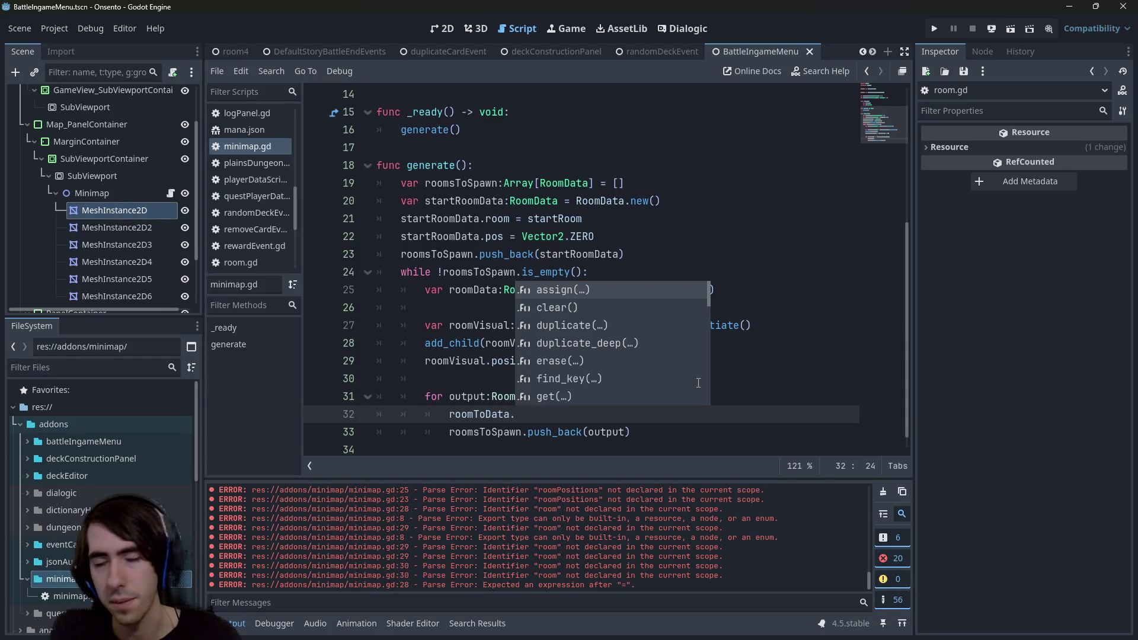
pyautogui.write('cont')
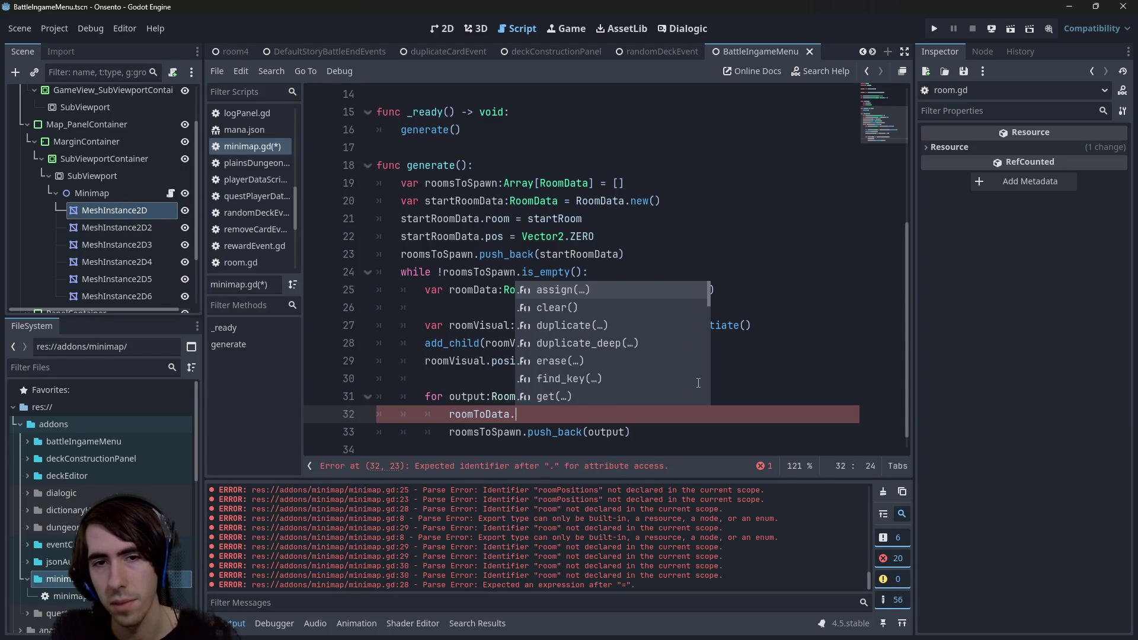
pyautogui.press('BackSpace')
pyautogui.press('BackSpace')
pyautogui.press('BackSpace')
pyautogui.press('Up')
pyautogui.scroll(-1, 698, 383)
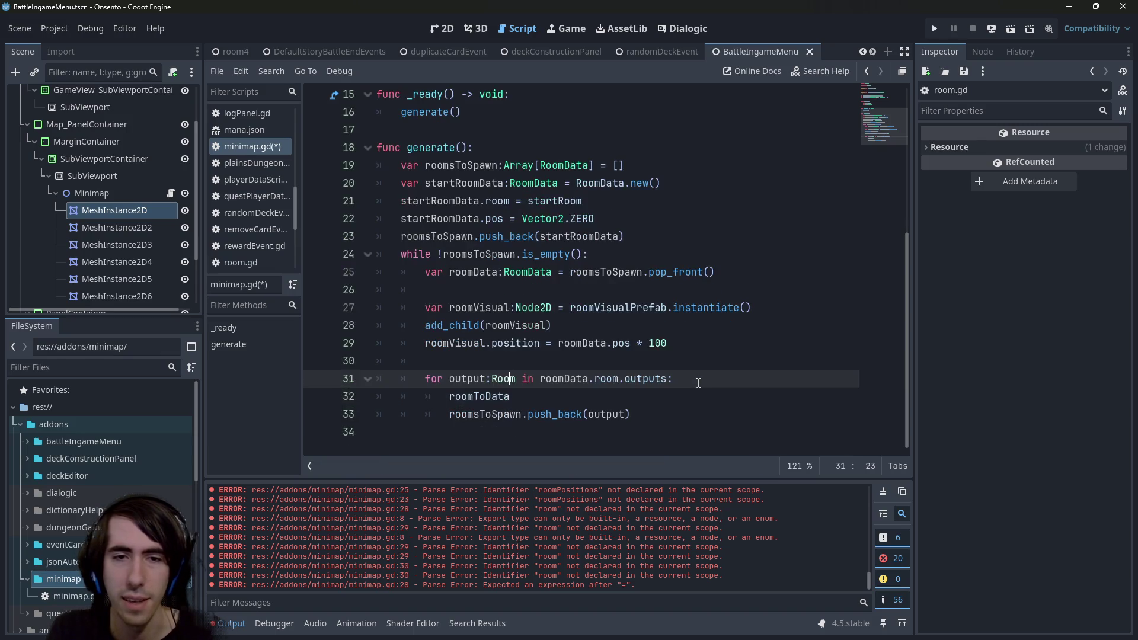
# Turn line 32 into 'if output in roomToData:', indent push_back beneath it, and save.
pyautogui.press('Down')
pyautogui.press('Home')
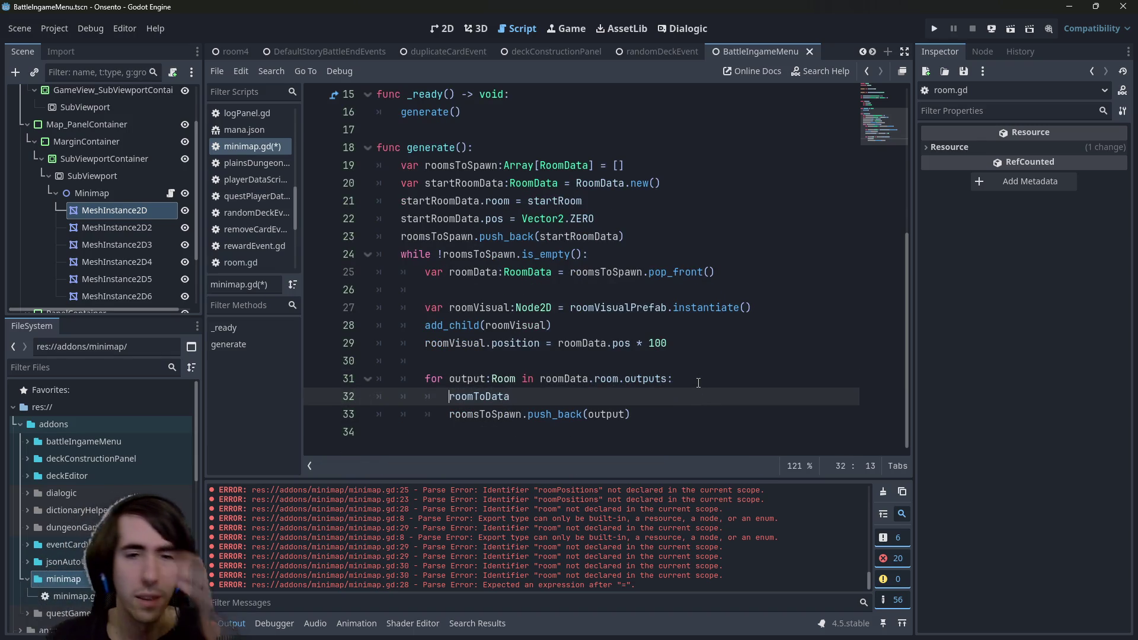
pyautogui.scroll(5, 578, 330)
pyautogui.scroll(-4, 574, 327)
pyautogui.write('if o')
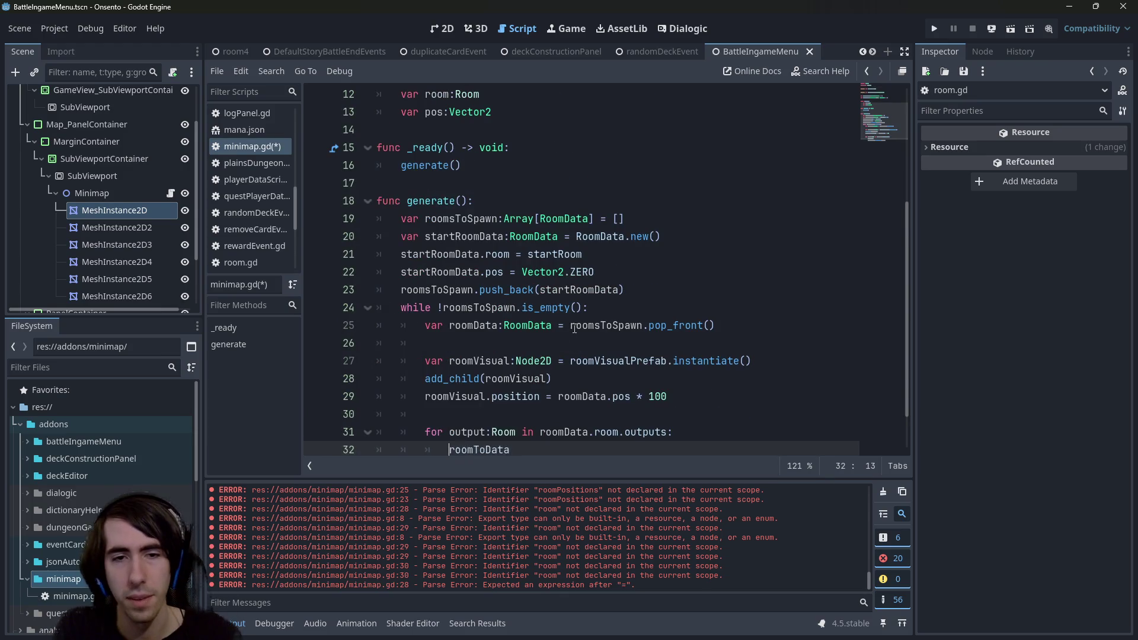
pyautogui.write('utput in')
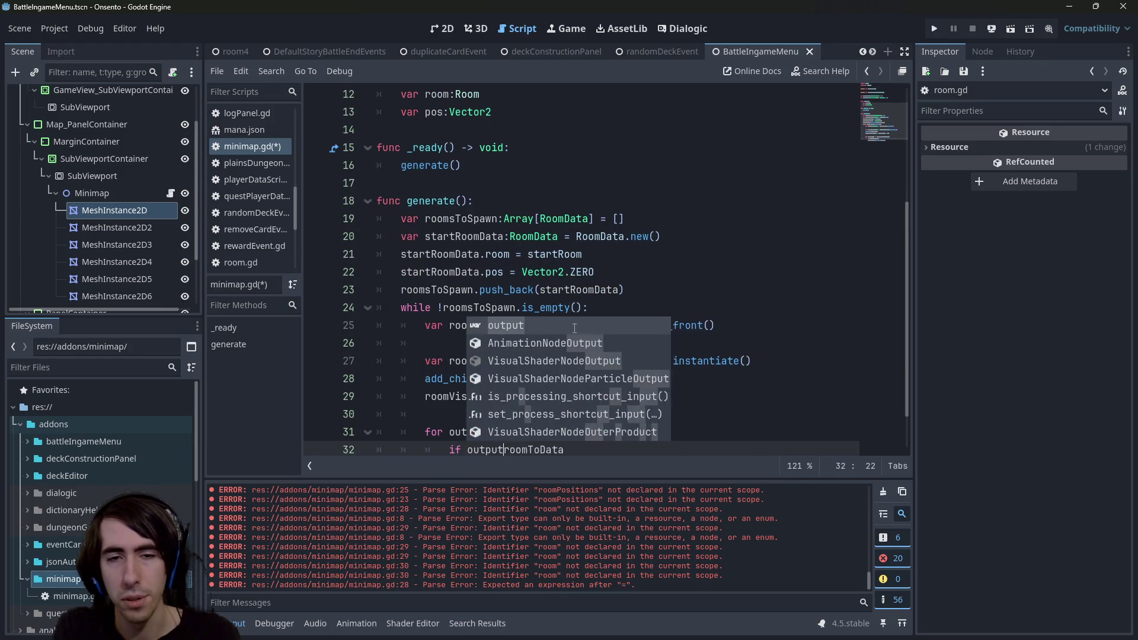
pyautogui.press('End')
pyautogui.scroll(-1, 573, 328)
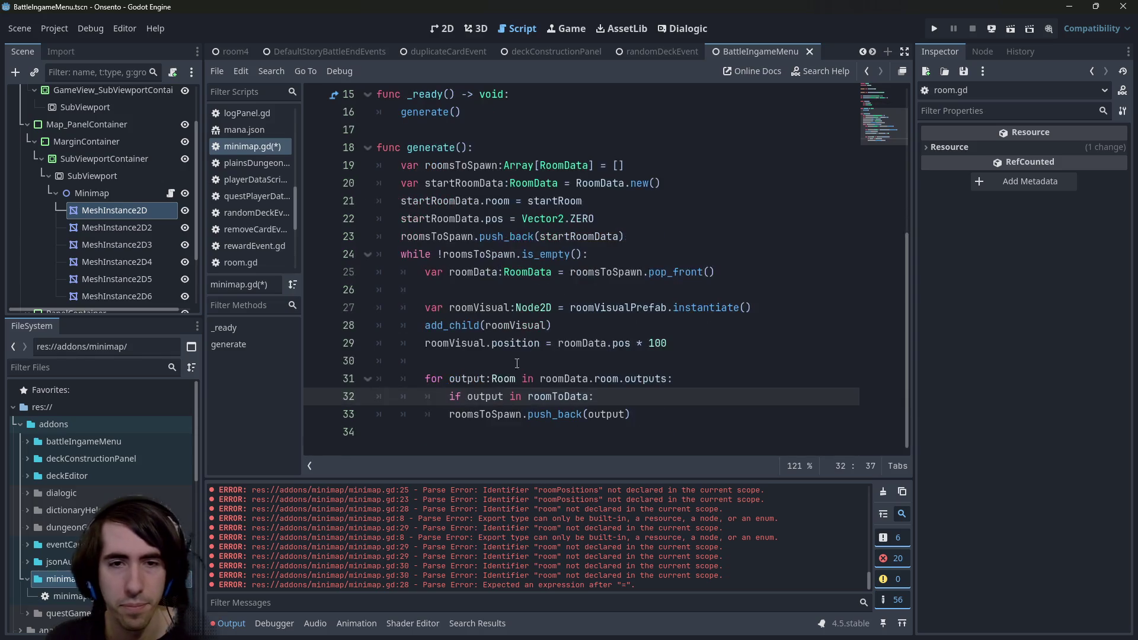
pyautogui.click(450, 414)
pyautogui.press('Tab')
pyautogui.hotkey('ctrl', 's')
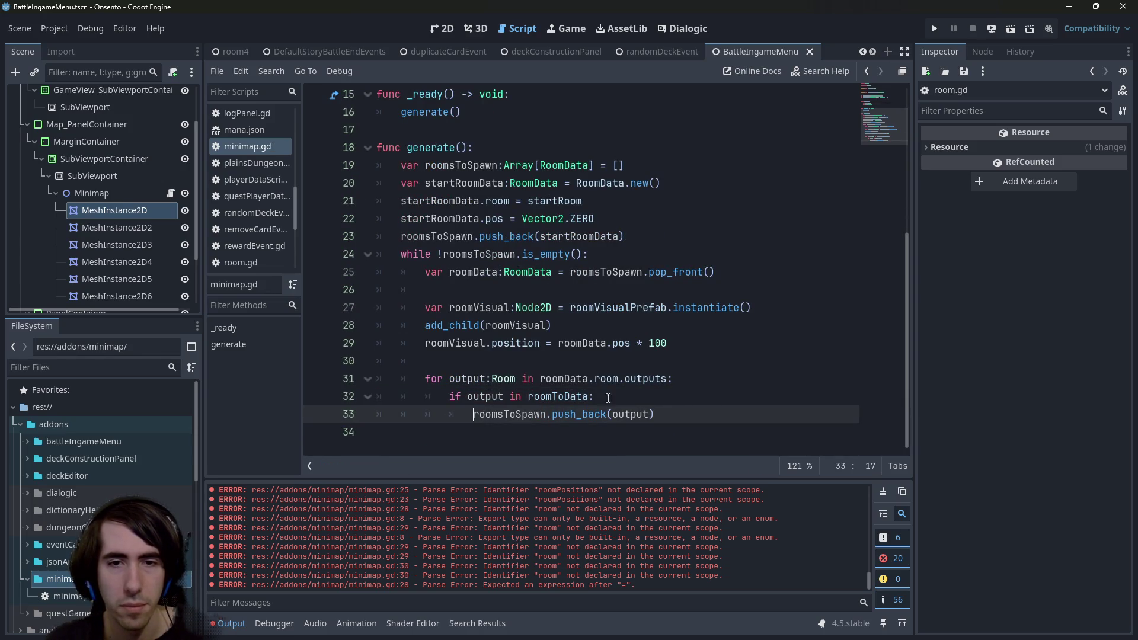
# Negate the condition to 'if !(output in roomToData):' and save the script.
pyautogui.click(469, 396)
pyautogui.write('!(')
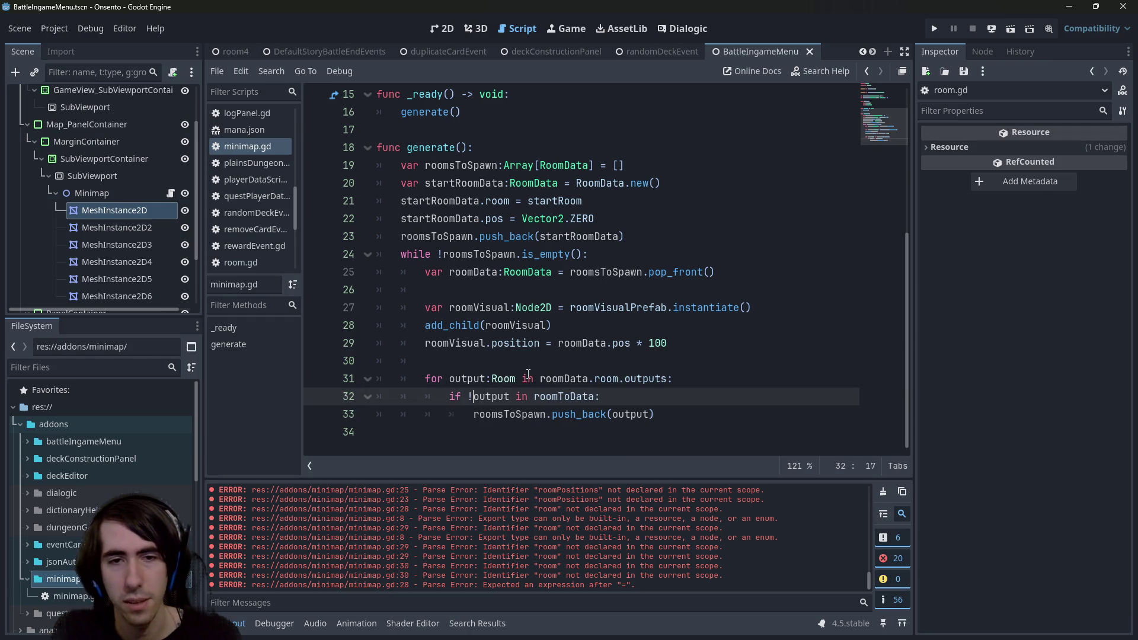
pyautogui.click(534, 396)
pyautogui.hotkey('ctrl', 's')
pyautogui.hotkey('ctrl', 'Left')
pyautogui.hotkey('ctrl', 'Left')
pyautogui.press('BackSpace')
pyautogui.press('BackSpace')
pyautogui.hotkey('ctrl', 'Right')
pyautogui.hotkey('ctrl', 'Right')
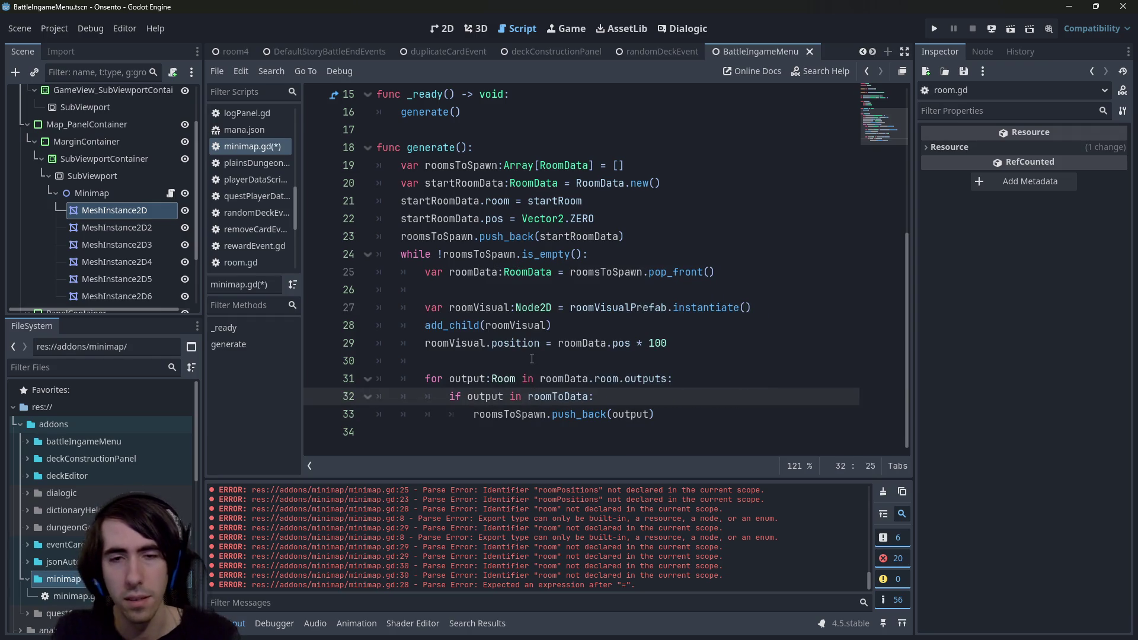
pyautogui.hotkey('ctrl', 'Left')
pyautogui.hotkey('ctrl', 'Left')
pyautogui.write('!(')
pyautogui.press('End')
pyautogui.press('Left')
pyautogui.write(')')
pyautogui.hotkey('ctrl', 's')
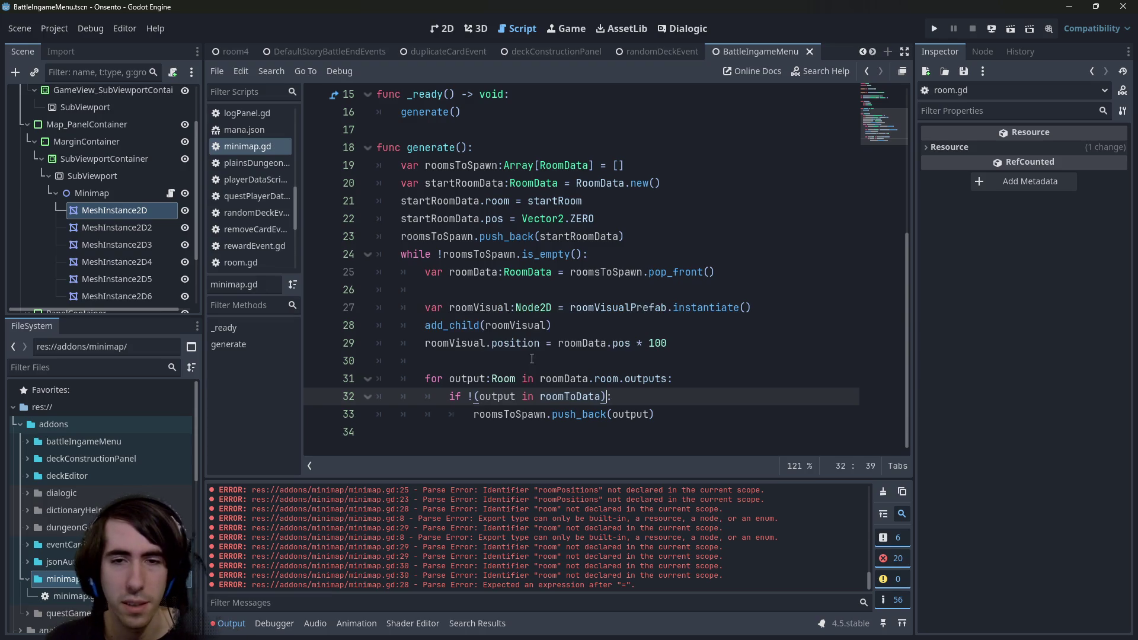
pyautogui.doubleClick(630, 414)
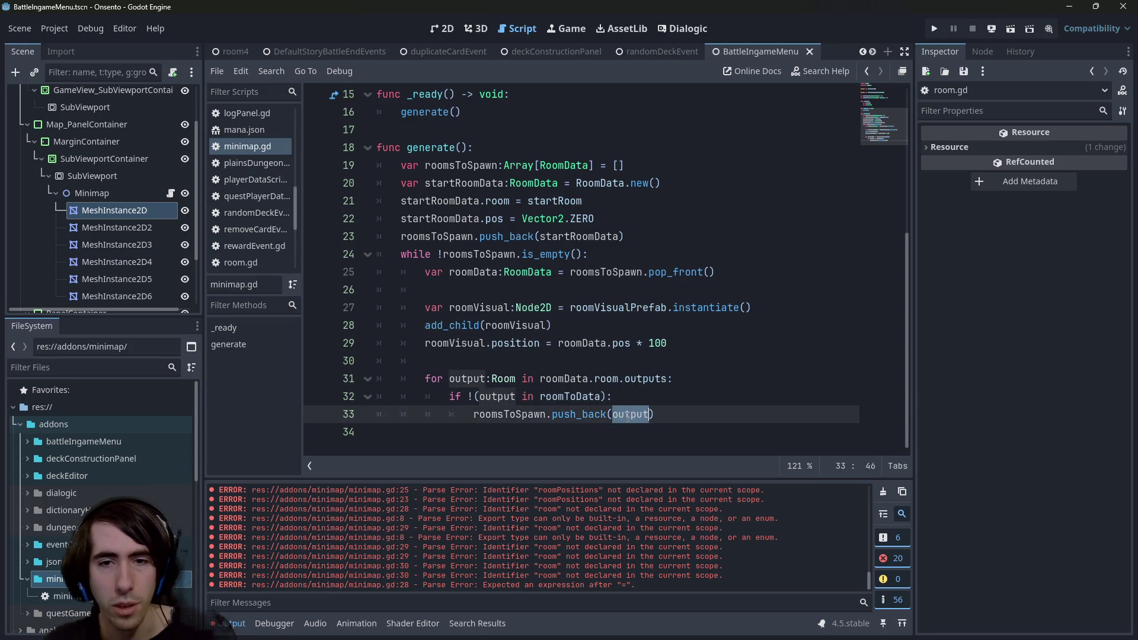
pyautogui.moveTo(762, 308); pyautogui.dragTo(332, 307)
pyautogui.click(779, 291)
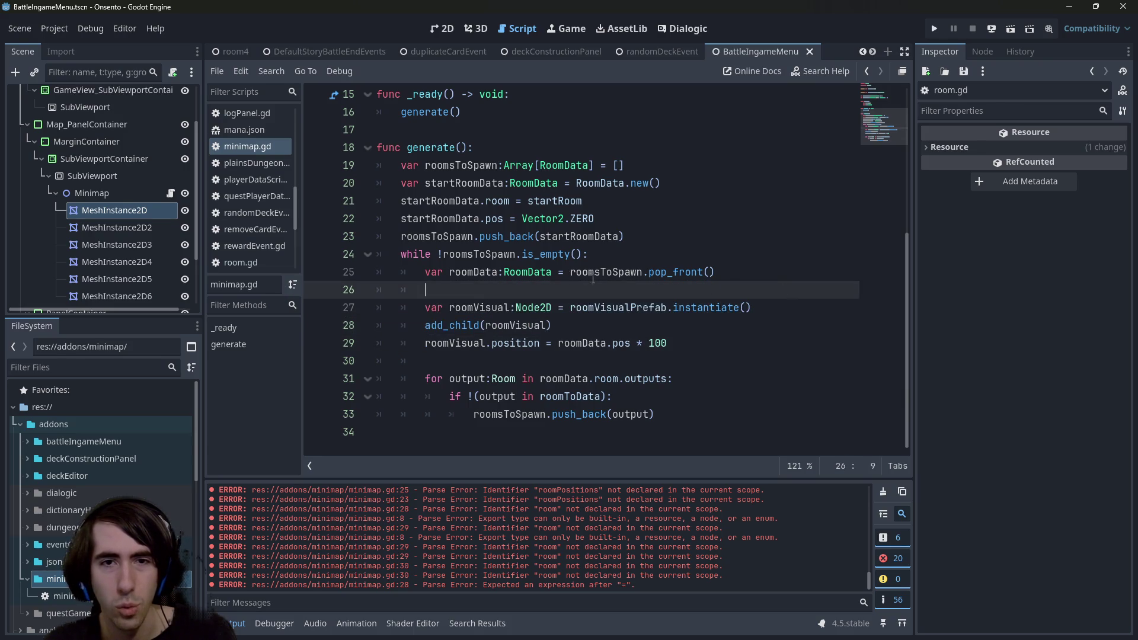
# Paste the three startRoomData setup lines under the if and indent them.
pyautogui.doubleClick(528, 272)
pyautogui.click(680, 219)
pyautogui.moveTo(680, 219); pyautogui.dragTo(272, 188)
pyautogui.hotkey('ctrl', 'c')
pyautogui.click(657, 396)
pyautogui.press('Return')
pyautogui.hotkey('ctrl', 'v')
pyautogui.scroll(-1, 593, 379)
pyautogui.moveTo(594, 396); pyautogui.dragTo(339, 366)
pyautogui.press('Tab')
pyautogui.press('Tab')
pyautogui.press('Tab')
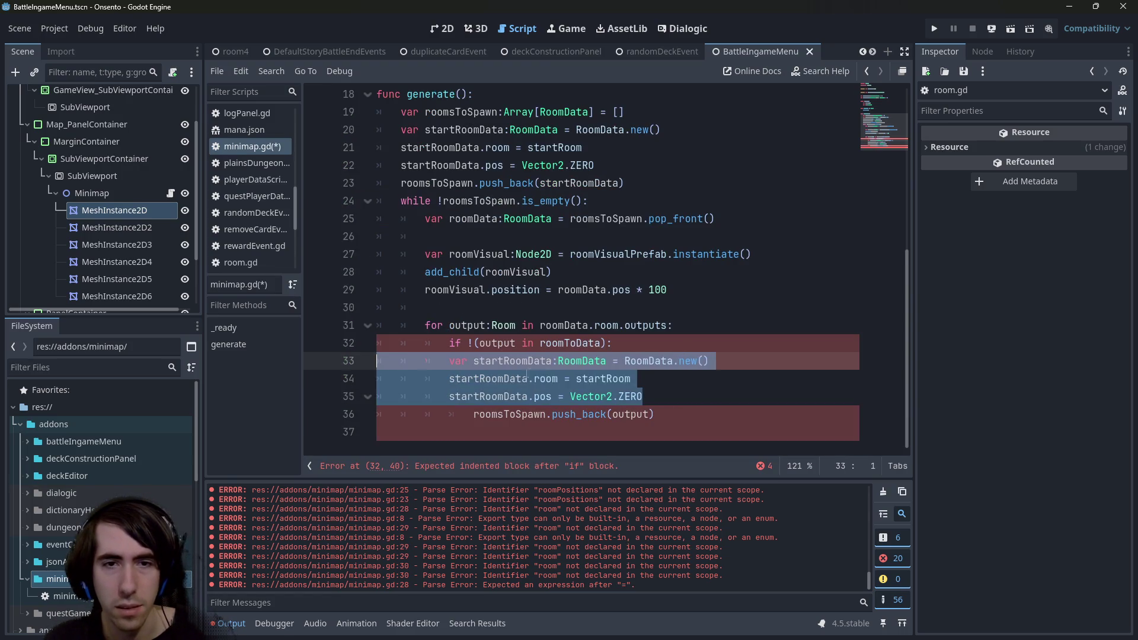
# Change startRoom to output on line 34 and save.
pyautogui.doubleClick(497, 343)
pyautogui.hotkey('ctrl', 'c')
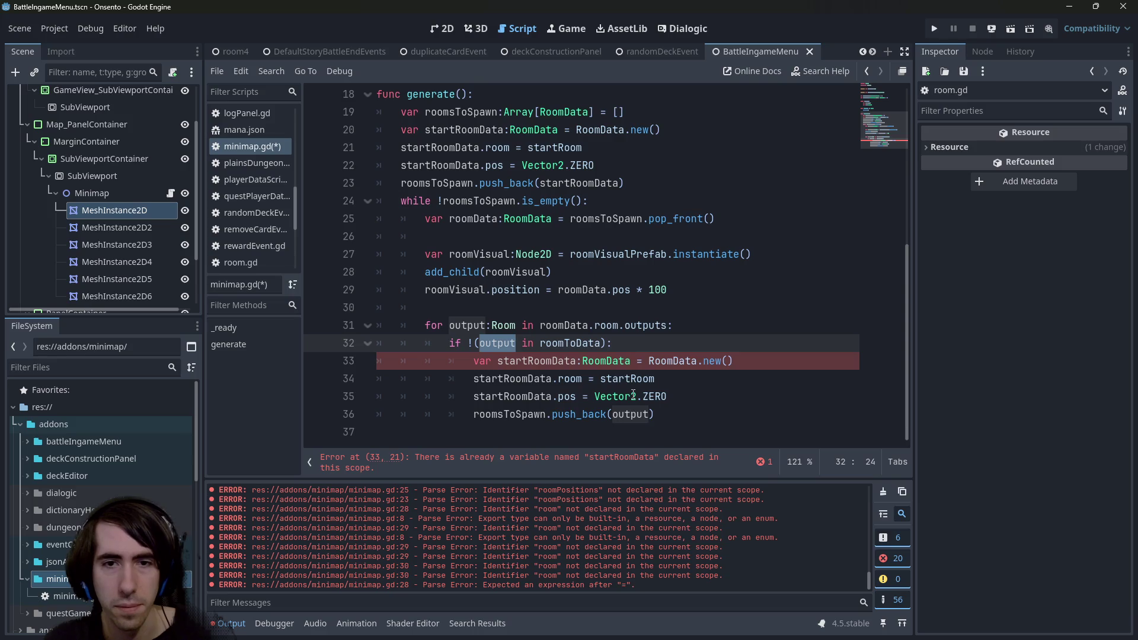
pyautogui.moveTo(633, 394)
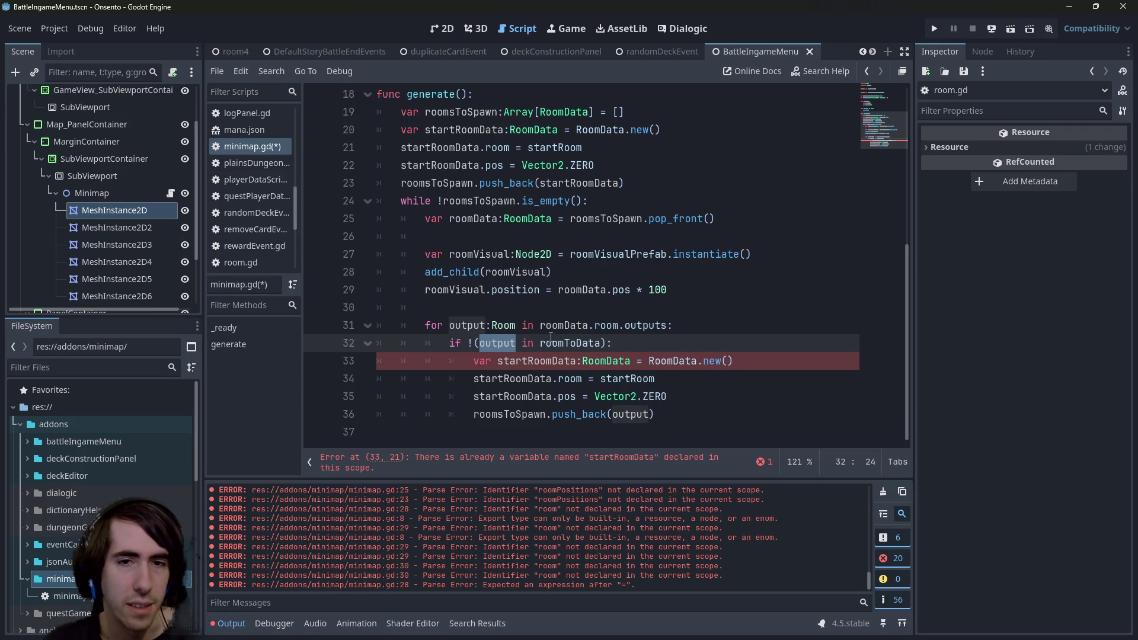
pyautogui.doubleClick(635, 378)
pyautogui.hotkey('ctrl', 'v')
pyautogui.hotkey('ctrl', 's')
# Replace Vector2.ZERO on line 35 with a '.x = max()' assignment.
pyautogui.moveTo(666, 396); pyautogui.dragTo(596, 396)
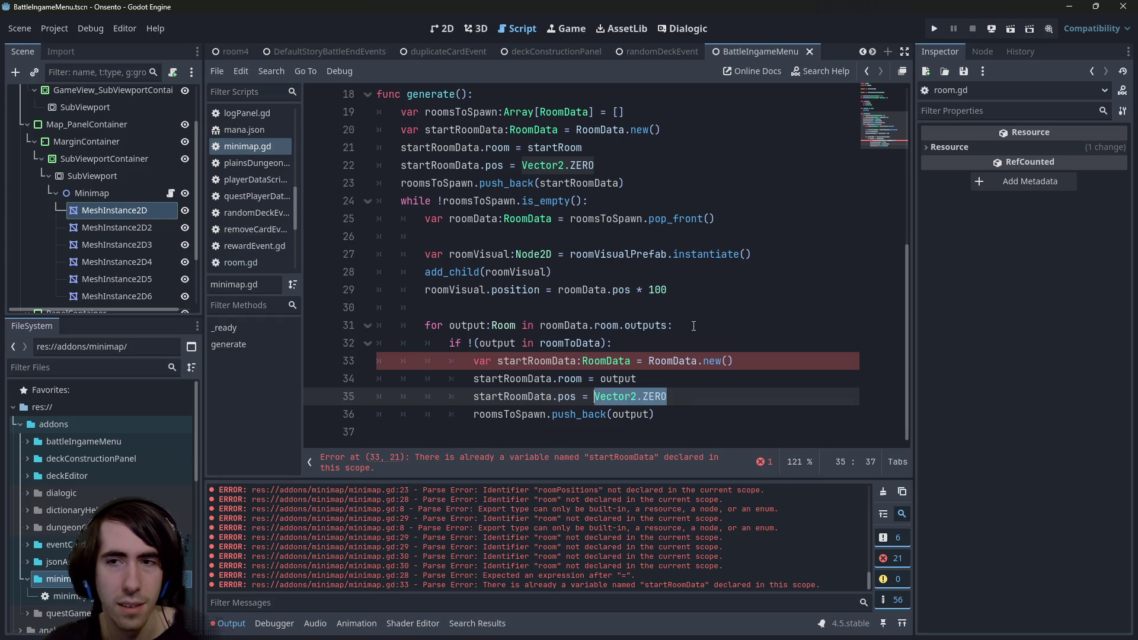
pyautogui.press('BackSpace')
pyautogui.press('BackSpace')
pyautogui.press('BackSpace')
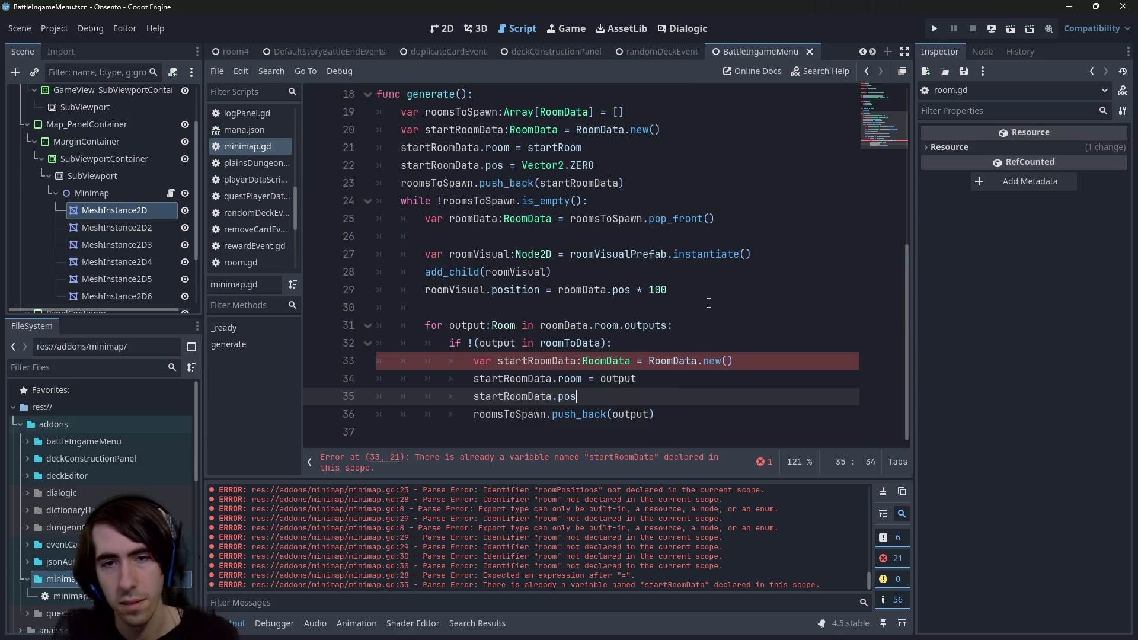
pyautogui.hotkey('ctrl', 'z')
pyautogui.hotkey('ctrl', 'z')
pyautogui.hotkey('ctrl', 'z')
pyautogui.press('BackSpace')
pyautogui.press('BackSpace')
pyautogui.press('BackSpace')
pyautogui.press('BackSpace')
pyautogui.write('.x = ')
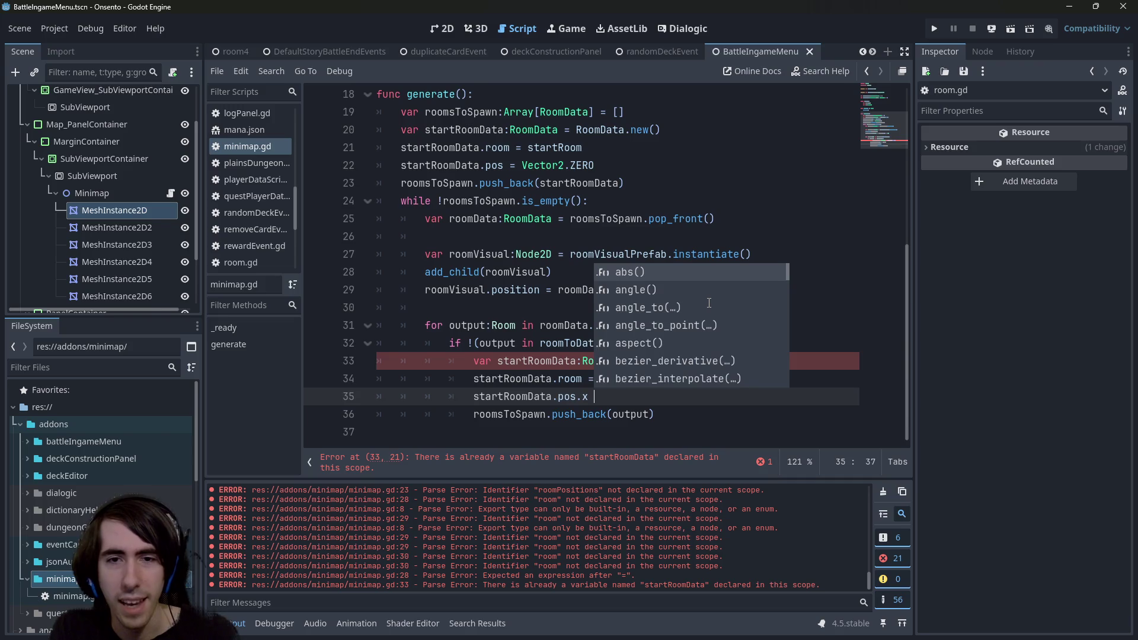
pyautogui.write('max')
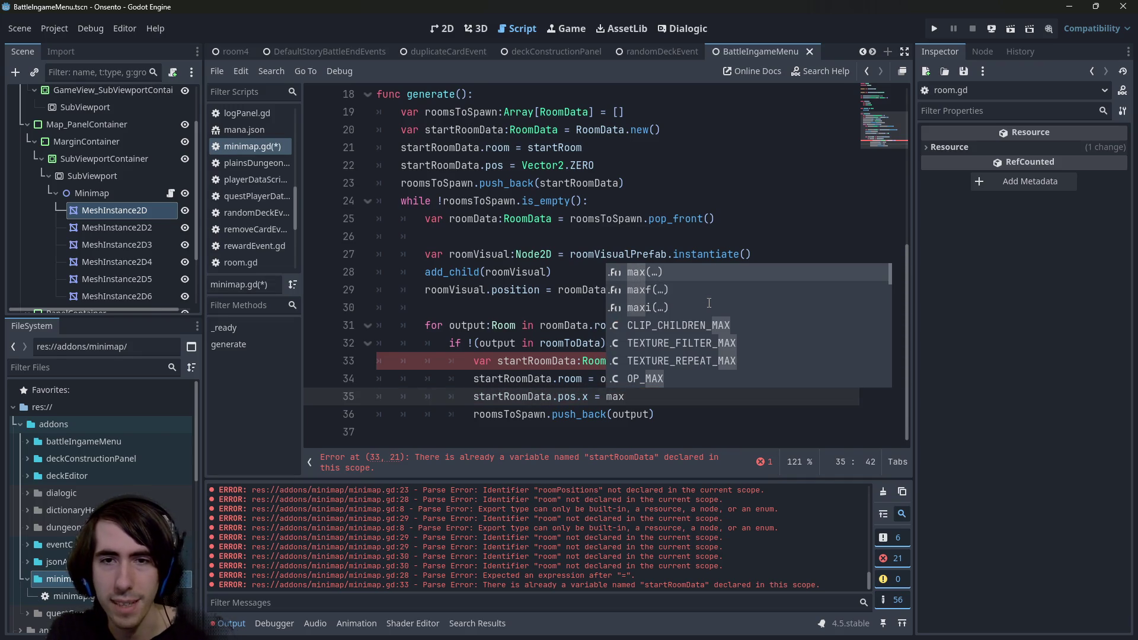
pyautogui.press('Return')
pyautogui.press('Home')
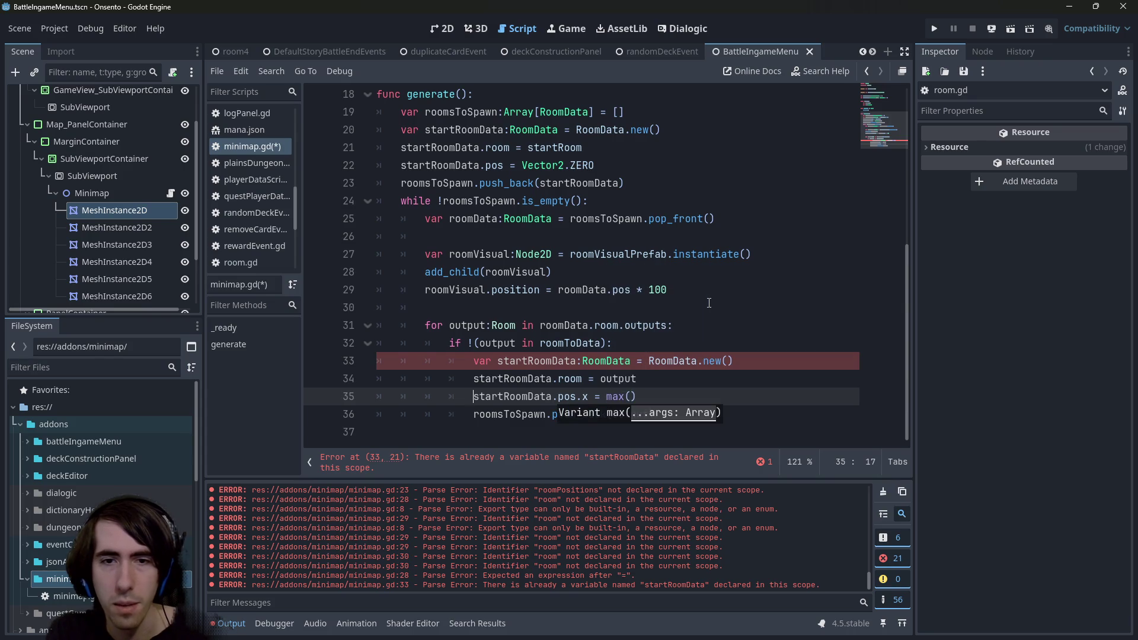
pyautogui.hotkey('ctrl', 'shift', 'Right')
pyautogui.hotkey('ctrl', 'shift', 'Right')
pyautogui.hotkey('ctrl', 'shift', 'Right')
pyautogui.hotkey('ctrl', 'shift', 'Left')
pyautogui.hotkey('ctrl', 'shift', 'Left')
pyautogui.hotkey('shift', 'Right')
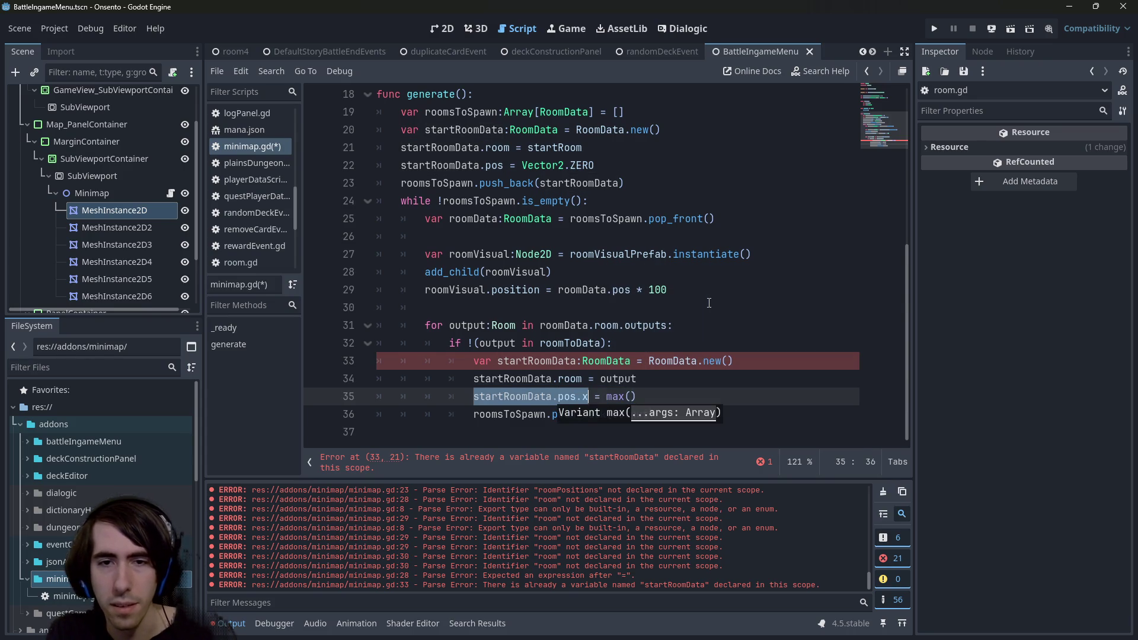
pyautogui.hotkey('ctrl', 'Right')
pyautogui.hotkey('ctrl', 'Right')
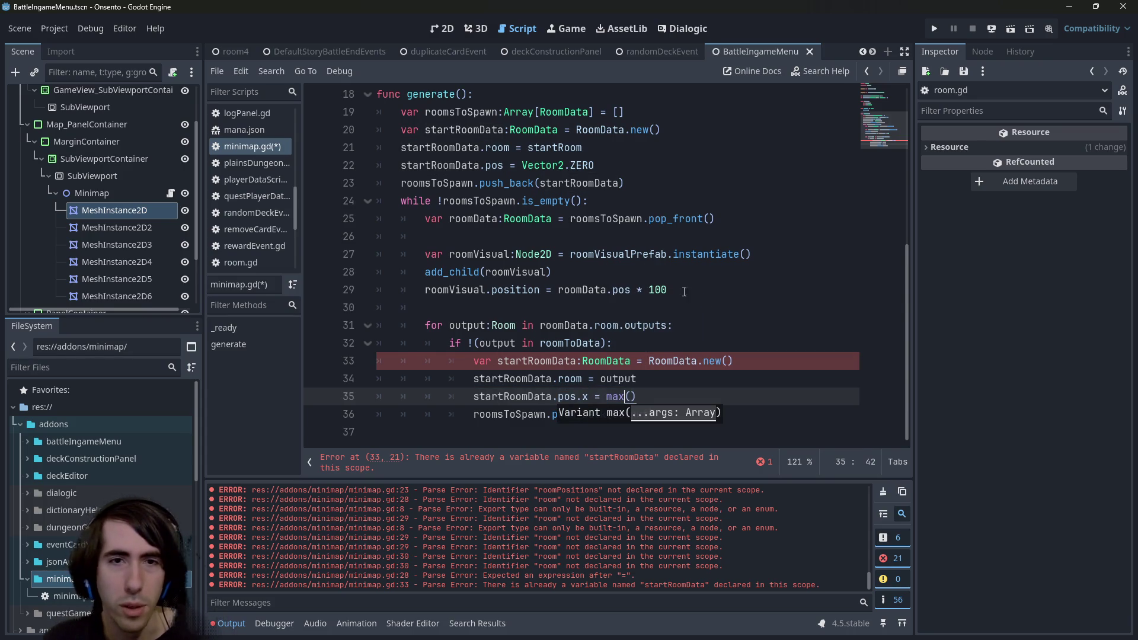
# Put roomData.pos inside the max() call on line 35 and save.
pyautogui.doubleClick(475, 217)
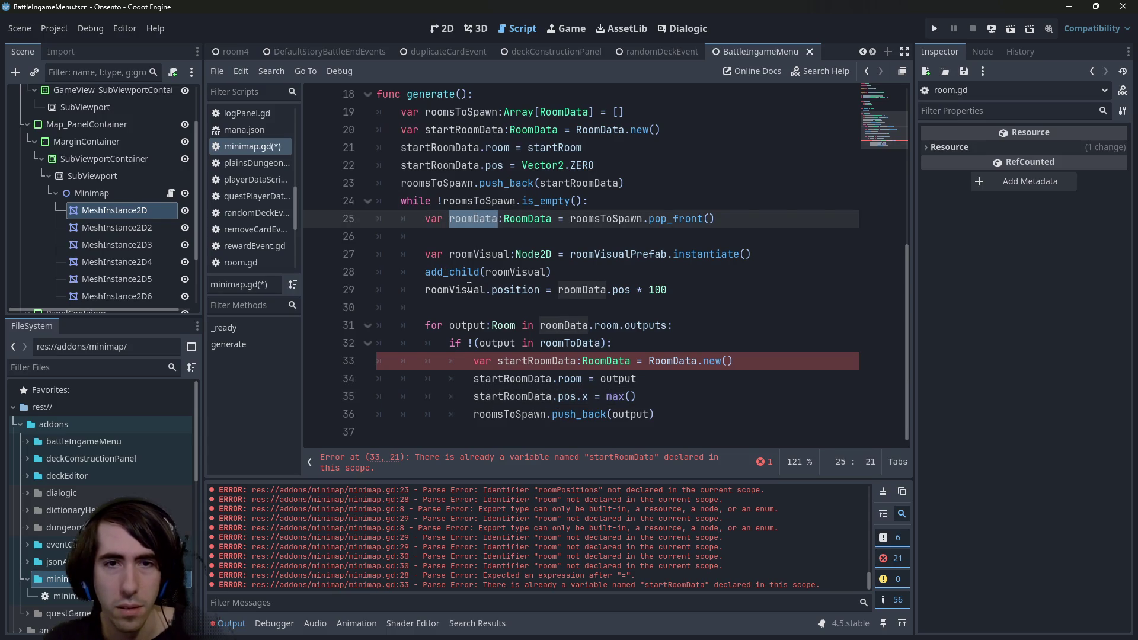
pyautogui.moveTo(558, 290); pyautogui.dragTo(631, 290)
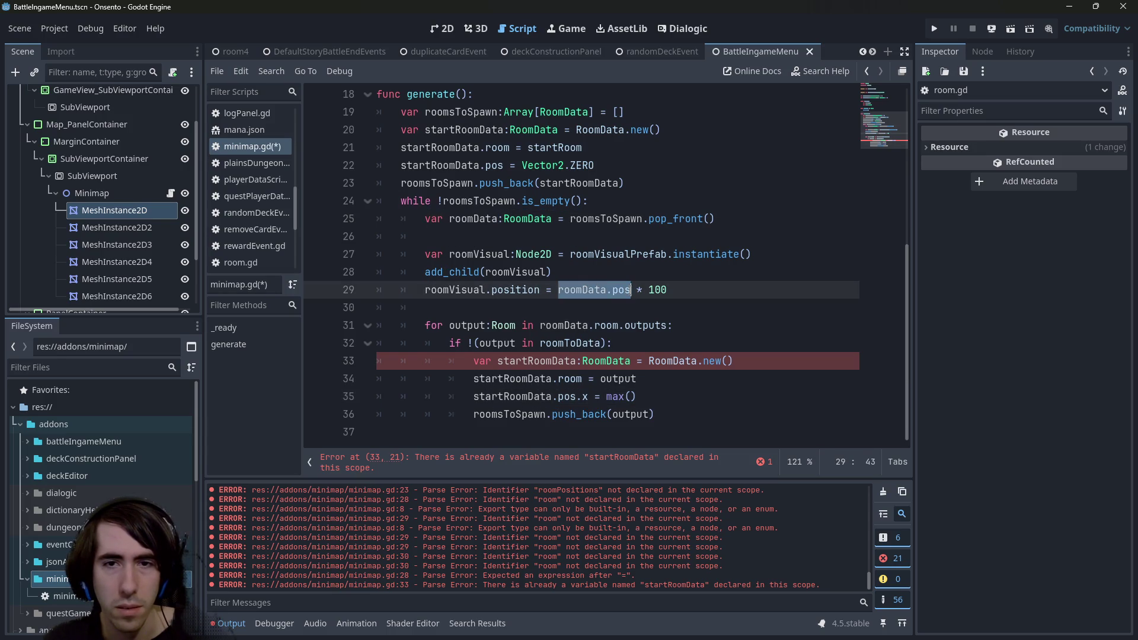
pyautogui.hotkey('ctrl', 'c')
pyautogui.click(630, 396)
pyautogui.hotkey('ctrl', 'v')
pyautogui.hotkey('ctrl', 's')
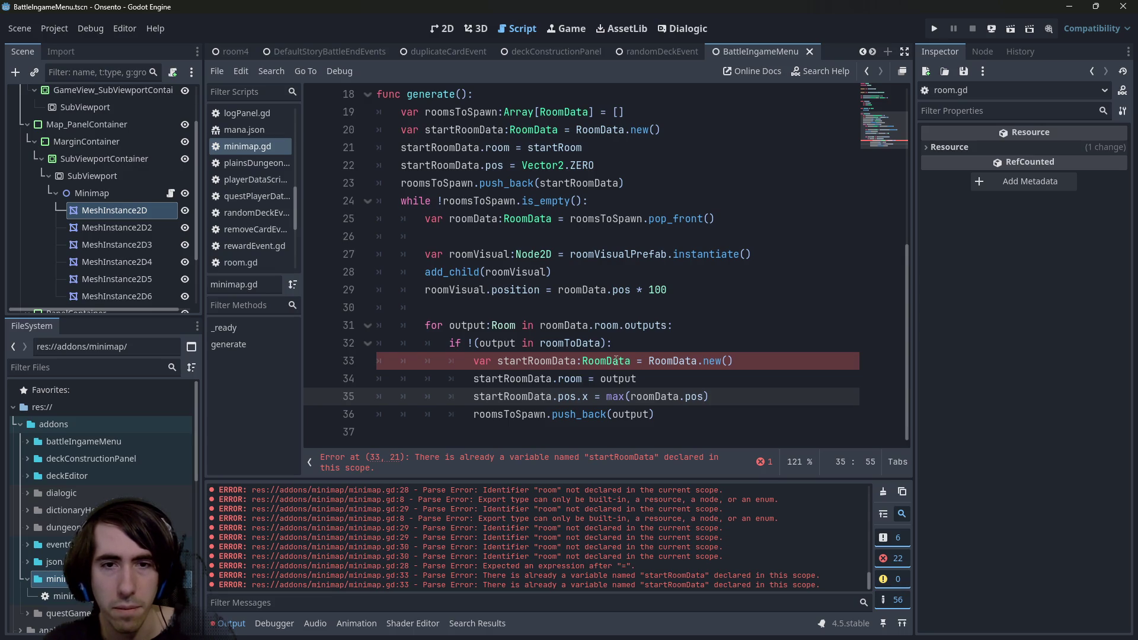
# Rewrite line 35's value as roomData.pos + 1, dropping max(), and save.
pyautogui.keyDown('shift'); pyautogui.click(630, 396); pyautogui.keyUp('shift')
pyautogui.hotkey('ctrl', 'c')
pyautogui.click(604, 396)
pyautogui.hotkey('ctrl', 'v')
pyautogui.hotkey('ctrl', 'shift', 'Right')
pyautogui.hotkey('ctrl', 'shift', 'Right')
pyautogui.hotkey('ctrl', 'shift', 'Right')
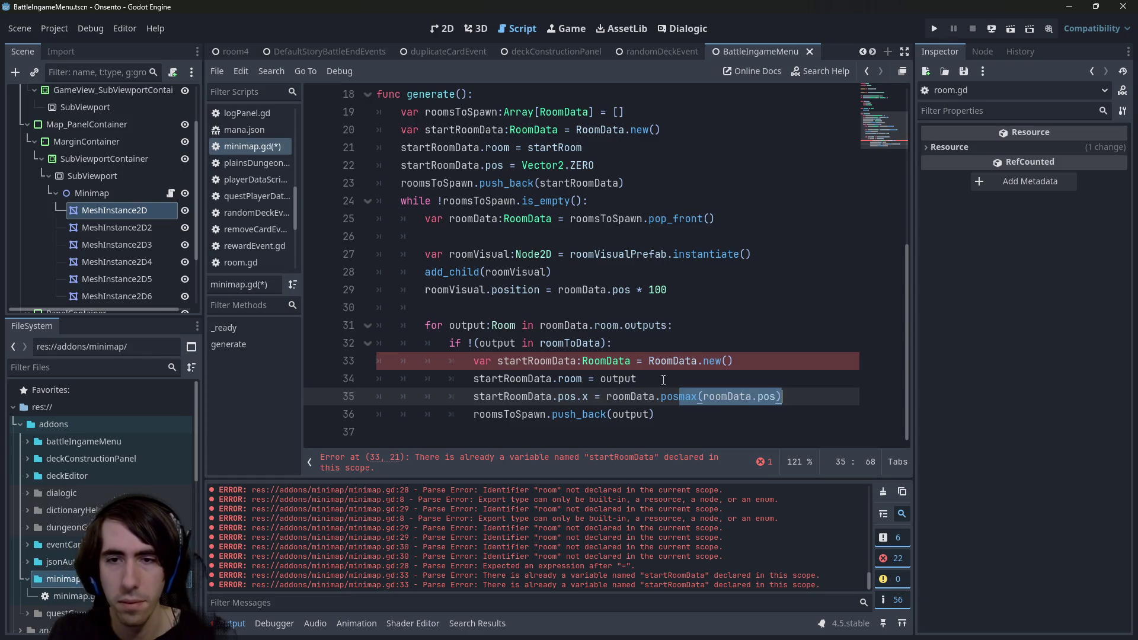
pyautogui.press('Delete')
pyautogui.write('+ 1')
pyautogui.hotkey('ctrl', 's')
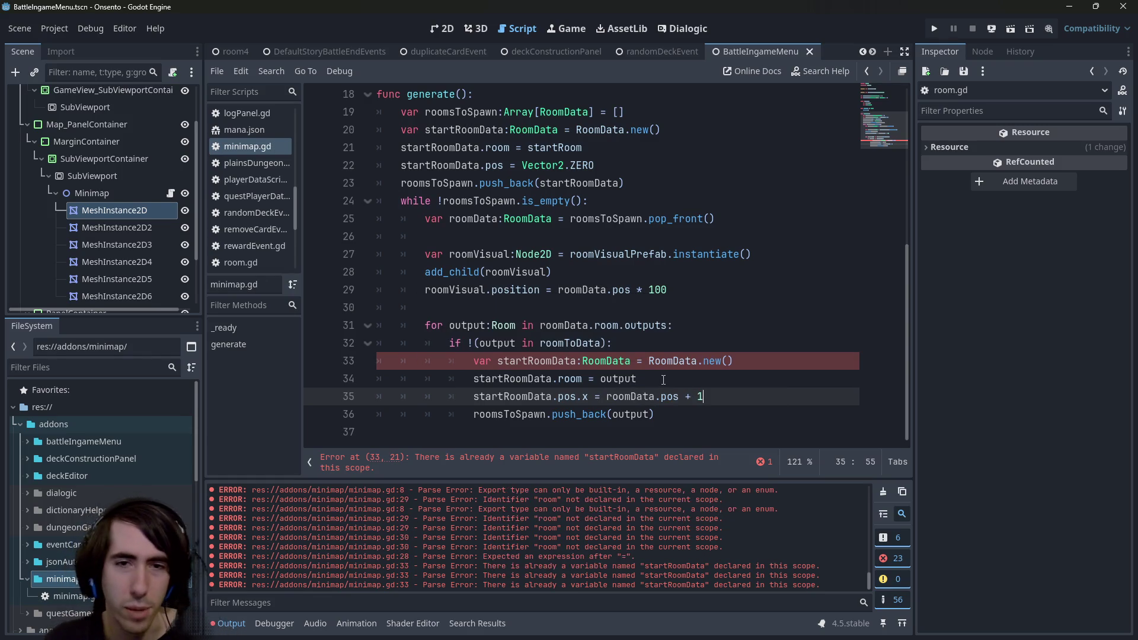
# Add an 'else:' line after the if block.
pyautogui.click(687, 433)
pyautogui.press('Tab')
pyautogui.press('Tab')
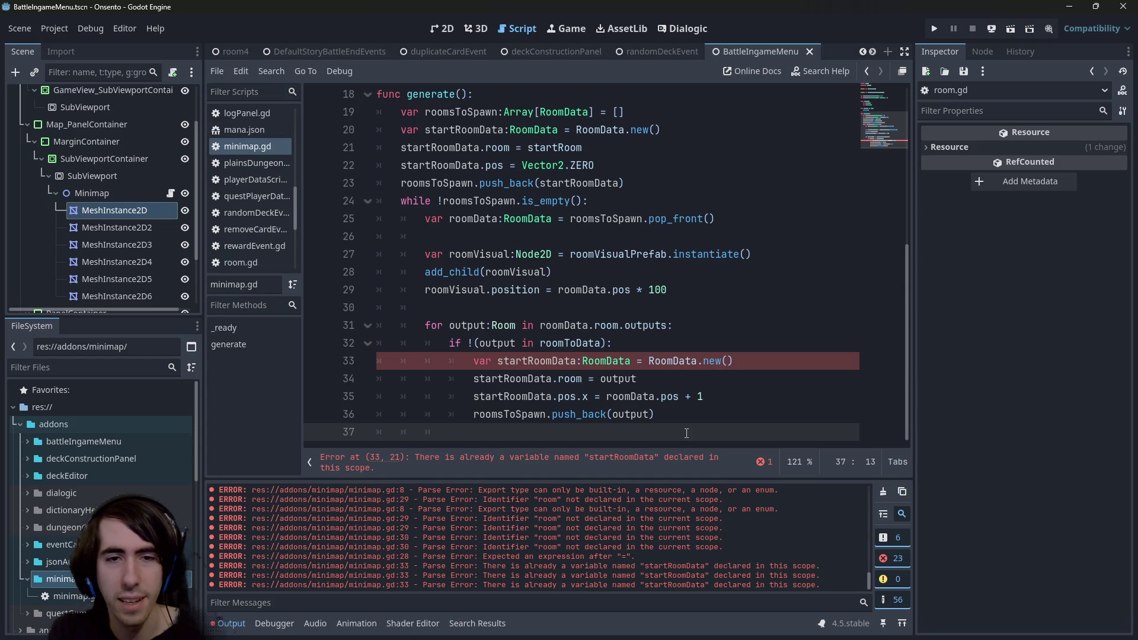
pyautogui.press('Tab')
pyautogui.write('else:')
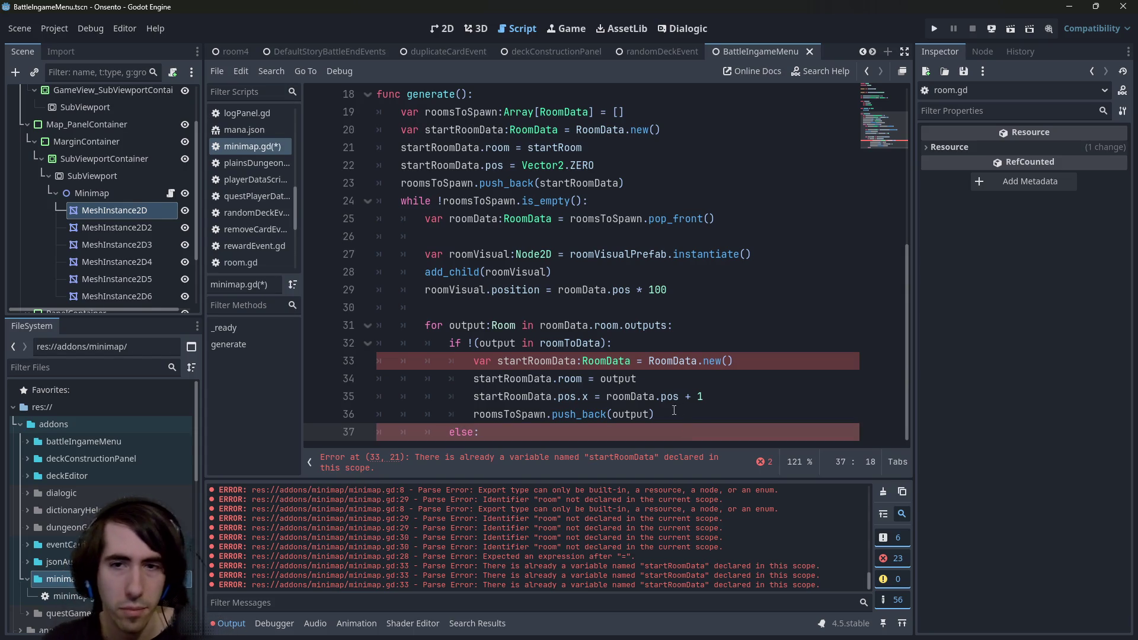
pyautogui.moveTo(701, 416)
pyautogui.mouseDown()
pyautogui.moveTo(245, 377)
pyautogui.moveTo(296, 378)
pyautogui.mouseUp()
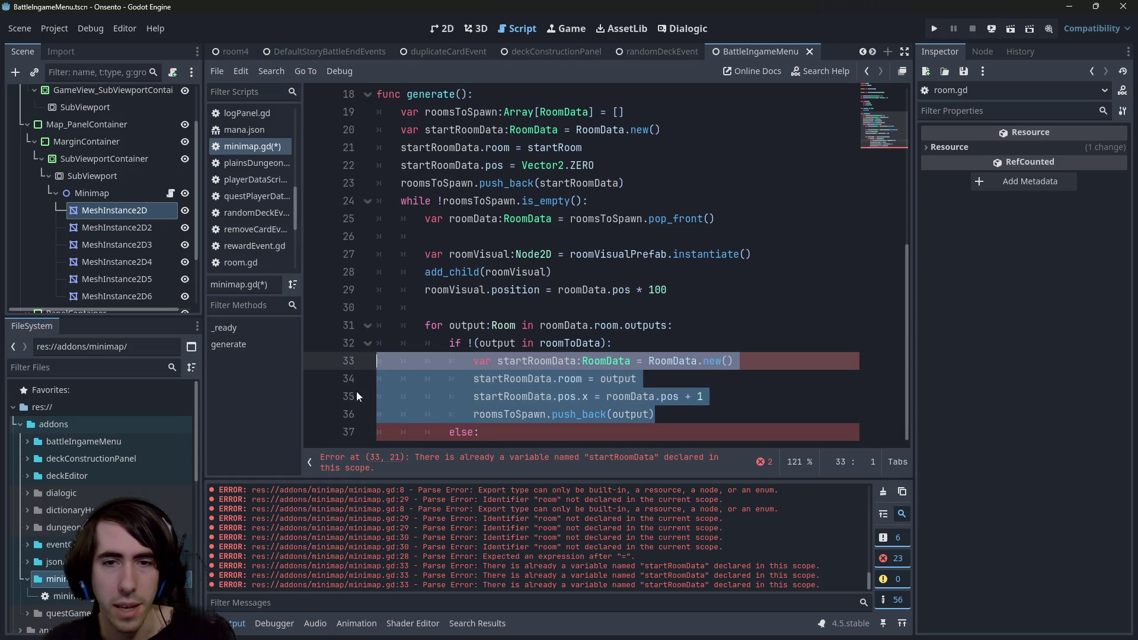
# Copy the if block's lines under else: and wrap the x value in max(.
pyautogui.hotkey('ctrl', 'c')
pyautogui.click(497, 437)
pyautogui.press('Return')
pyautogui.hotkey('ctrl', 'v')
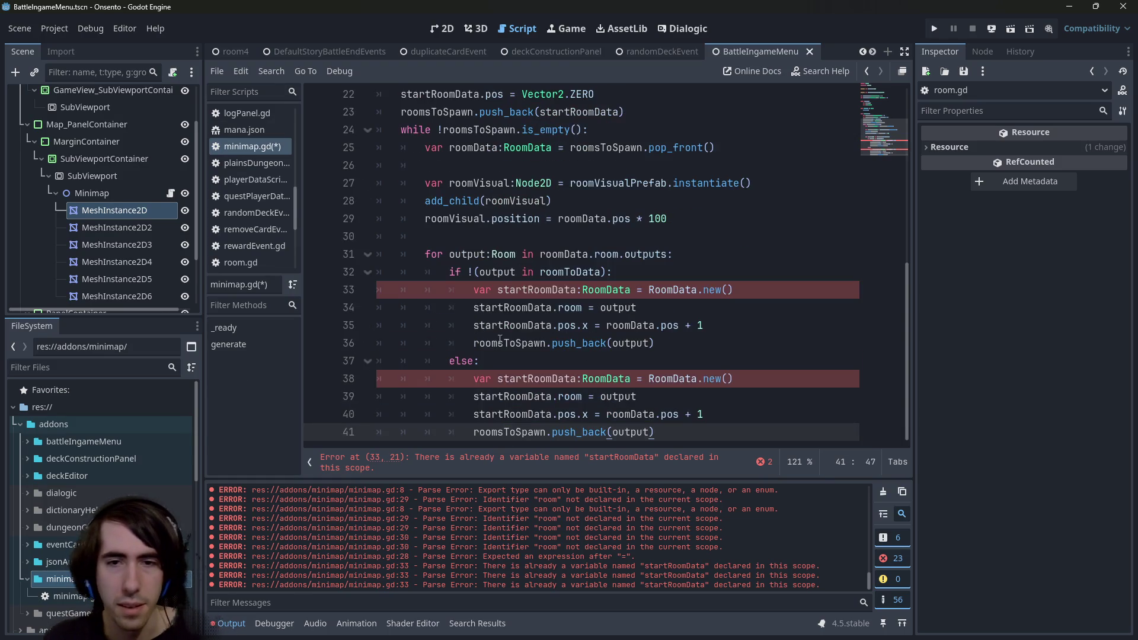
pyautogui.click(606, 414)
pyautogui.write('max(')
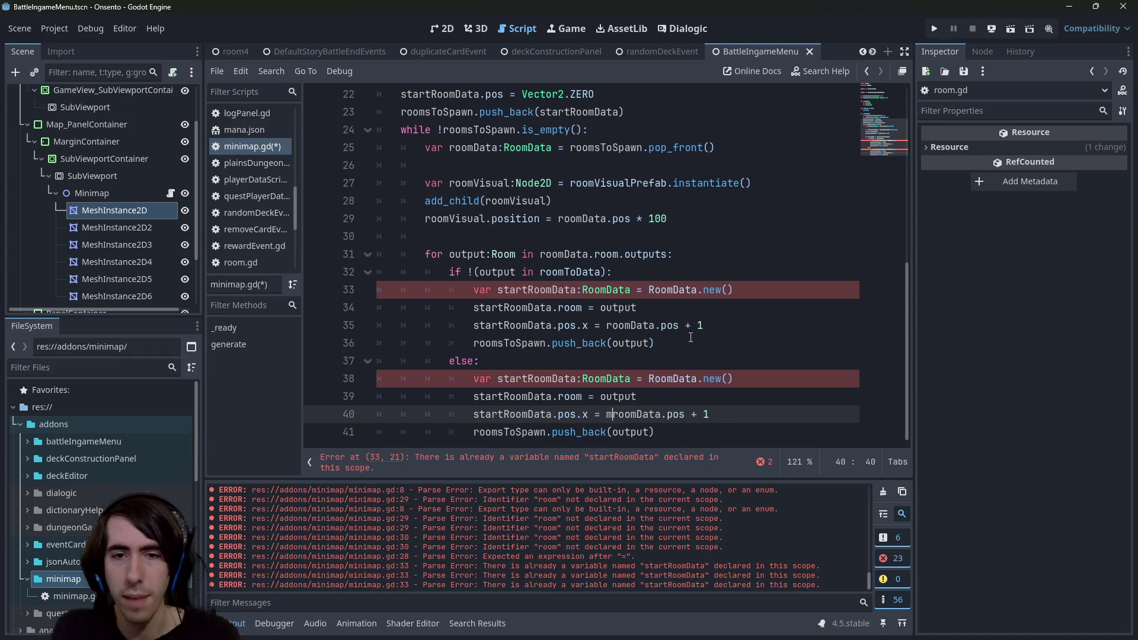
# Replace RoomData.new() on line 38 with roomToData[output] and save.
pyautogui.click(709, 379)
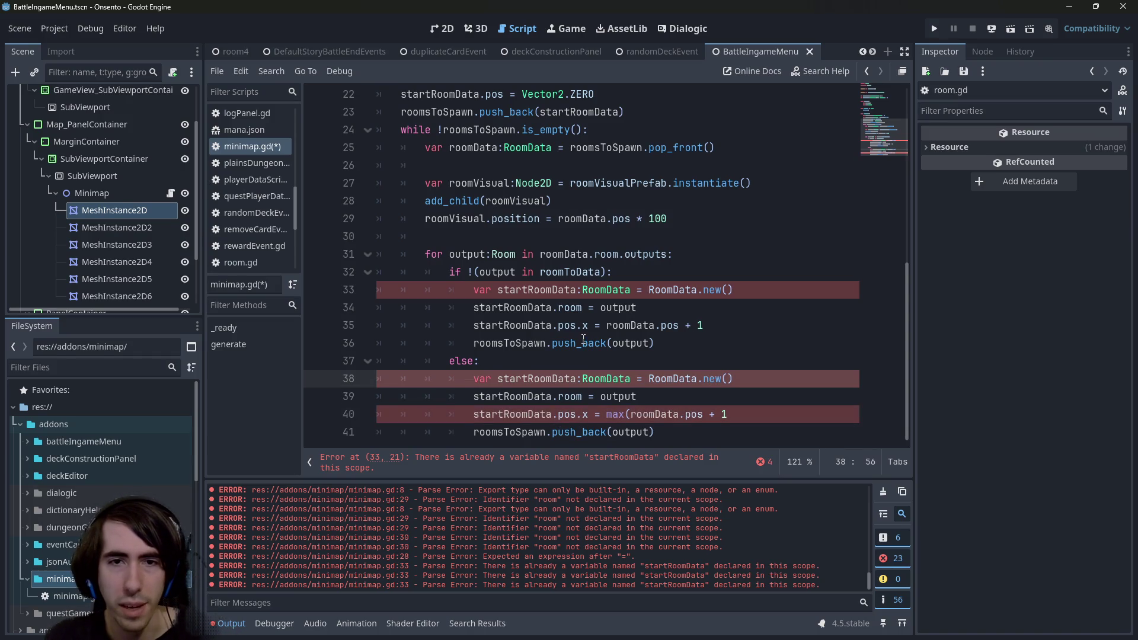
pyautogui.tripleClick(506, 272)
pyautogui.doubleClick(530, 290)
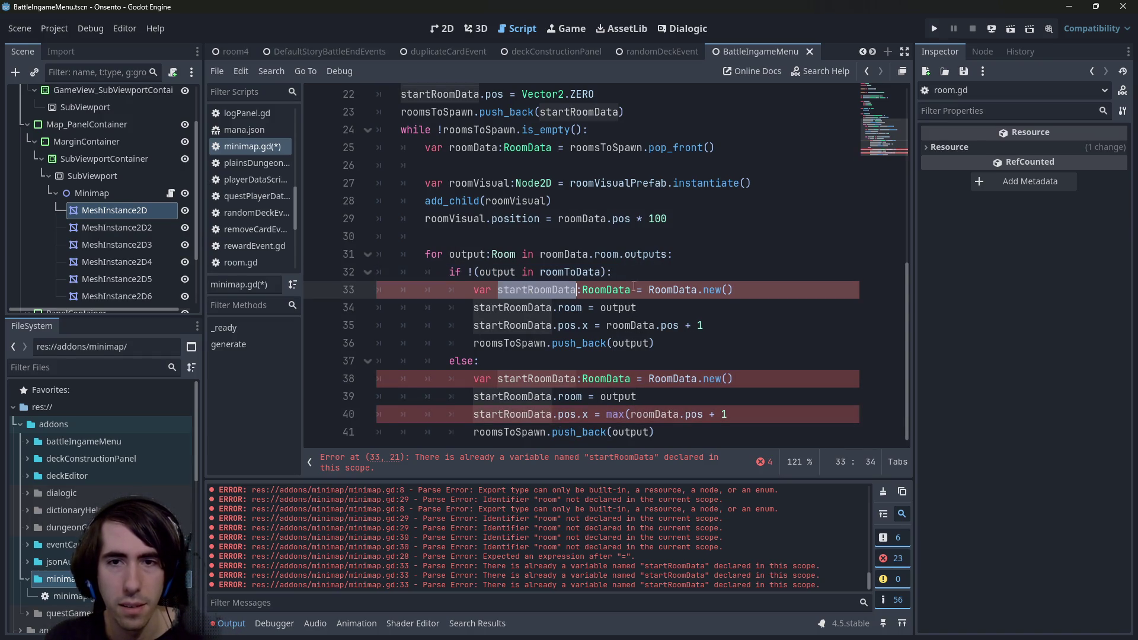
pyautogui.doubleClick(569, 272)
pyautogui.hotkey('ctrl', 'c')
pyautogui.doubleClick(672, 379)
pyautogui.hotkey('ctrl', 'v')
pyautogui.hotkey('shift', 'End')
pyautogui.write('[output]')
pyautogui.hotkey('ctrl', 's')
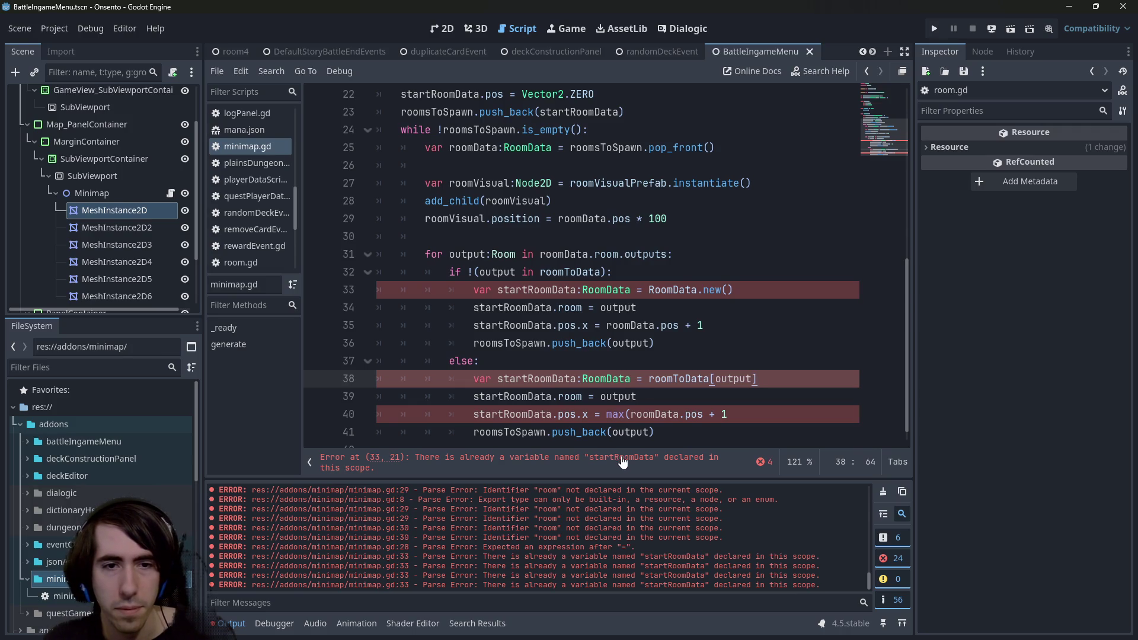
# Rename every startRoomData occurrence to roomData.
pyautogui.doubleClick(536, 379)
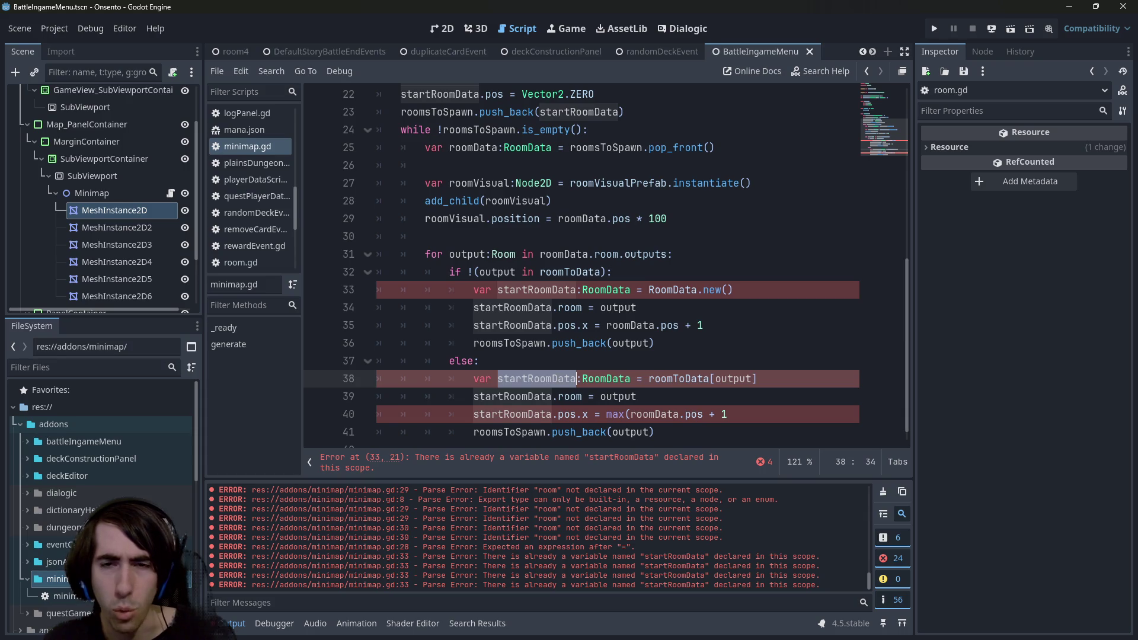
pyautogui.click(667, 380)
pyautogui.click(519, 466)
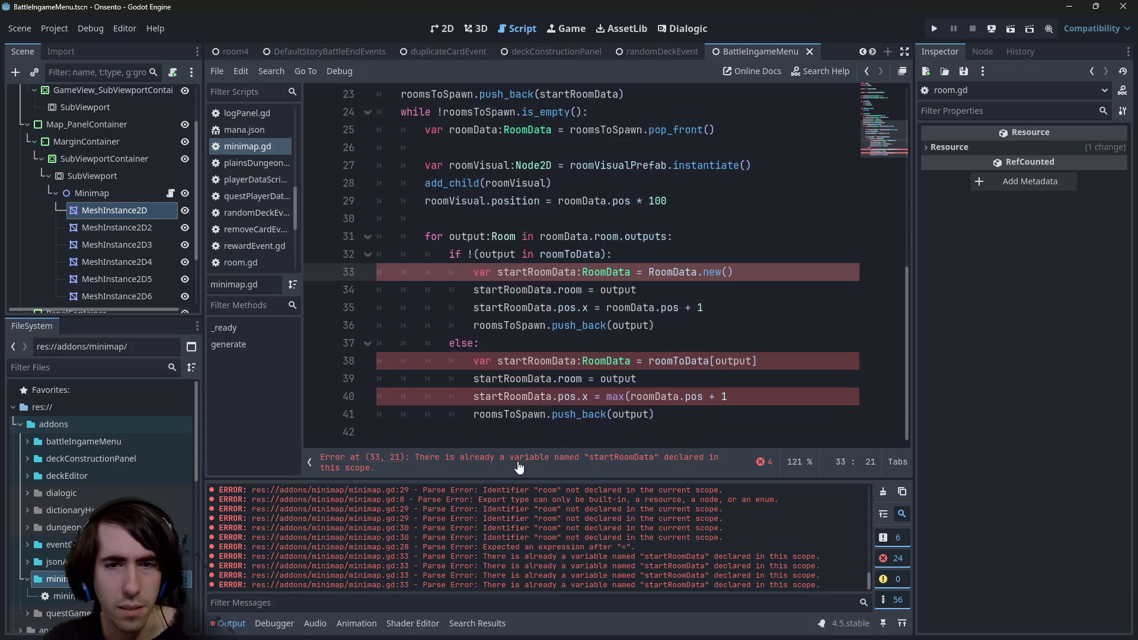
pyautogui.doubleClick(547, 272)
pyautogui.scroll(1, 546, 278)
pyautogui.scroll(-1, 548, 284)
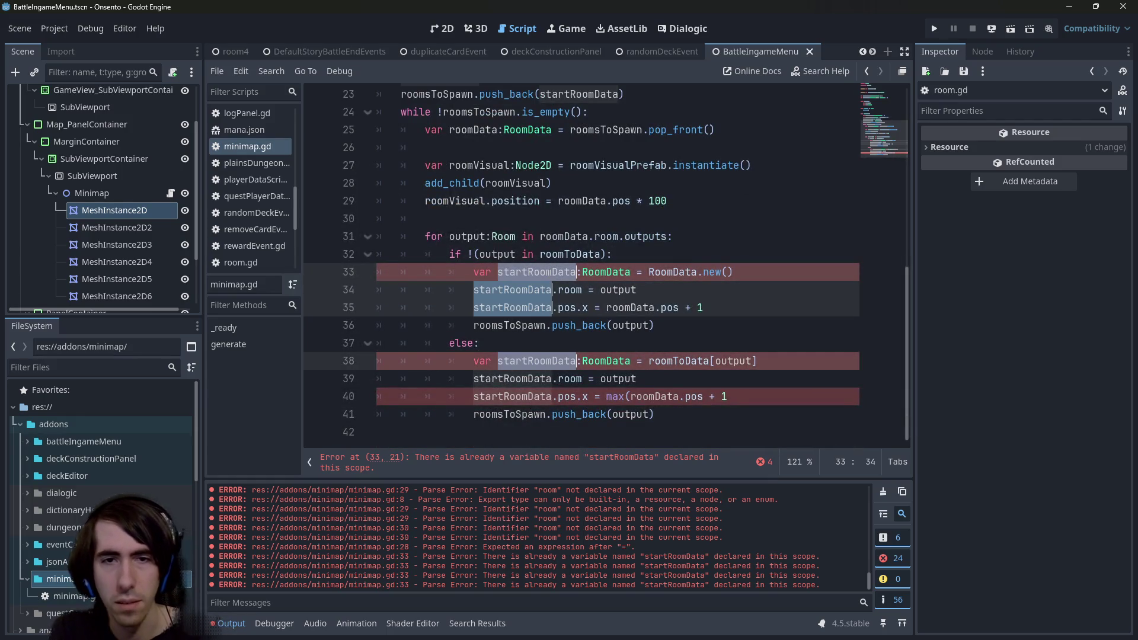
pyautogui.write('roomData')
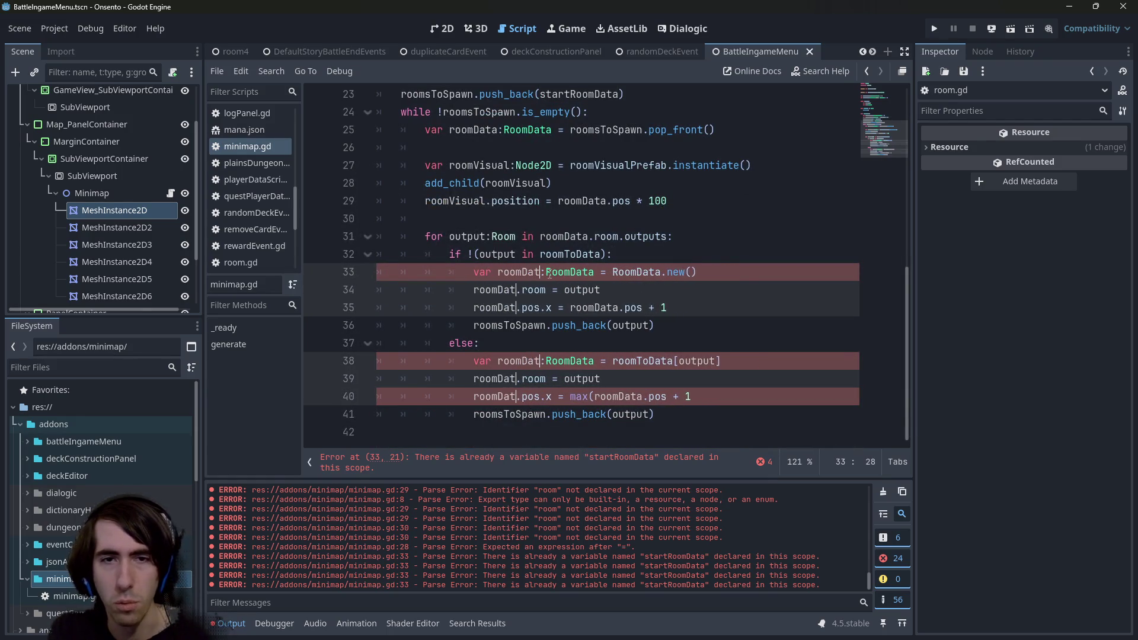
pyautogui.press('Escape')
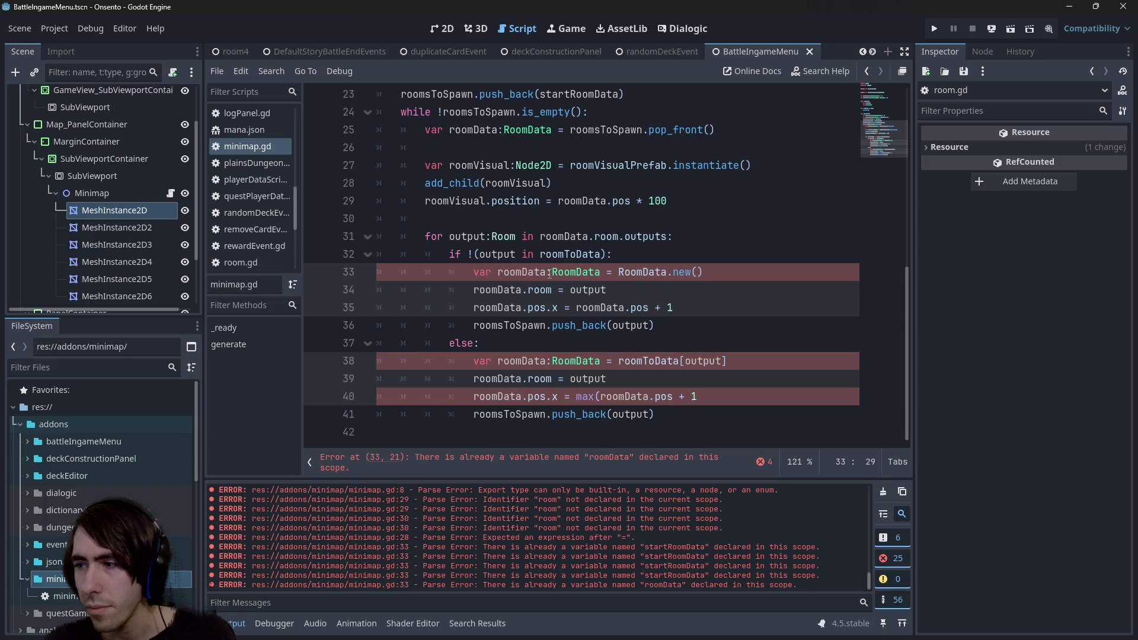
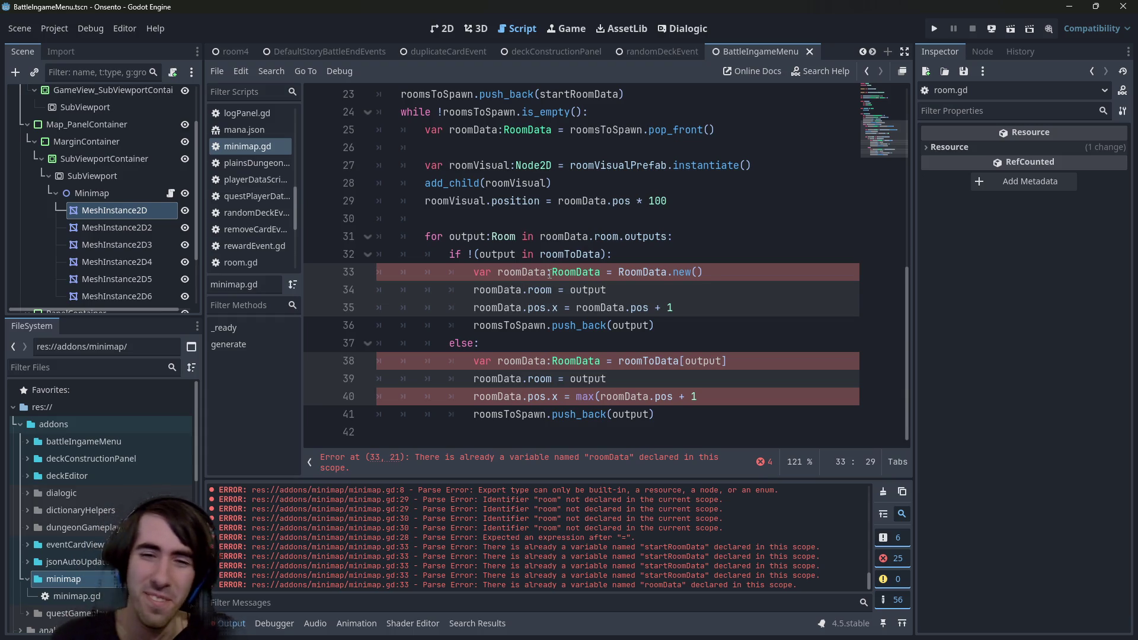
# Select the inner roomData on line 33 and add carets at each later occurrence.
pyautogui.click(549, 273)
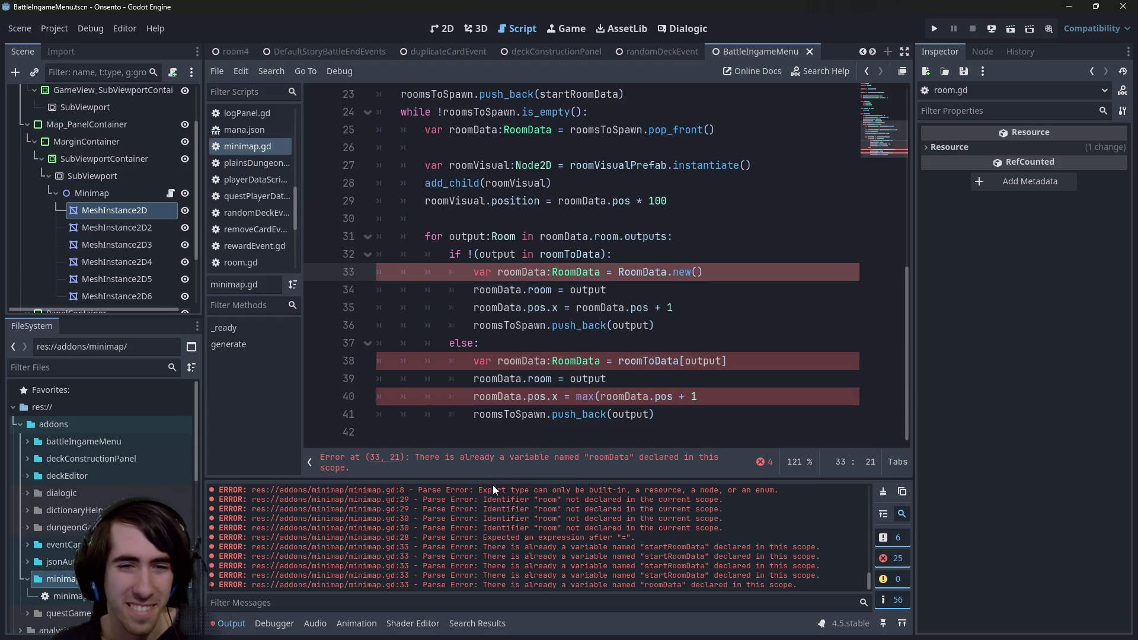
pyautogui.doubleClick(497, 290)
pyautogui.scroll(1, 509, 192)
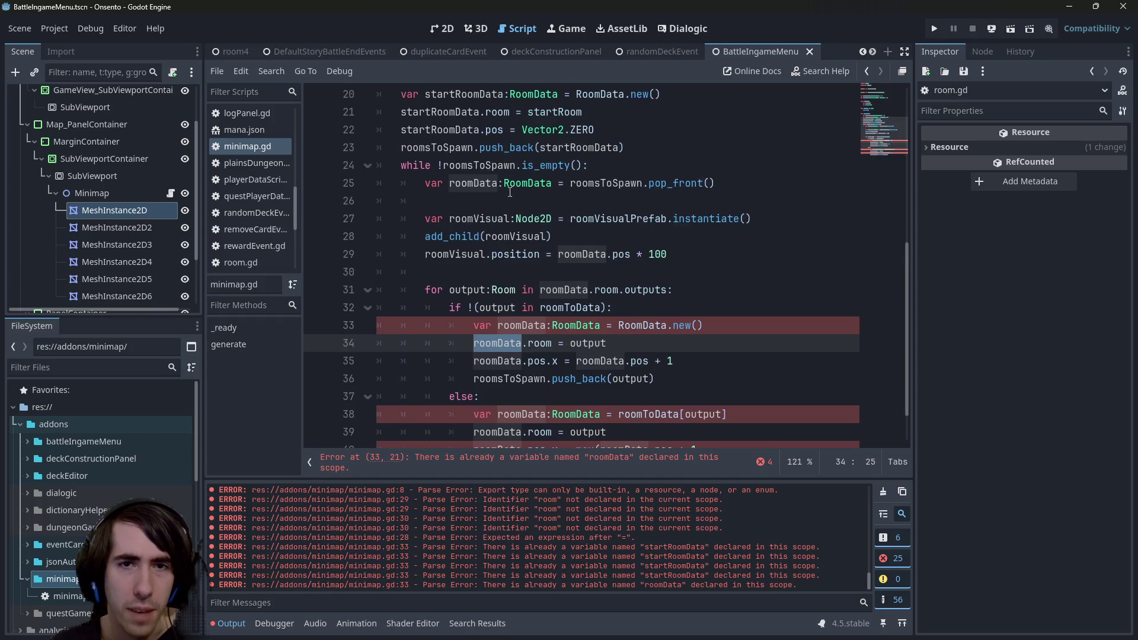
pyautogui.doubleClick(476, 184)
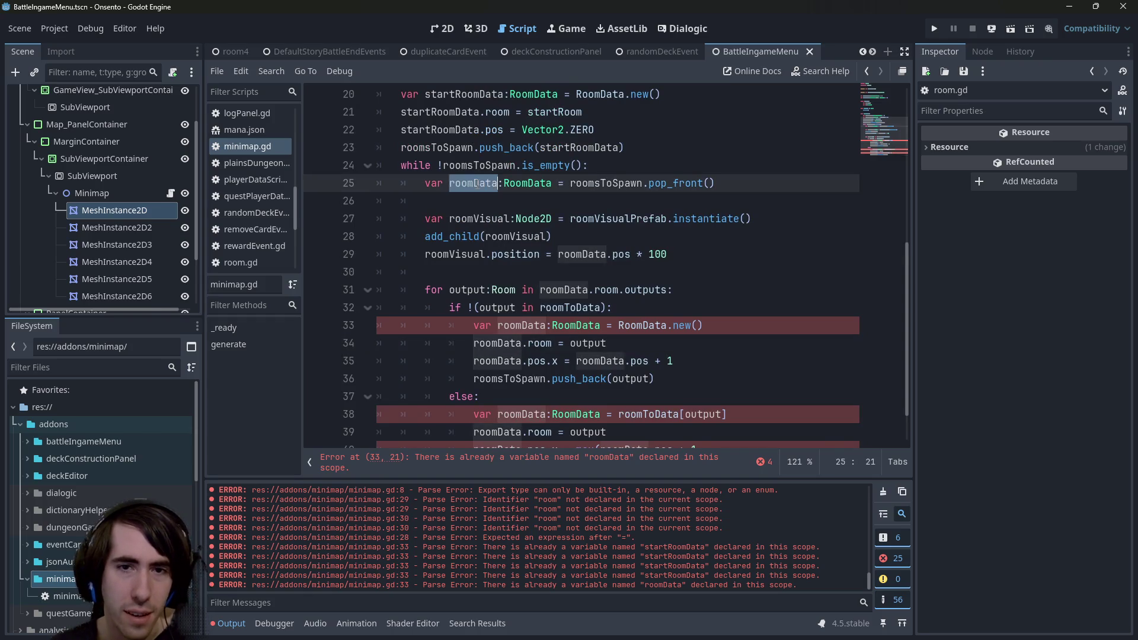
pyautogui.doubleClick(524, 325)
pyautogui.scroll(-1, 530, 318)
pyautogui.hotkey('ctrl', 'd')
pyautogui.hotkey('ctrl', 'd')
pyautogui.hotkey('ctrl', 'd')
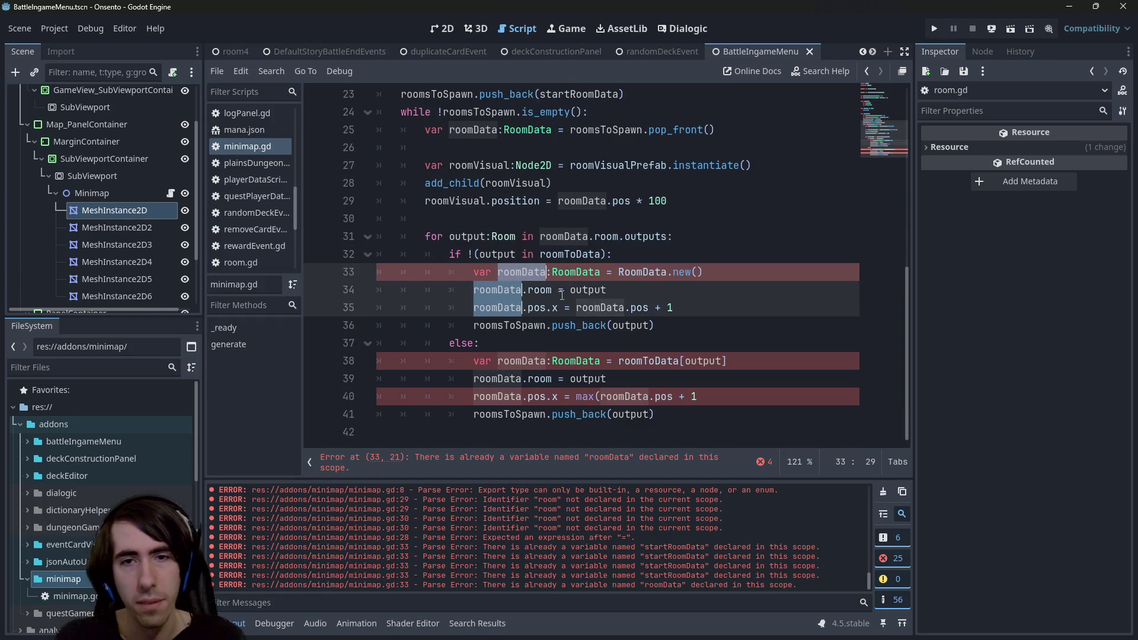
# Rename those occurrences to nextRoomData, correcting a mistyped T along the way.
pyautogui.press('Left')
pyautogui.write('next')
pyautogui.press('Delete')
pyautogui.write('T')
pyautogui.scroll(1, 562, 295)
pyautogui.press('BackSpace')
pyautogui.write('R')
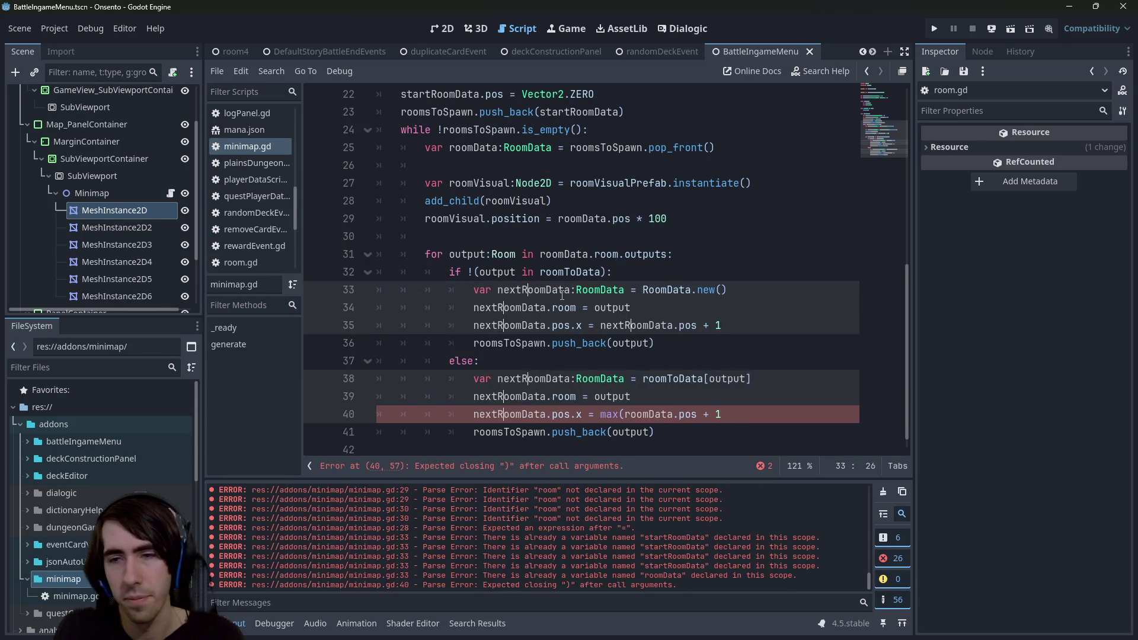
pyautogui.press('Escape')
pyautogui.doubleClick(564, 290)
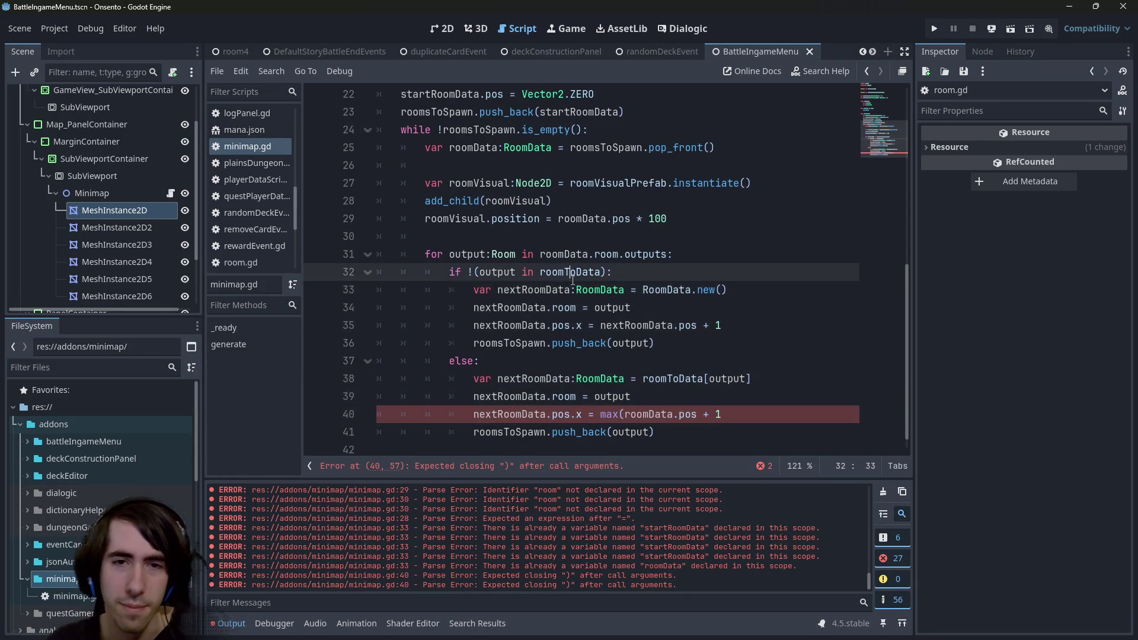
# Close the max() call on line 40 with a comma for a second argument.
pyautogui.scroll(-1, 565, 398)
pyautogui.click(572, 395)
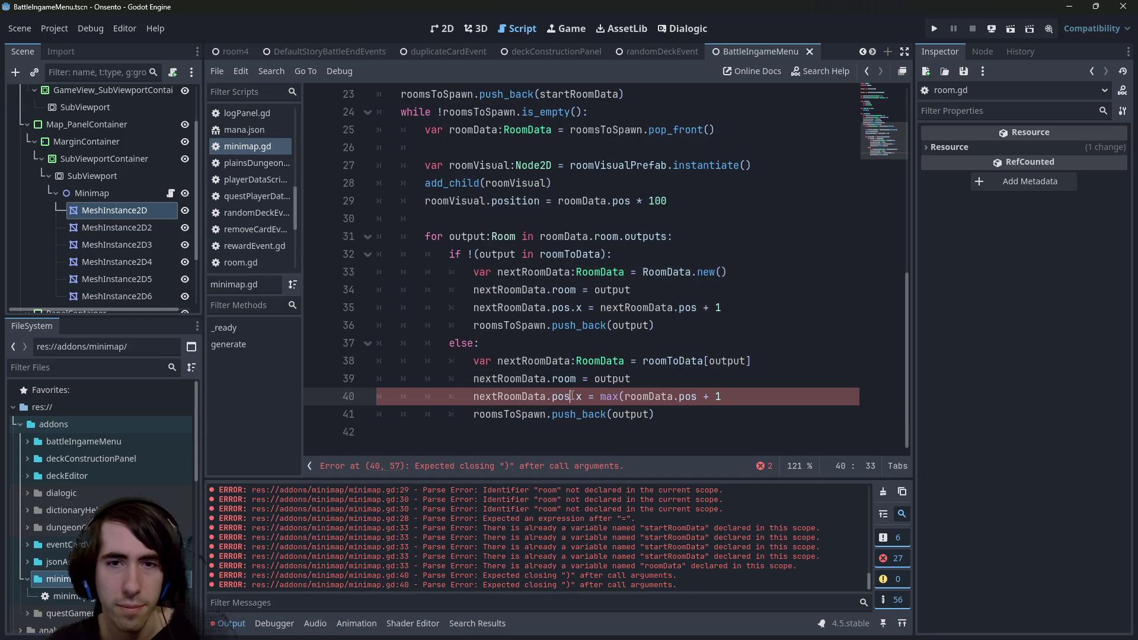
pyautogui.press('Left')
pyautogui.press('Left')
pyautogui.press('Left')
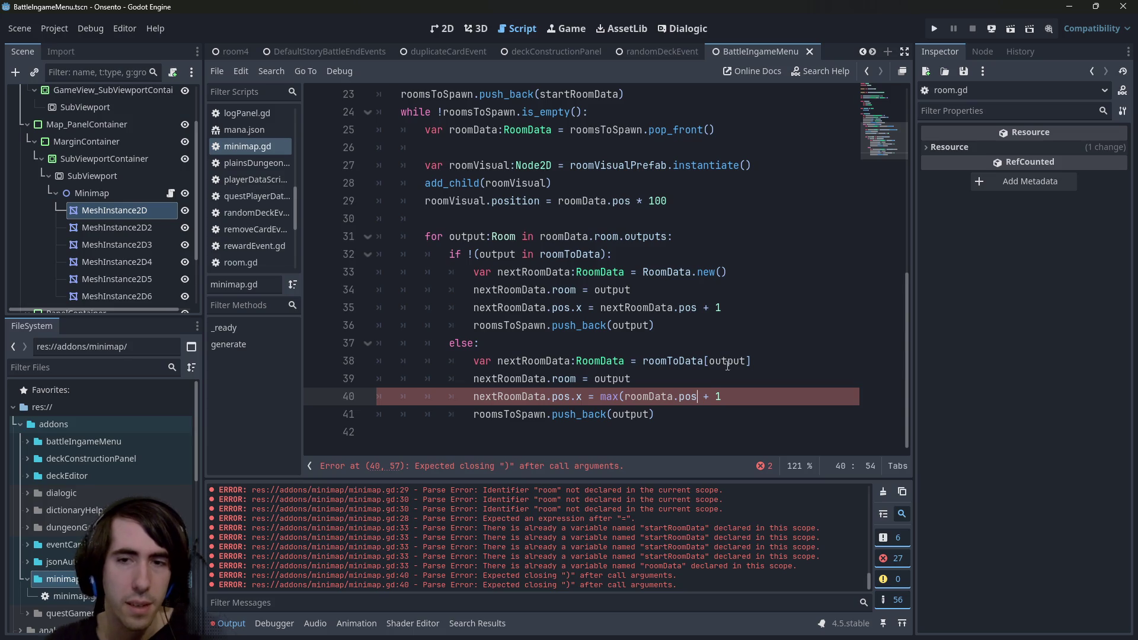
pyautogui.press('End')
pyautogui.write(')')
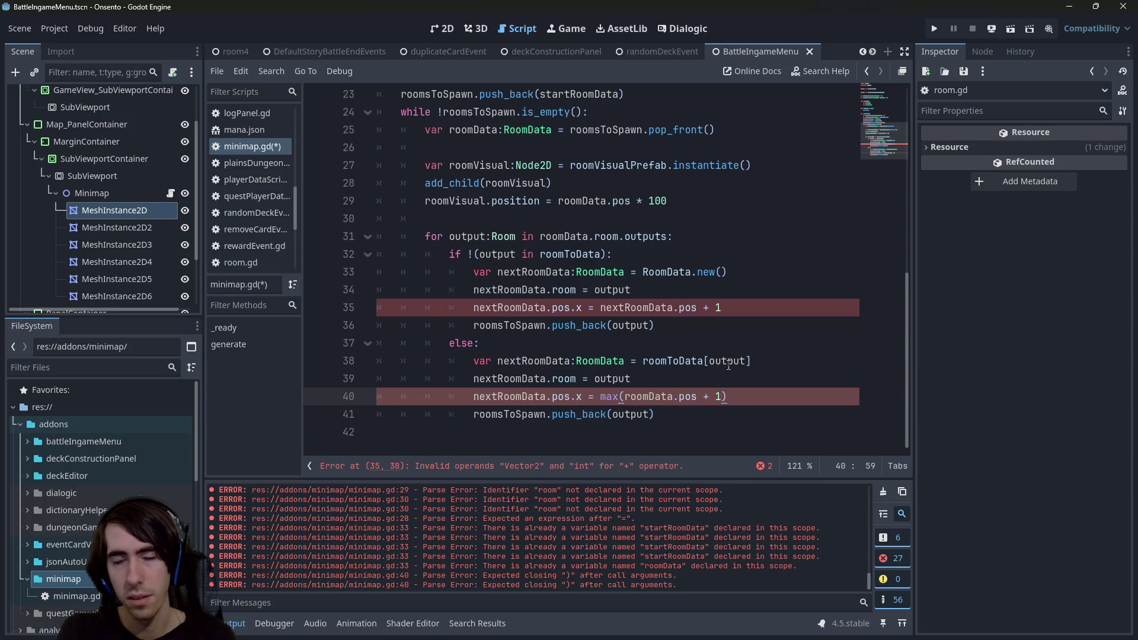
pyautogui.write(',')
pyautogui.hotkey('ctrl', 's')
pyautogui.press('BackSpace')
pyautogui.press('Left')
pyautogui.write(',')
# Copy nextRoomData.pos.x in as max's second argument and save.
pyautogui.moveTo(474, 397); pyautogui.dragTo(583, 396)
pyautogui.hotkey('ctrl', 'c')
pyautogui.click(738, 396)
pyautogui.hotkey('ctrl', 'v')
pyautogui.hotkey('ctrl', 's')
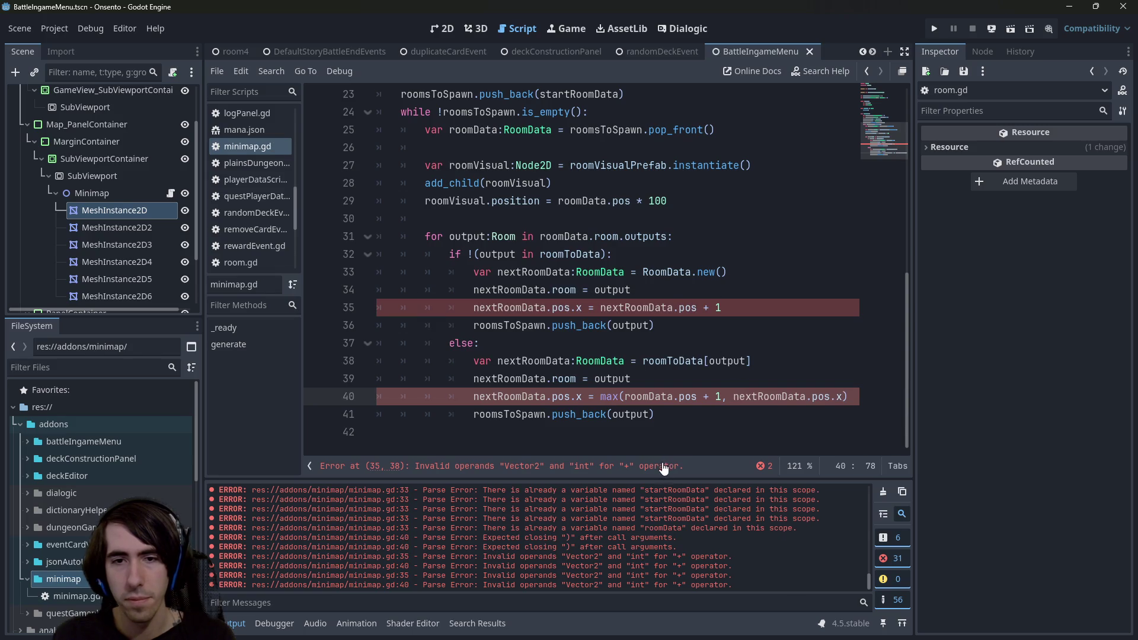
# Add .x after pos on lines 35 and 40 and save.
pyautogui.click(663, 466)
pyautogui.click(740, 310)
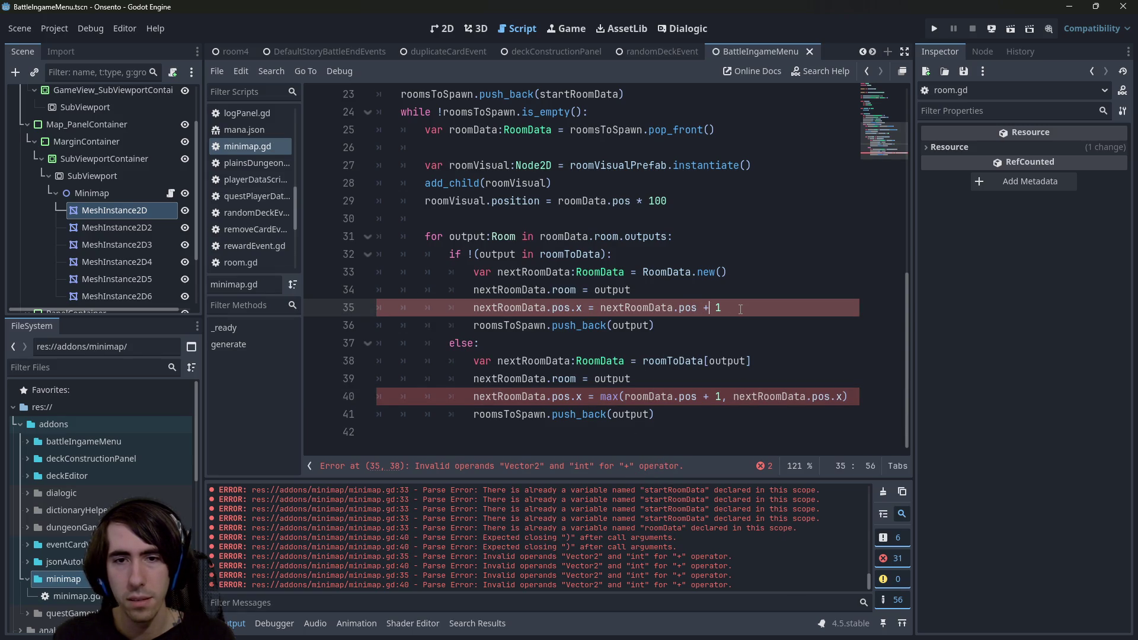
pyautogui.click(698, 308)
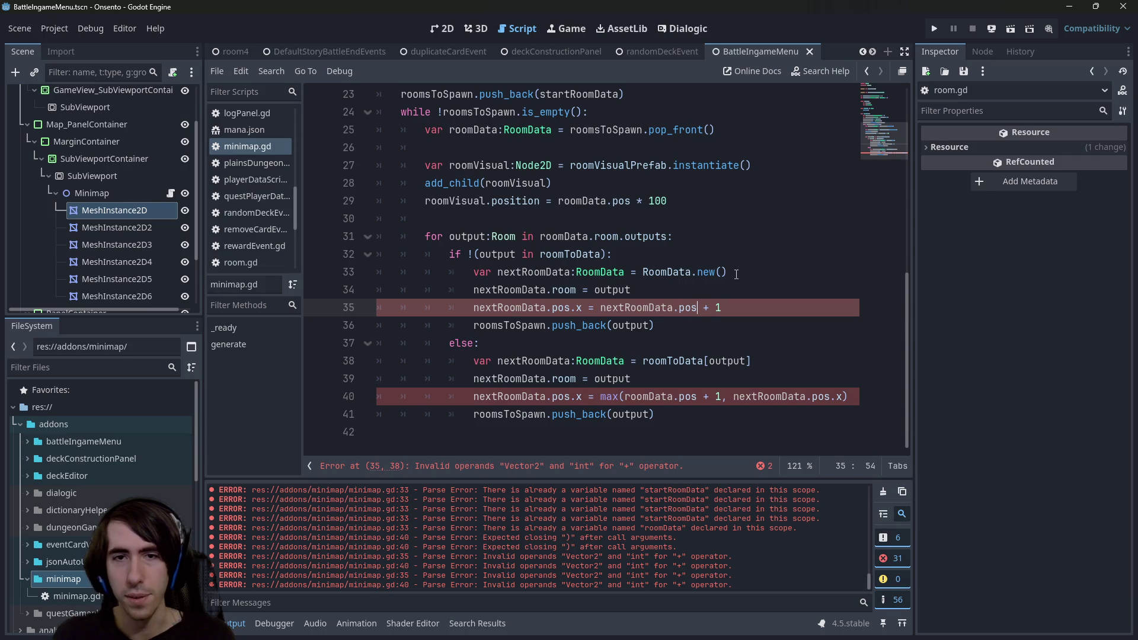
pyautogui.write('.x')
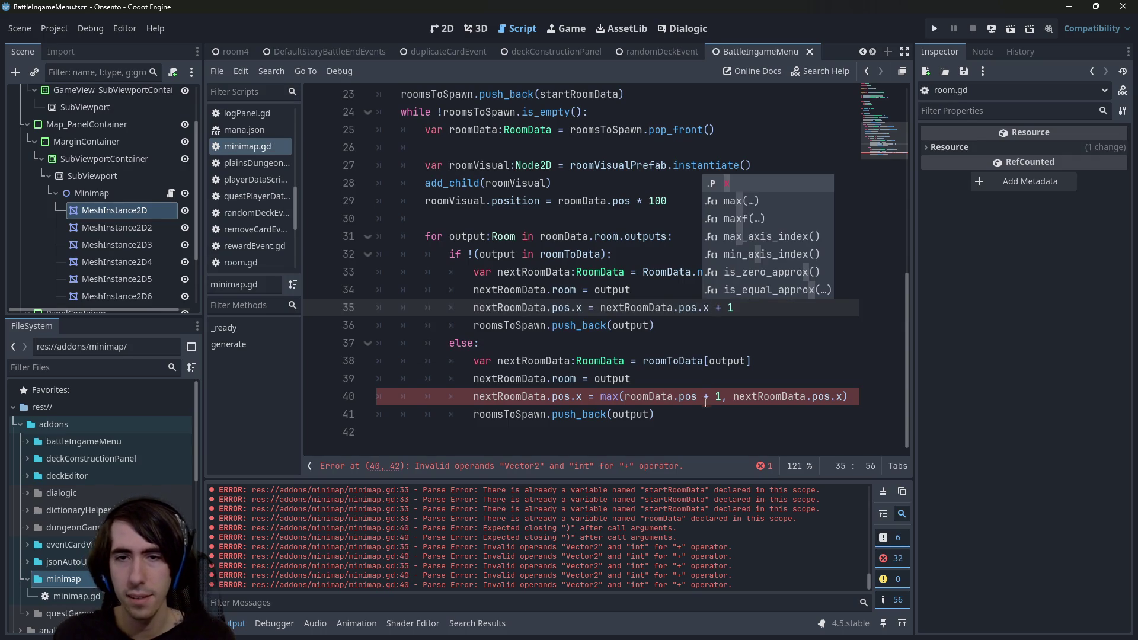
pyautogui.click(697, 396)
pyautogui.write('.x')
pyautogui.hotkey('ctrl', 's')
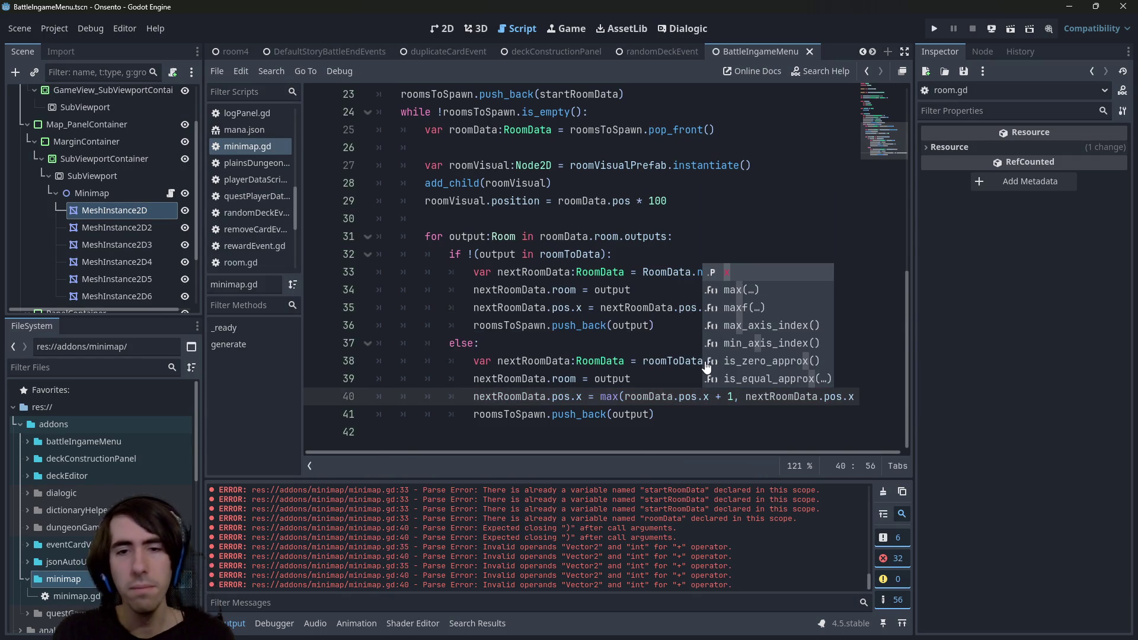
# Remove a stray trailing character on line 40 and review uses of output.
pyautogui.click(678, 407)
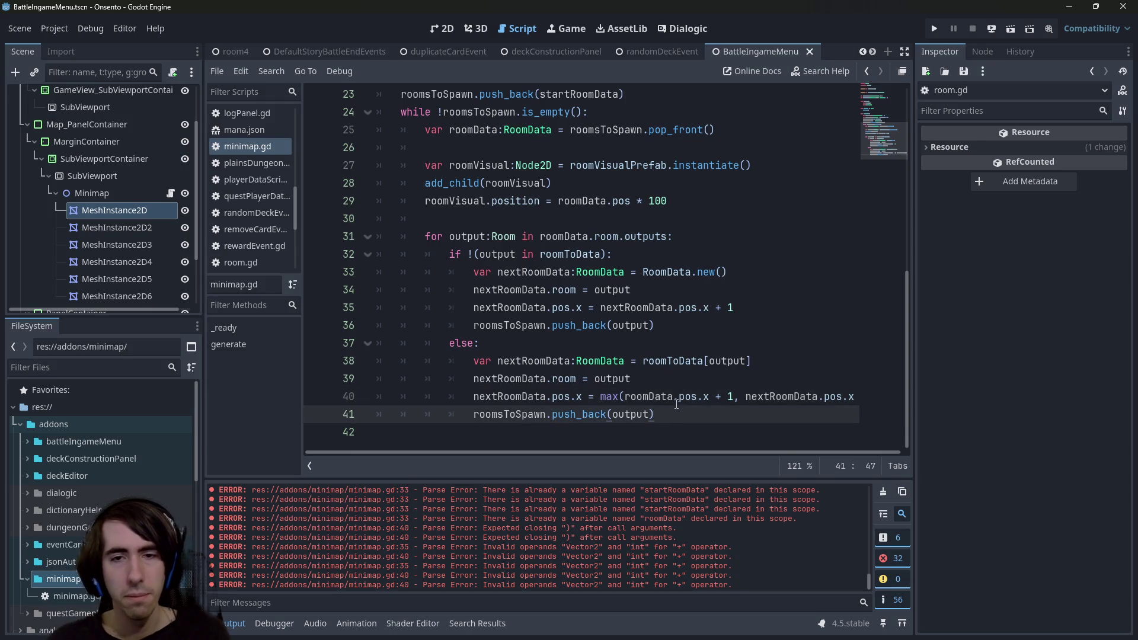
pyautogui.click(900, 393)
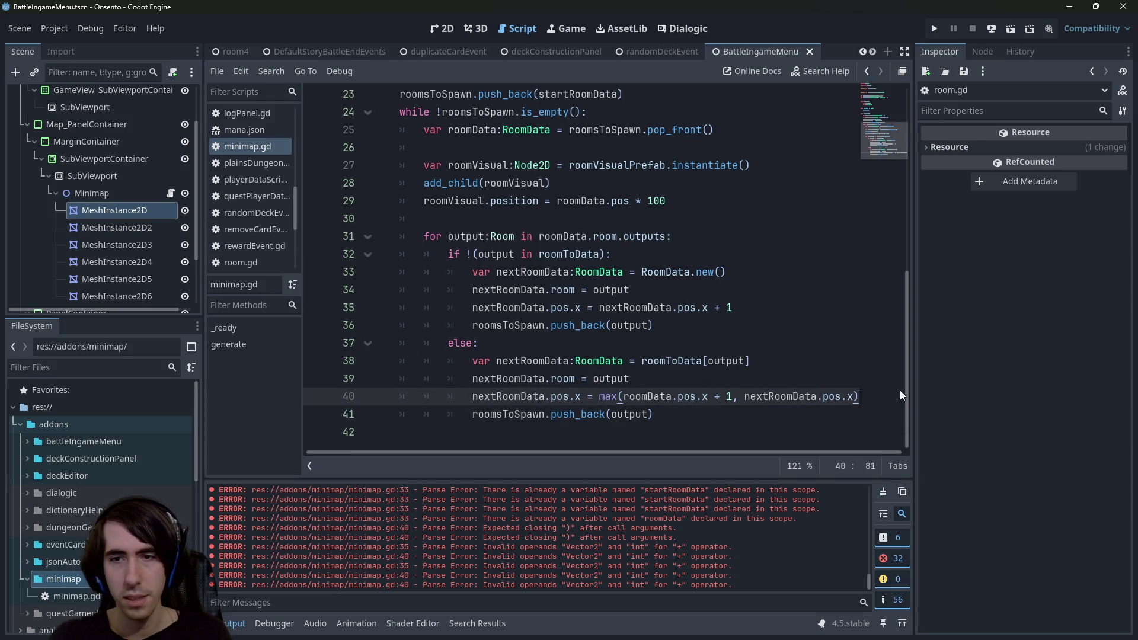
pyautogui.press('BackSpace')
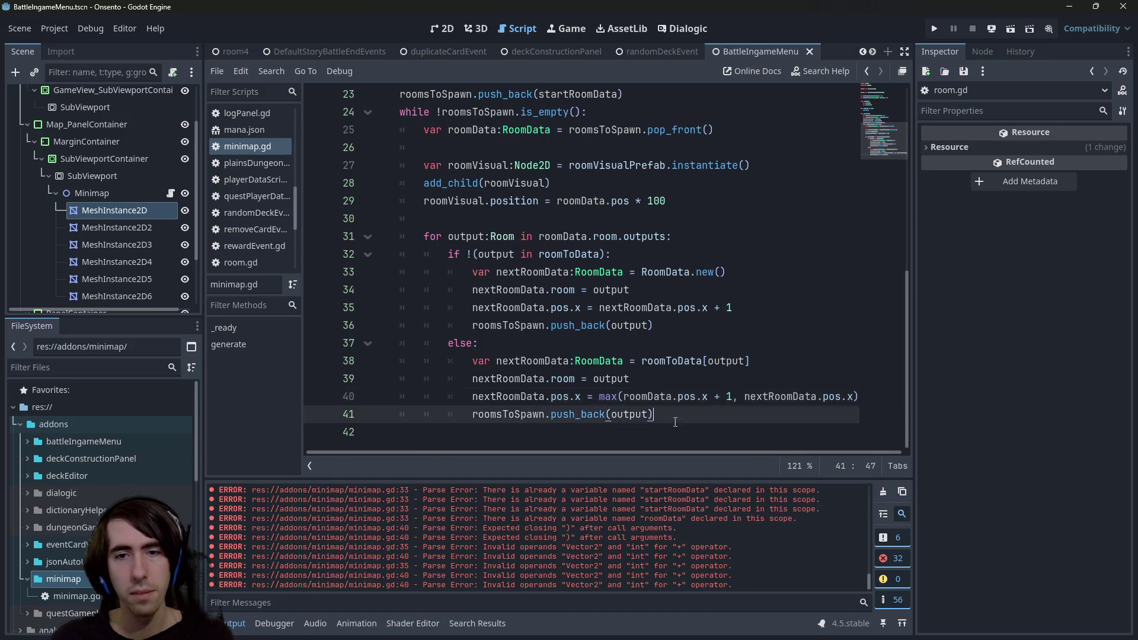
pyautogui.moveTo(680, 415); pyautogui.dragTo(377, 397)
pyautogui.doubleClick(628, 413)
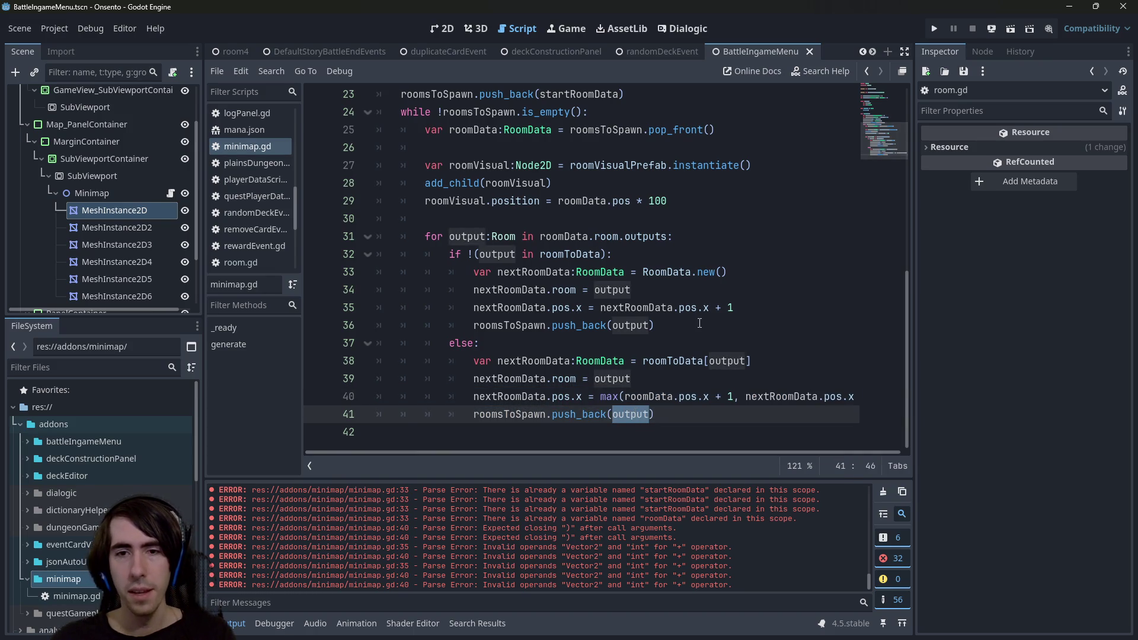
pyautogui.click(696, 426)
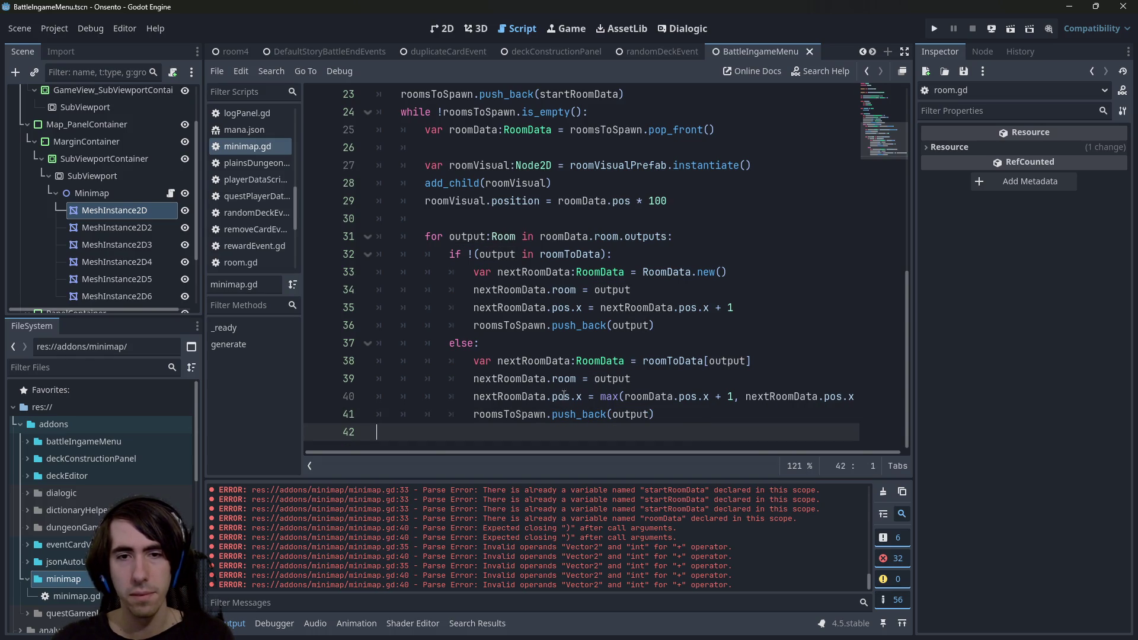
# Copy the nextRoomData x-position assignment on line 35.
pyautogui.doubleClick(525, 392)
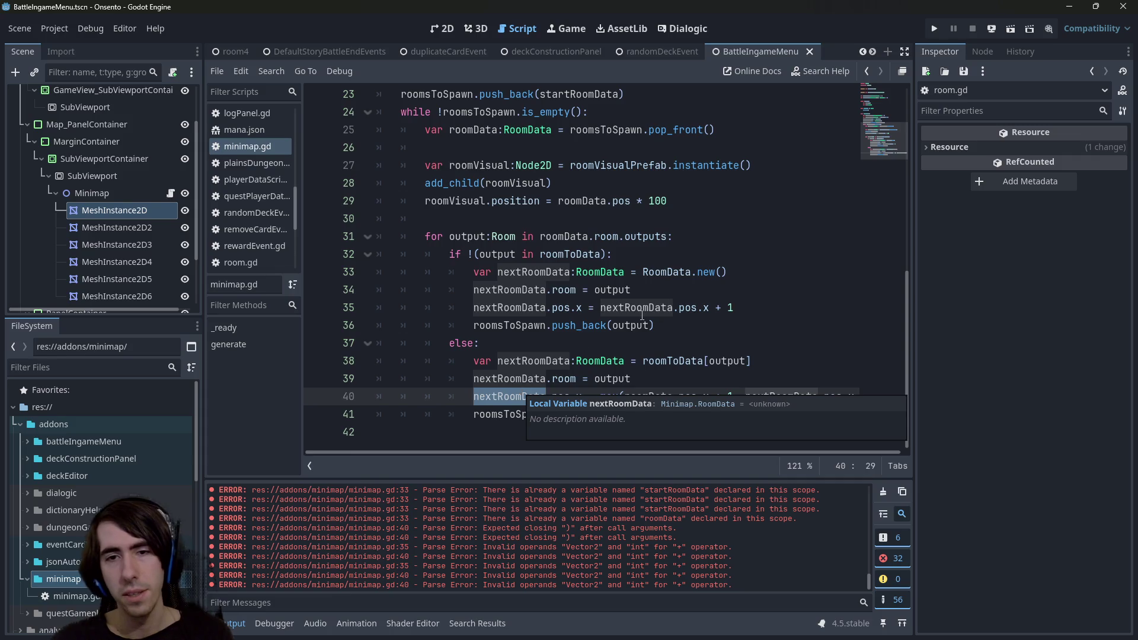
pyautogui.moveTo(559, 296)
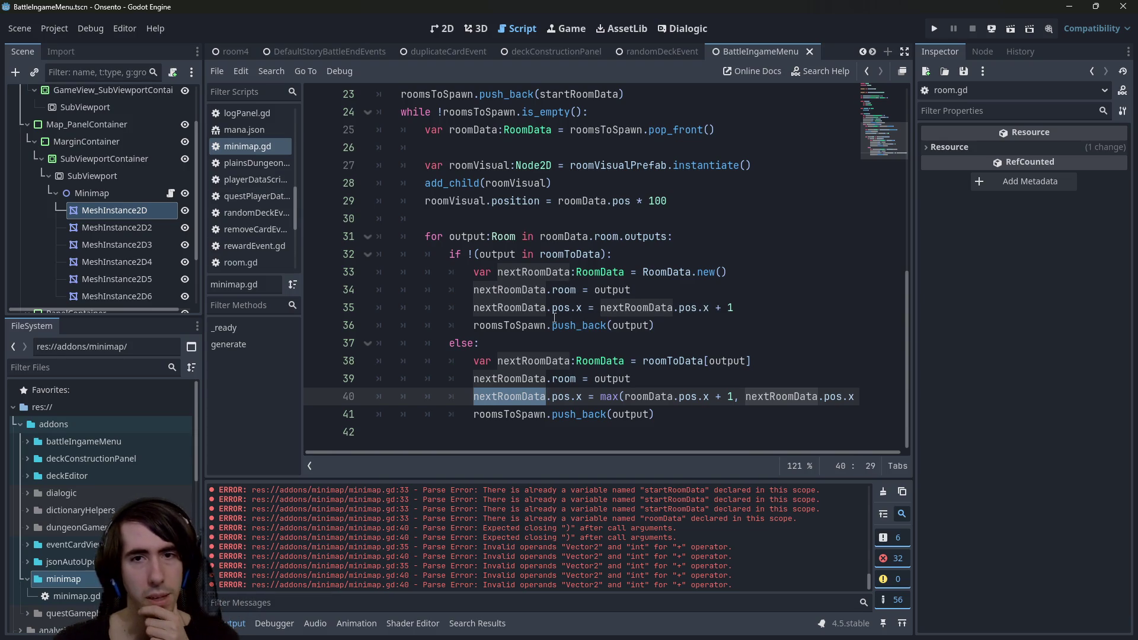
pyautogui.moveTo(752, 307)
pyautogui.mouseDown()
pyautogui.moveTo(380, 294)
pyautogui.moveTo(357, 311)
pyautogui.mouseUp()
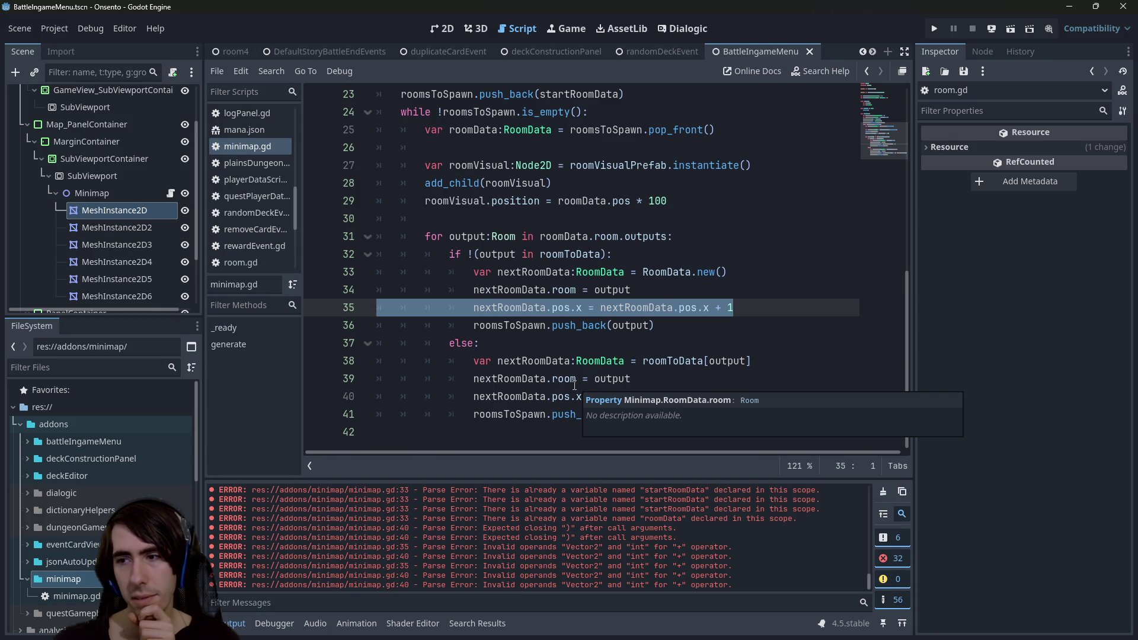
pyautogui.moveTo(735, 307); pyautogui.dragTo(473, 307)
pyautogui.hotkey('ctrl', 'c')
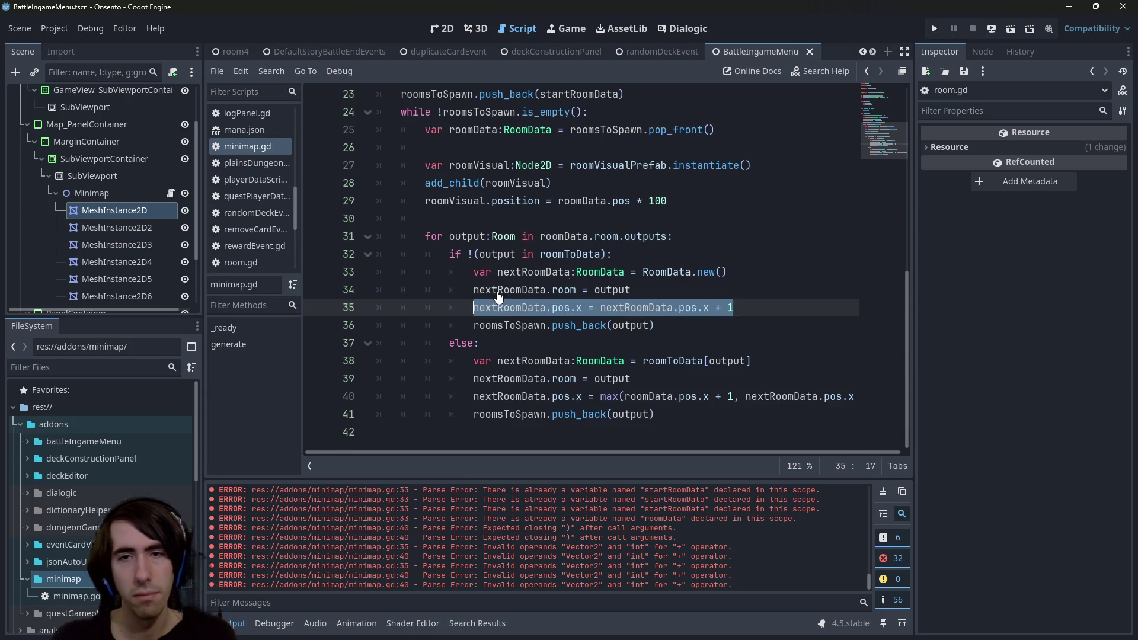
# Paste it below as nextRoomData.pos.y = nextRoomData.pos.y, dropping the + 1, and save.
pyautogui.press('End')
pyautogui.press('Return')
pyautogui.hotkey('ctrl', 'v')
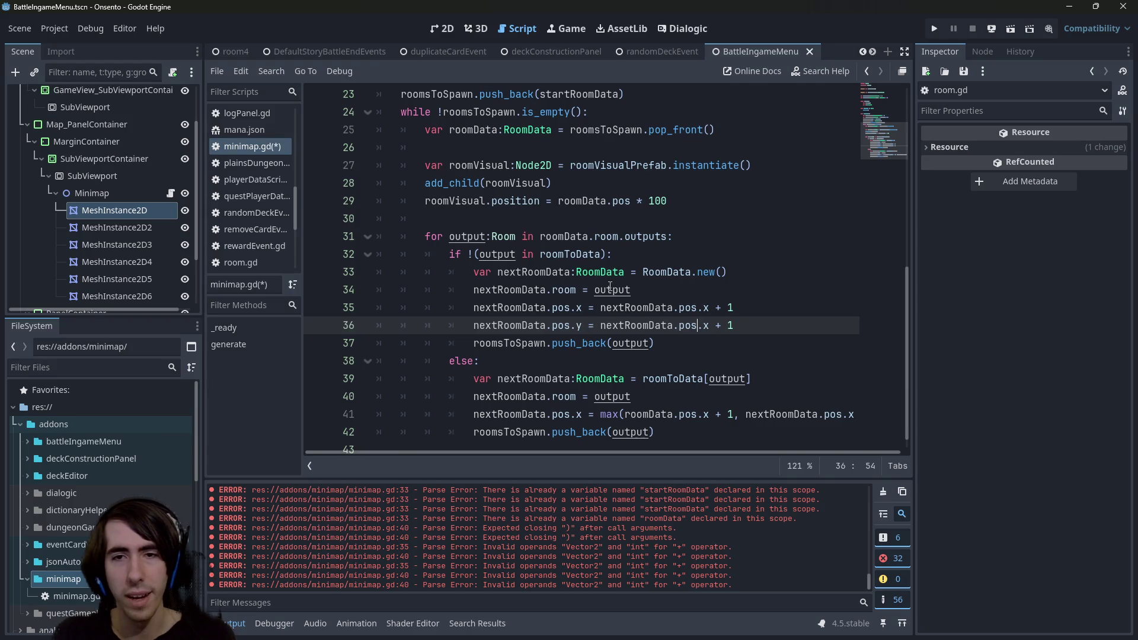
pyautogui.hotkey('shift', 'End')
pyautogui.press('Delete')
pyautogui.hotkey('ctrl', 's')
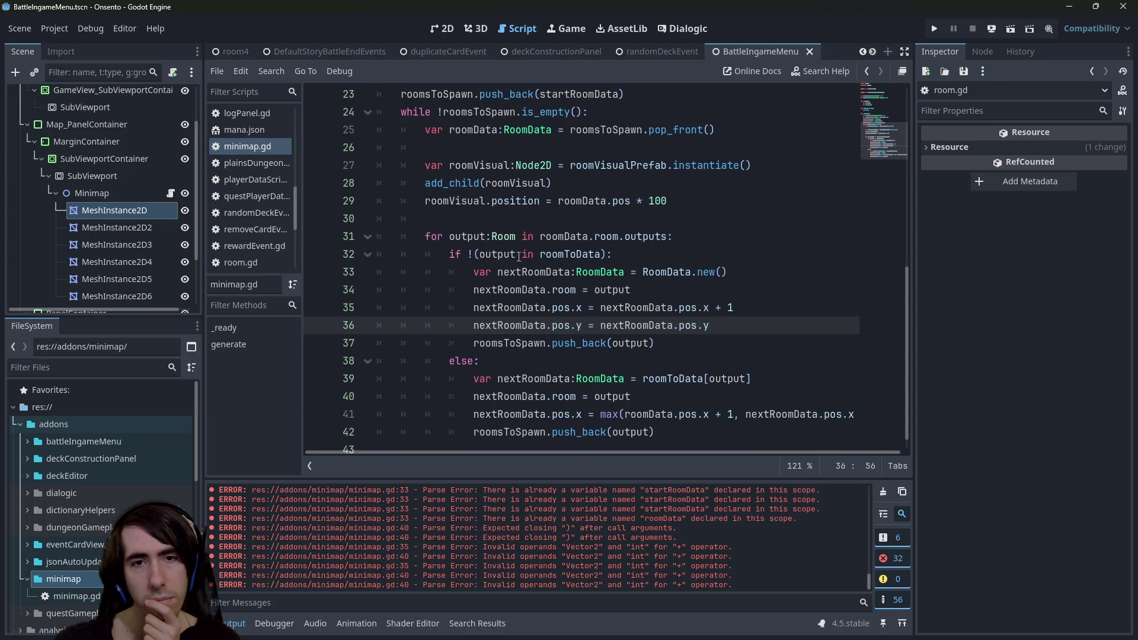
pyautogui.doubleClick(478, 236)
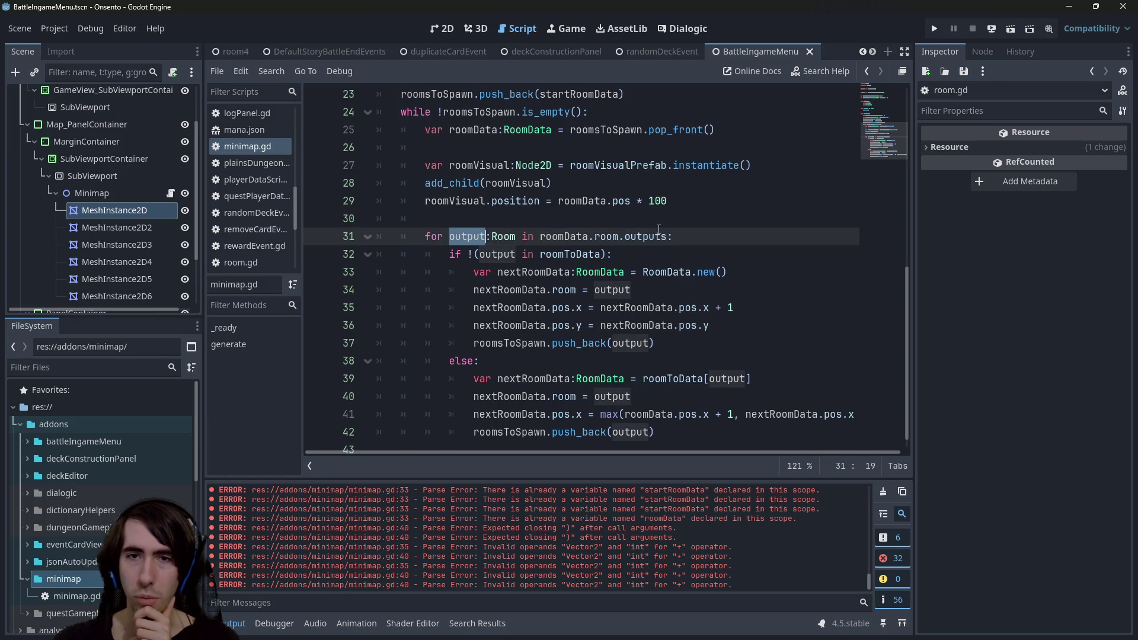
# Add an index loop over roomData.room.outputs.size() with var output:Room in its body.
pyautogui.hotkey('ctrl', 'shift', 'Return')
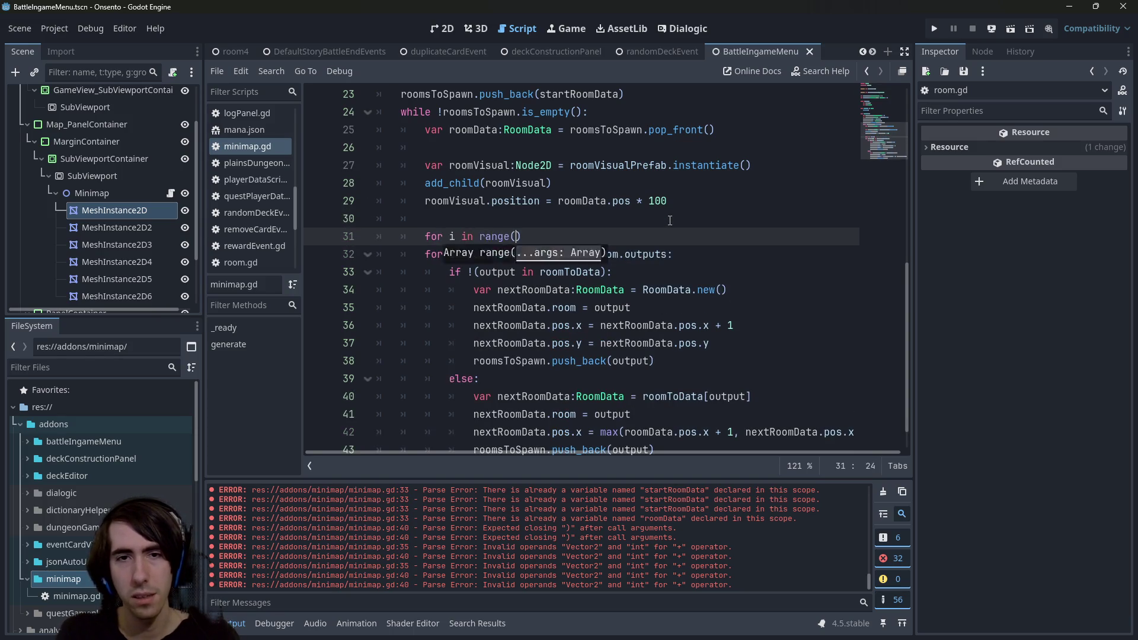
pyautogui.write('roomData.room.outputs.size())')
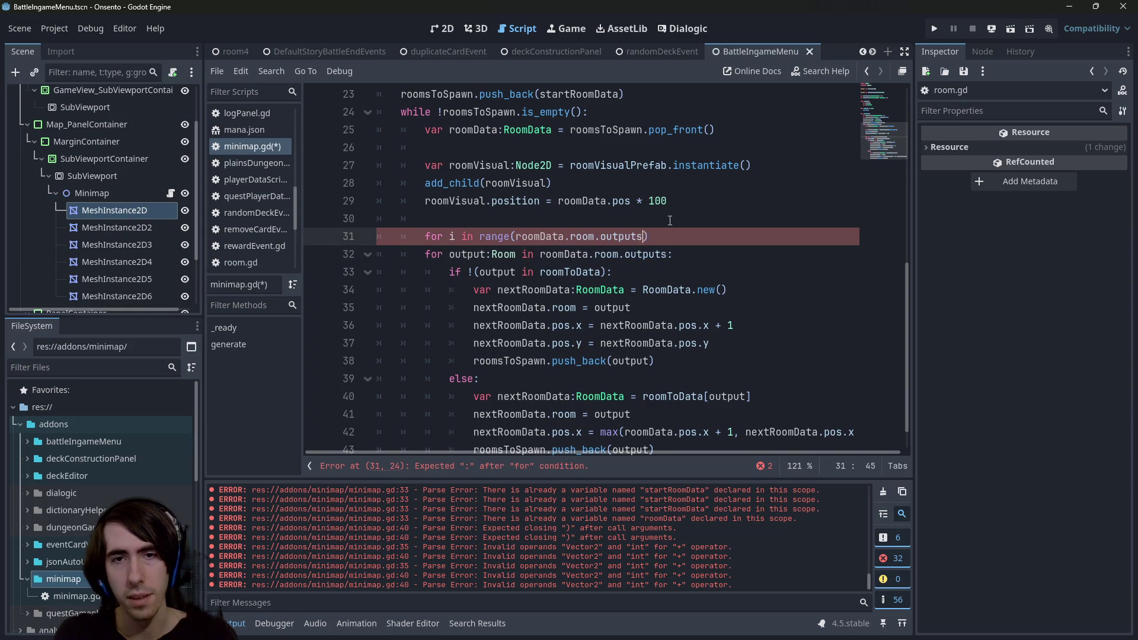
pyautogui.write(':')
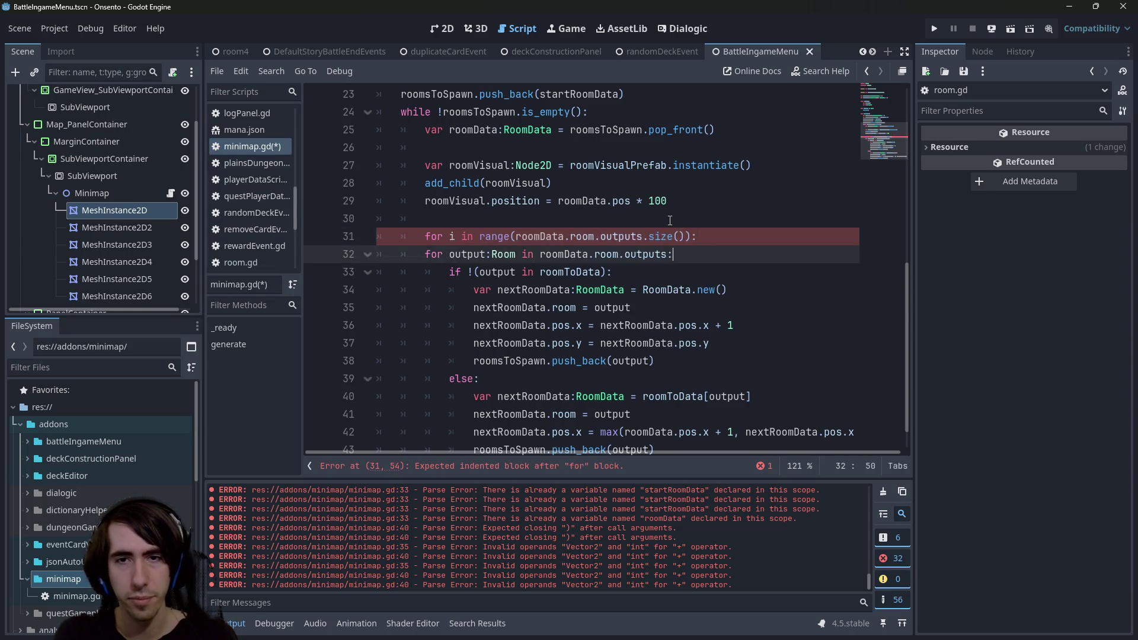
pyautogui.press('Return')
pyautogui.press('Down')
pyautogui.hotkey('ctrl', 'Left')
pyautogui.hotkey('ctrl', 'shift', 'Right')
pyautogui.hotkey('ctrl', 'shift', 'Right')
pyautogui.hotkey('ctrl', 'shift', 'Right')
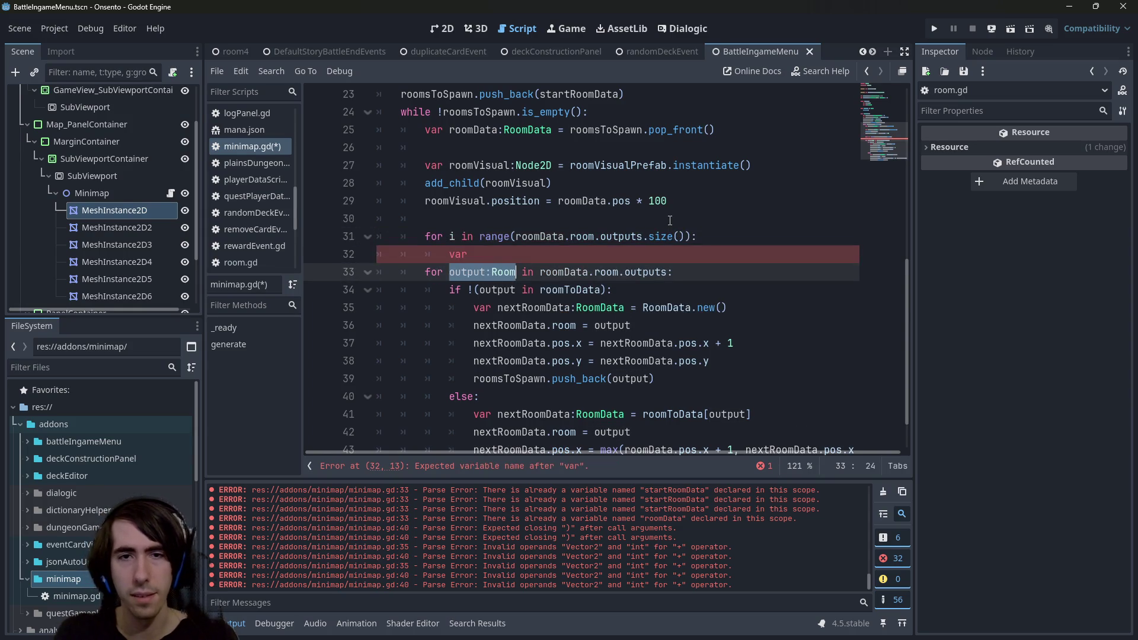
pyautogui.hotkey('ctrl', 'c')
pyautogui.press('Up')
pyautogui.hotkey('ctrl', 'v')
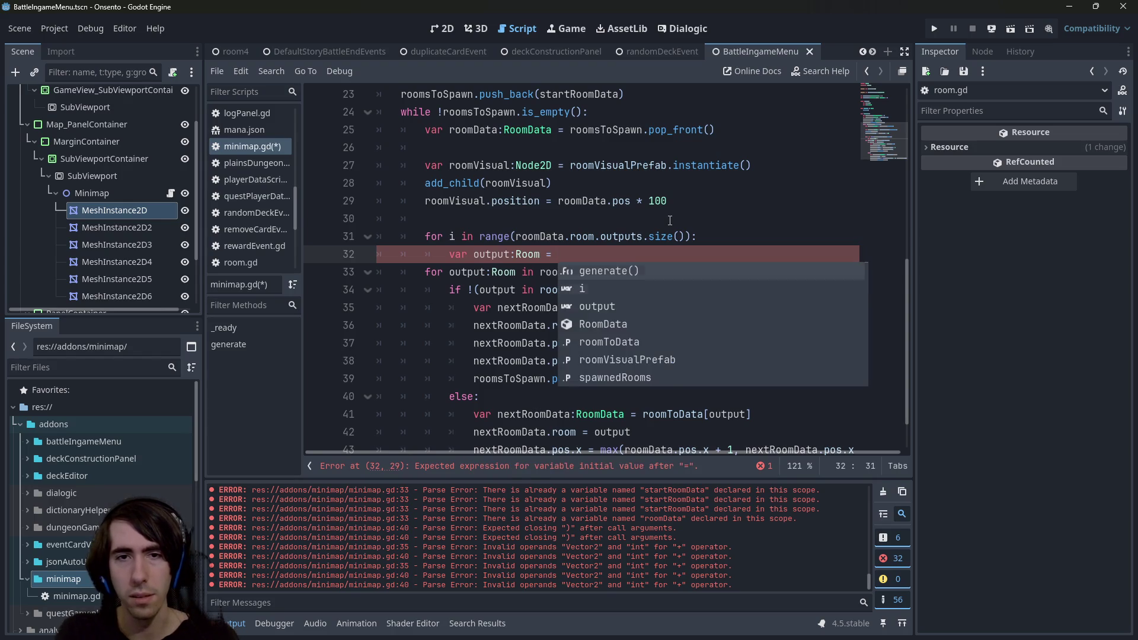
# Assign roomData.room.outputs[i] to output on line 32.
pyautogui.press('Escape')
pyautogui.press('Down')
pyautogui.hotkey('ctrl', 'Left')
pyautogui.hotkey('ctrl', 'shift', 'Right')
pyautogui.hotkey('ctrl', 'shift', 'Right')
pyautogui.hotkey('ctrl', 'shift', 'Right')
pyautogui.hotkey('ctrl', 'c')
pyautogui.press('Up')
pyautogui.hotkey('ctrl', 'v')
pyautogui.write('[i')
pyautogui.press('Escape')
# Delete the old for-each outputs line and save minimap.gd.
pyautogui.press('Down')
pyautogui.hotkey('shift', 'Home')
pyautogui.press('BackSpace')
pyautogui.press('BackSpace')
pyautogui.hotkey('ctrl', 's')
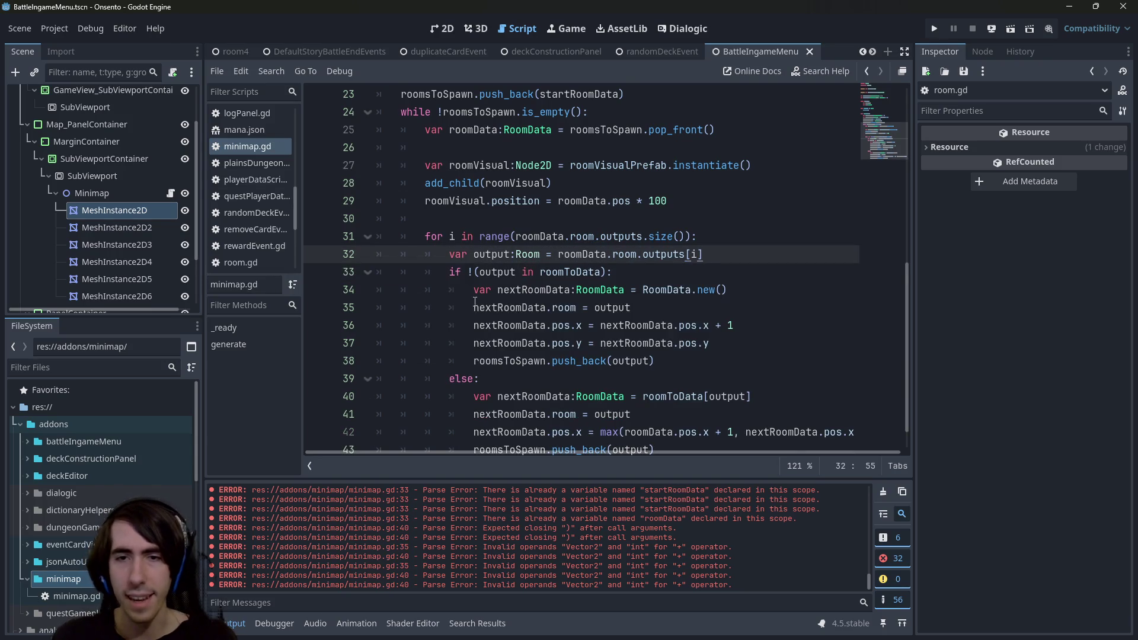
pyautogui.click(739, 343)
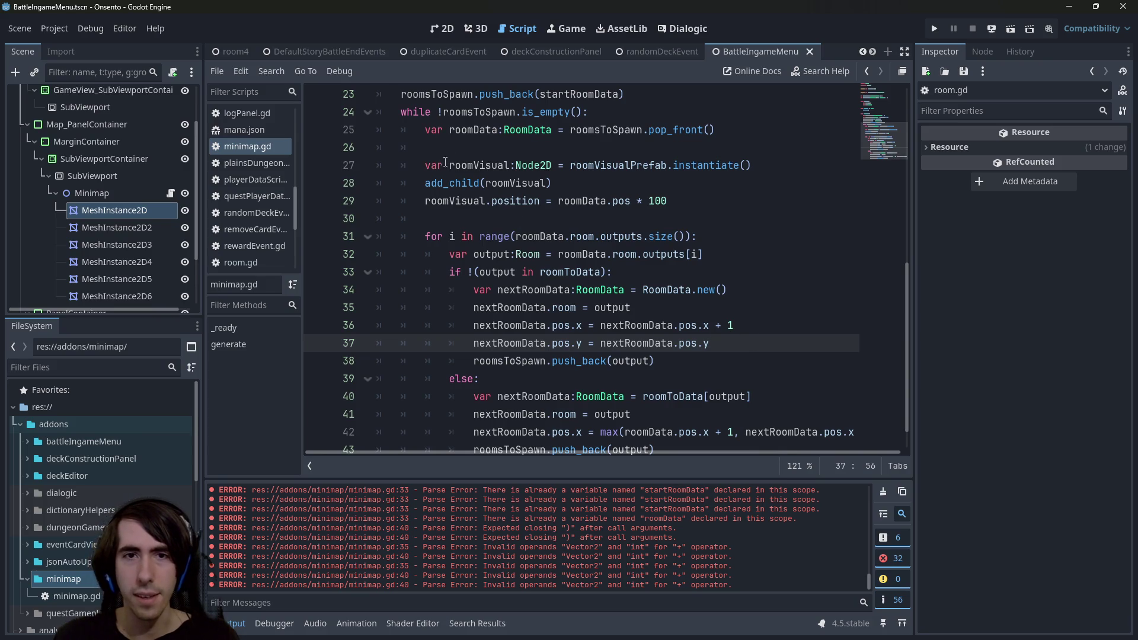
# Replace nextRoomData with roomData on the right side of lines 36 and 37, then save.
pyautogui.doubleClick(669, 344)
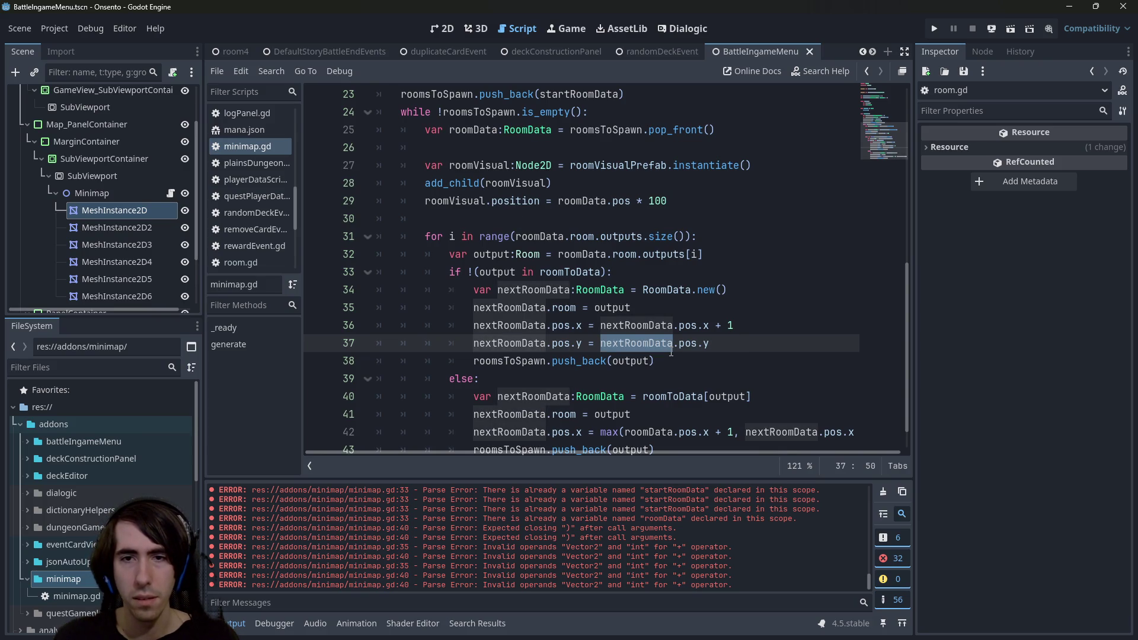
pyautogui.doubleClick(648, 325)
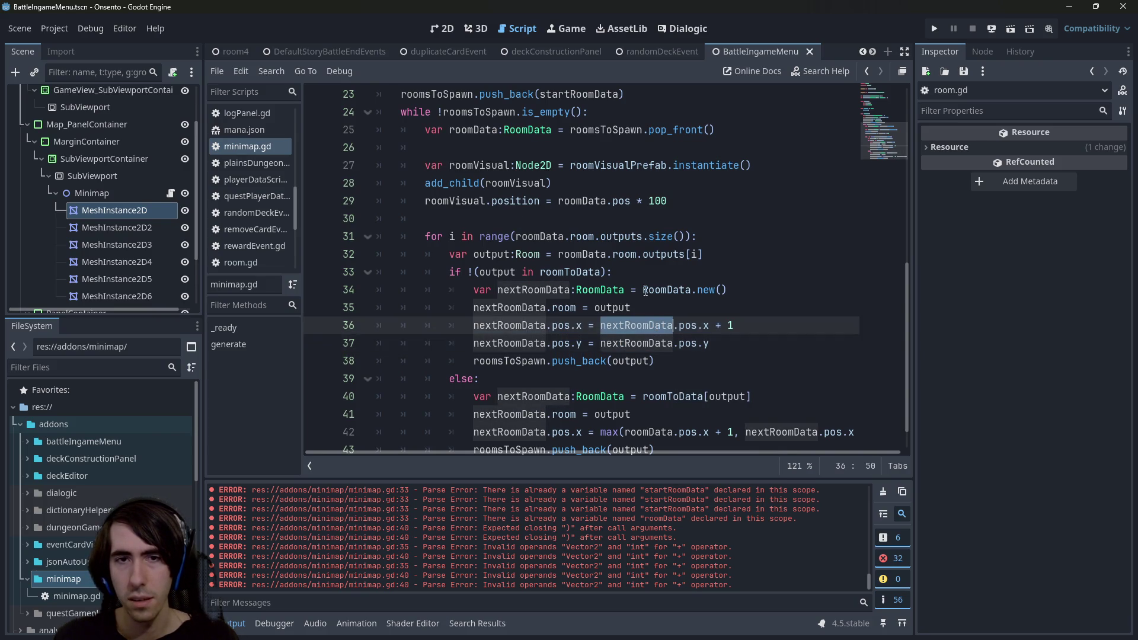
pyautogui.doubleClick(474, 130)
pyautogui.doubleClick(646, 325)
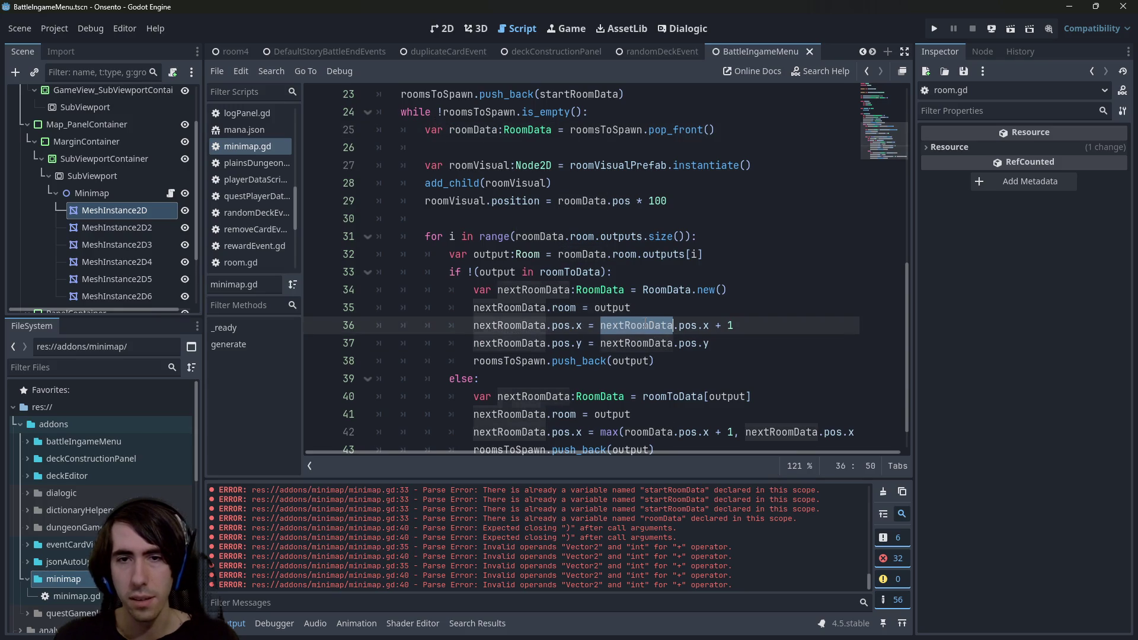
pyautogui.write('roomData')
pyautogui.doubleClick(637, 343)
pyautogui.scroll(-1, 733, 356)
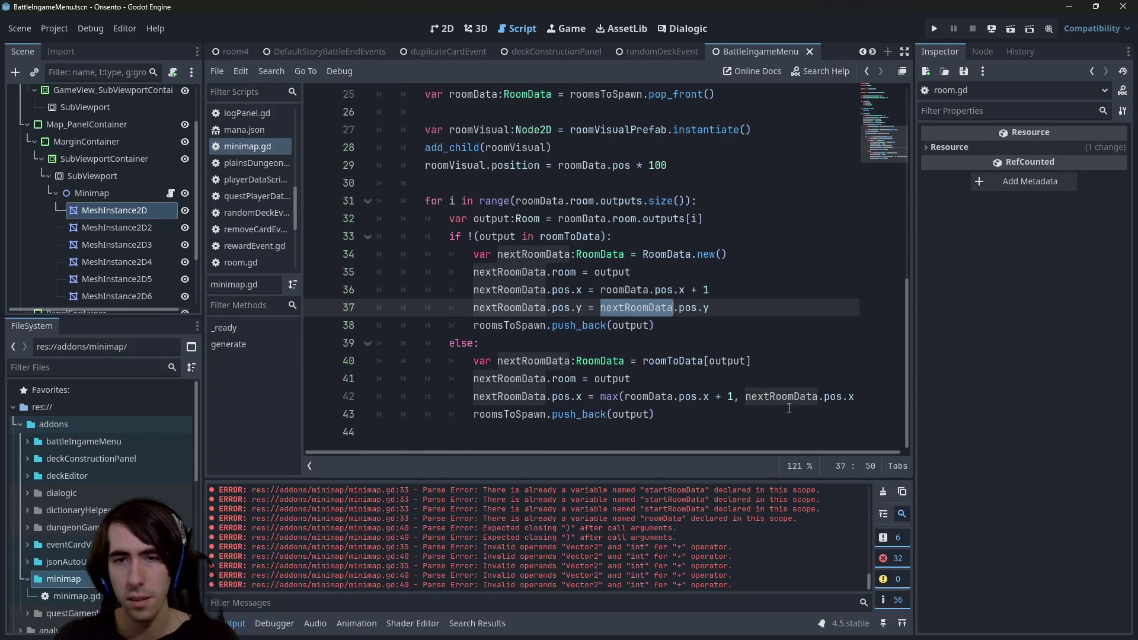
pyautogui.moveTo(780, 449); pyautogui.dragTo(816, 450)
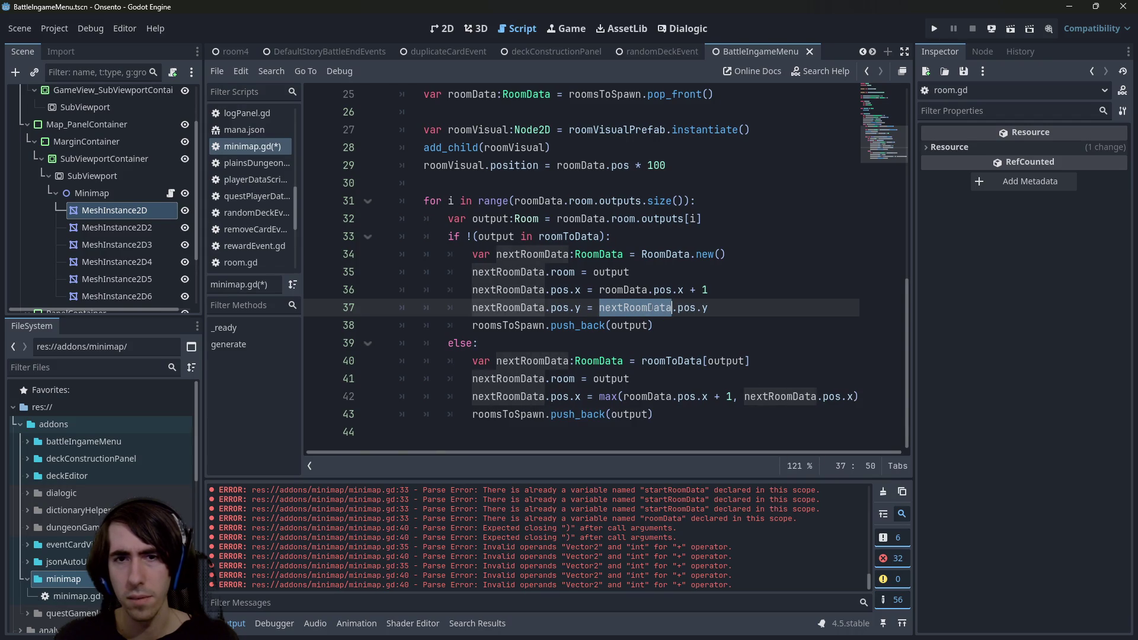
pyautogui.write('roomData')
pyautogui.press('End')
pyautogui.hotkey('ctrl', 's')
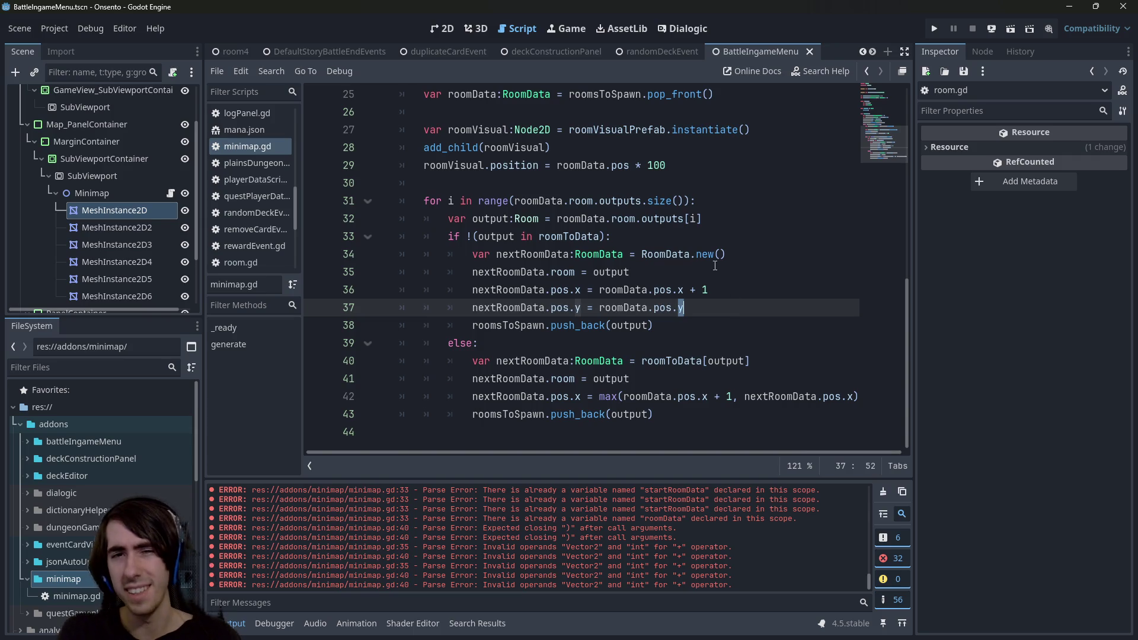
# Make line 37 read nextRoomData.pos.y = roomData.pos.y + i.
pyautogui.press('BackSpace')
pyautogui.write('+ i')
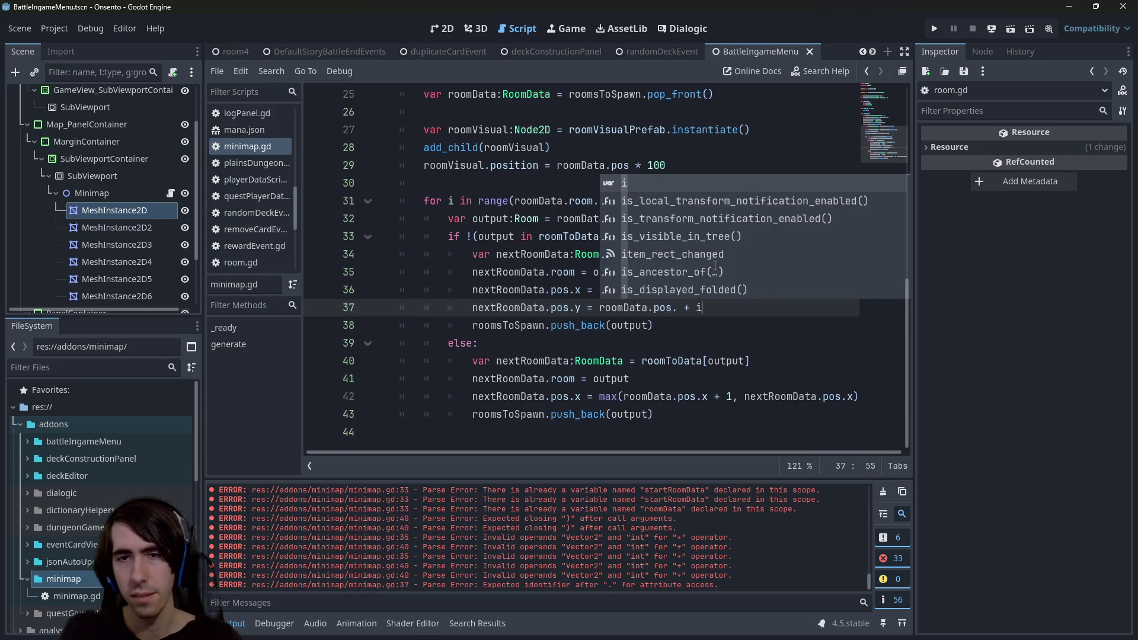
pyautogui.press('Left')
pyautogui.press('Left')
pyautogui.press('Left')
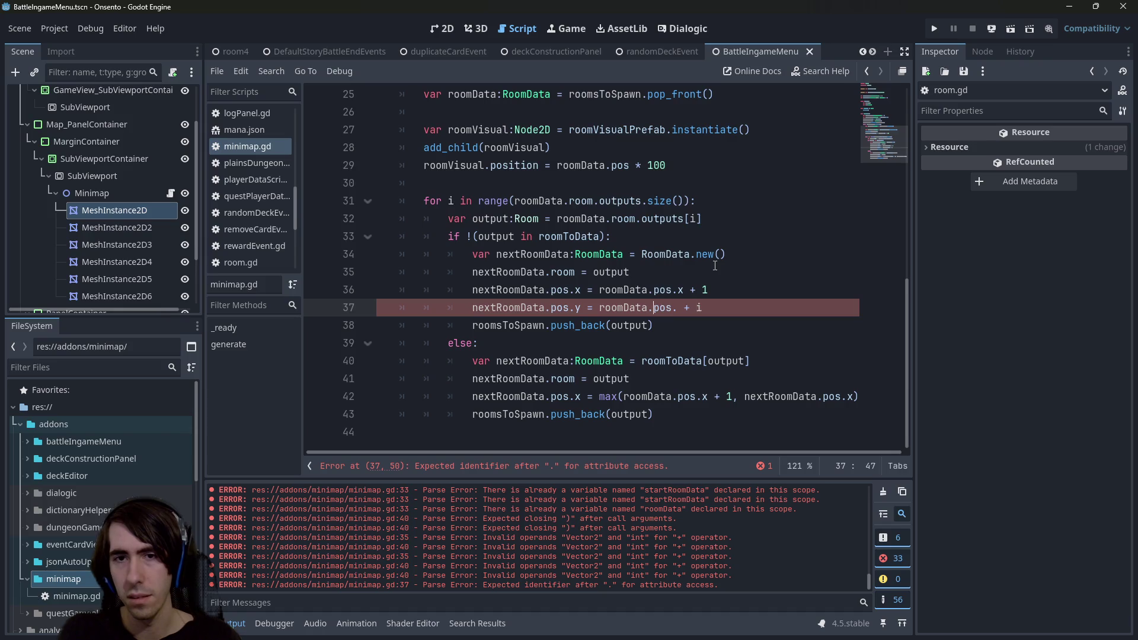
pyautogui.write('y')
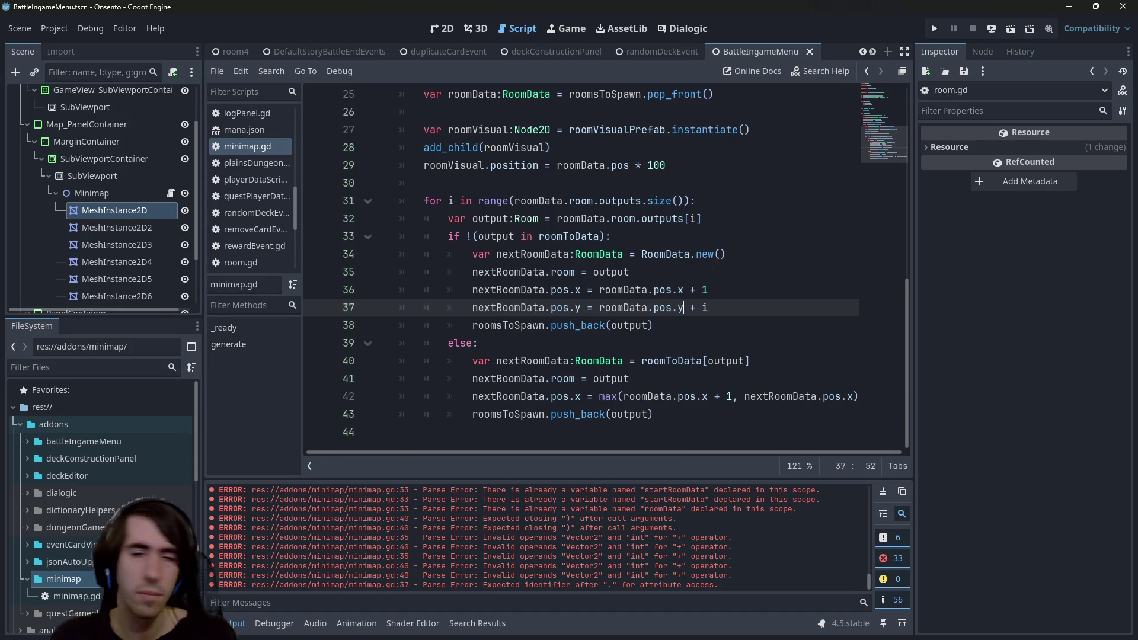
pyautogui.scroll(8, 696, 214)
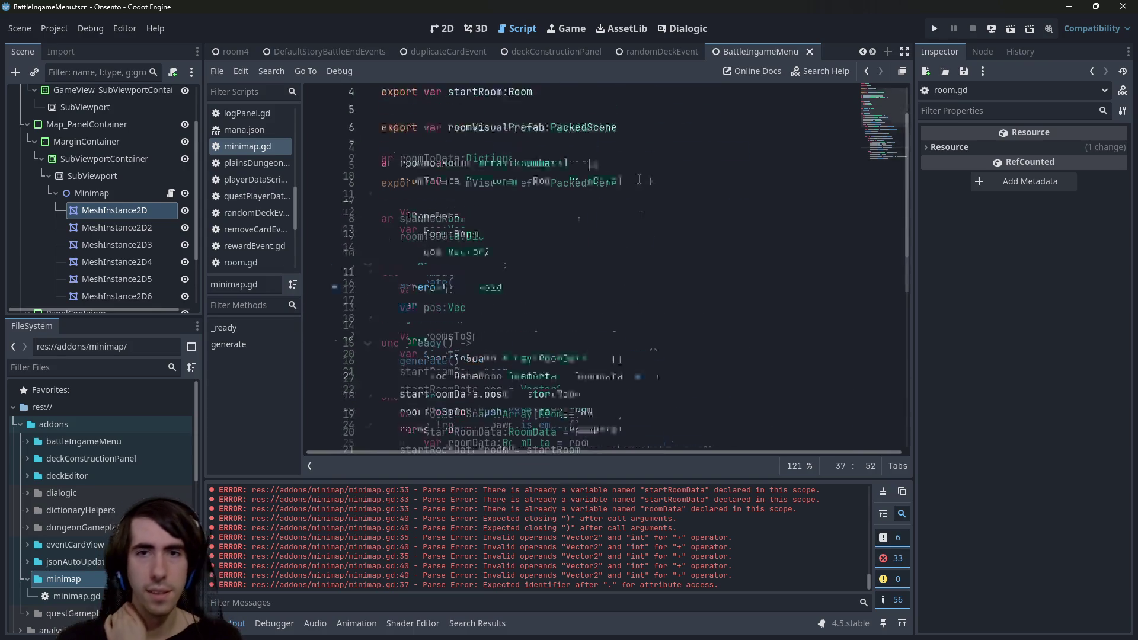
pyautogui.scroll(-8, 567, 291)
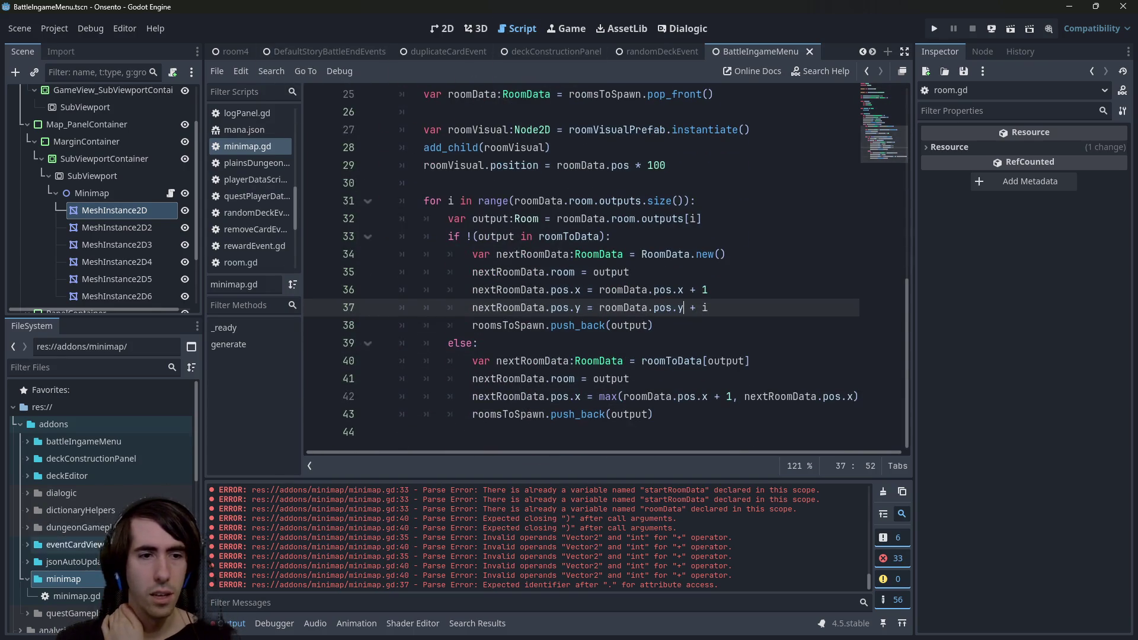
# Drag the Minimap node into the minimap folder in FileSystem.
pyautogui.click(78, 593)
pyautogui.click(68, 579)
pyautogui.moveTo(128, 191); pyautogui.dragTo(95, 325)
pyautogui.moveTo(101, 268); pyautogui.dragTo(71, 579)
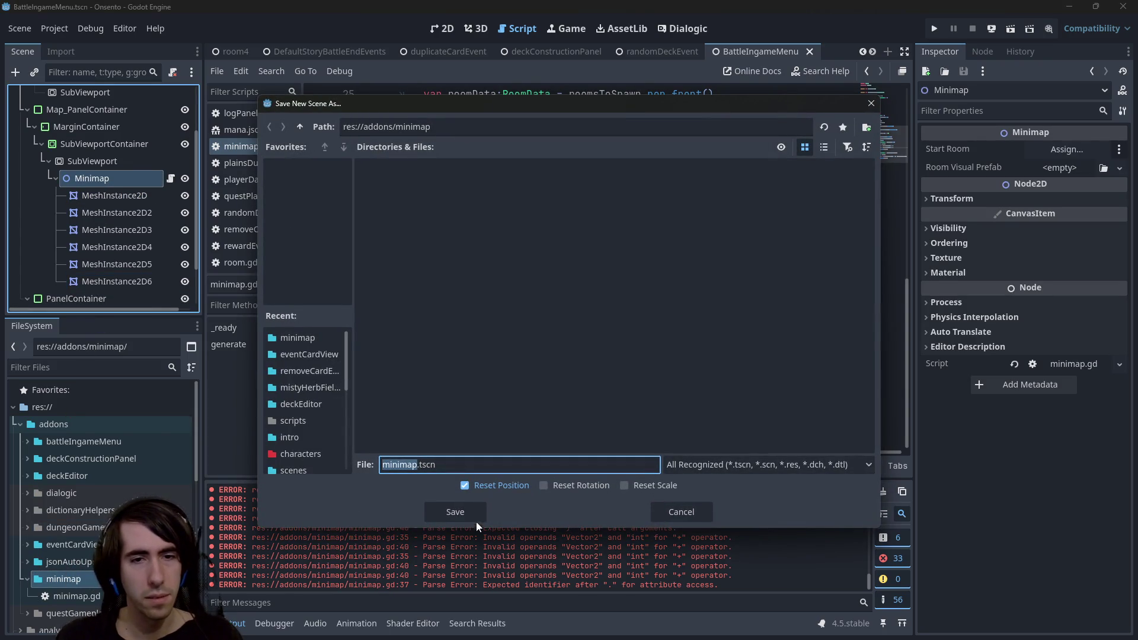
# Save the Minimap branch as minimap.tscn and open it to view the room squares.
pyautogui.click(463, 513)
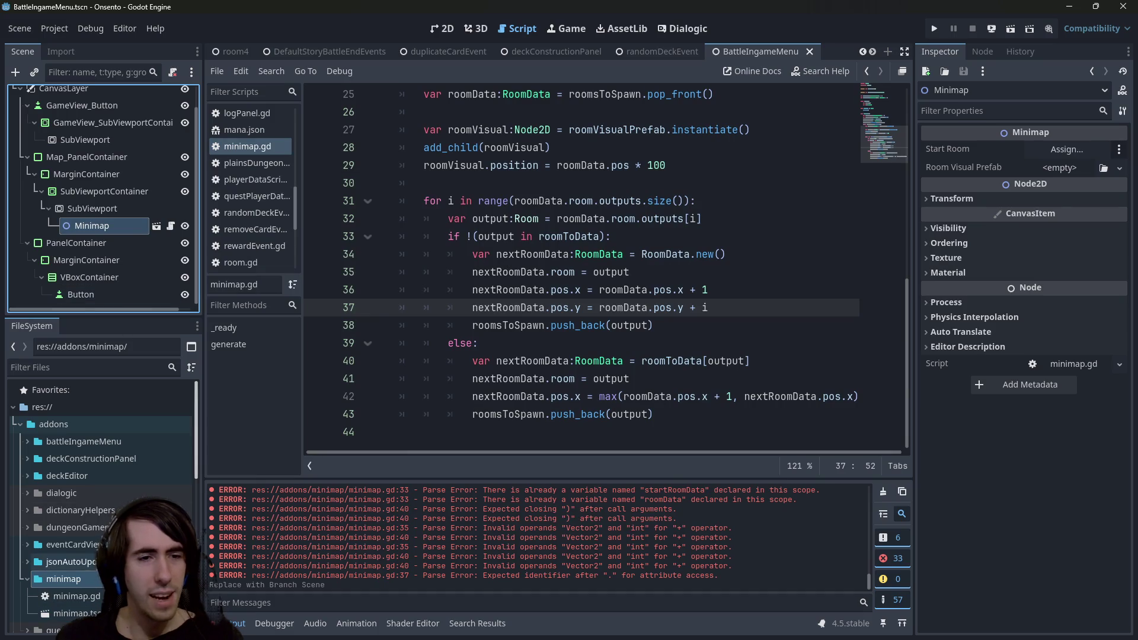
pyautogui.doubleClick(76, 612)
pyautogui.click(441, 29)
pyautogui.scroll(-5, 527, 242)
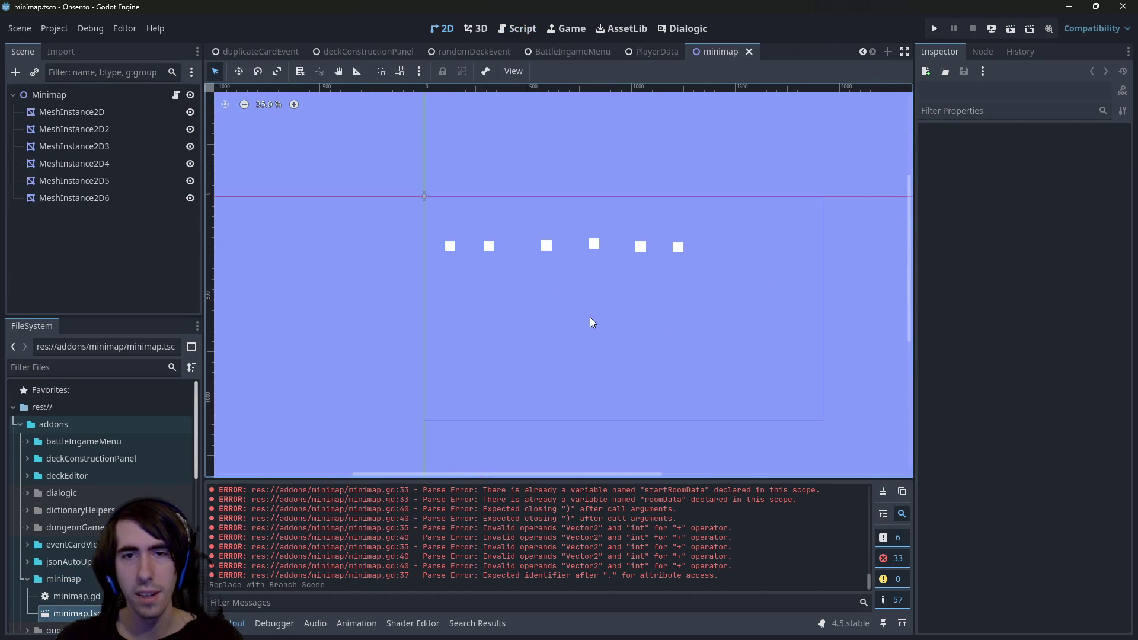
# Back in minimap.gd, review startRoom on line 4, then search for playQuest.
pyautogui.click(517, 29)
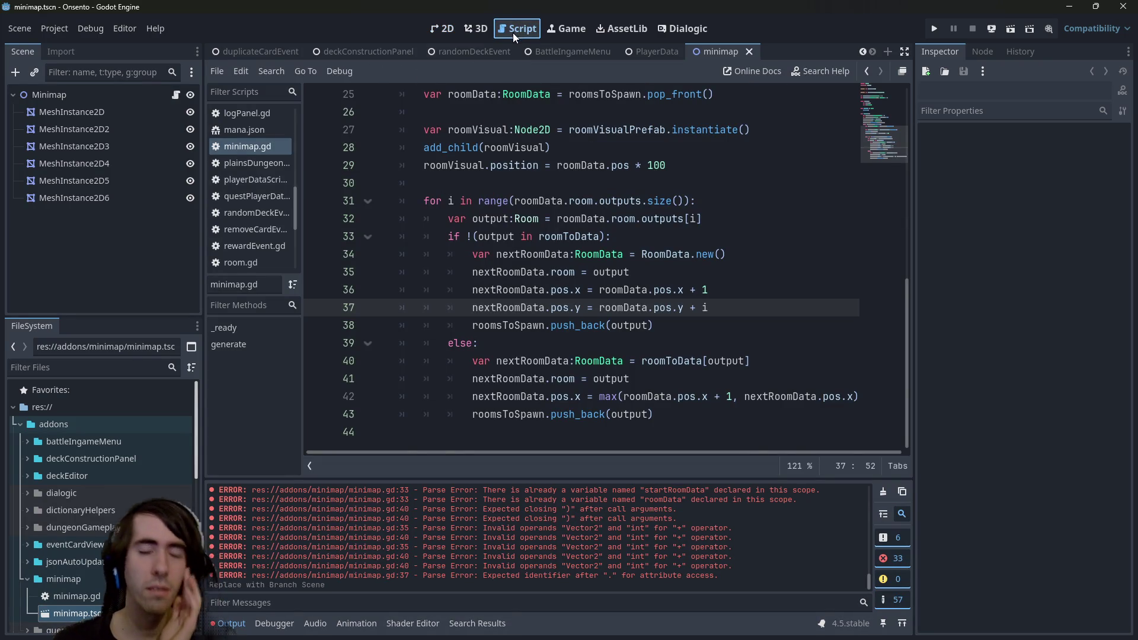
pyautogui.scroll(8, 572, 189)
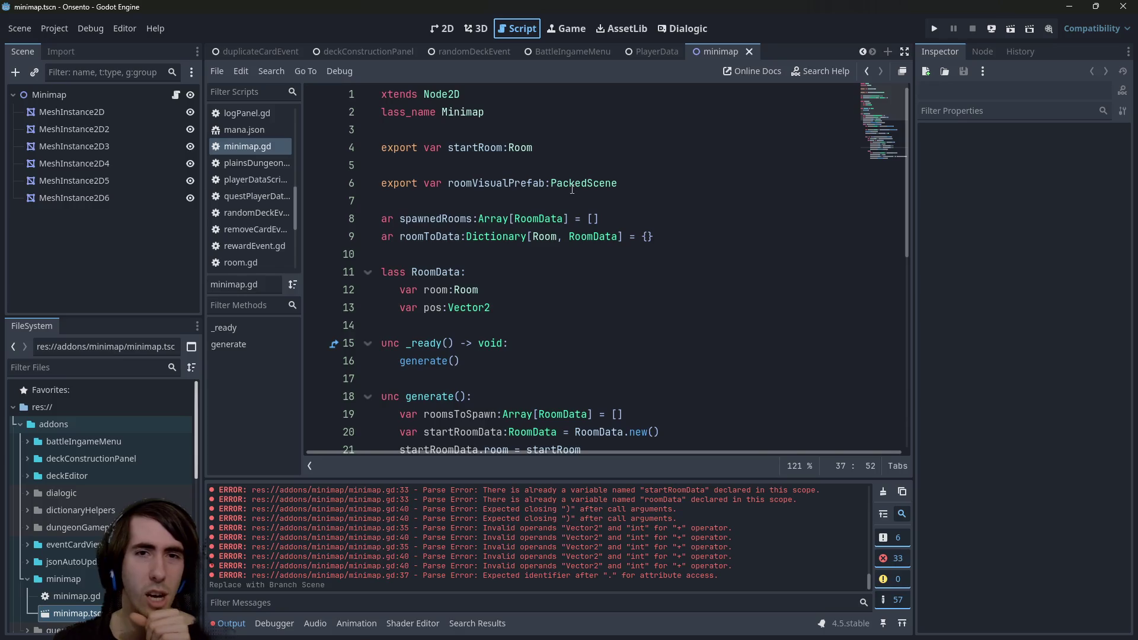
pyautogui.click(509, 148)
pyautogui.doubleClick(502, 148)
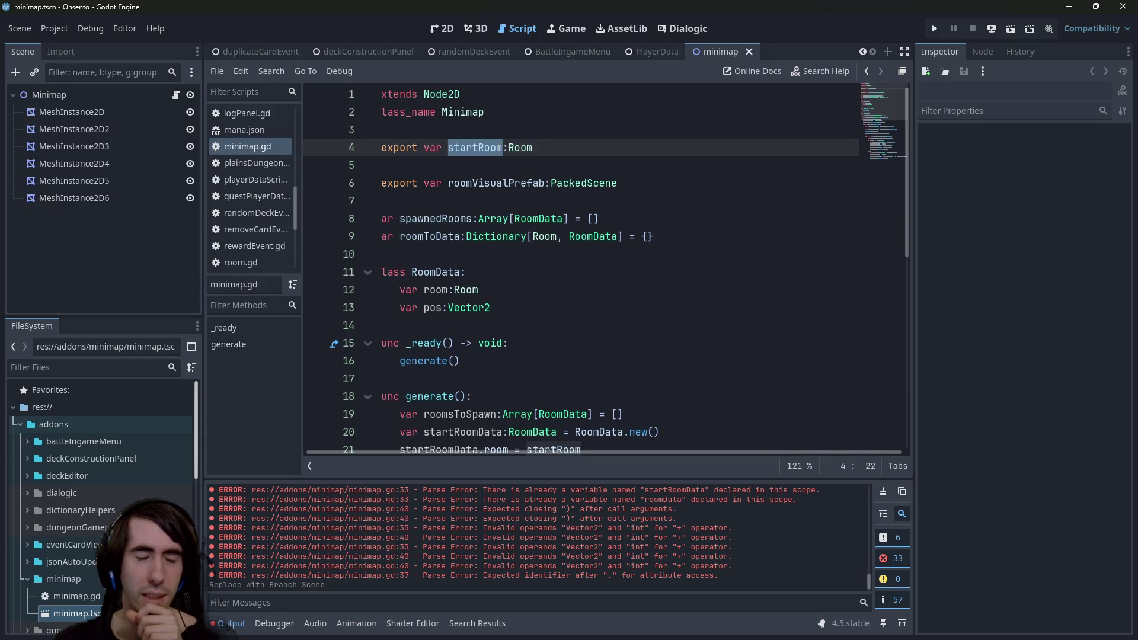
pyautogui.click(651, 237)
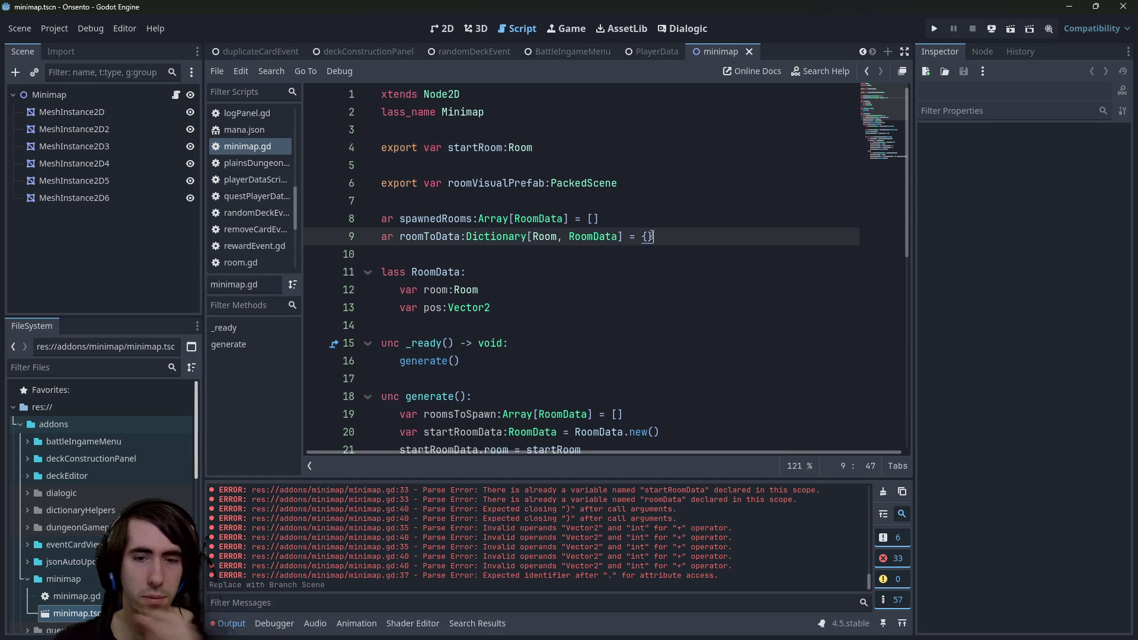
pyautogui.hotkey('shift', 'alt', 'o')
pyautogui.write('play')
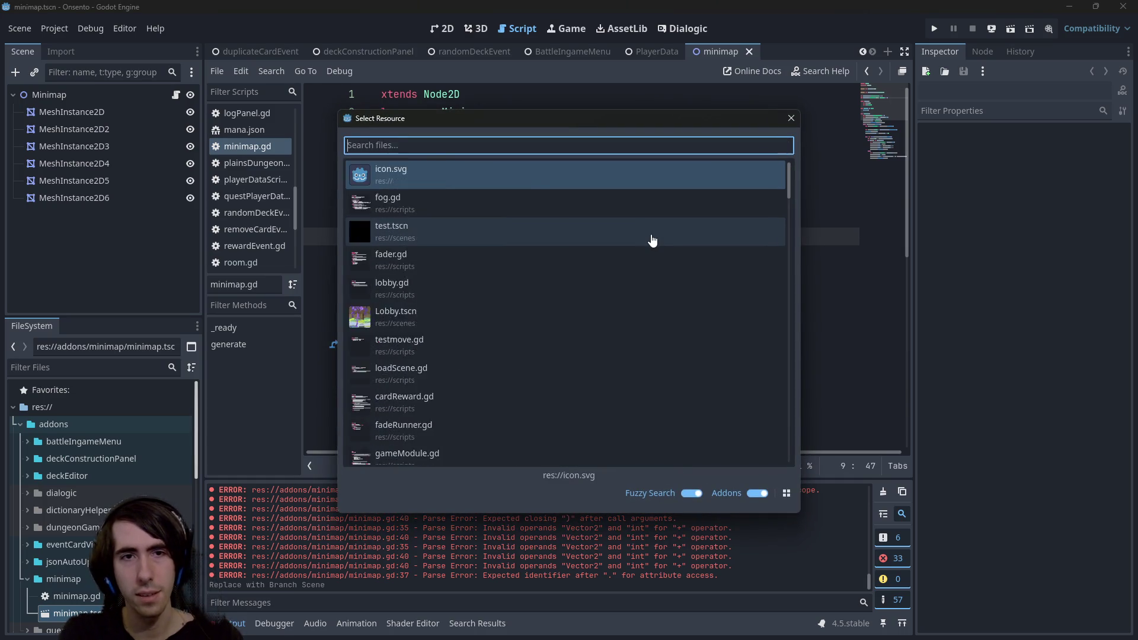
pyautogui.write('Quest')
# Open playQuest.tscn and its script, selecting the questData and quest lines 7–8.
pyautogui.press('Down')
pyautogui.press('Return')
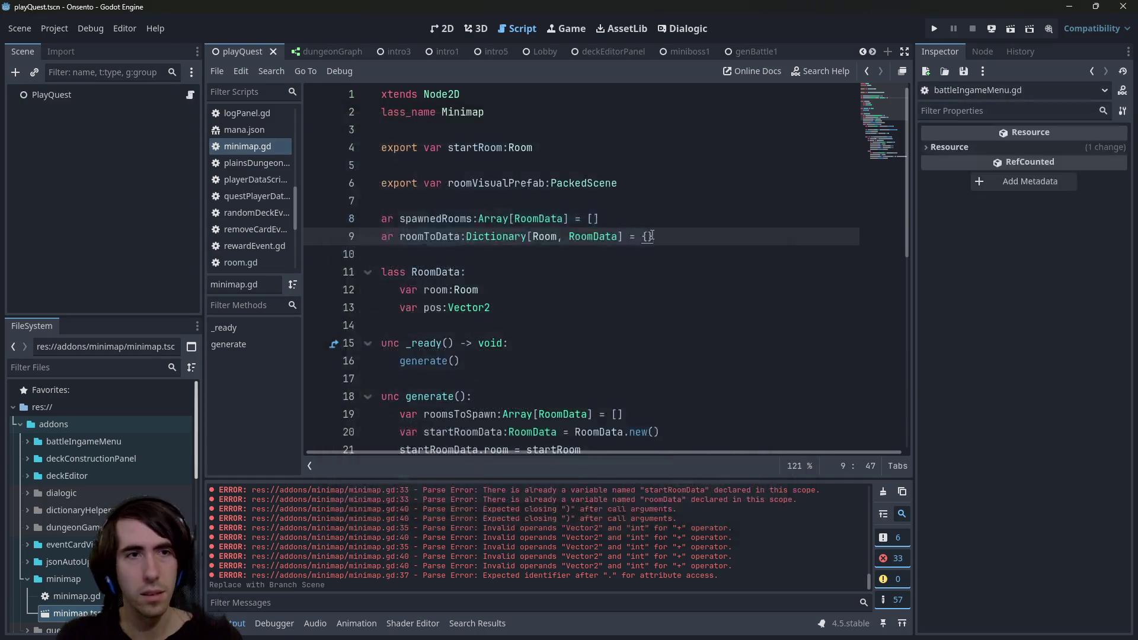
pyautogui.click(189, 96)
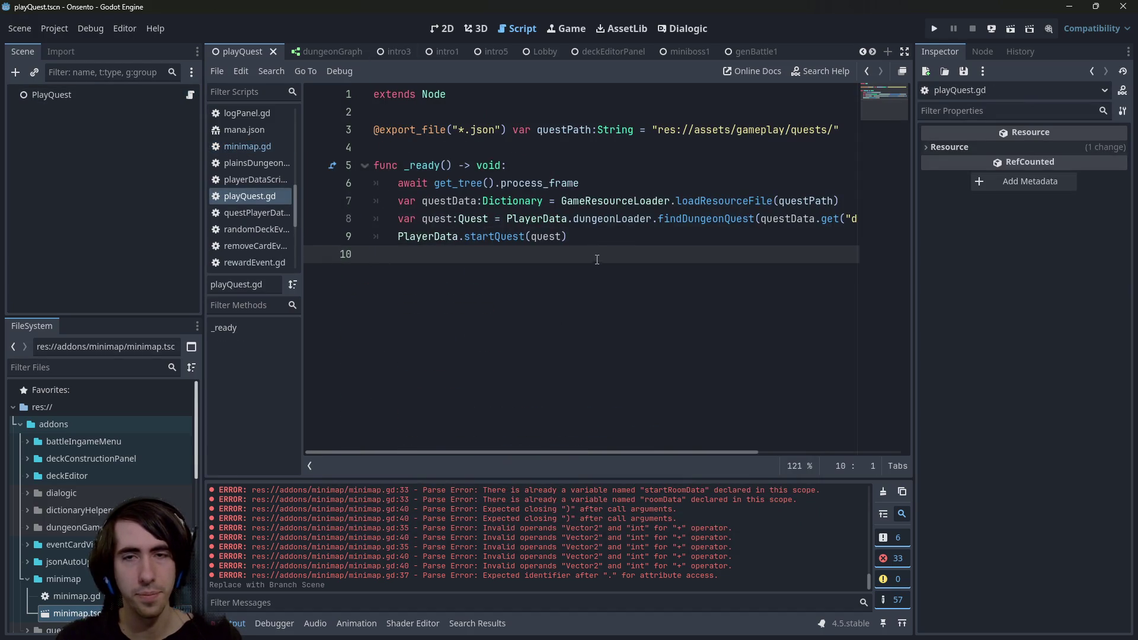
pyautogui.doubleClick(471, 203)
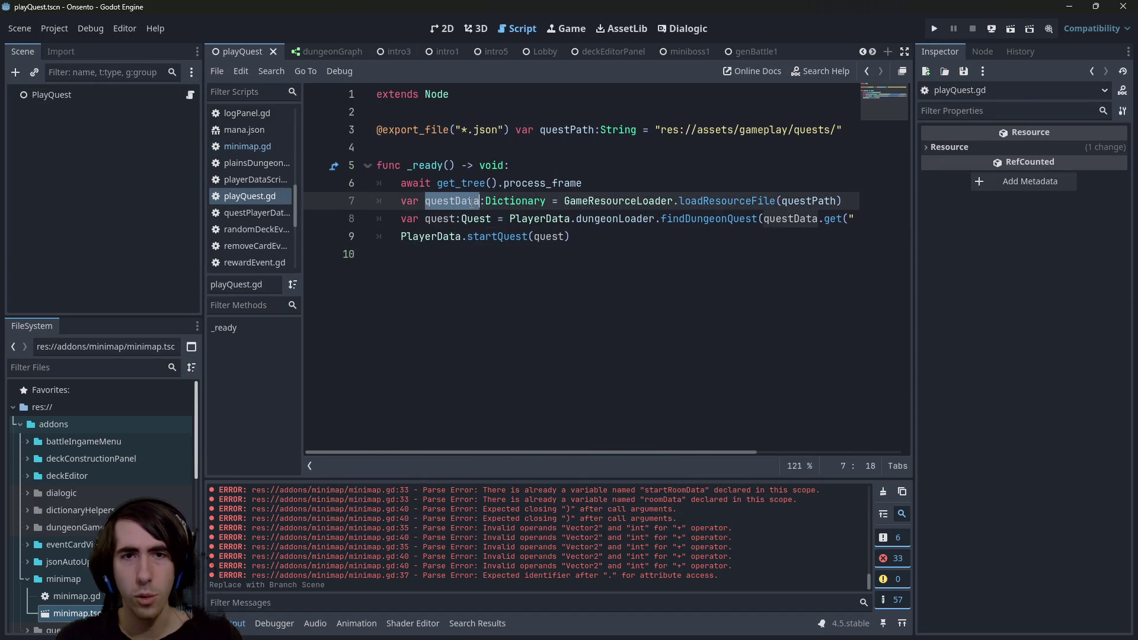
pyautogui.doubleClick(451, 219)
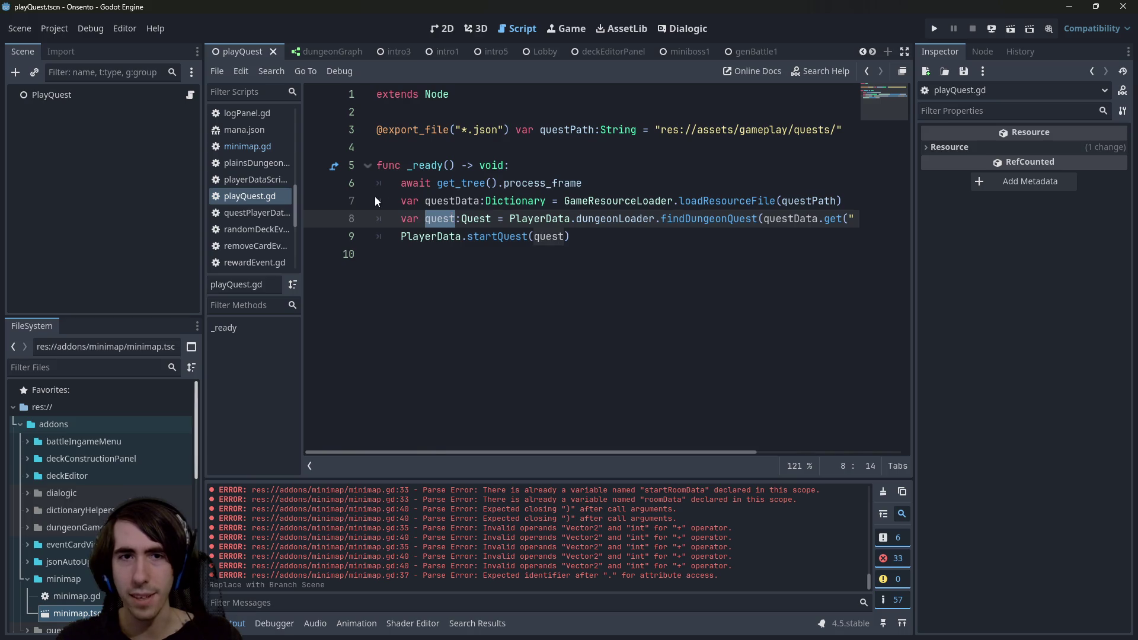
pyautogui.moveTo(380, 203); pyautogui.dragTo(381, 233)
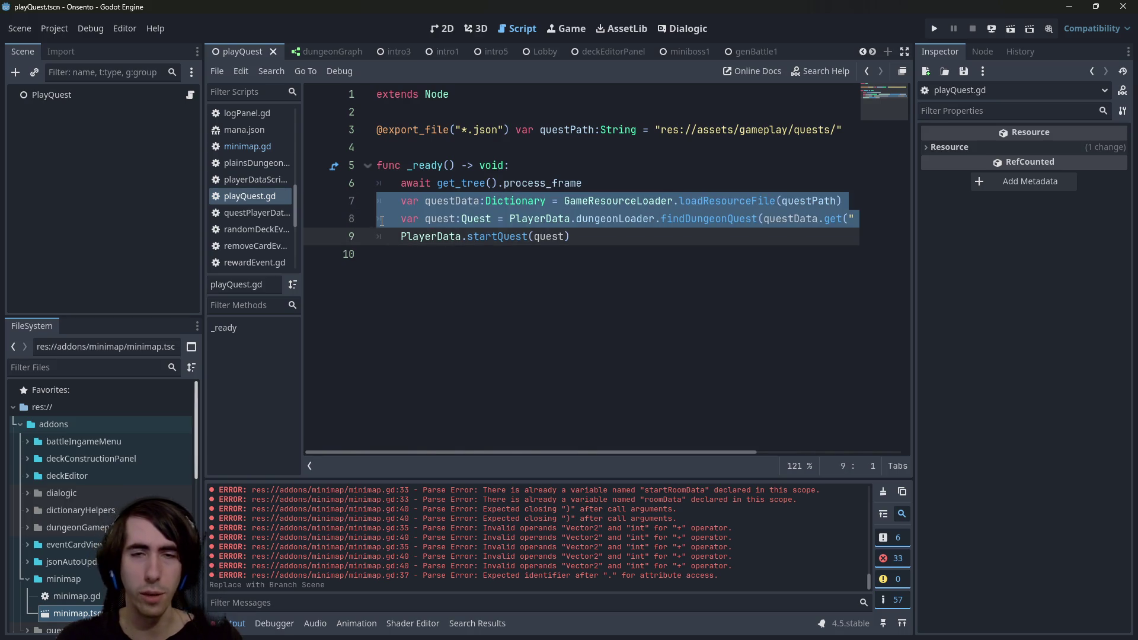
# Compare minimap.gd against the quest-loading lines 6–8 in playQuest.gd.
pyautogui.hotkey('alt', 'Left')
pyautogui.hotkey('alt', 'Left')
pyautogui.hotkey('alt', 'Right')
pyautogui.hotkey('alt', 'Left')
pyautogui.hotkey('alt', 'Right')
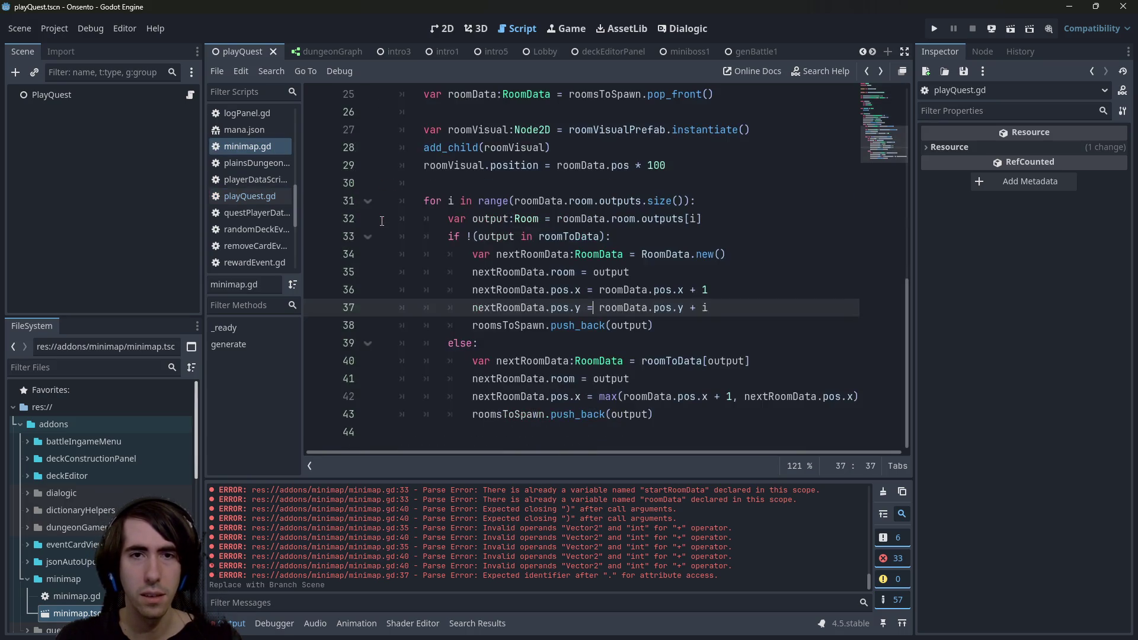
pyautogui.hotkey('alt', 'Left')
pyautogui.hotkey('alt', 'Left')
pyautogui.hotkey('alt', 'Left')
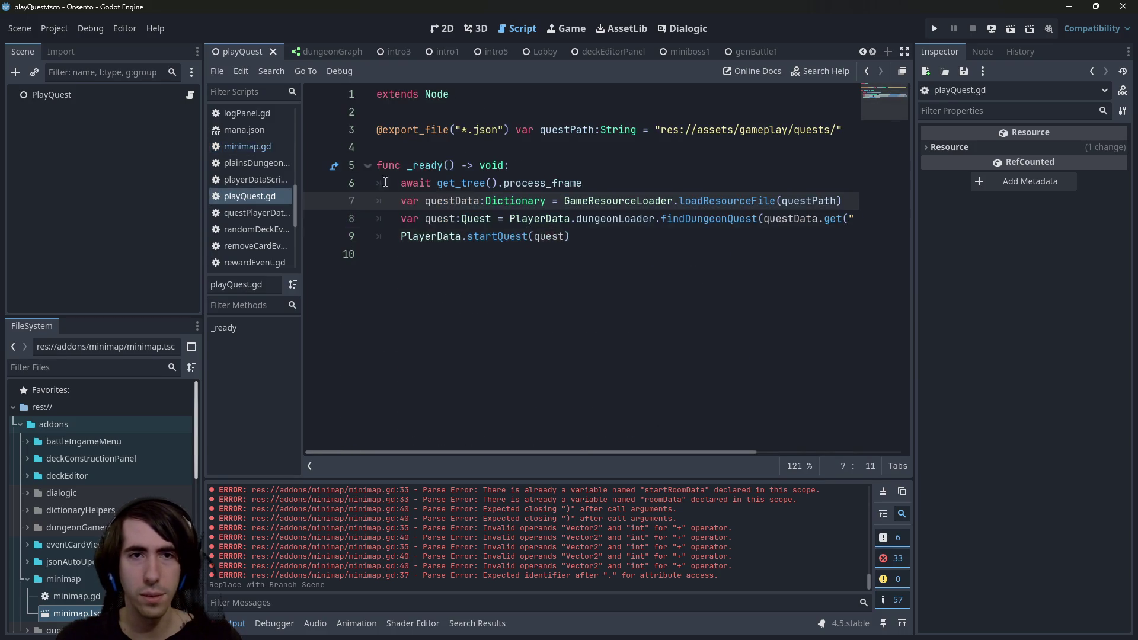
pyautogui.moveTo(379, 184); pyautogui.dragTo(375, 229)
pyautogui.hotkey('ctrl', 'c')
pyautogui.hotkey('alt', 'Right')
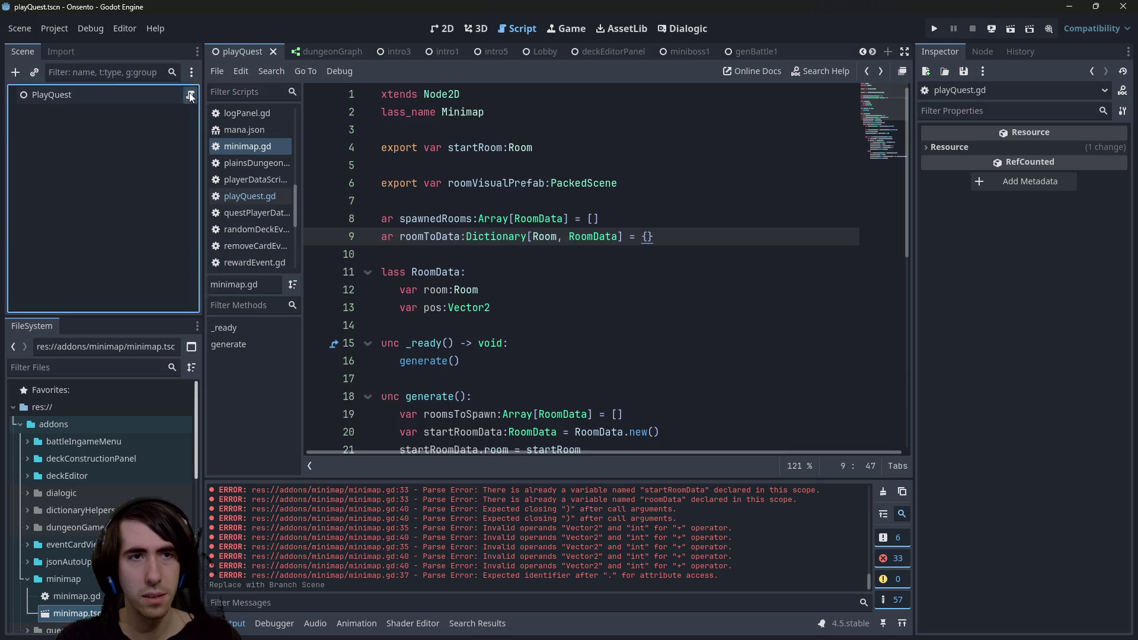
pyautogui.hotkey('alt', 'Left')
# Switch to the minimap.tscn scene tab.
pyautogui.scroll(-5, 712, 57)
pyautogui.scroll(-3, 711, 57)
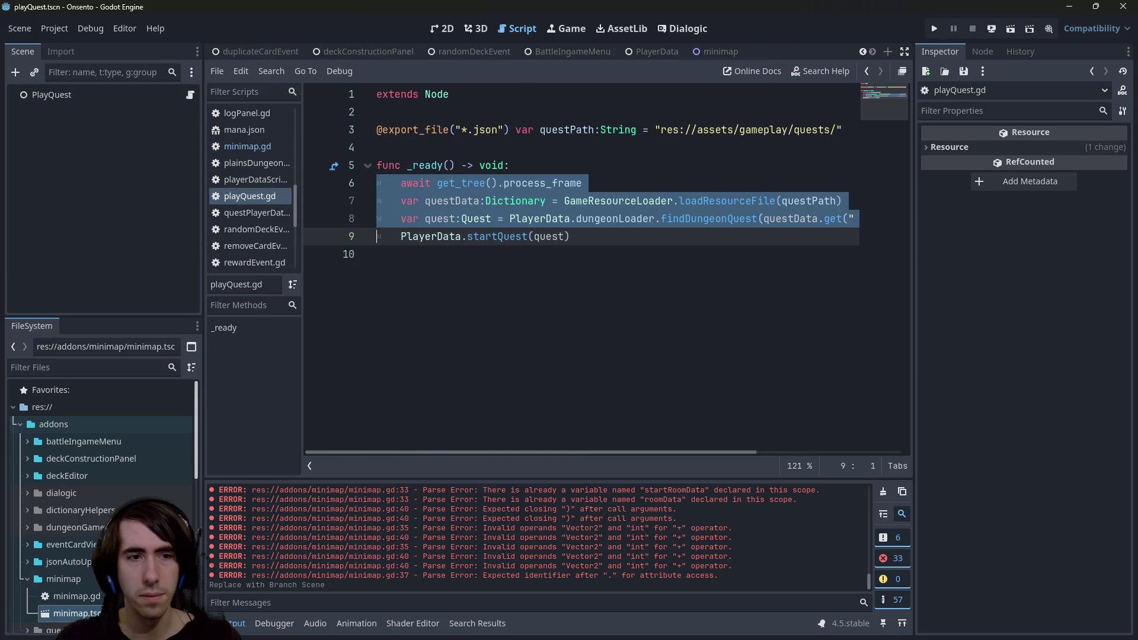
pyautogui.click(712, 57)
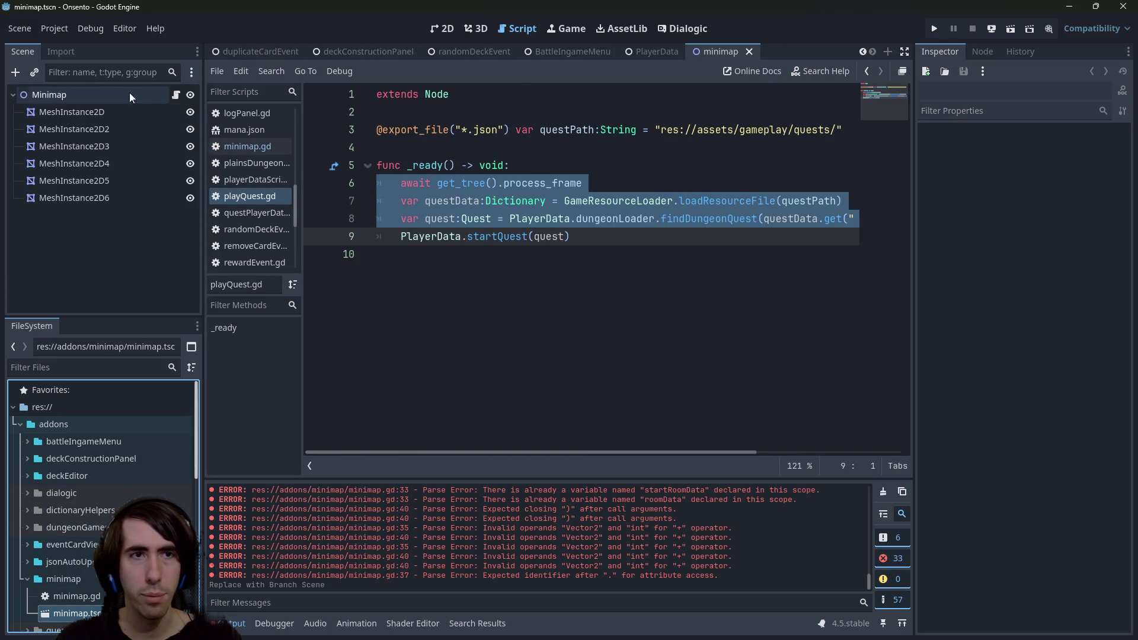
# Paste the copied questData and quest loading lines into minimap.gd's _ready function.
pyautogui.click(176, 95)
pyautogui.scroll(-8, 565, 361)
pyautogui.scroll(6, 511, 261)
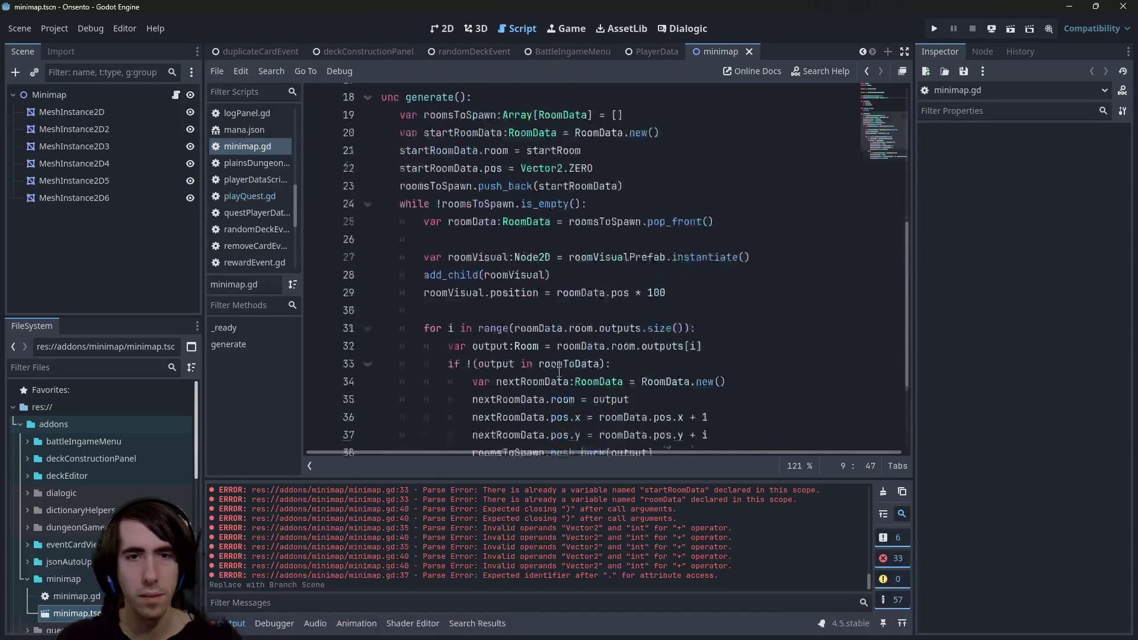
pyautogui.click(548, 230)
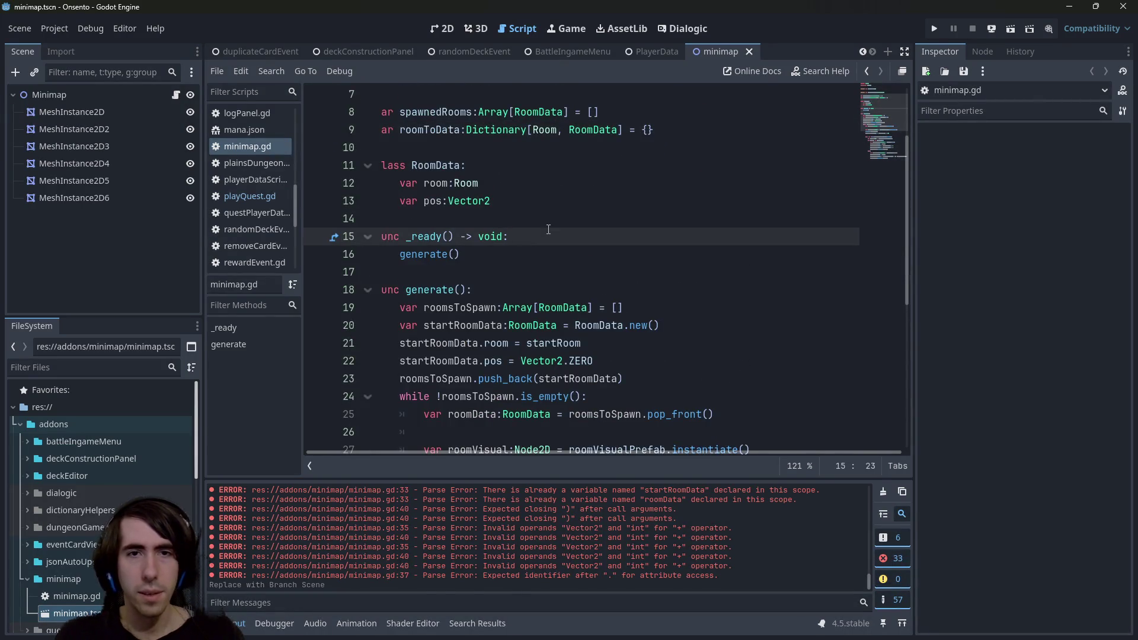
pyautogui.press('Return')
pyautogui.hotkey('ctrl', 'v')
pyautogui.press('BackSpace')
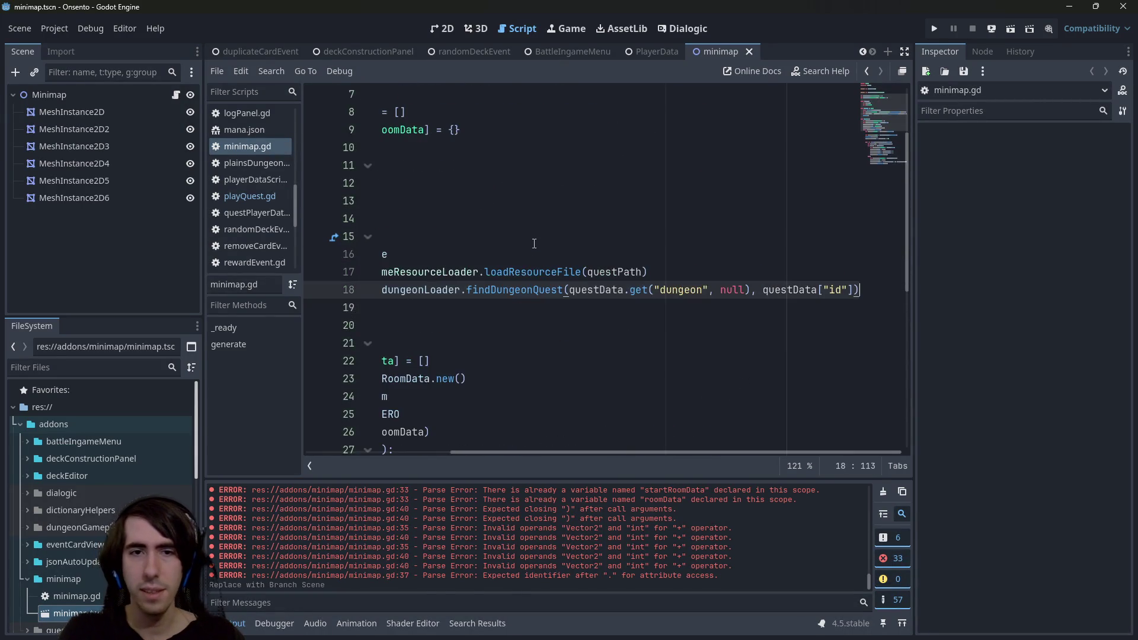
# Comment out the pasted await line in _ready.
pyautogui.press('Up')
pyautogui.press('Up')
pyautogui.hotkey('shift', 'Home')
pyautogui.press('BackSpace')
pyautogui.hotkey('ctrl', 'z')
pyautogui.hotkey('ctrl', 'k')
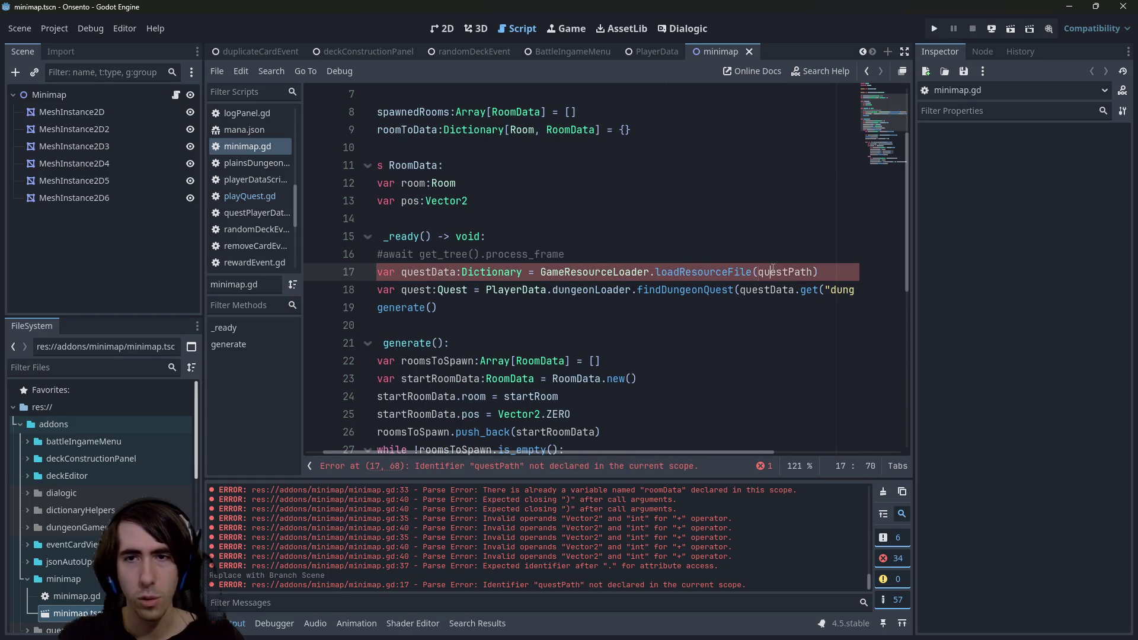
# Check the undeclared questPath variable, then return to the playQuest scene.
pyautogui.doubleClick(797, 272)
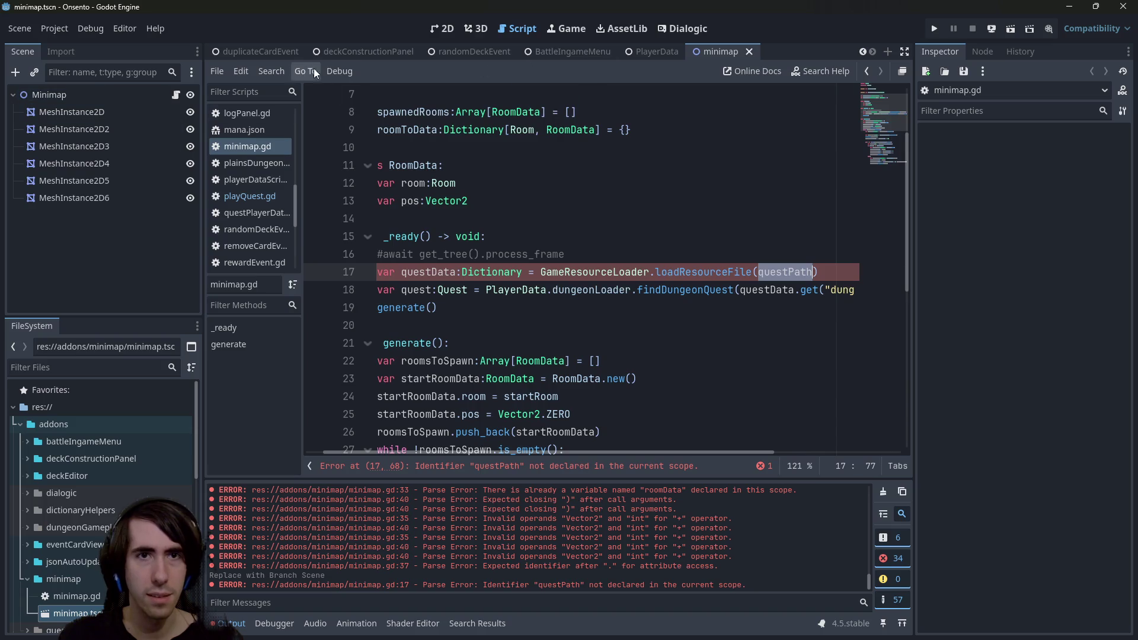
pyautogui.scroll(-5, 301, 45)
pyautogui.scroll(3, 299, 48)
pyautogui.click(276, 52)
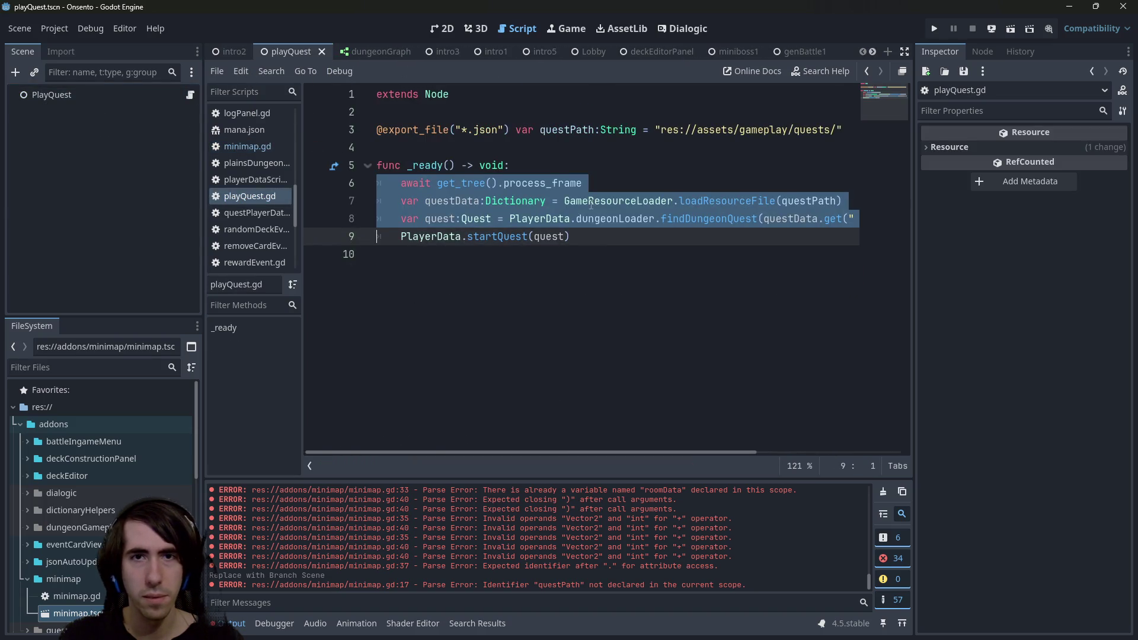
# Select the questPath declaration line in playQuest's script, widening the code editor.
pyautogui.click(313, 132)
pyautogui.moveTo(542, 455)
pyautogui.mouseDown()
pyautogui.moveTo(678, 437)
pyautogui.moveTo(472, 446)
pyautogui.moveTo(585, 432)
pyautogui.moveTo(746, 437)
pyautogui.moveTo(418, 452)
pyautogui.mouseUp()
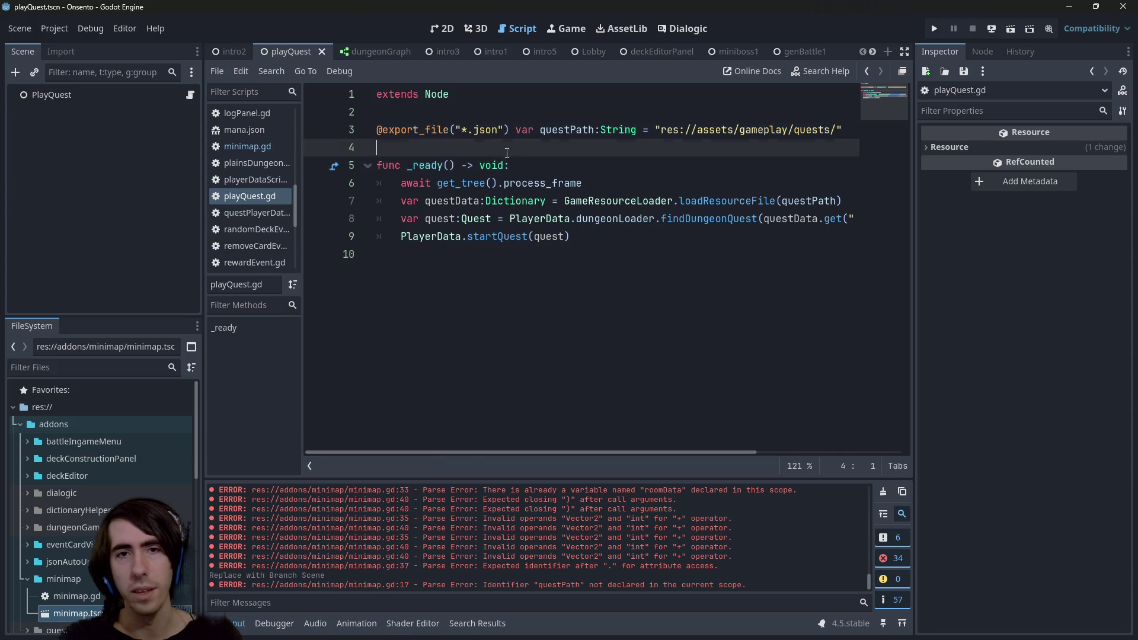
pyautogui.press('F2')
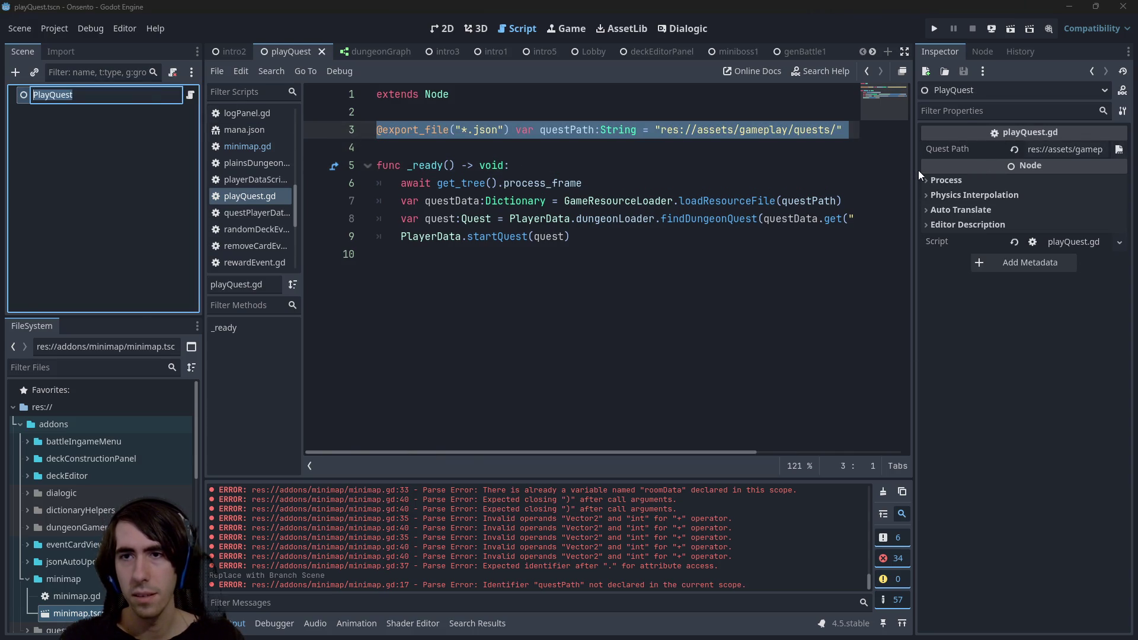
pyautogui.press('Escape')
pyautogui.moveTo(912, 169)
pyautogui.mouseDown()
pyautogui.moveTo(660, 178)
pyautogui.moveTo(563, 202)
pyautogui.moveTo(950, 226)
pyautogui.mouseUp()
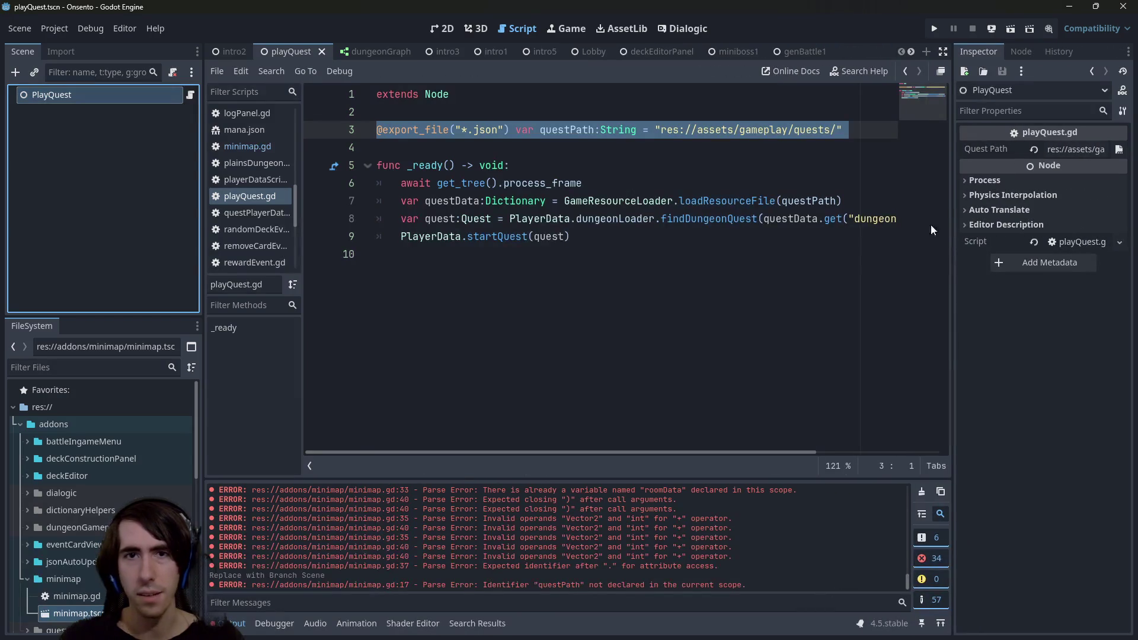
pyautogui.tripleClick(409, 130)
pyautogui.hotkey('ctrl', 'c')
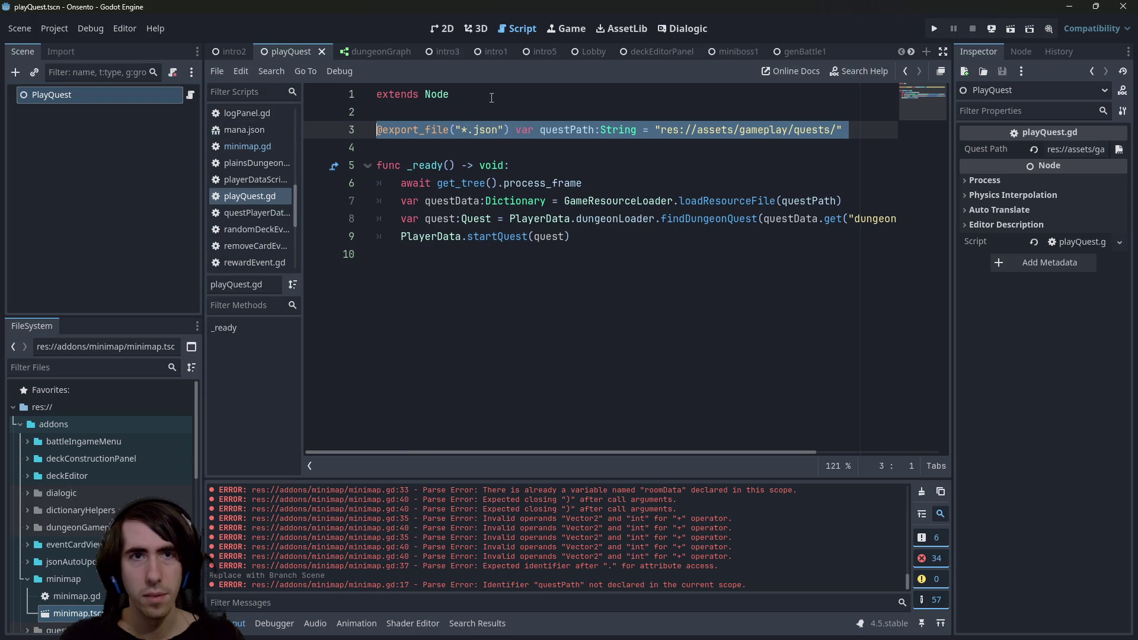
# Close dungeonGraph, intro1, intro5, Lobby, deckEditorPanel, miniboss1, rewardEventRoom and other unneeded scenes, back to minimap.gd.
pyautogui.middleClick(407, 51)
pyautogui.middleClick(407, 51)
pyautogui.middleClick(407, 51)
pyautogui.middleClick(407, 51)
pyautogui.middleClick(407, 51)
pyautogui.middleClick(407, 51)
pyautogui.middleClick(407, 51)
pyautogui.middleClick(407, 51)
pyautogui.middleClick(407, 51)
pyautogui.middleClick(407, 51)
pyautogui.middleClick(407, 51)
pyautogui.middleClick(408, 51)
pyautogui.middleClick(407, 51)
pyautogui.middleClick(407, 51)
pyautogui.middleClick(407, 51)
pyautogui.middleClick(407, 51)
pyautogui.middleClick(407, 50)
pyautogui.middleClick(407, 51)
pyautogui.moveTo(580, 52); pyautogui.dragTo(578, 51)
pyautogui.click(176, 94)
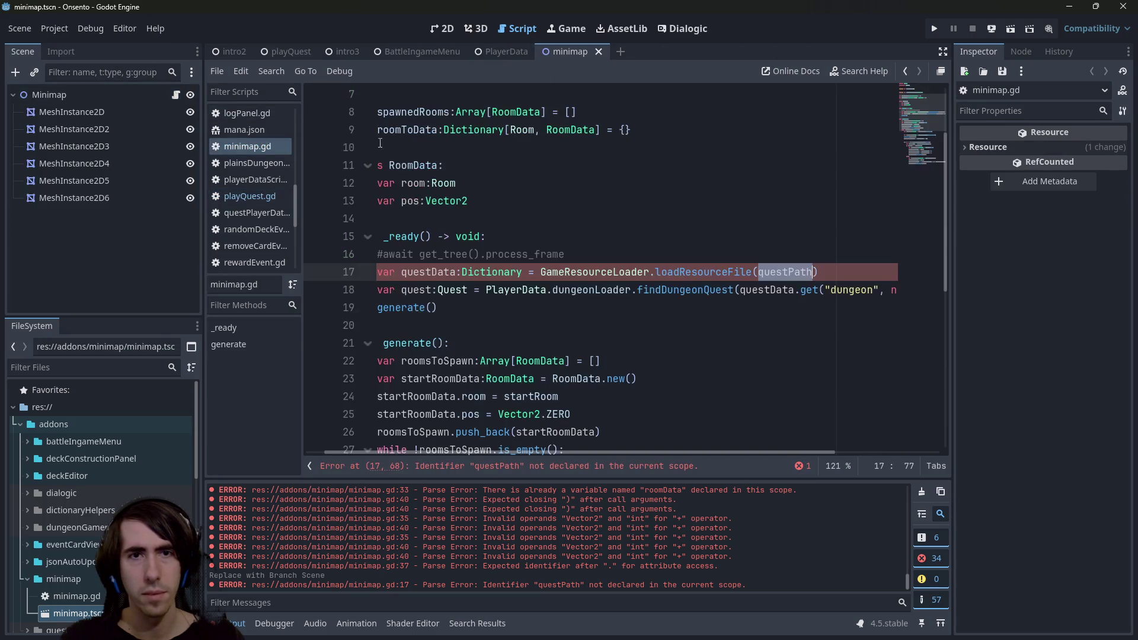
pyautogui.scroll(3, 465, 237)
pyautogui.click(465, 195)
pyautogui.press('Return')
pyautogui.press('Return')
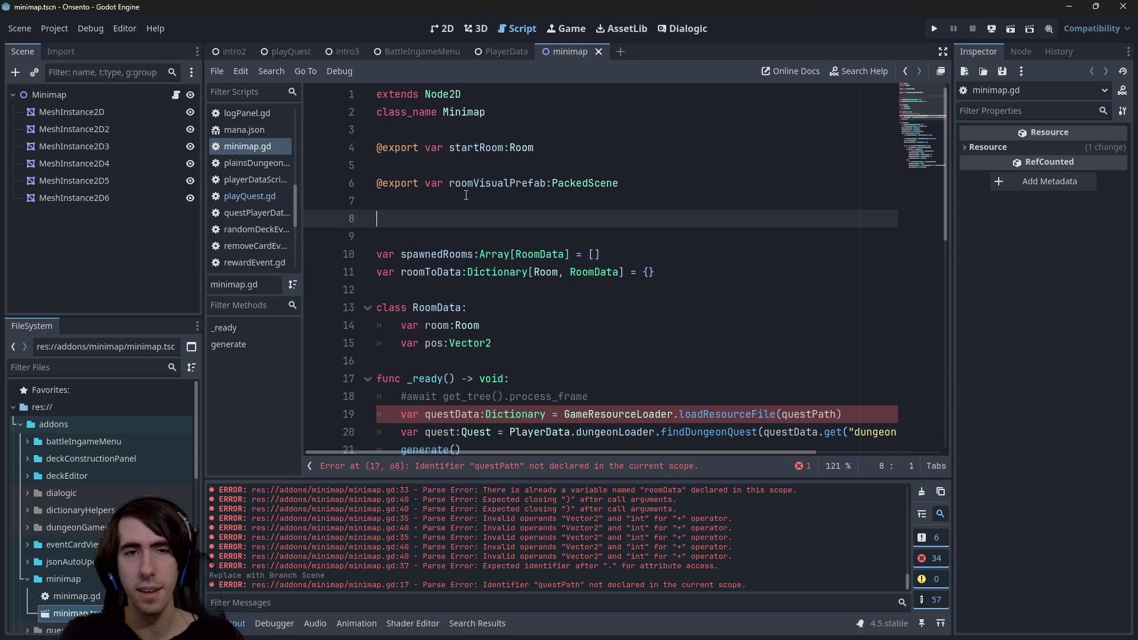
pyautogui.press('Up')
pyautogui.hotkey('ctrl', 'v')
pyautogui.hotkey('ctrl', 's')
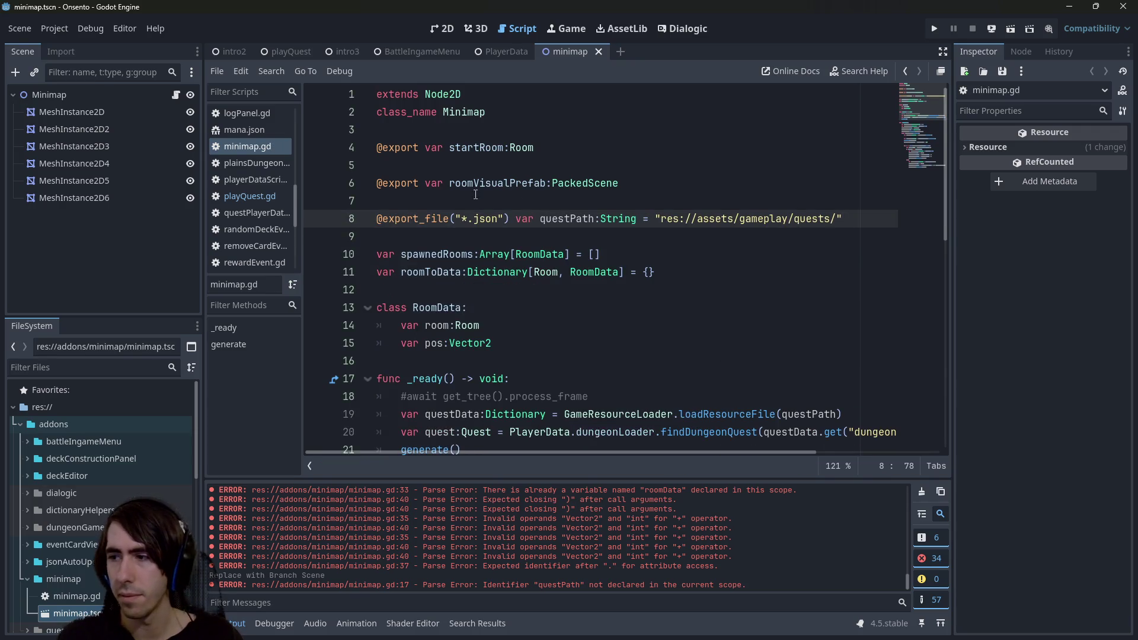
# Set questPath's default to PlayQuest's quest path res://assets/gameplay/quests/mistyHerbFields/gen1.json.
pyautogui.click(274, 52)
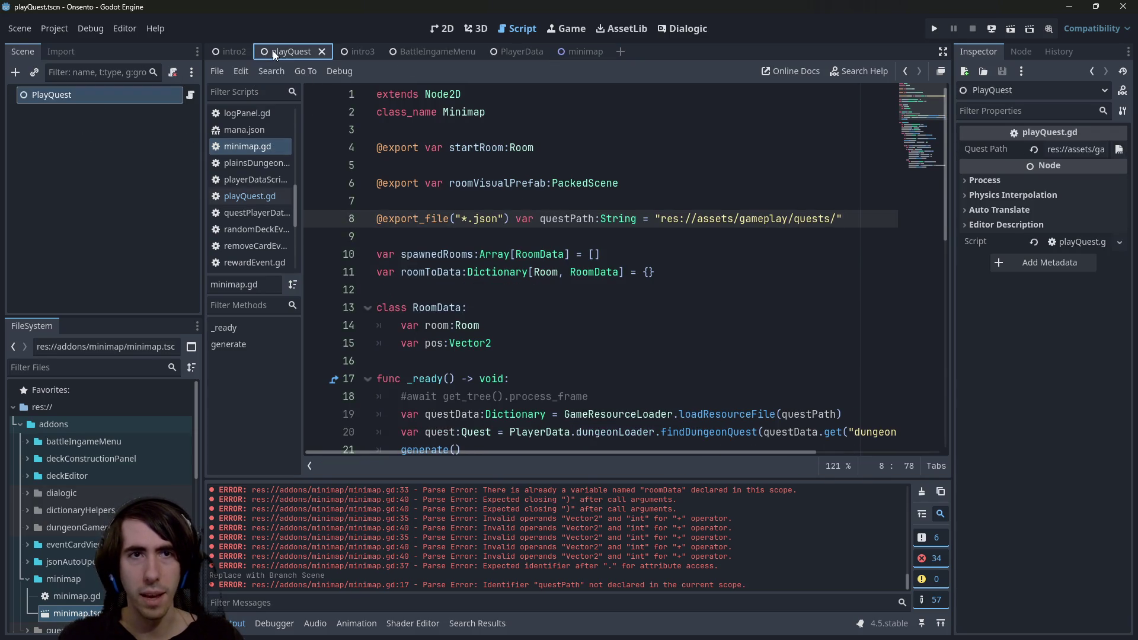
pyautogui.doubleClick(138, 97)
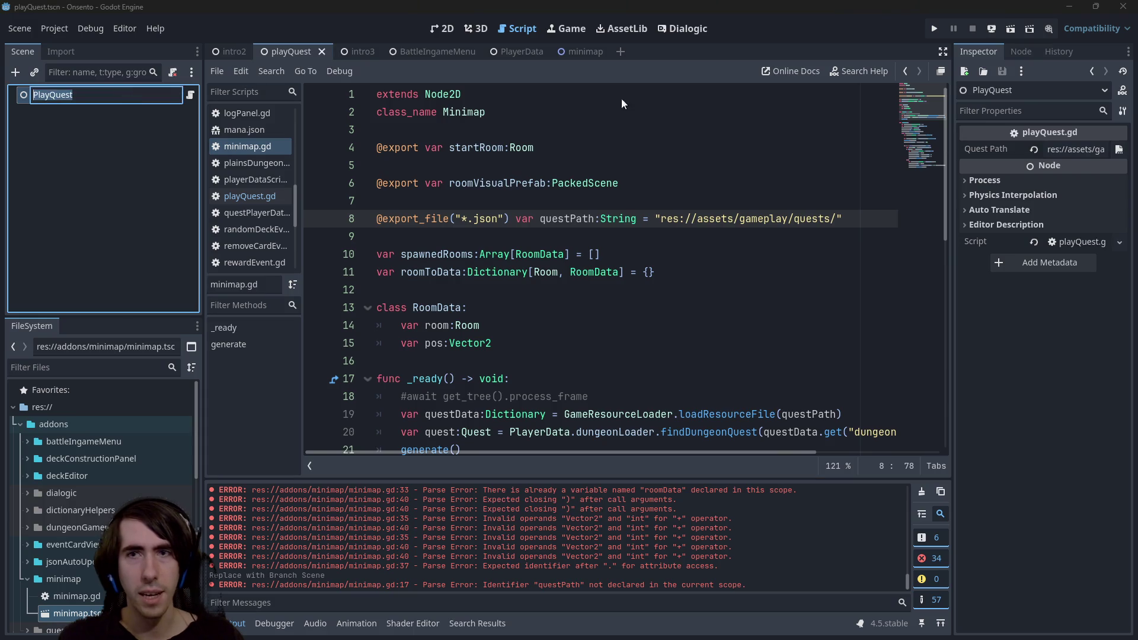
pyautogui.click(1074, 153)
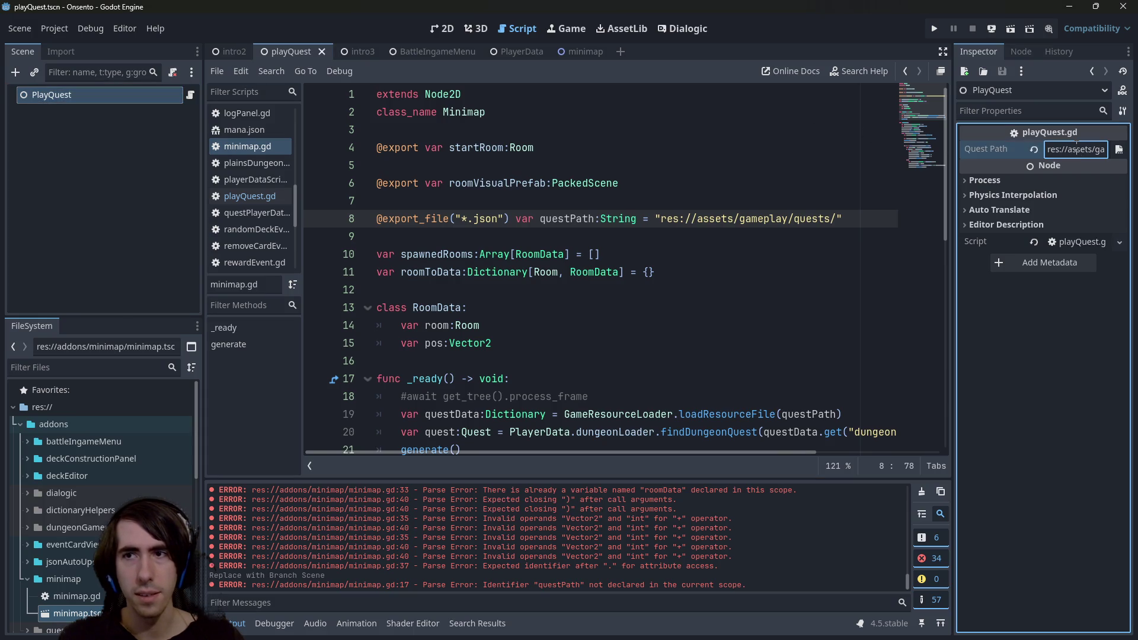
pyautogui.click(574, 51)
pyautogui.moveTo(661, 219); pyautogui.dragTo(838, 218)
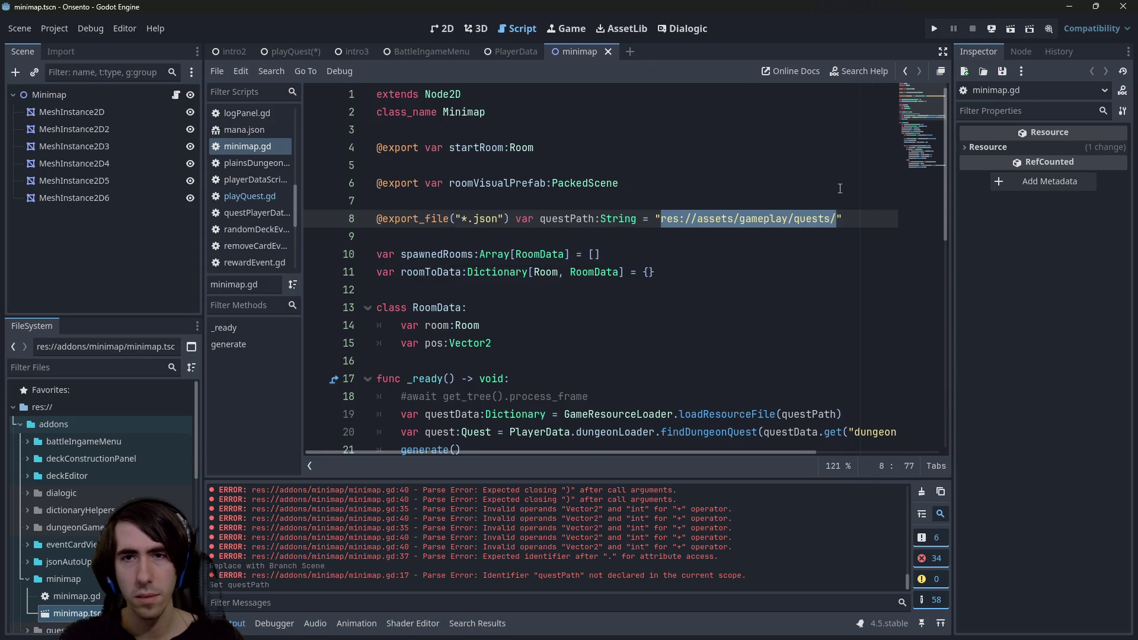
pyautogui.write('res://assets/gameplay/quests/mistyHerbFields/gen1.json')
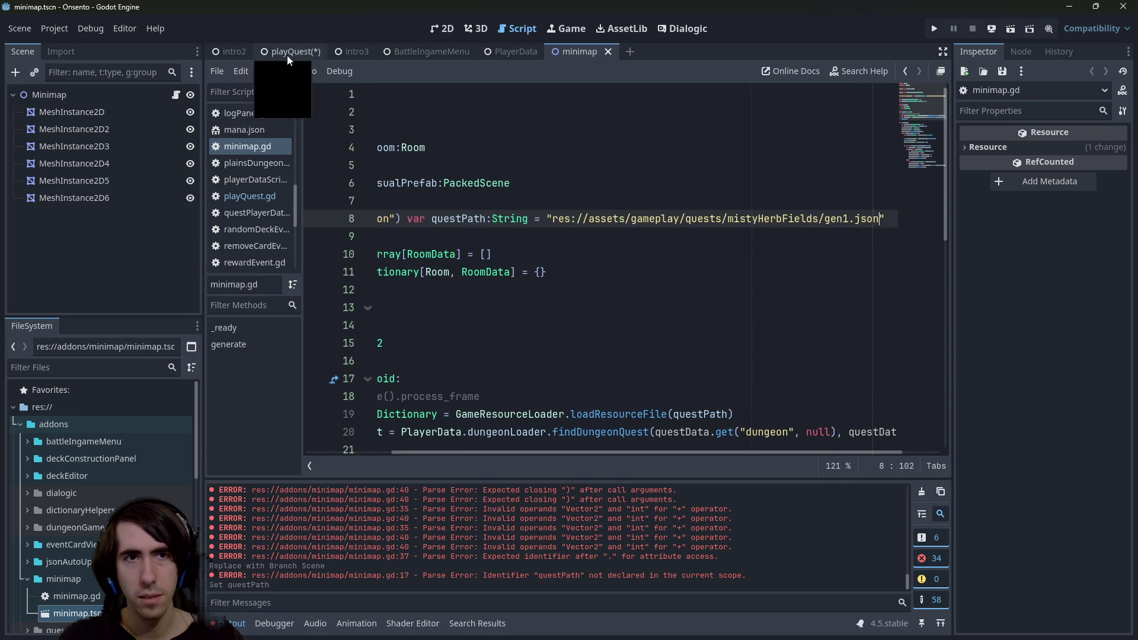
# Review where questPath and quest are used in minimap.gd.
pyautogui.click(288, 55)
pyautogui.click(590, 52)
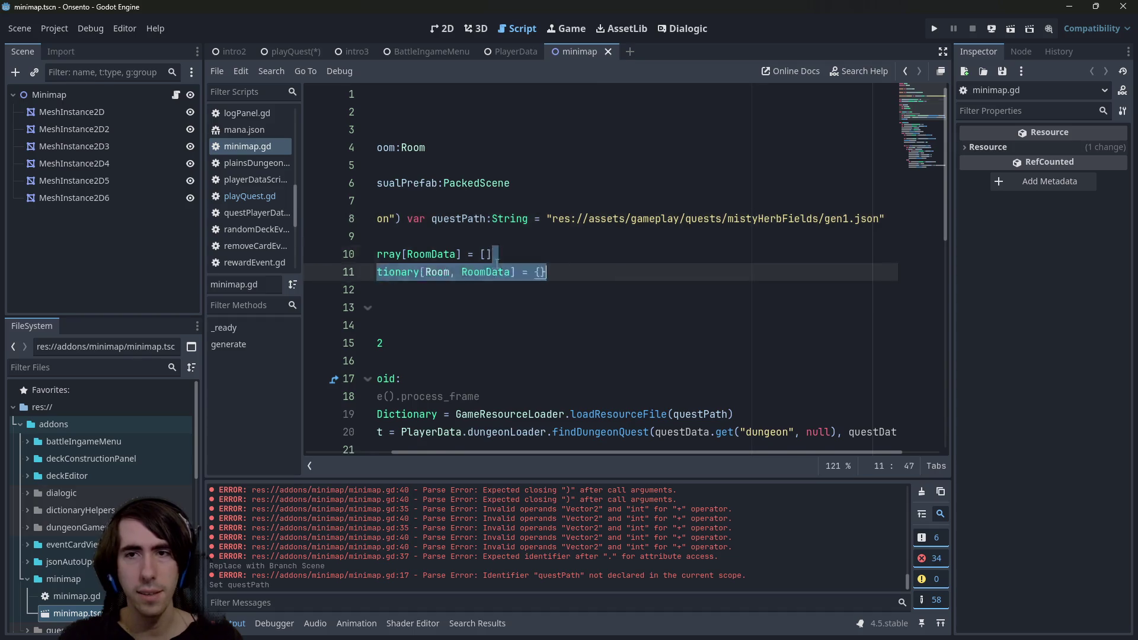
pyautogui.click(576, 218)
pyautogui.doubleClick(577, 218)
pyautogui.scroll(-3, 724, 252)
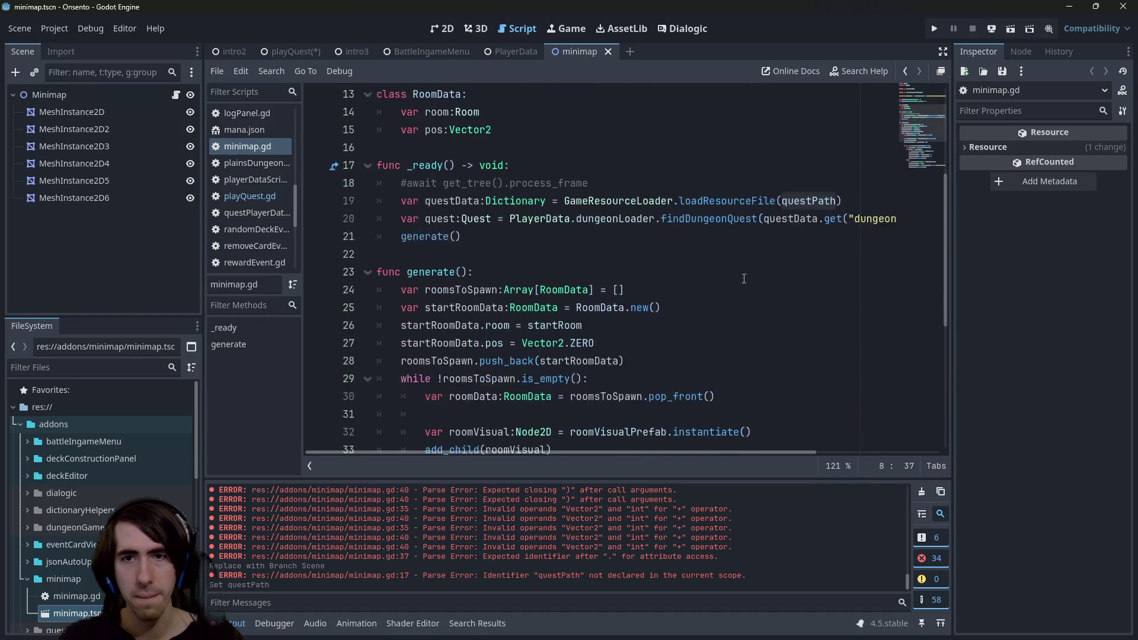
pyautogui.click(590, 251)
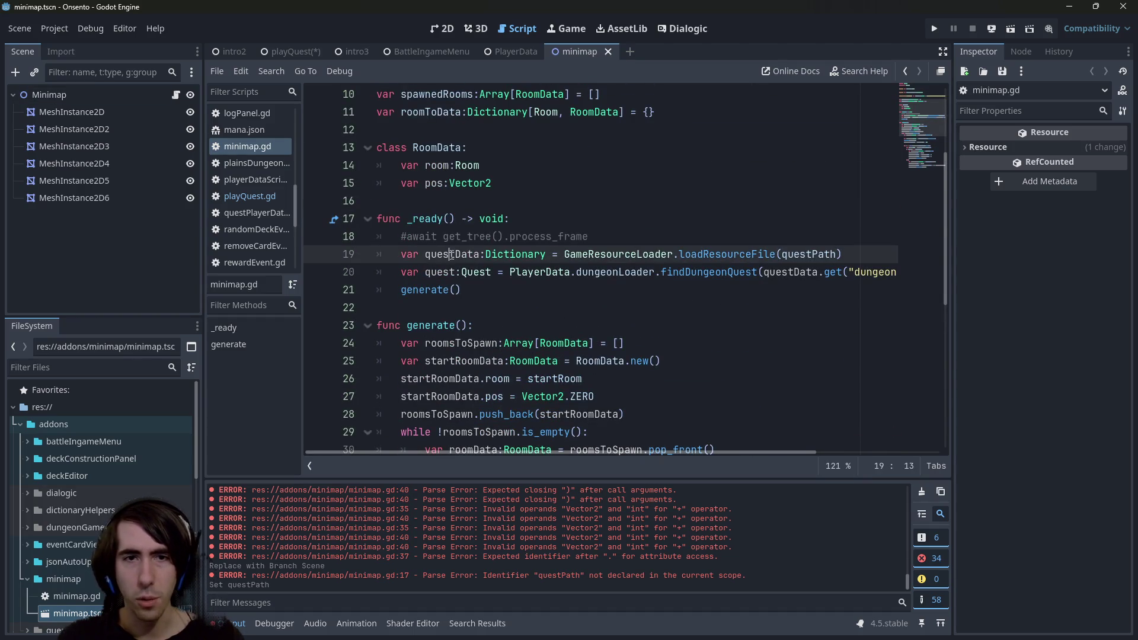
pyautogui.doubleClick(440, 272)
# Add 'startRoom = quest.start' above generate() and open the Quest class definition in quest.gd.
pyautogui.click(402, 290)
pyautogui.press('Return')
pyautogui.press('Up')
pyautogui.scroll(3, 583, 243)
pyautogui.scroll(1, 583, 243)
pyautogui.write('startRoom =')
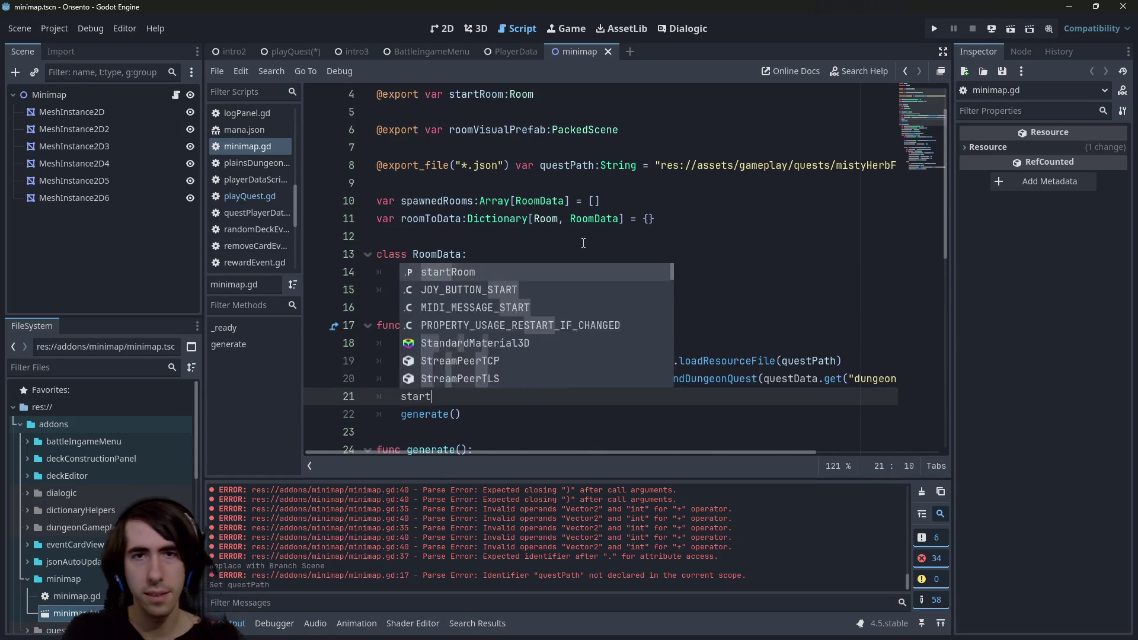
pyautogui.write('est.start')
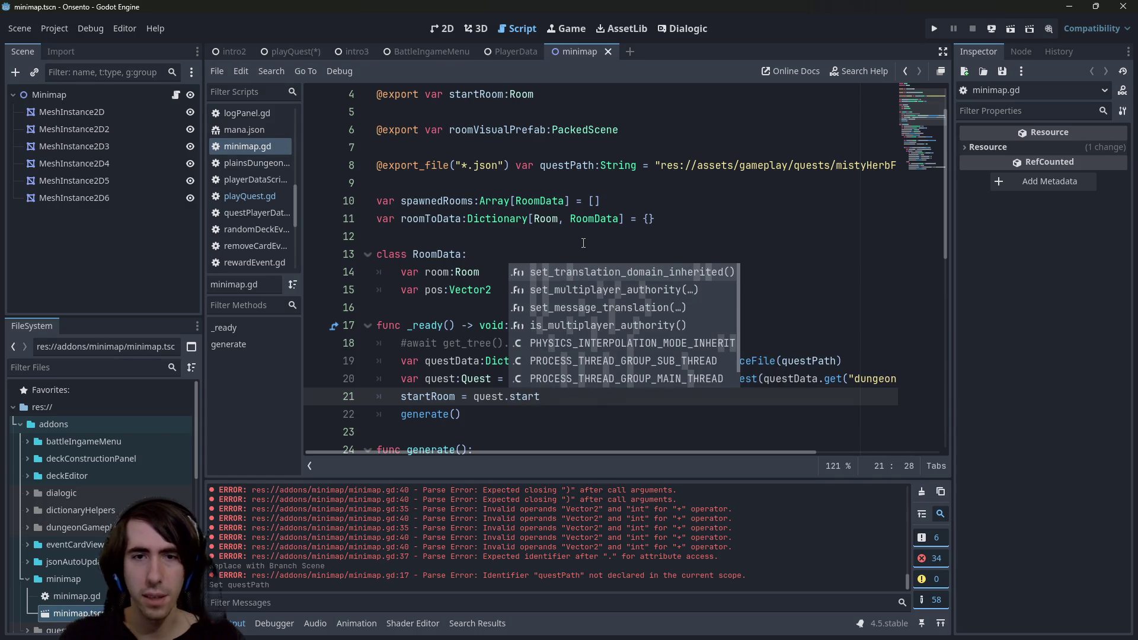
pyautogui.keyDown('ctrl'); pyautogui.click(474, 380); pyautogui.keyUp('ctrl')
pyautogui.scroll(-3, 508, 224)
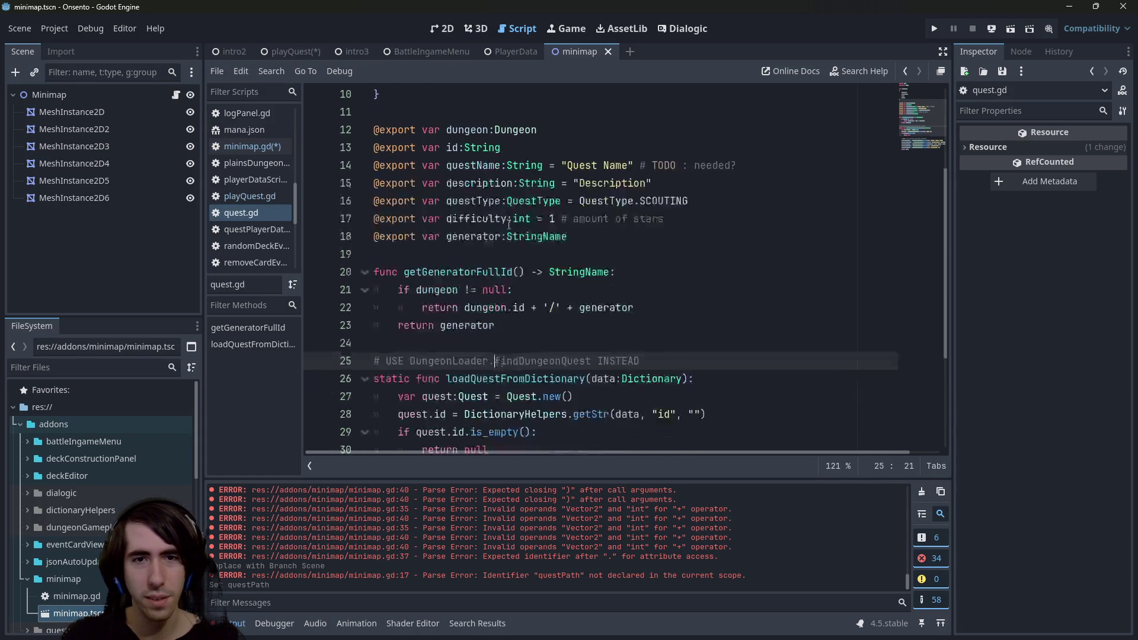
# Review the Quest class fields, then return to minimap.gd and the playQuest scene.
pyautogui.scroll(-3, 508, 224)
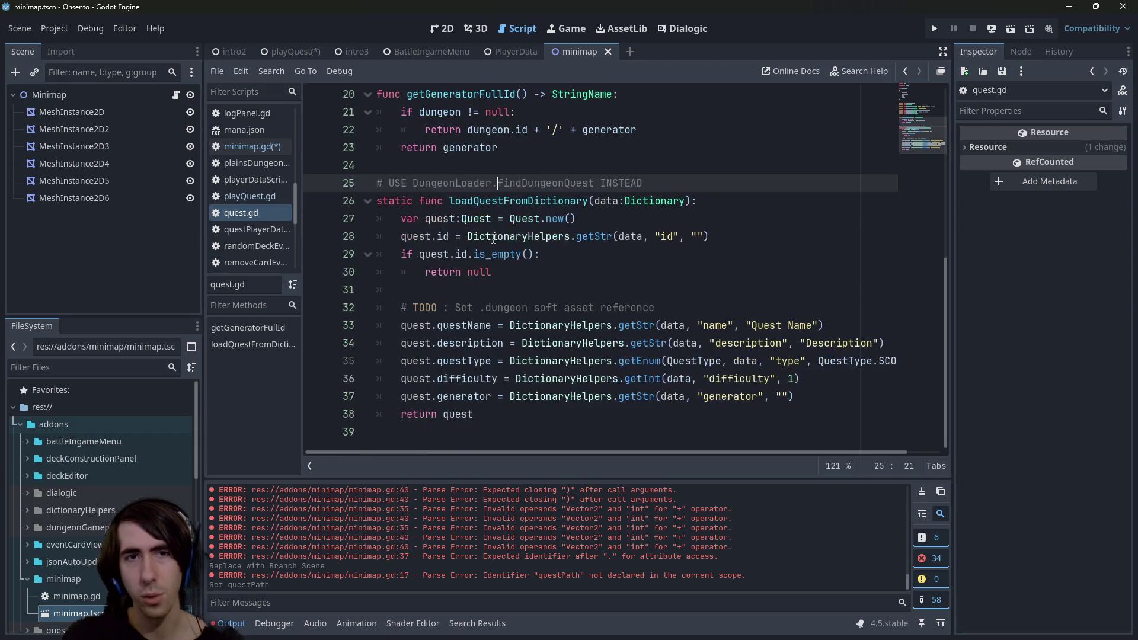
pyautogui.scroll(4, 486, 239)
pyautogui.scroll(3, 486, 239)
pyautogui.scroll(-4, 534, 234)
pyautogui.scroll(1, 587, 226)
pyautogui.doubleClick(587, 226)
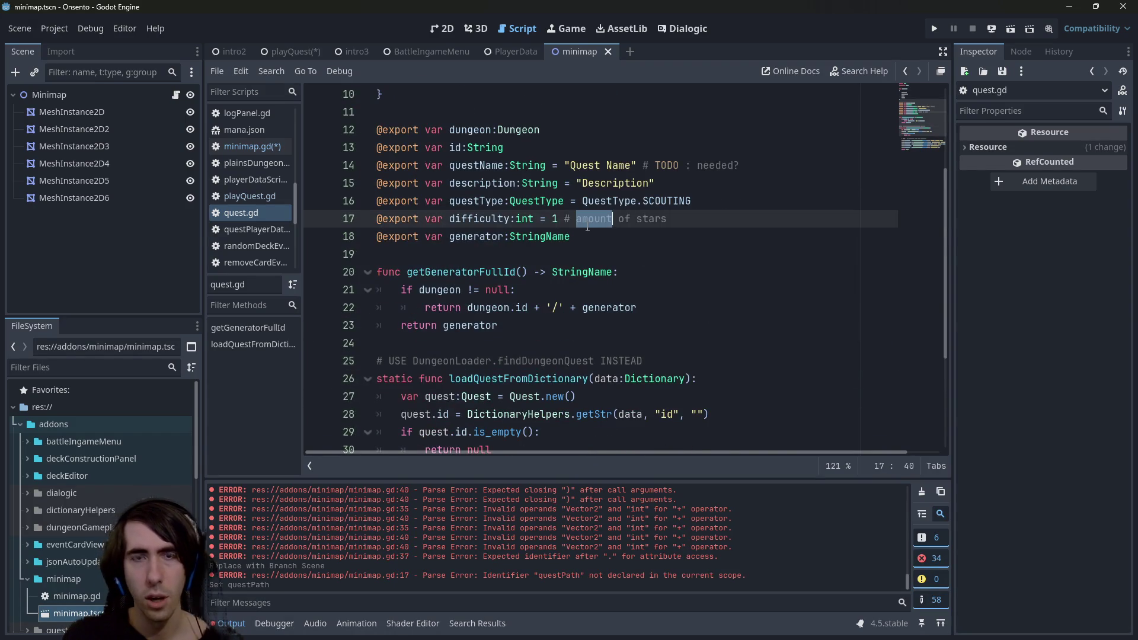
pyautogui.click(252, 145)
pyautogui.click(431, 219)
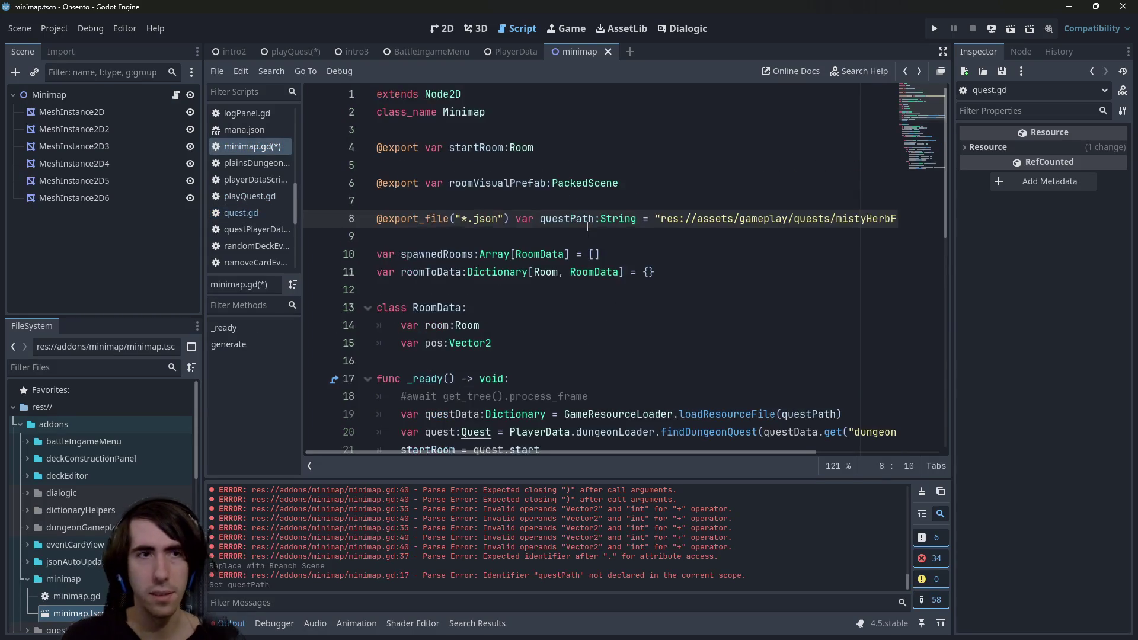
pyautogui.click(294, 51)
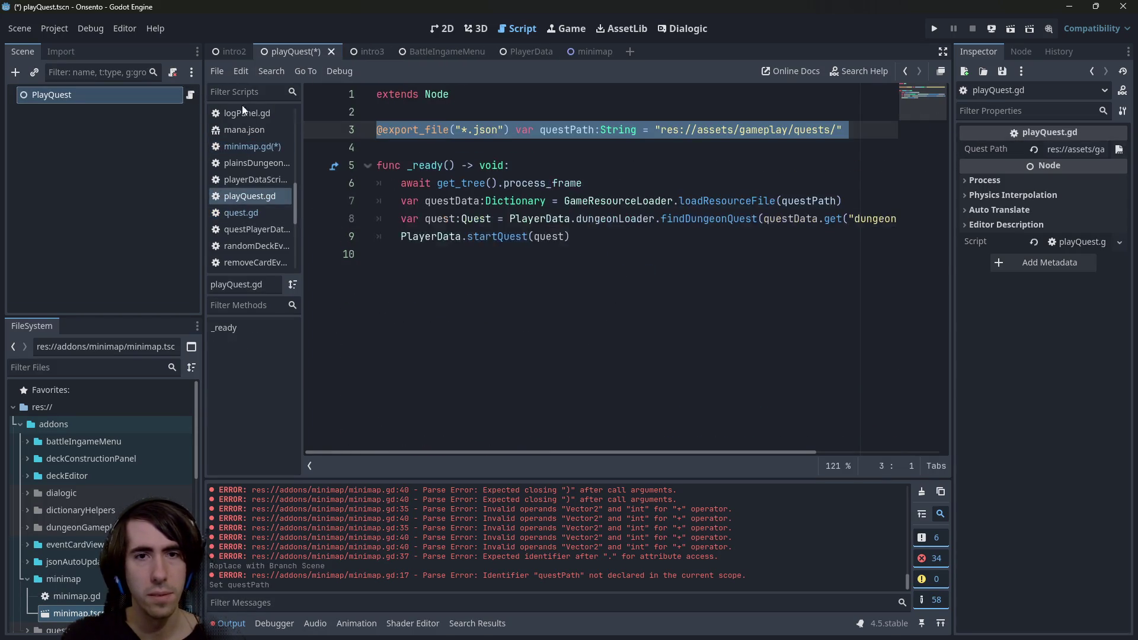
# Jump to startQuest in playerDataScript.gd and check what loadDungeonBlueprint expects.
pyautogui.keyDown('ctrl'); pyautogui.click(497, 237); pyautogui.keyUp('ctrl')
pyautogui.scroll(-1, 498, 237)
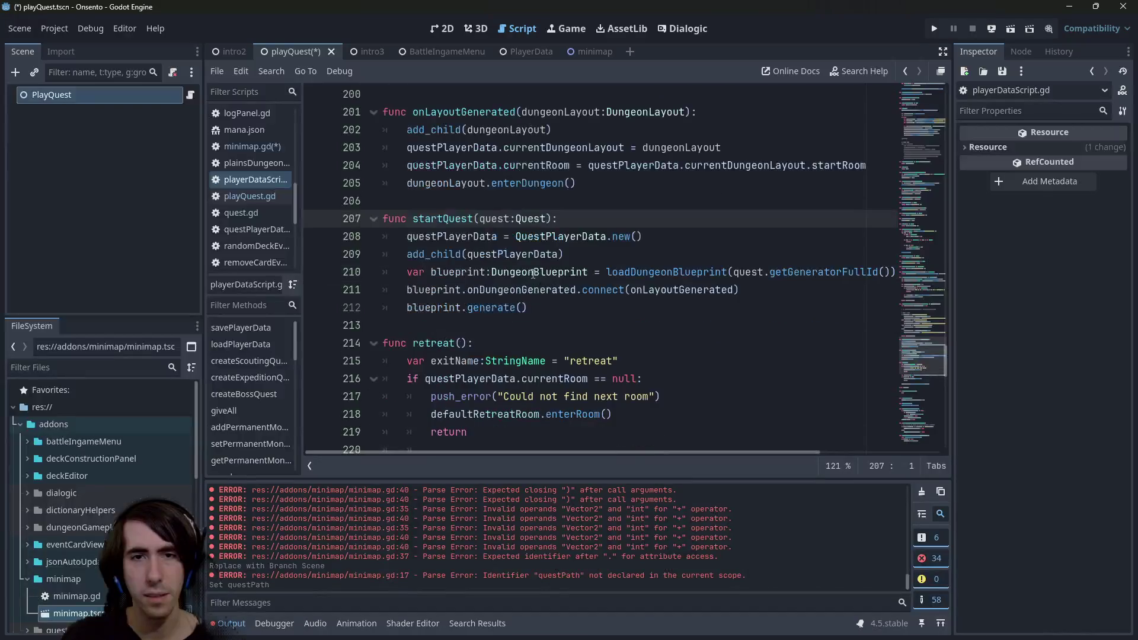
pyautogui.doubleClick(490, 221)
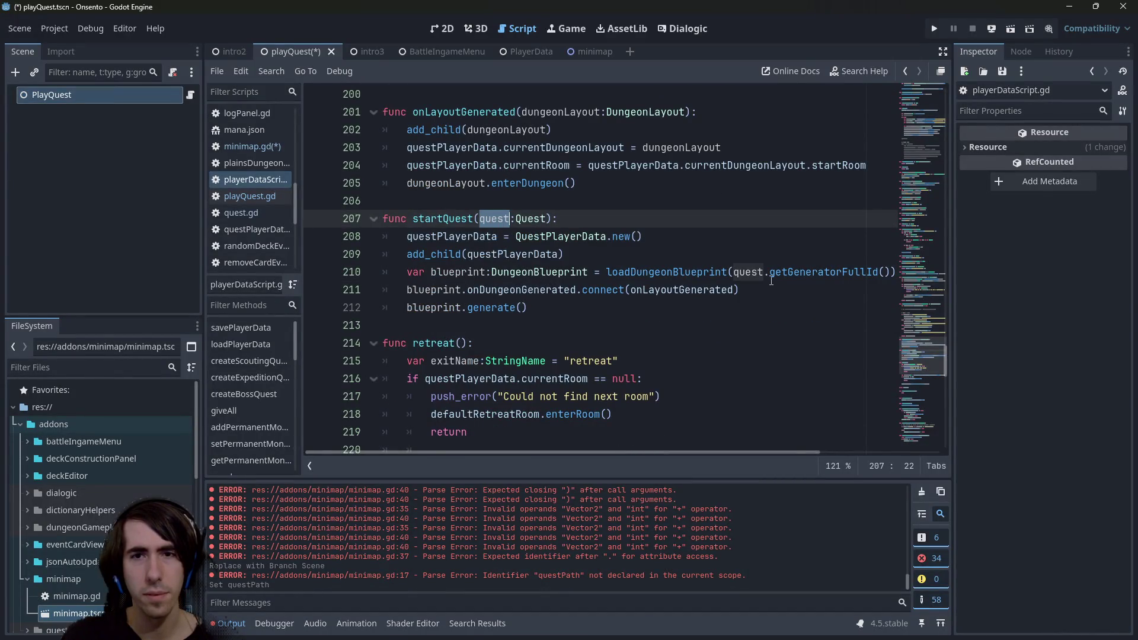
pyautogui.click(605, 272)
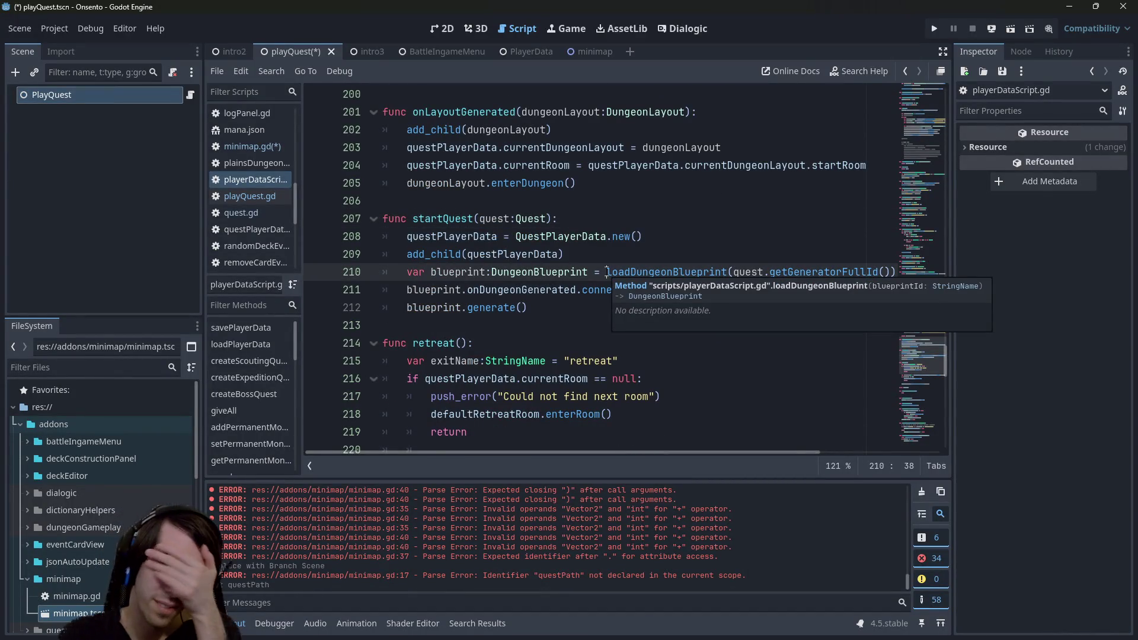
pyautogui.press('Down')
pyautogui.press('Down')
pyautogui.press('Home')
pyautogui.hotkey('ctrl', 'shift', 'Right')
# Select the onLayoutGenerated and startQuest functions on lines 201–212.
pyautogui.doubleClick(650, 289)
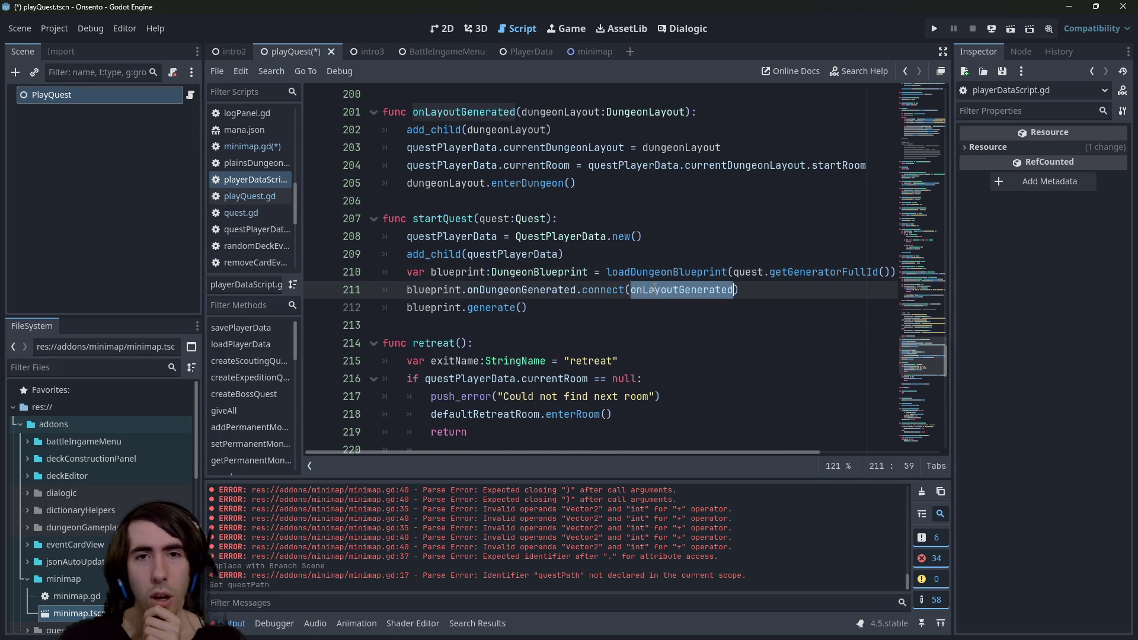
pyautogui.scroll(1, 651, 290)
pyautogui.moveTo(593, 361)
pyautogui.mouseDown()
pyautogui.moveTo(415, 343)
pyautogui.moveTo(379, 202)
pyautogui.moveTo(317, 166)
pyautogui.mouseUp()
pyautogui.hotkey('ctrl', 'c')
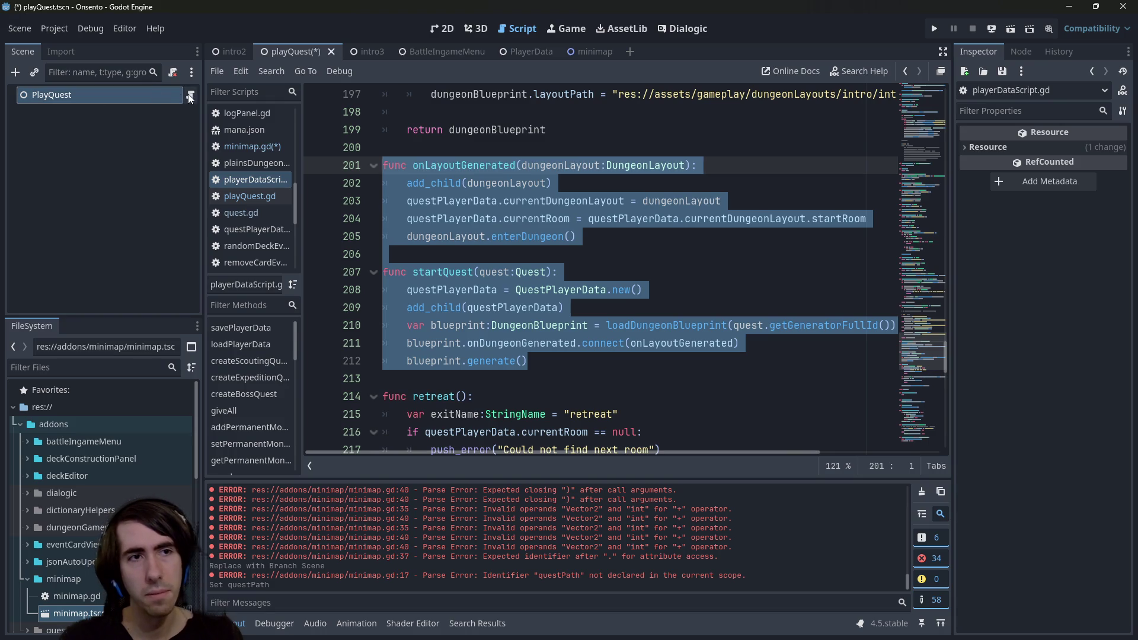
pyautogui.click(578, 52)
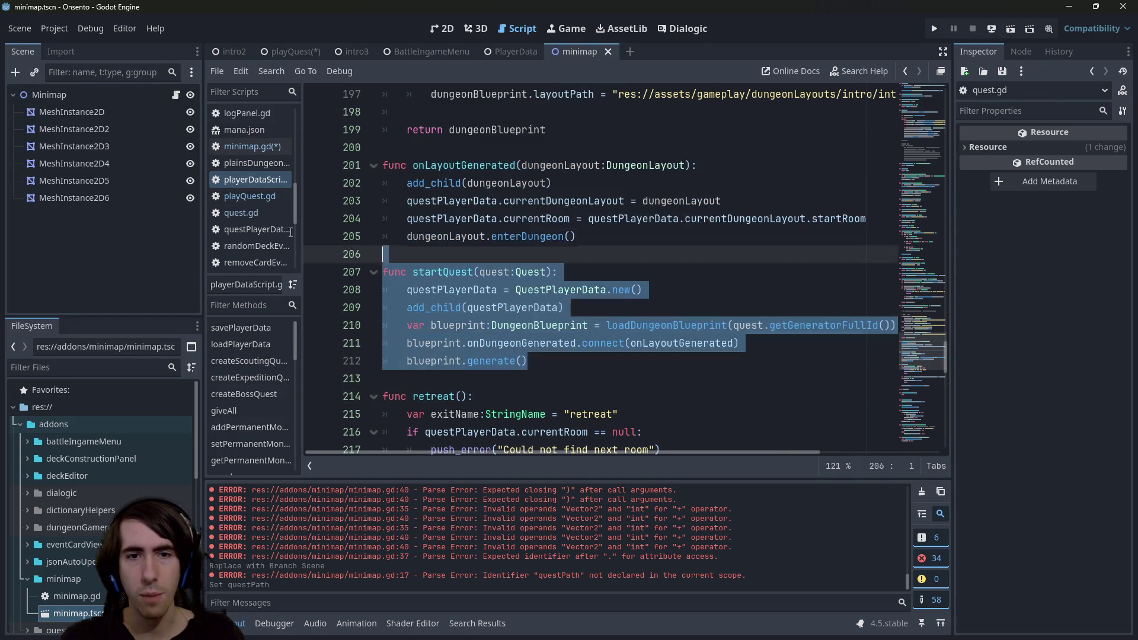
# Open minimap.gd and undo the accidental Minimap visibility toggles, keeping the startRoom assignment.
pyautogui.doubleClick(185, 96)
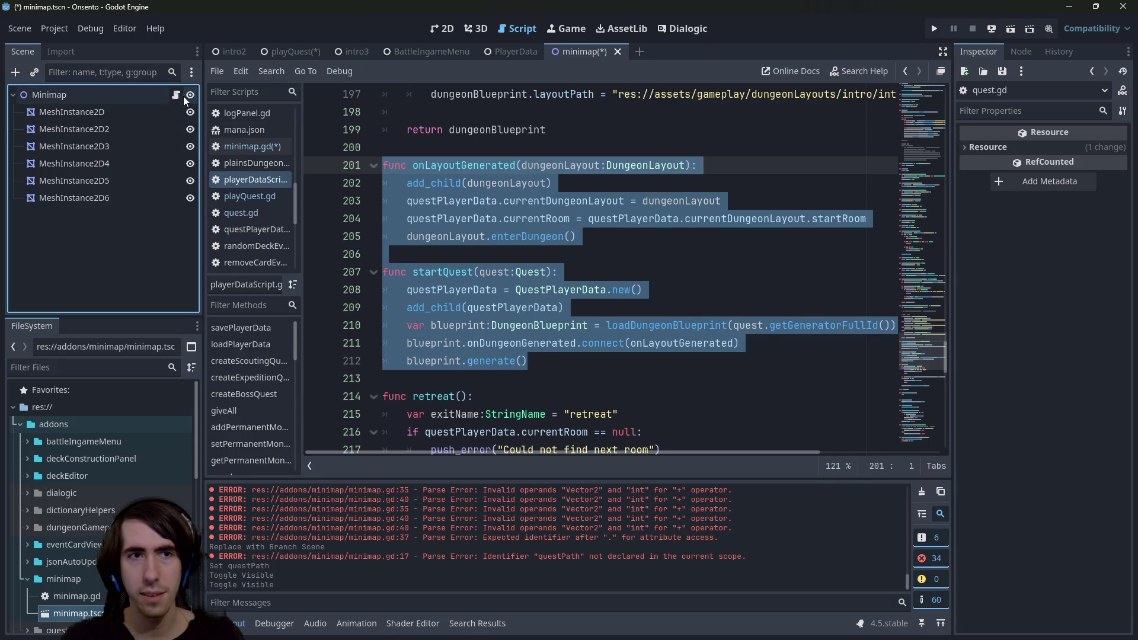
pyautogui.click(176, 95)
pyautogui.hotkey('ctrl', 'z')
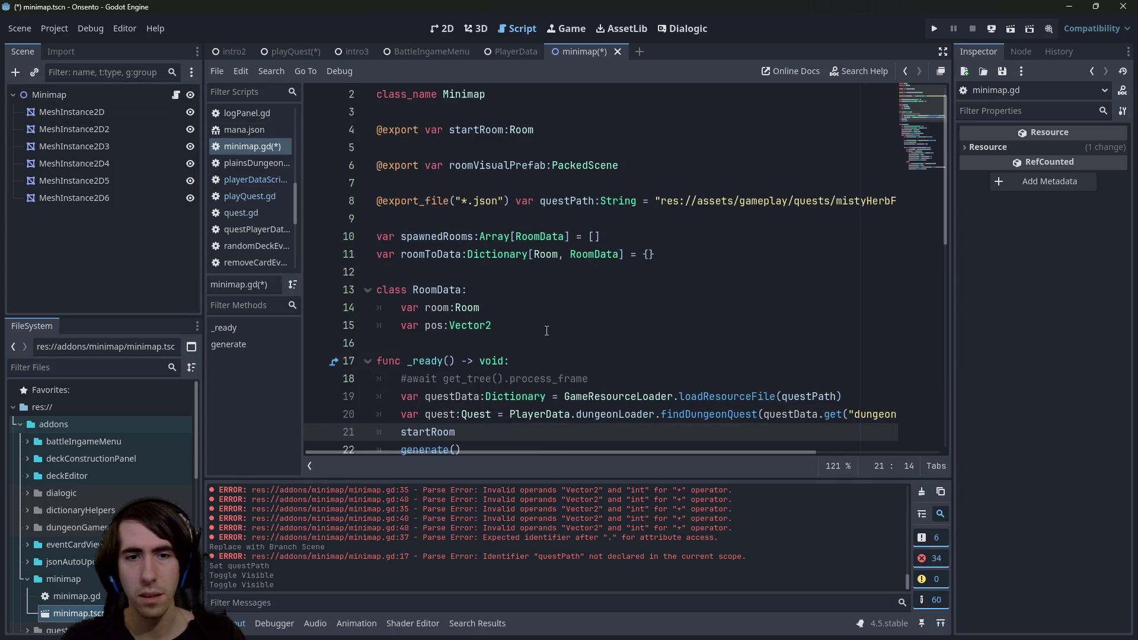
pyautogui.hotkey('ctrl', 'shift', 'z')
pyautogui.click(159, 275)
pyautogui.hotkey('ctrl', 'z')
pyautogui.hotkey('ctrl', 'z')
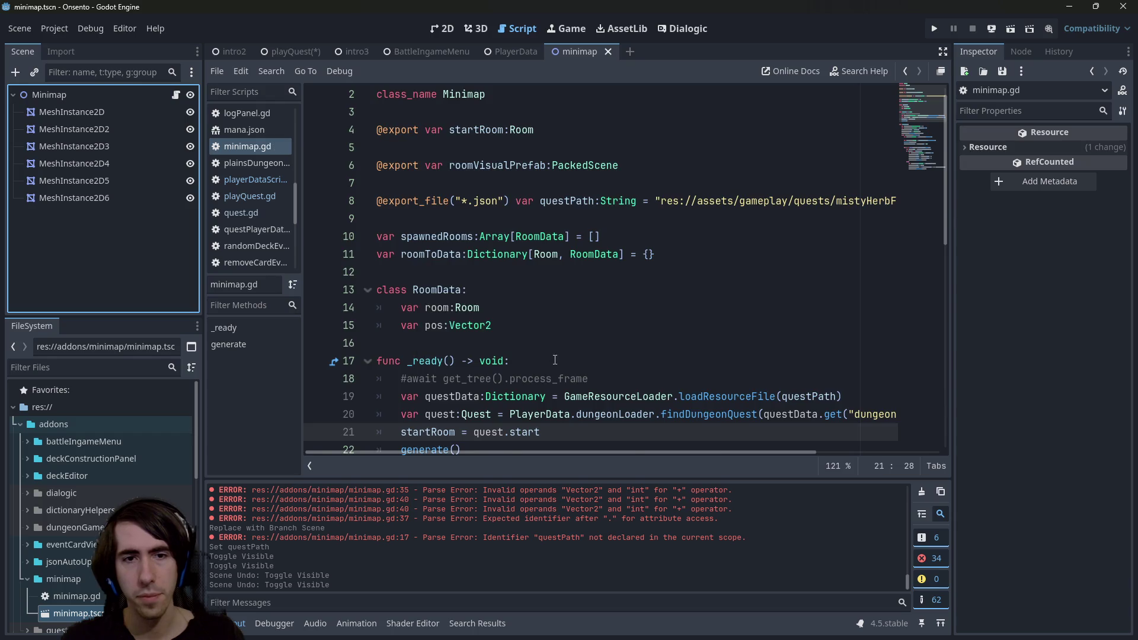
pyautogui.scroll(-6, 555, 360)
pyautogui.click(616, 201)
pyautogui.scroll(4, 507, 207)
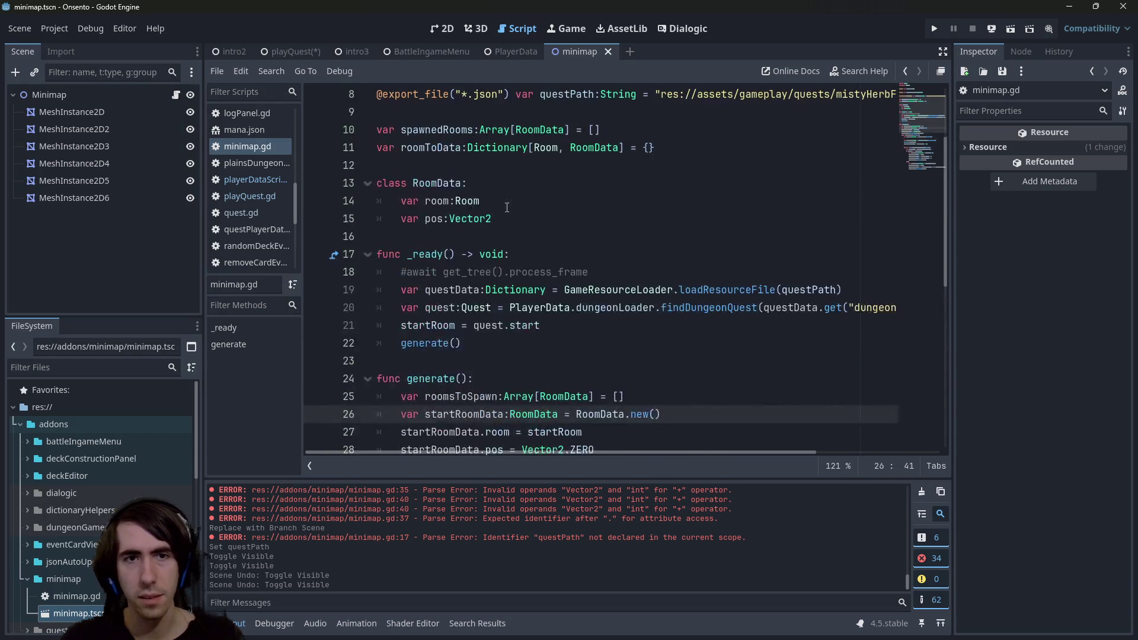
# Paste onLayoutGenerated and startQuest on the blank line after _ready.
pyautogui.click(435, 366)
pyautogui.hotkey('ctrl', 'v')
pyautogui.click(450, 342)
pyautogui.doubleClick(451, 342)
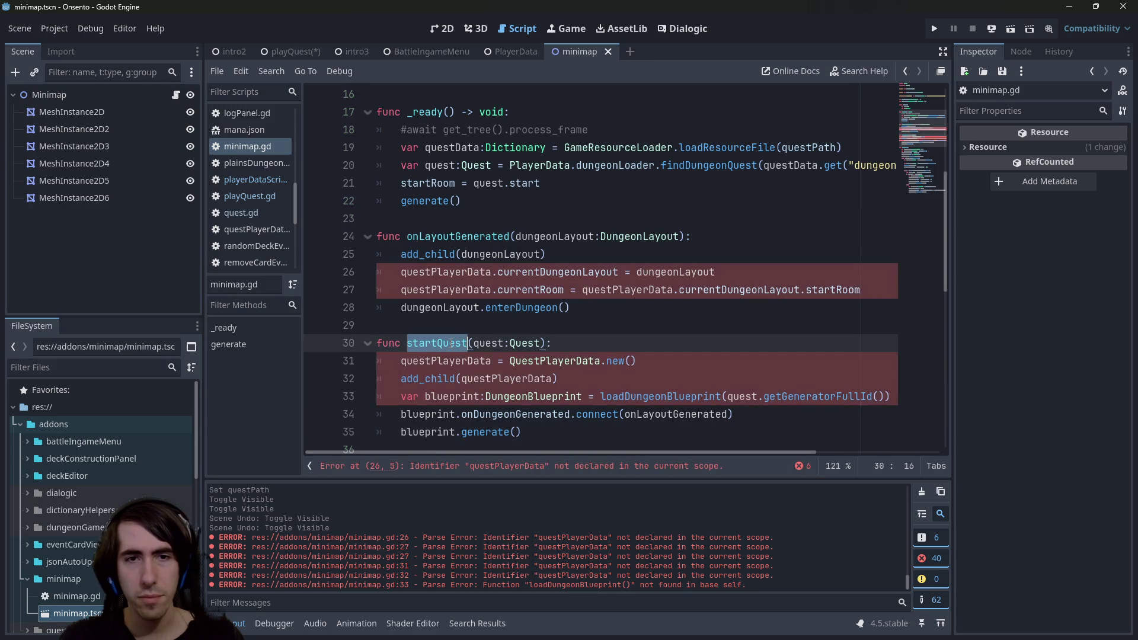
pyautogui.doubleClick(525, 183)
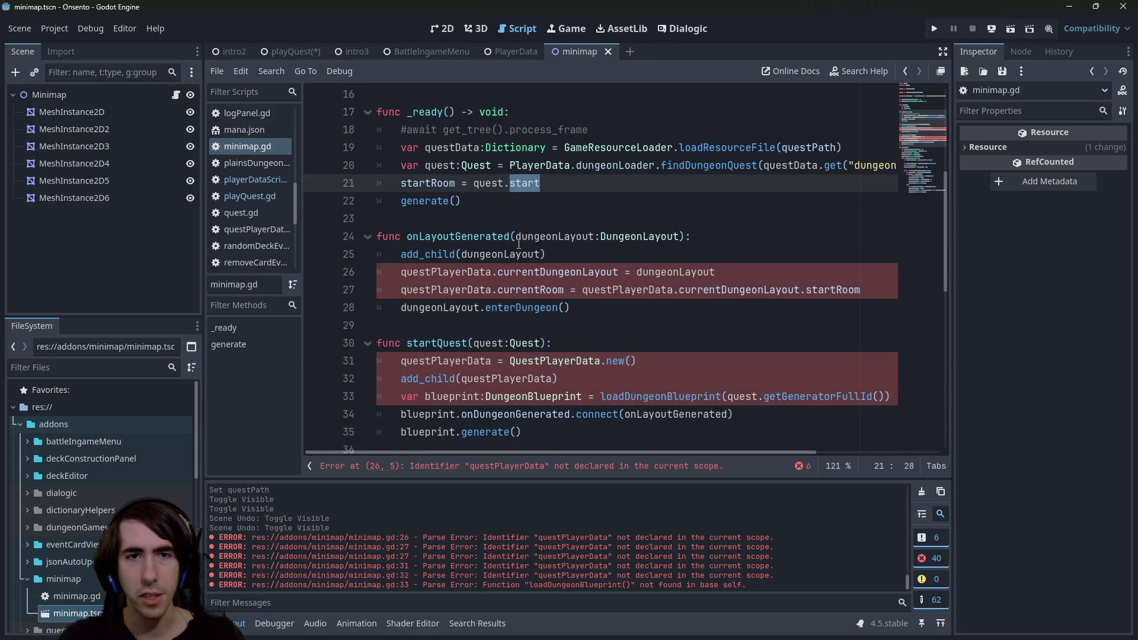
pyautogui.moveTo(637, 361); pyautogui.dragTo(515, 361)
# Inspect the pasted code's undeclared questPlayerData and missing loadDungeonBlueprint errors.
pyautogui.doubleClick(477, 361)
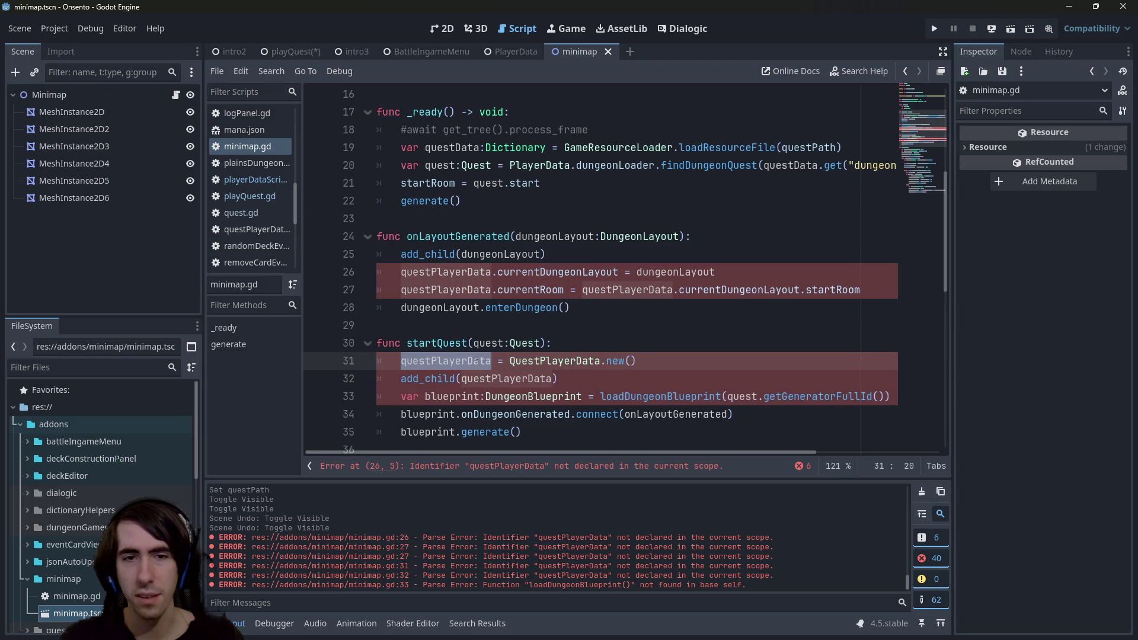
pyautogui.click(504, 378)
pyautogui.doubleClick(506, 378)
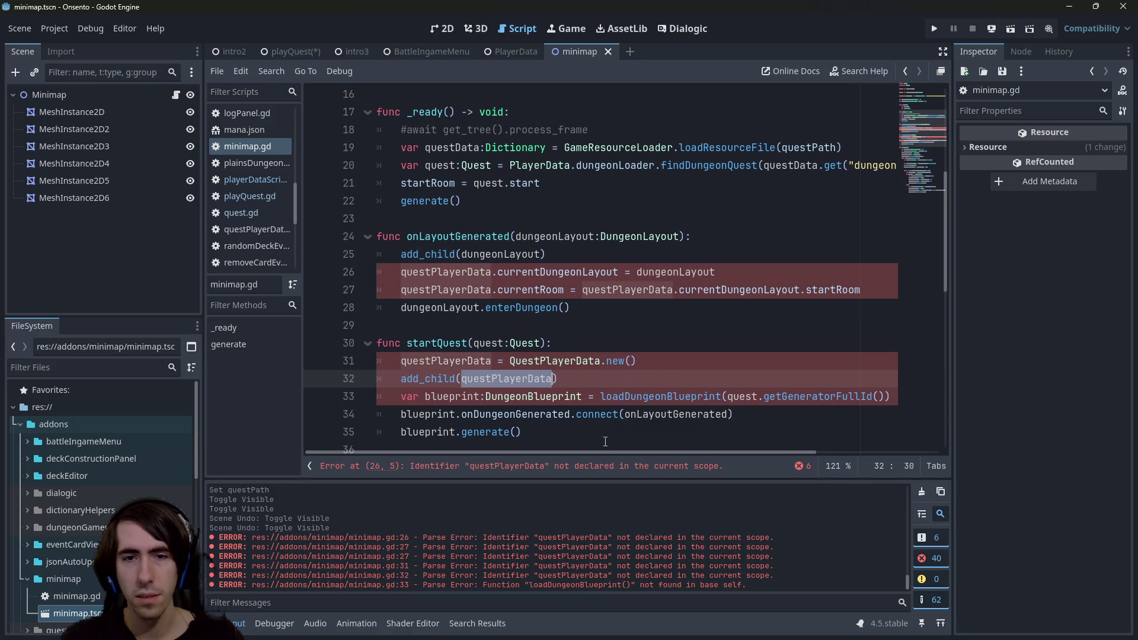
pyautogui.doubleClick(533, 396)
pyautogui.click(605, 396)
pyautogui.doubleClick(605, 396)
pyautogui.click(655, 396)
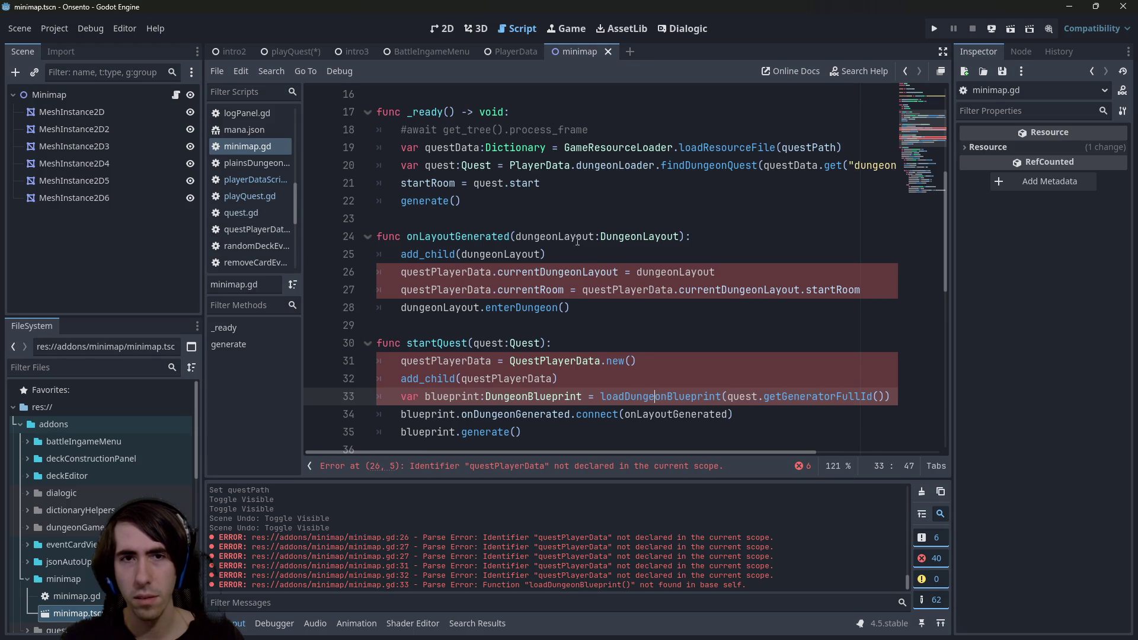
pyautogui.doubleClick(539, 165)
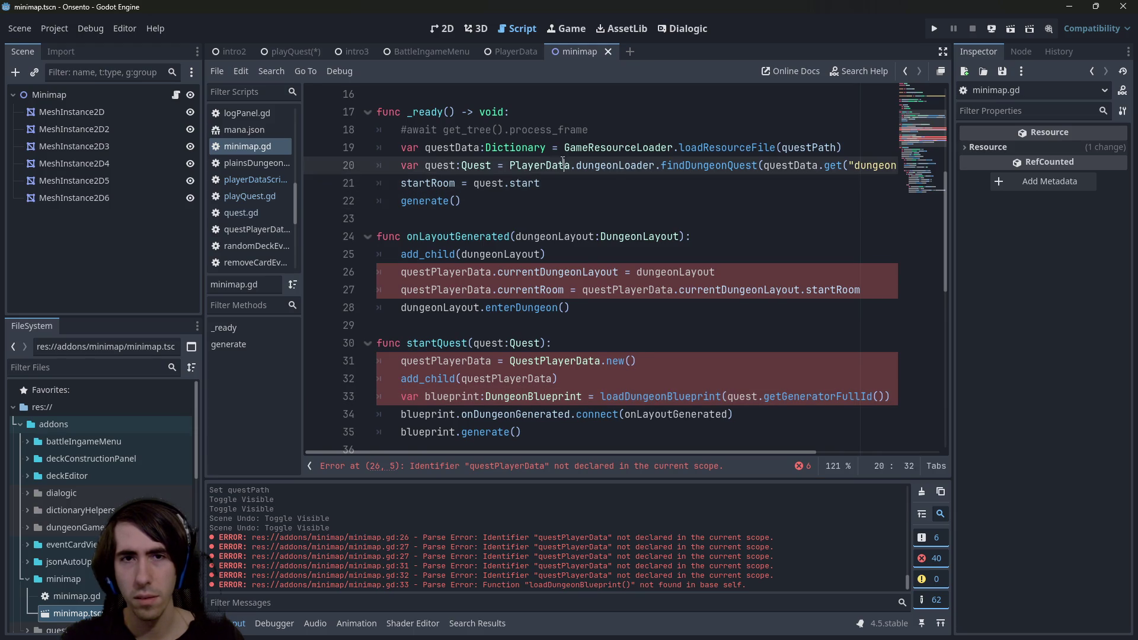
# Insert PlayerData.loadDungeonBlueprint(quest.getGeneratorFullId()) above the startRoom line and save.
pyautogui.doubleClick(410, 183)
pyautogui.click(401, 183)
pyautogui.press('Return')
pyautogui.press('Return')
pyautogui.press('Up')
pyautogui.press('Up')
pyautogui.write('PlayerData.loadDun')
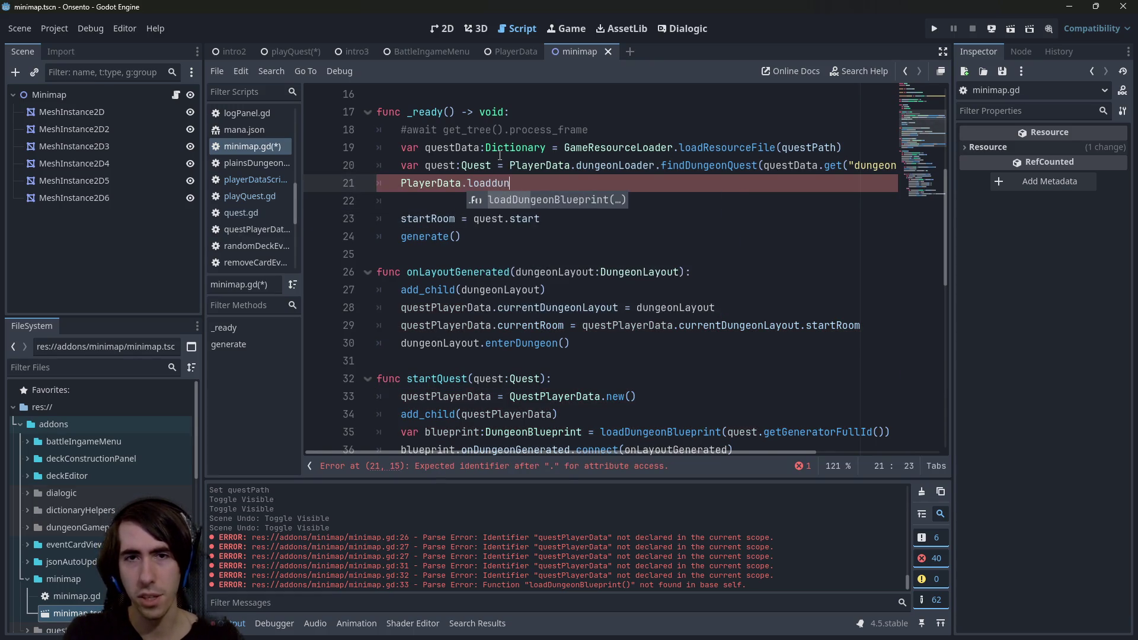
pyautogui.press('Return')
pyautogui.write('quest.getG')
pyautogui.press('Return')
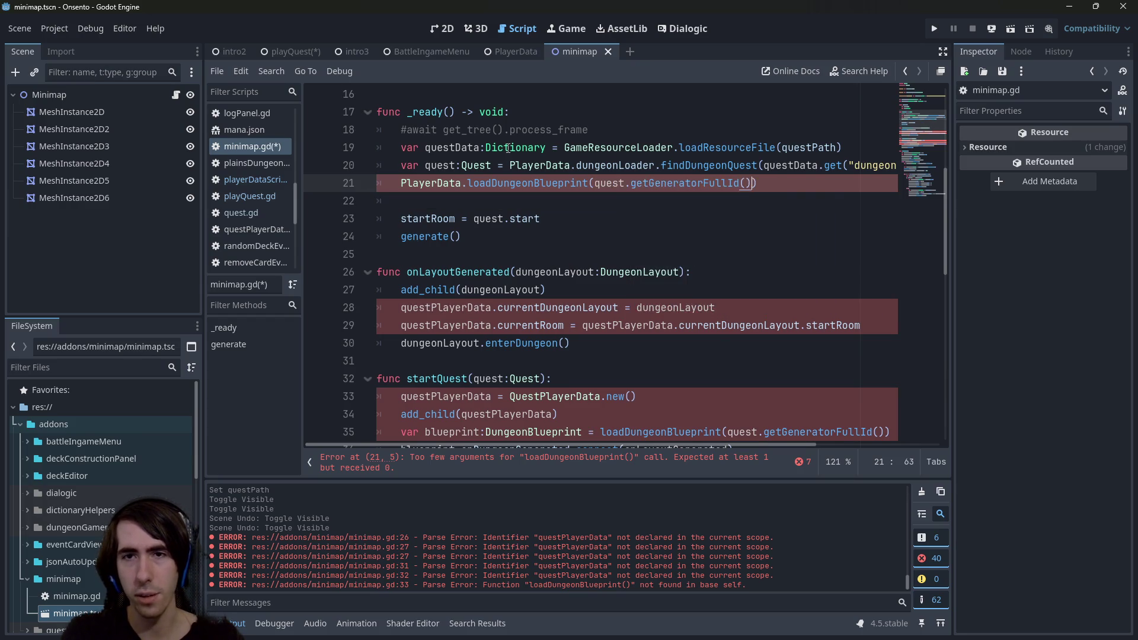
pyautogui.hotkey('ctrl', 's')
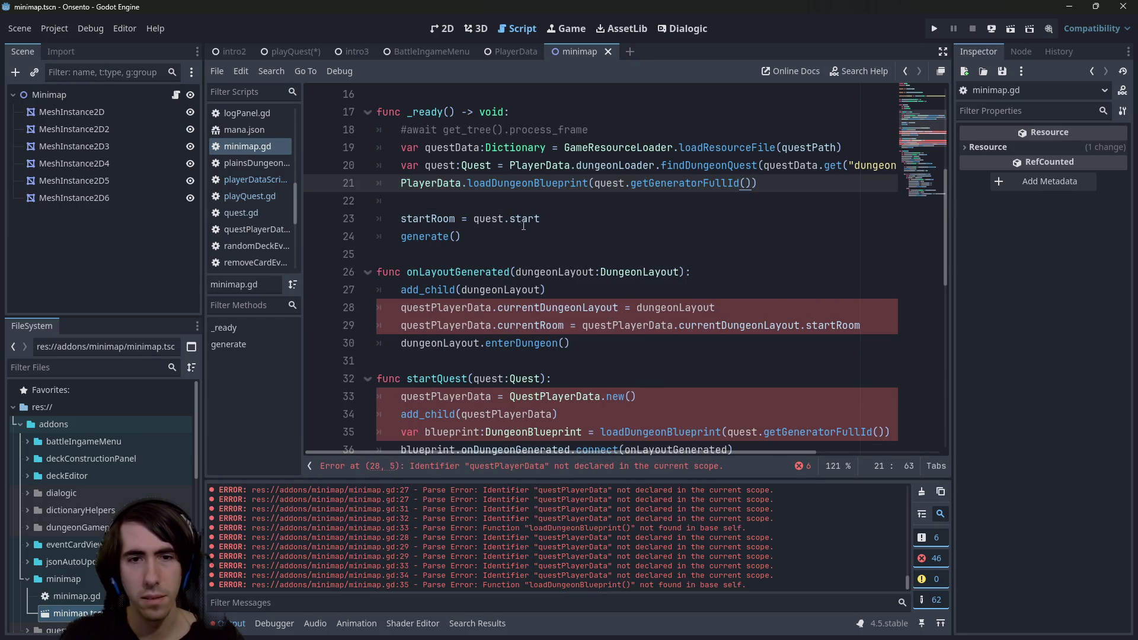
# Copy startQuest's blueprint variable declaration onto line 21 of _ready.
pyautogui.moveTo(399, 432); pyautogui.dragTo(596, 429)
pyautogui.hotkey('ctrl', 'c')
pyautogui.click(401, 183)
pyautogui.hotkey('ctrl', 'v')
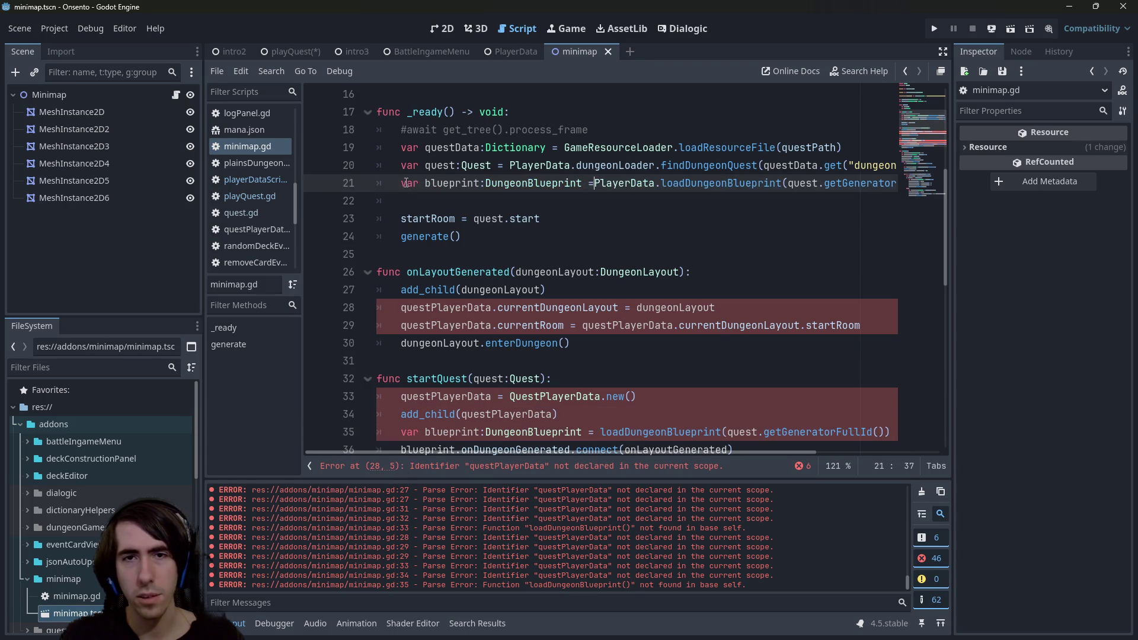
# Paste the blueprint connect and generate() lines into _ready.
pyautogui.scroll(-1, 474, 240)
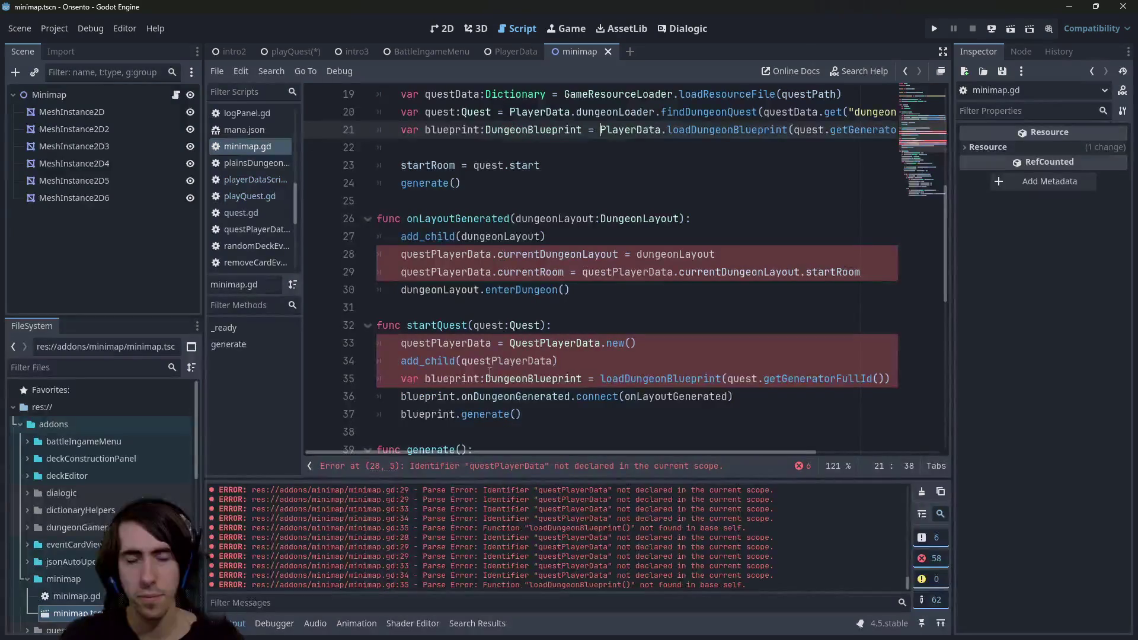
pyautogui.doubleClick(457, 378)
pyautogui.moveTo(545, 407)
pyautogui.mouseDown()
pyautogui.moveTo(382, 380)
pyautogui.moveTo(253, 142)
pyautogui.mouseUp()
pyautogui.hotkey('ctrl', 'v')
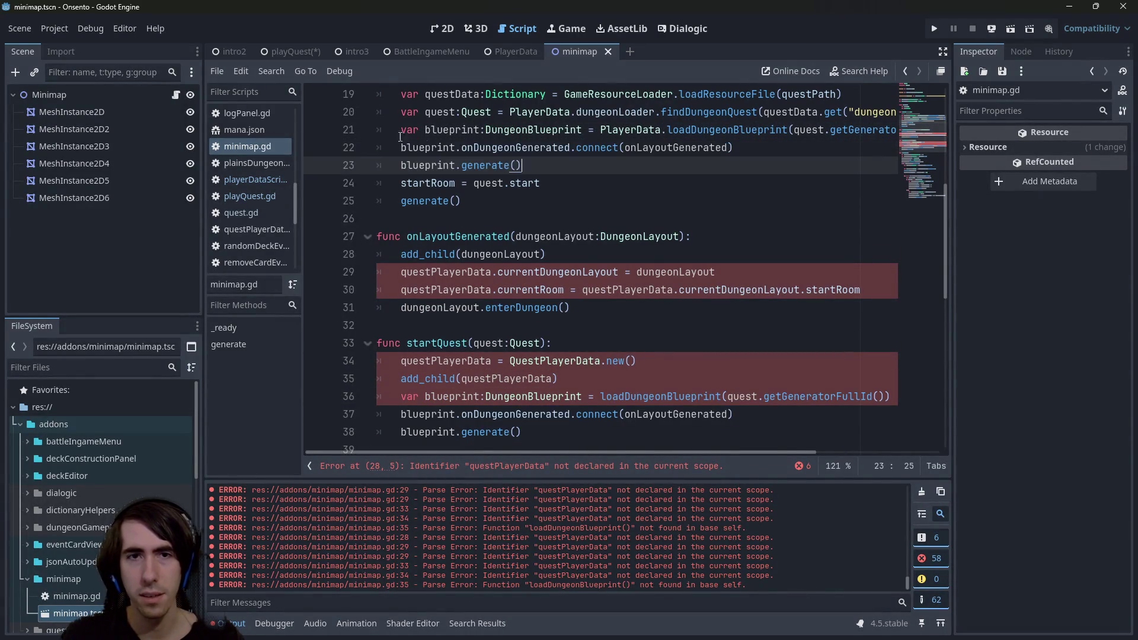
pyautogui.press('Return')
# Delete the startQuest function and save minimap.gd.
pyautogui.scroll(-1, 561, 399)
pyautogui.moveTo(561, 398); pyautogui.dragTo(409, 290)
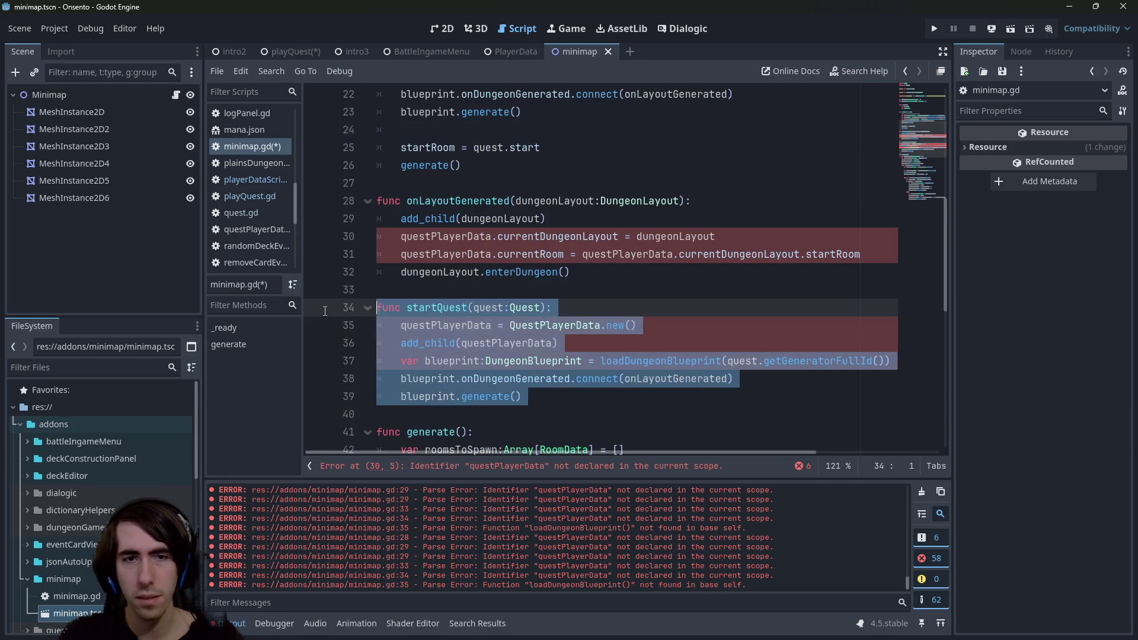
pyautogui.press('BackSpace')
pyautogui.hotkey('ctrl', 's')
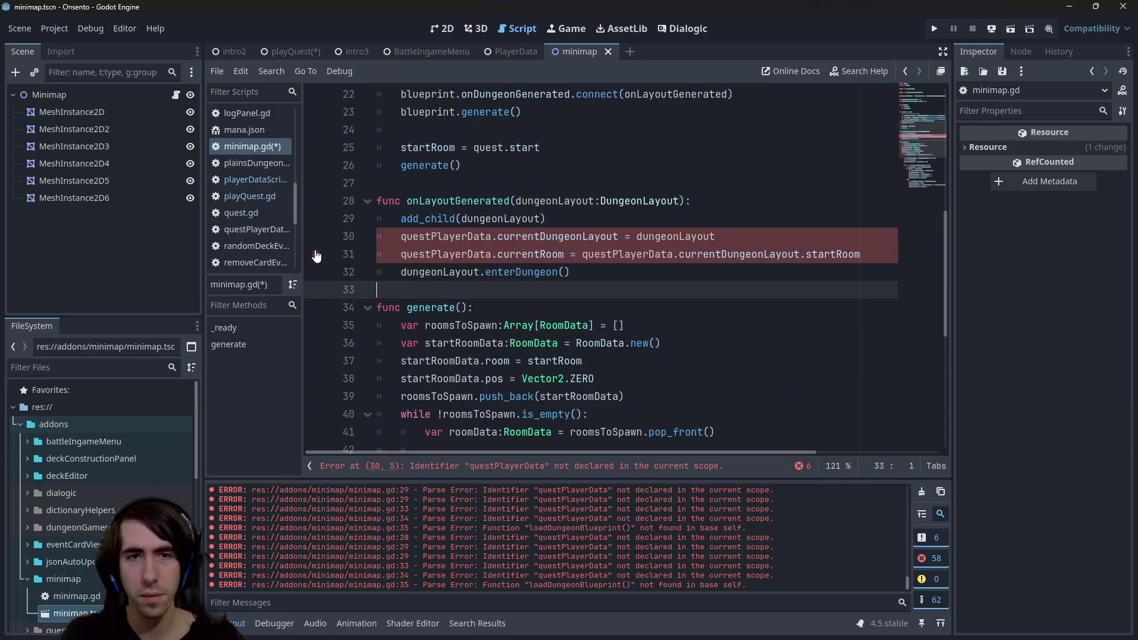
# Review the dungeonLayout references in onLayoutGenerated and pick up the startRoom variable name.
pyautogui.scroll(2, 574, 347)
pyautogui.click(575, 343)
pyautogui.doubleClick(574, 343)
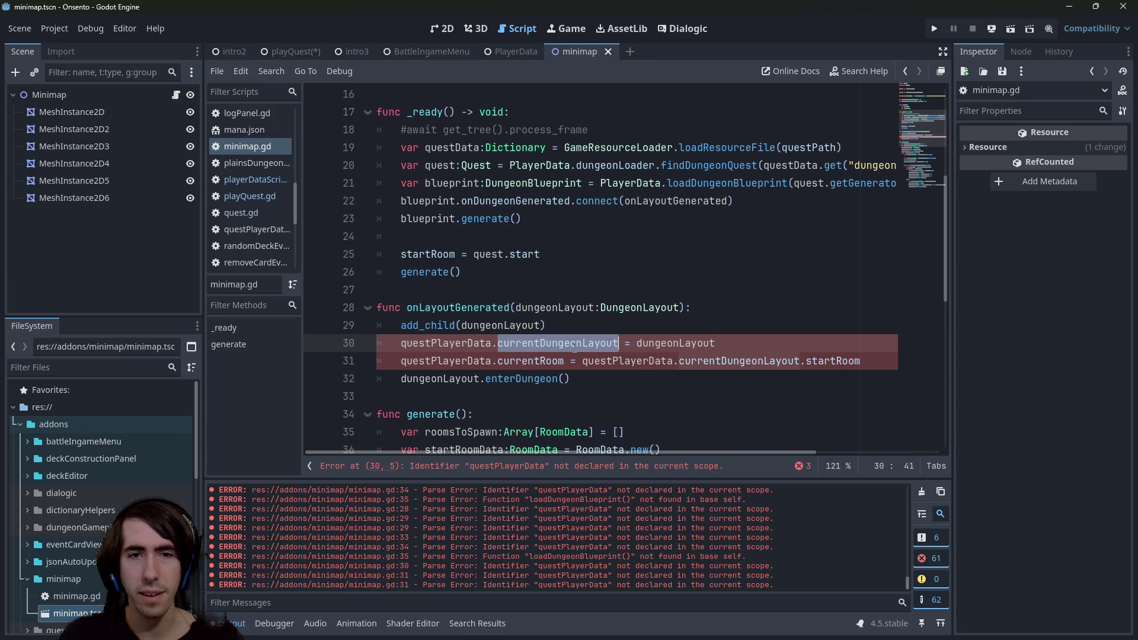
pyautogui.doubleClick(638, 345)
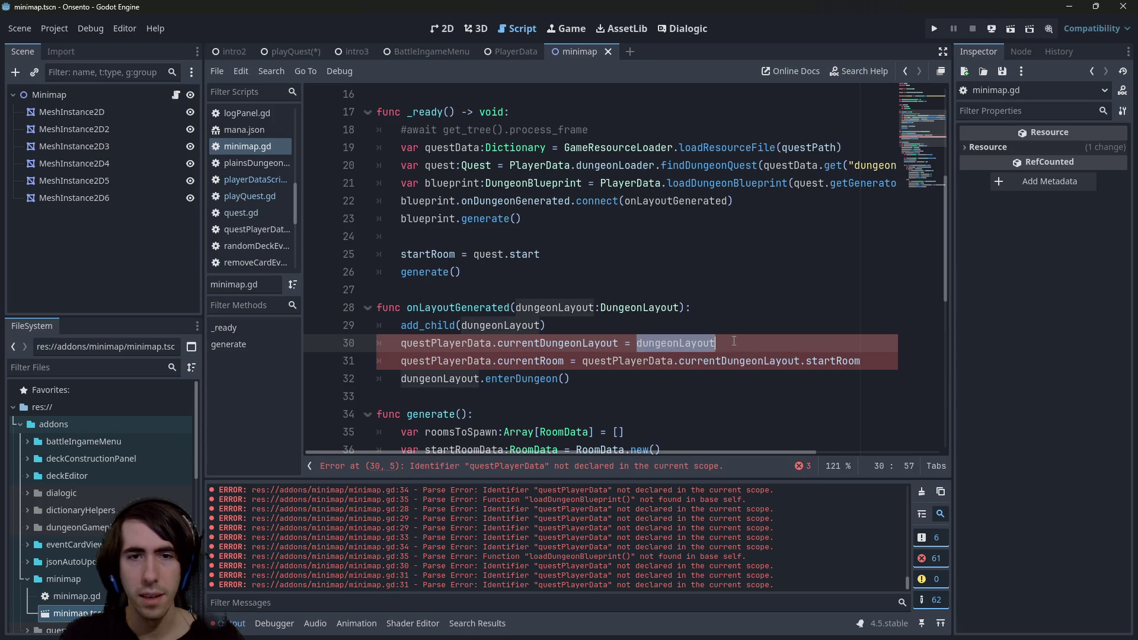
pyautogui.doubleClick(512, 323)
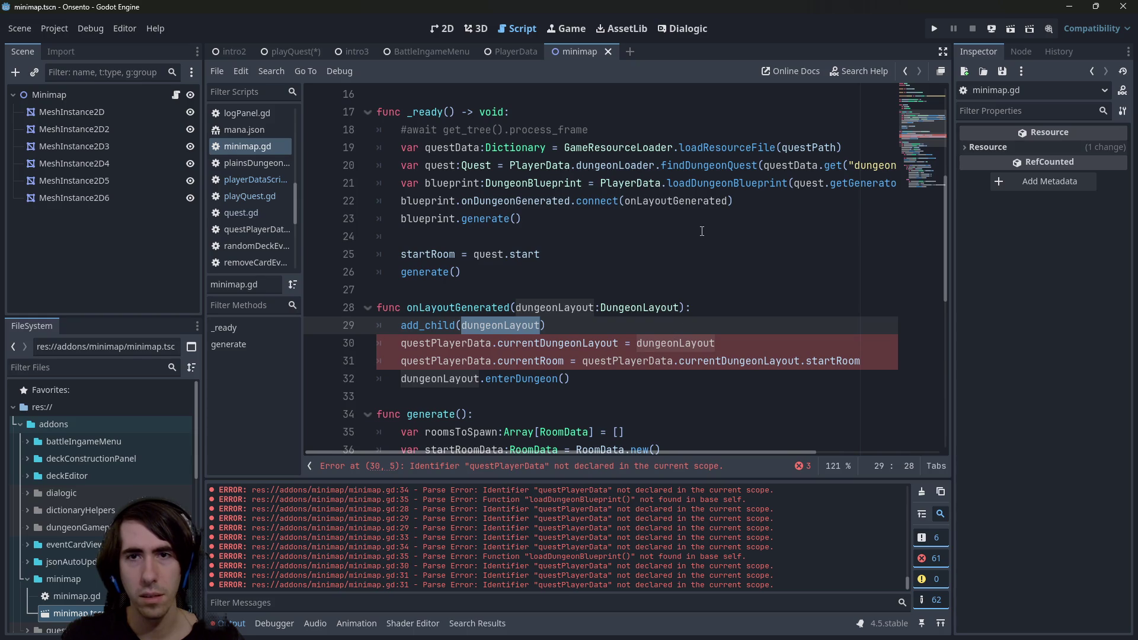
pyautogui.click(862, 361)
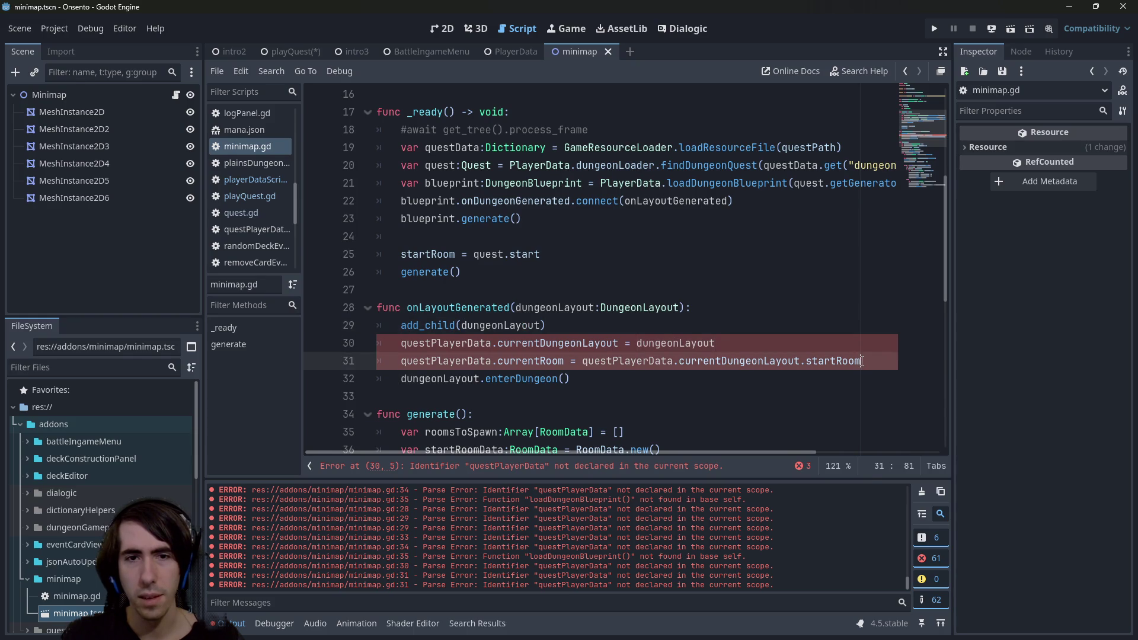
pyautogui.doubleClick(415, 254)
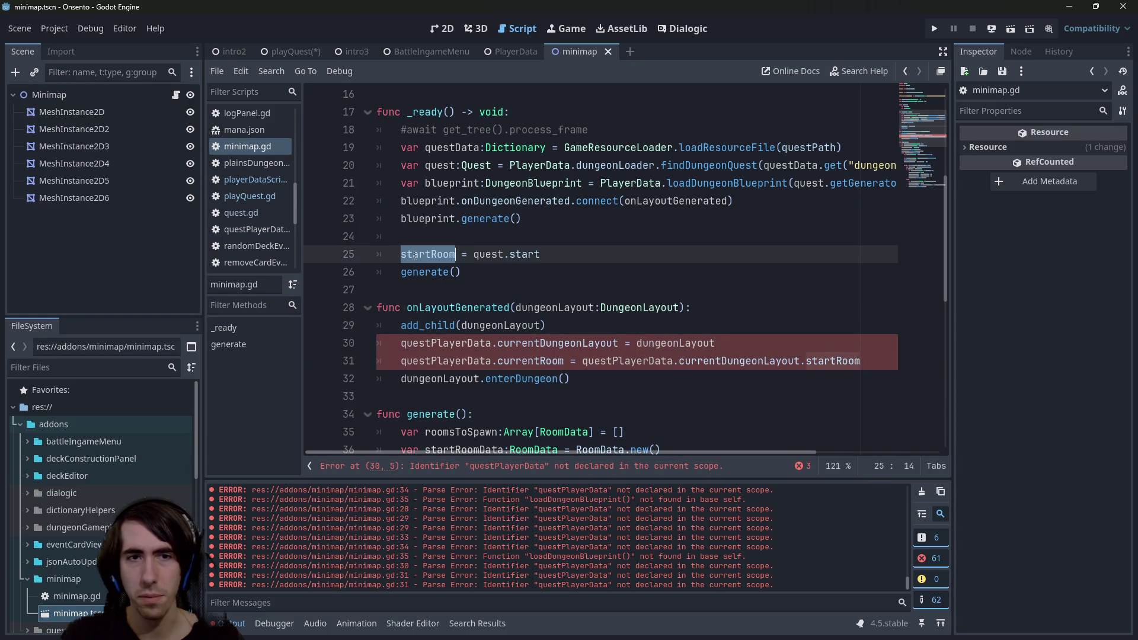
# Replace questPlayerData.currentRoom on line 31 with startRoom and delete the enterDungeon() line.
pyautogui.click(565, 361)
pyautogui.hotkey('shift', 'Home')
pyautogui.hotkey('ctrl', 'v')
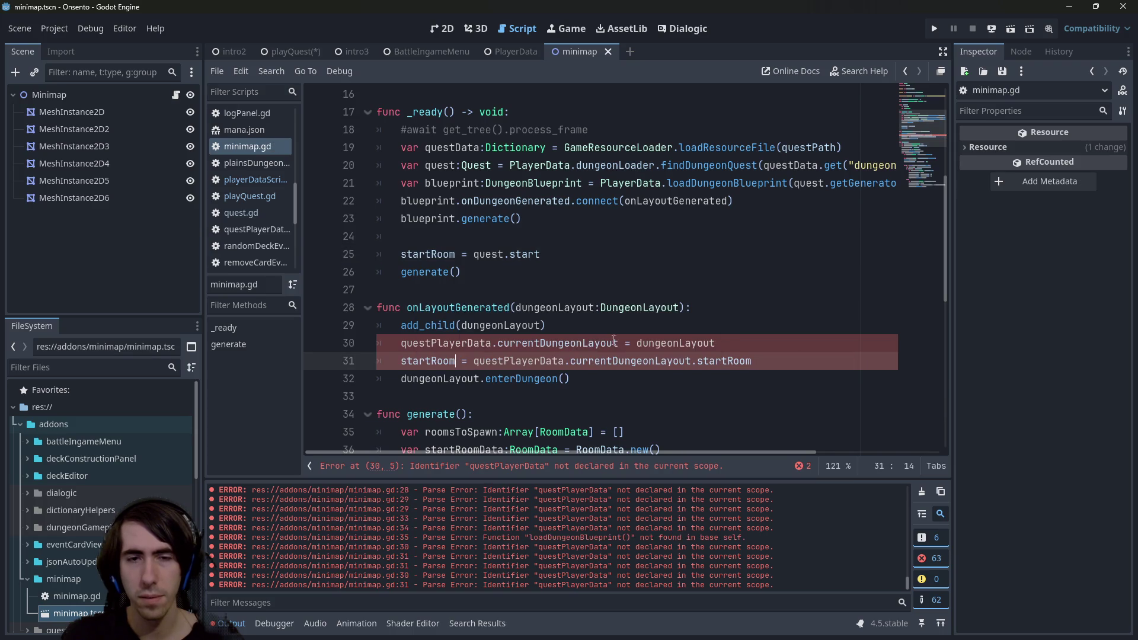
pyautogui.click(603, 379)
pyautogui.hotkey('shift', 'Home')
pyautogui.hotkey('shift', 'Home')
pyautogui.press('BackSpace')
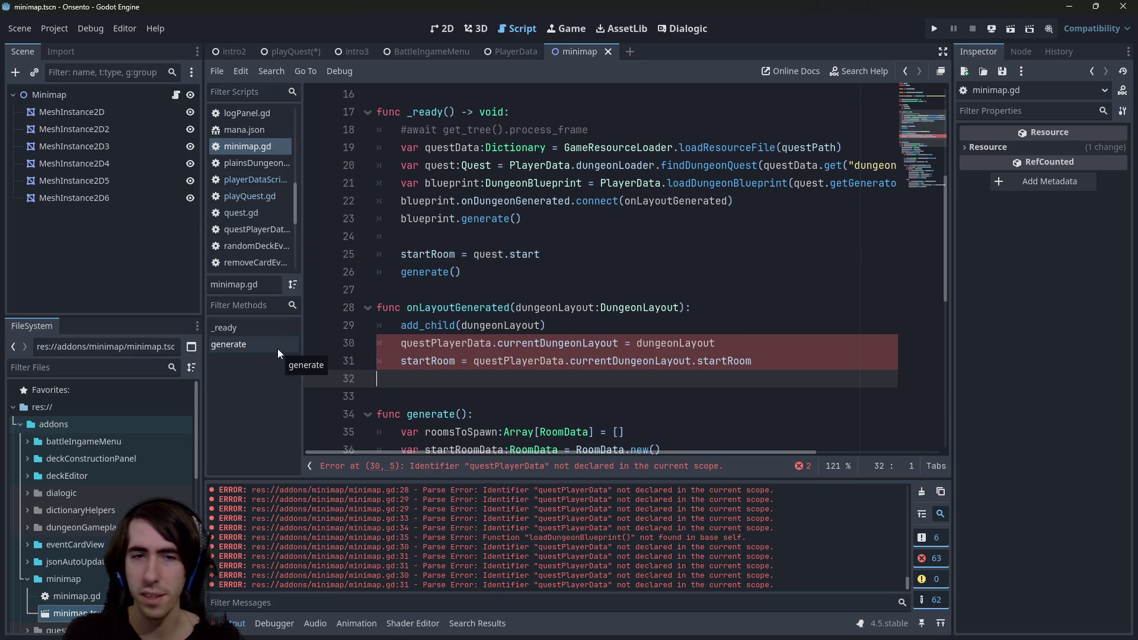
pyautogui.press('BackSpace')
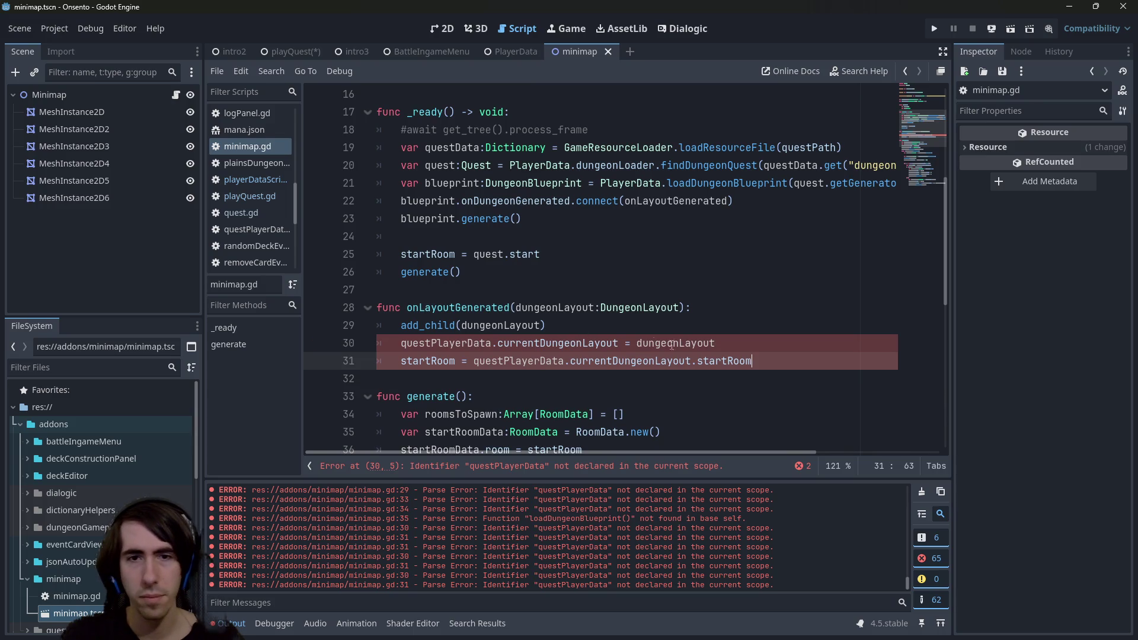
pyautogui.press('Up')
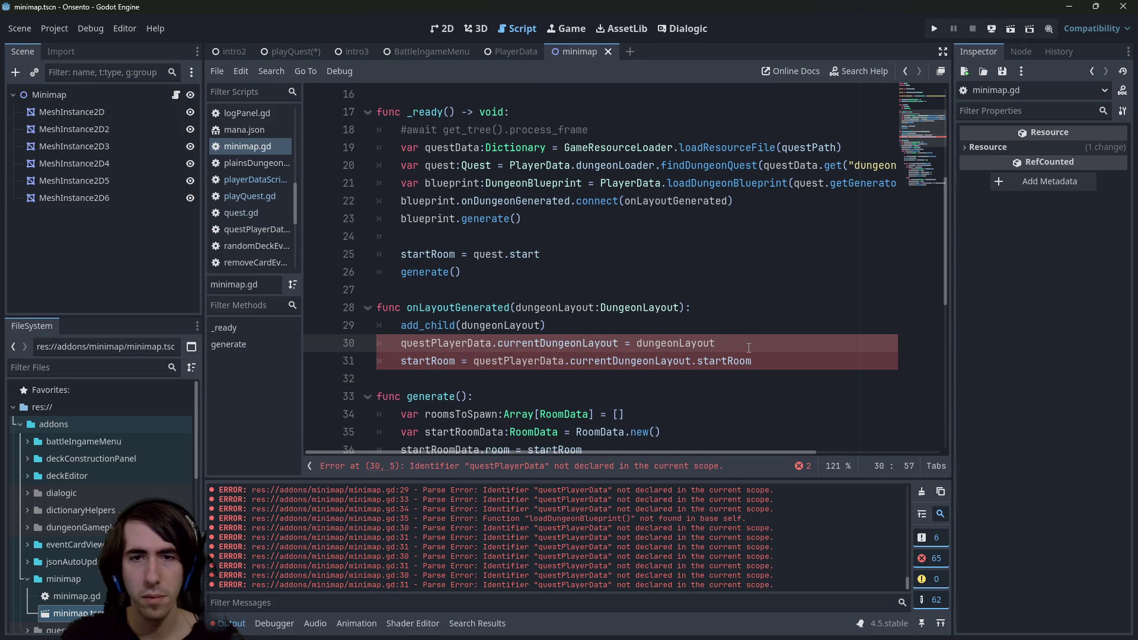
# Switch to playerDataScript.gd from the script list.
pyautogui.doubleClick(543, 367)
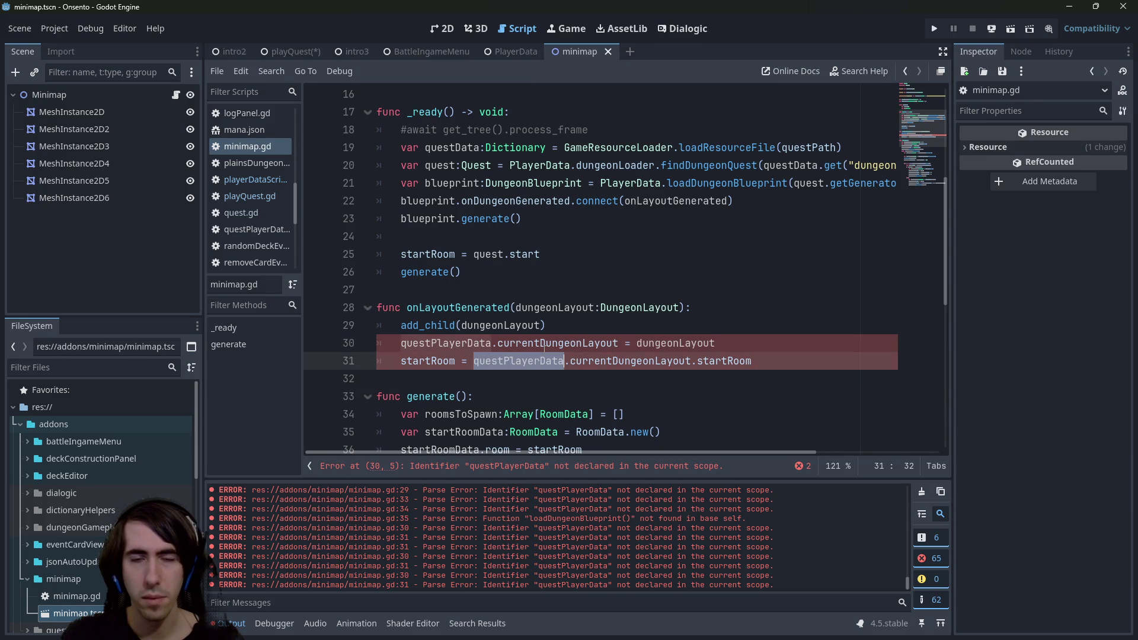
pyautogui.scroll(1, 501, 210)
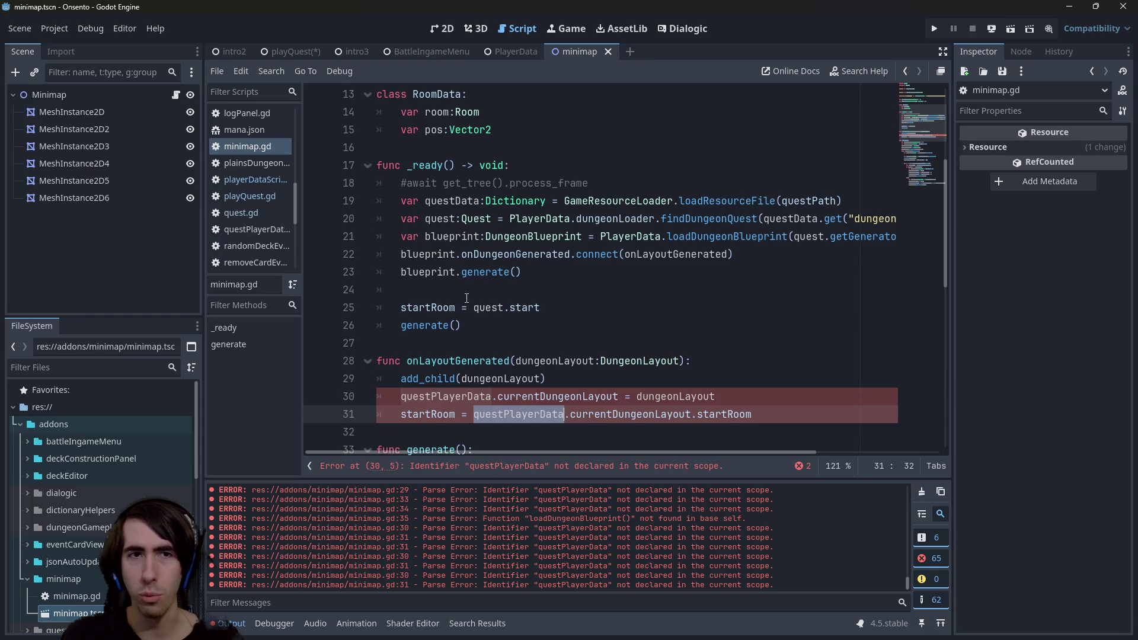
pyautogui.click(253, 179)
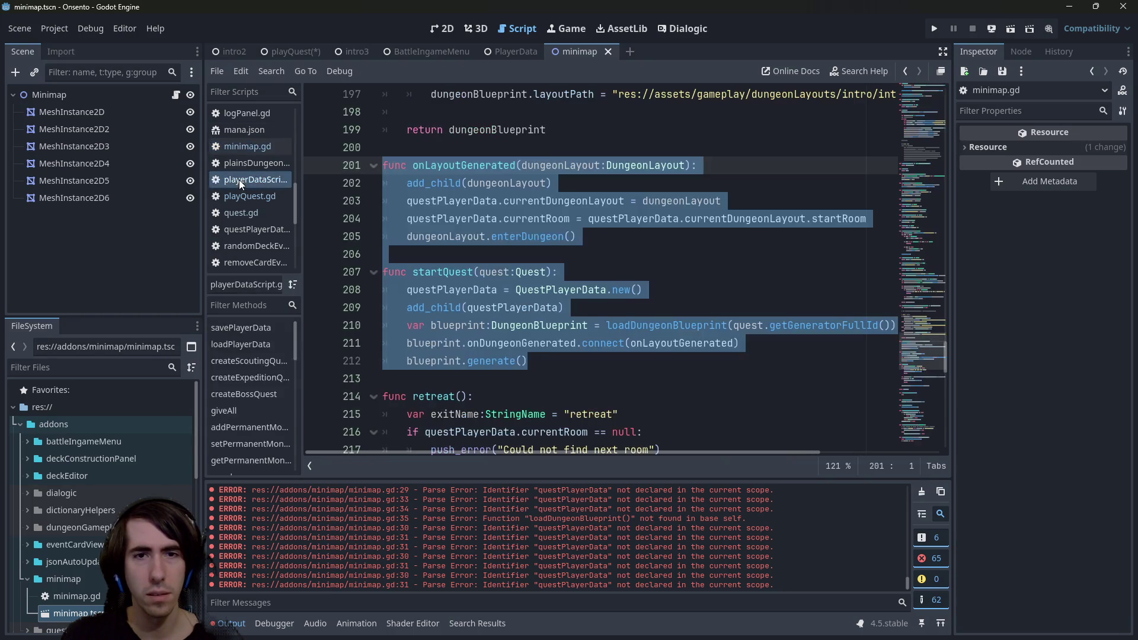
# Check onDungeonGenerated in playerDataScript.gd, then compare currentDungeonLayout on minimap.gd line 31.
pyautogui.doubleClick(522, 343)
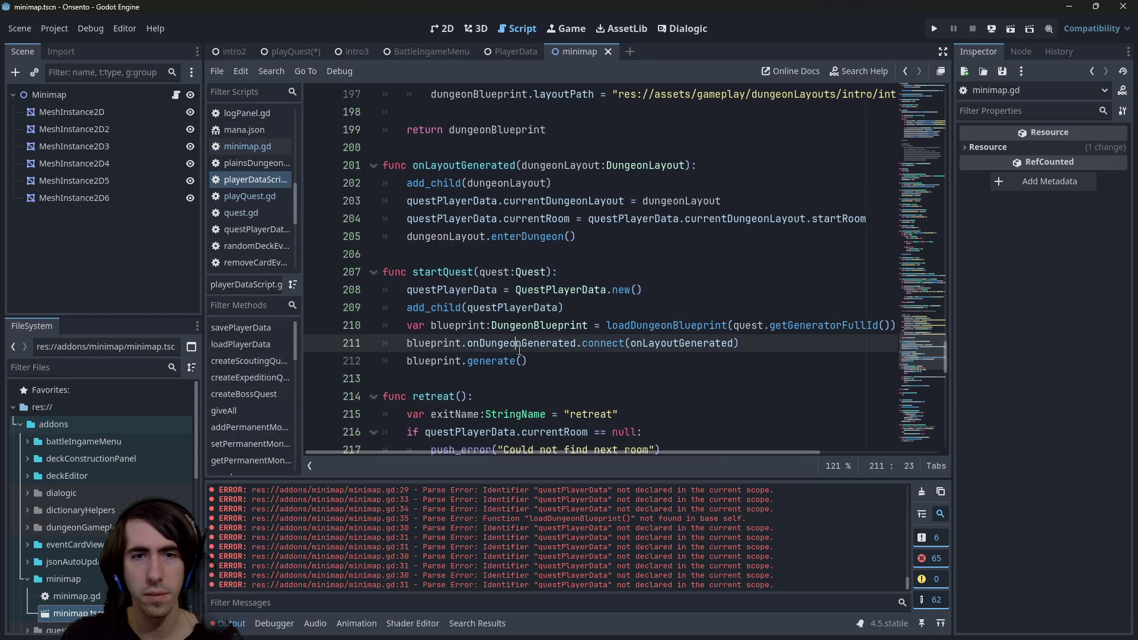
pyautogui.click(502, 305)
pyautogui.scroll(1, 249, 148)
pyautogui.click(249, 169)
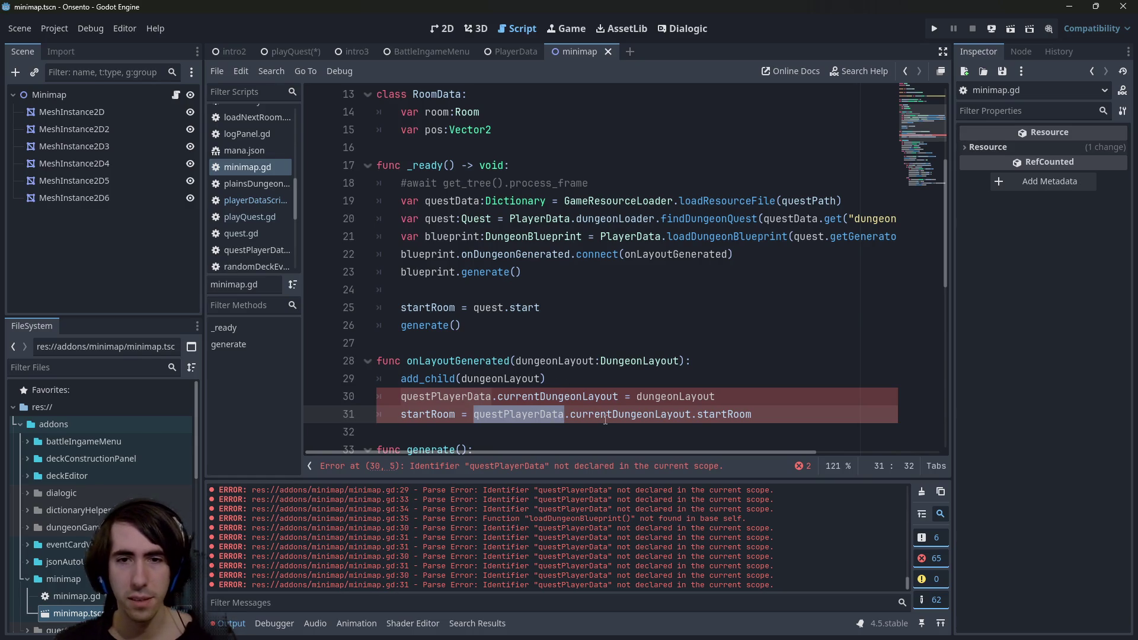
pyautogui.doubleClick(605, 415)
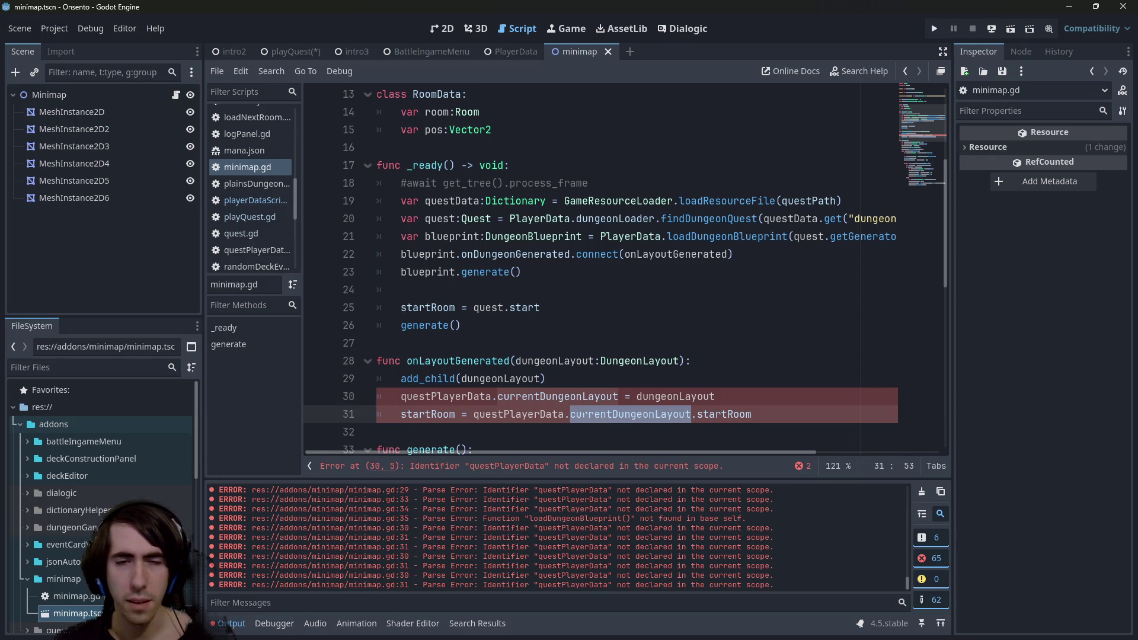
# Trace where questPlayerData is created and its currentDungeonLayout set, then return to minimap.gd.
pyautogui.click(248, 200)
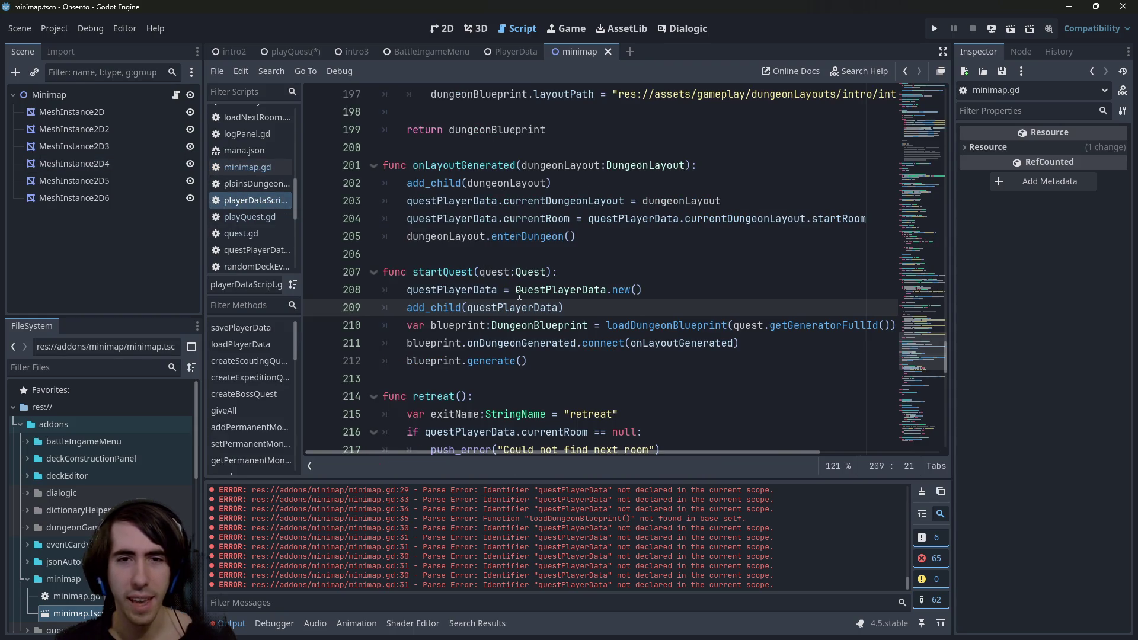
pyautogui.doubleClick(533, 307)
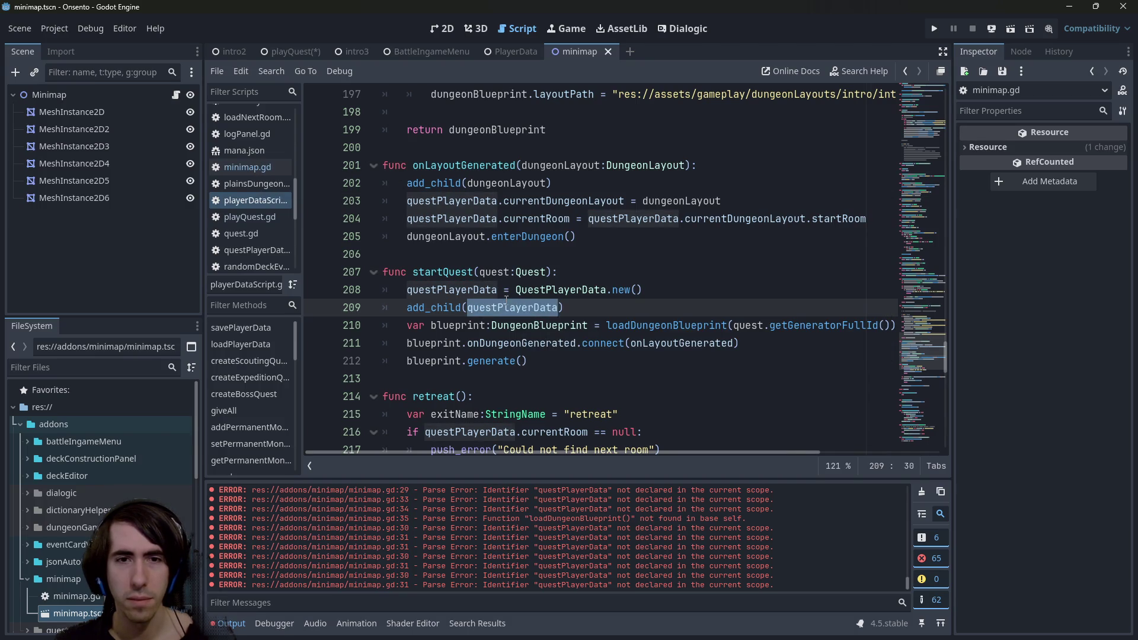
pyautogui.tripleClick(463, 290)
pyautogui.doubleClick(463, 290)
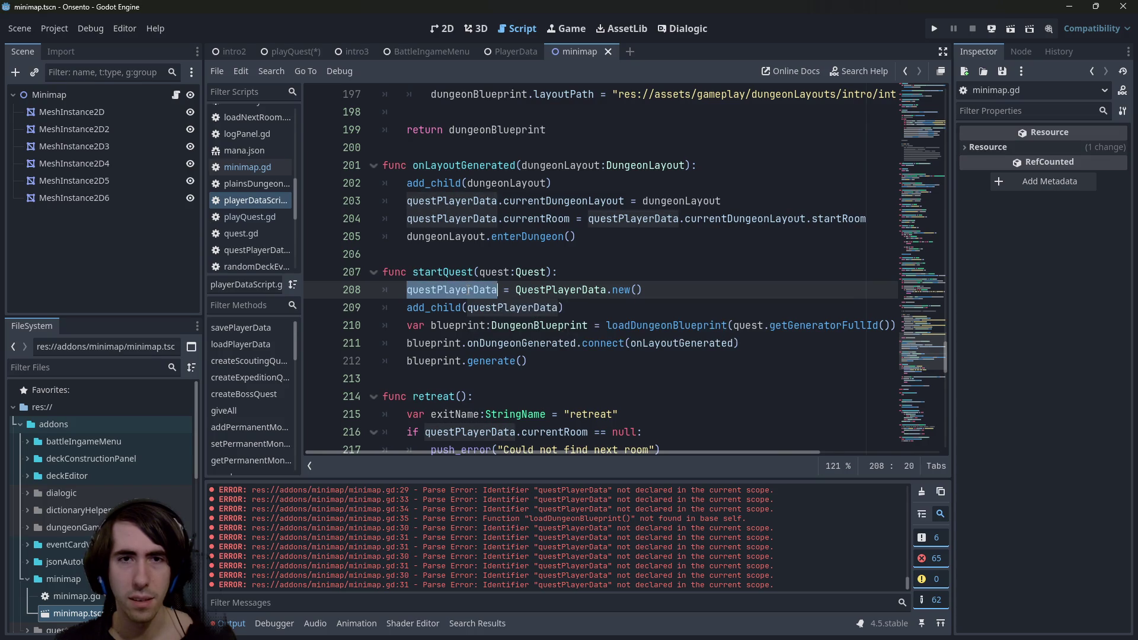
pyautogui.doubleClick(573, 201)
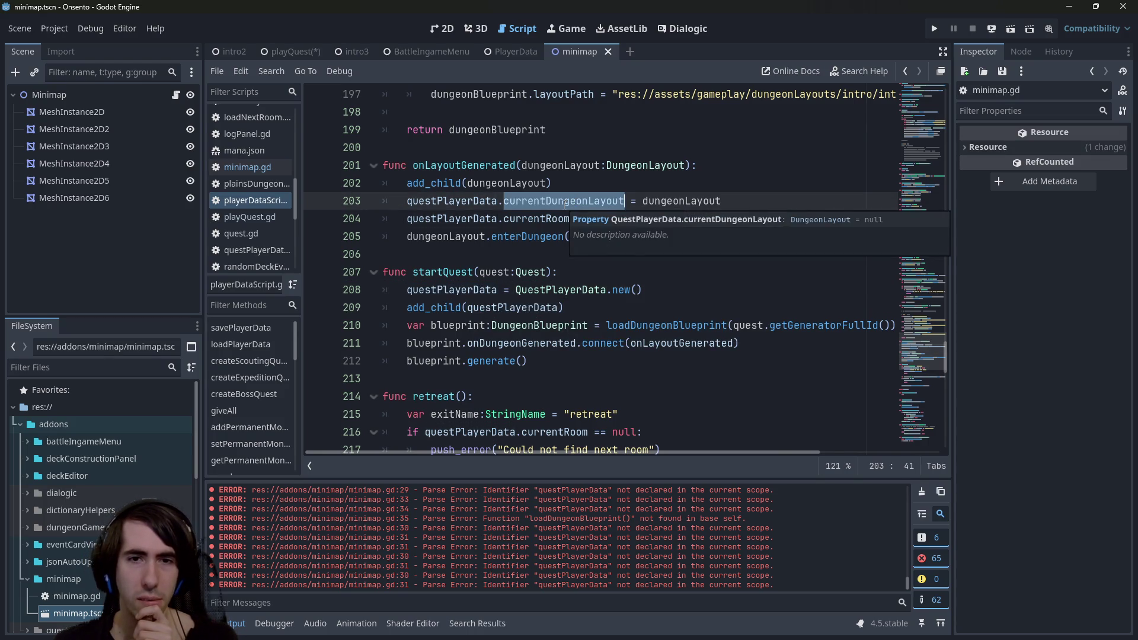
pyautogui.doubleClick(454, 202)
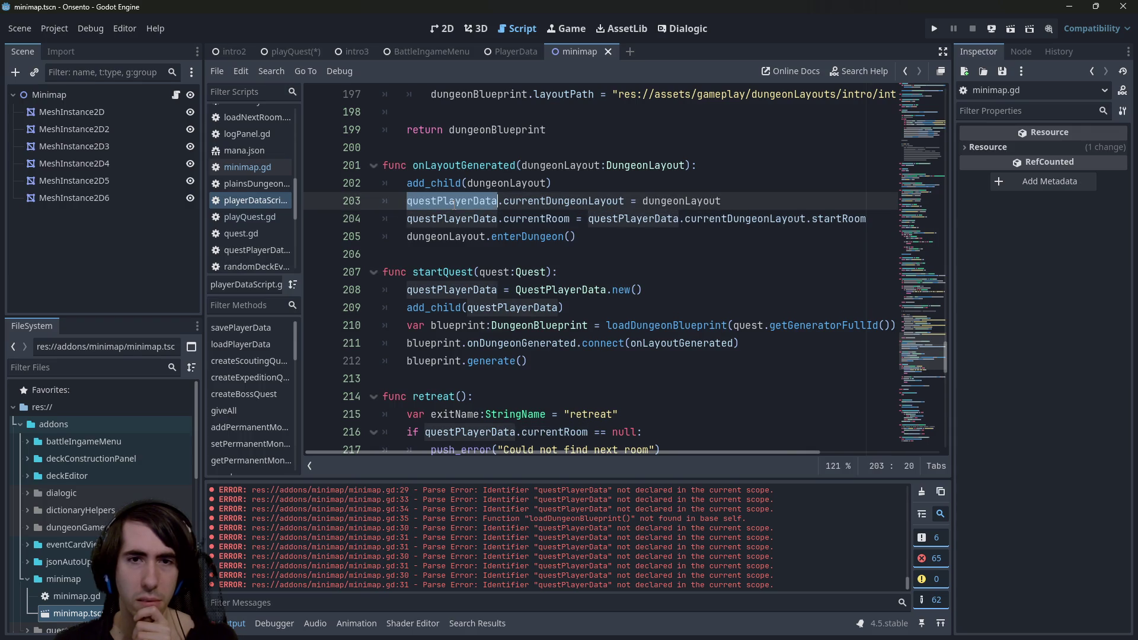
pyautogui.scroll(-2, 488, 309)
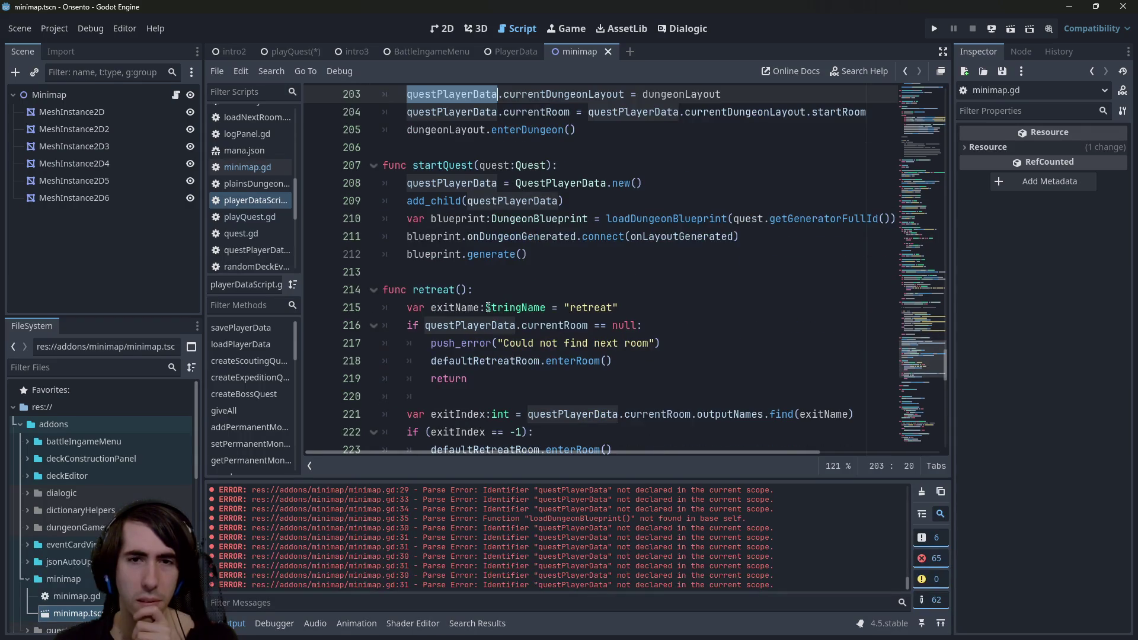
pyautogui.scroll(-10, 488, 309)
pyautogui.scroll(4, 493, 292)
pyautogui.scroll(10, 492, 292)
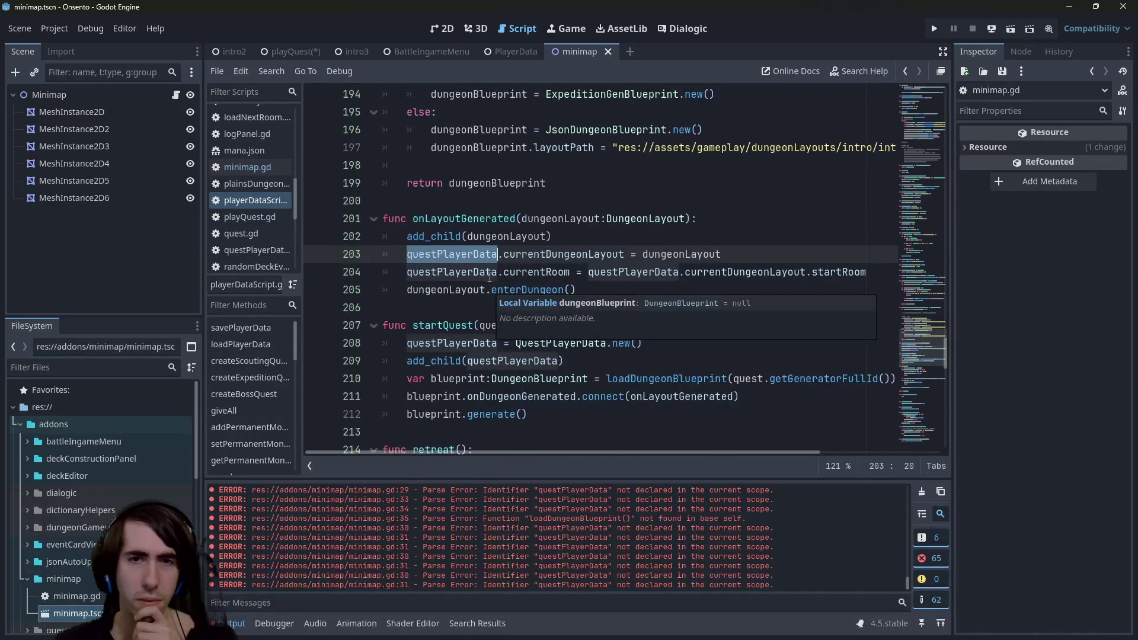
pyautogui.click(246, 168)
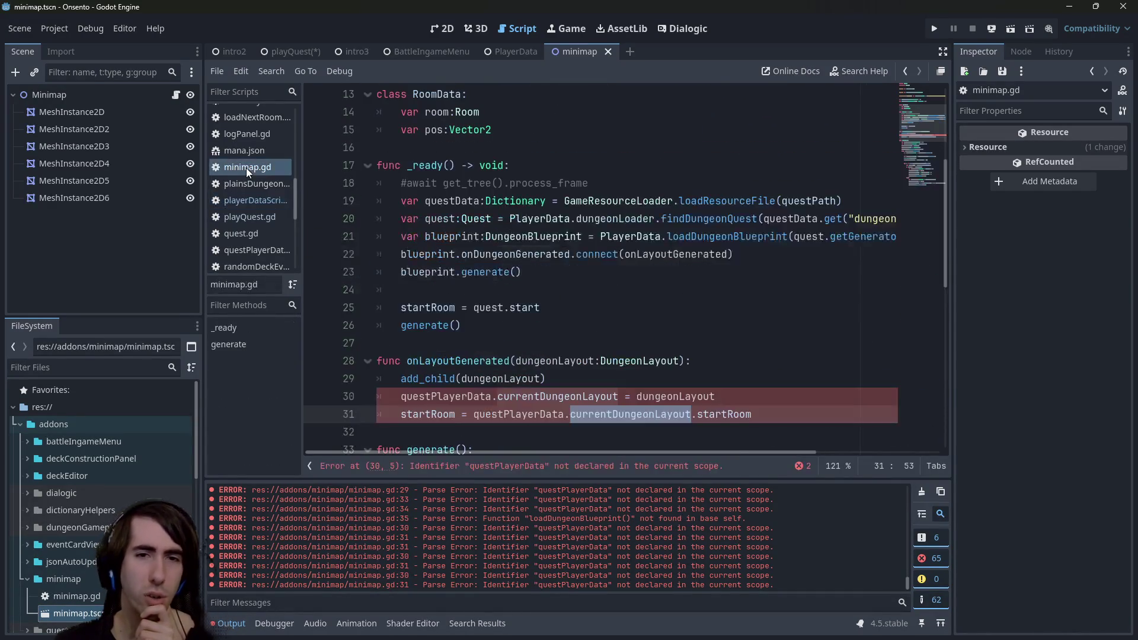
# Add a dungeonLayout.startRoom line in onLayoutGenerated and delete the two old questPlayerData lines.
pyautogui.scroll(-1, 497, 300)
pyautogui.moveTo(753, 361)
pyautogui.mouseDown()
pyautogui.moveTo(379, 361)
pyautogui.moveTo(345, 341)
pyautogui.mouseUp()
pyautogui.click(560, 319)
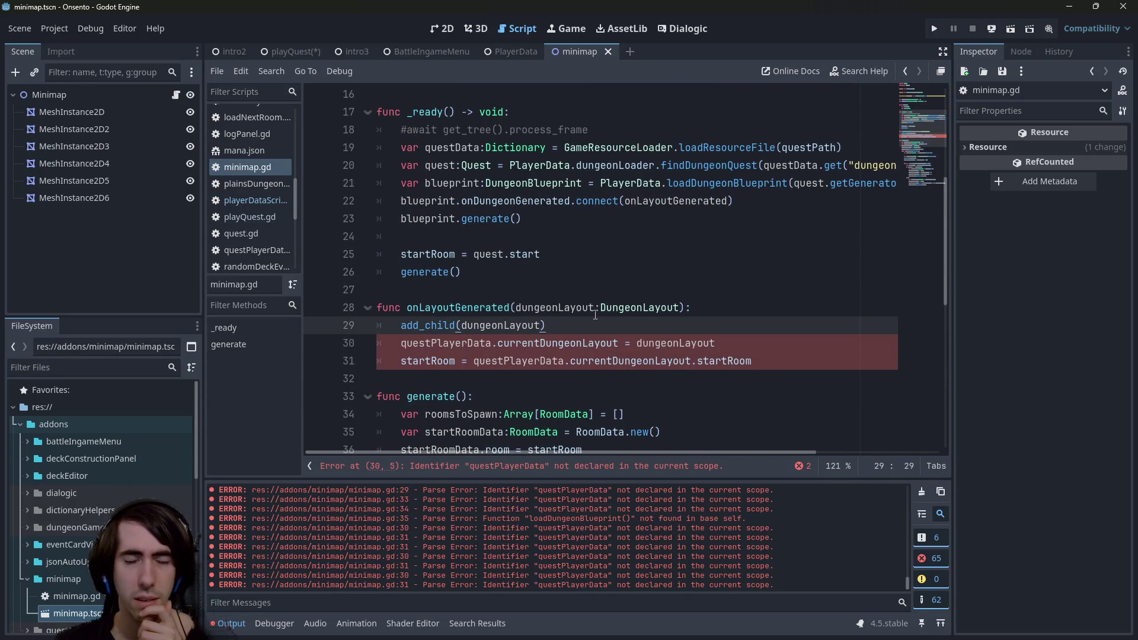
pyautogui.press('Return')
pyautogui.press('Return')
pyautogui.press('Up')
pyautogui.write('dungeonLayout.')
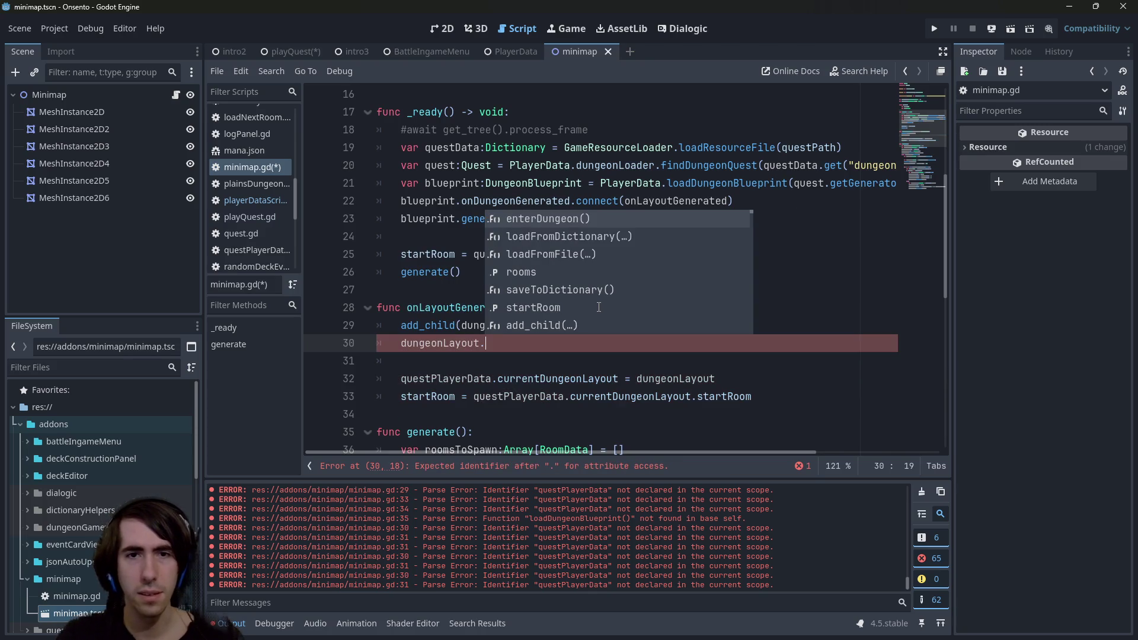
pyautogui.click(567, 271)
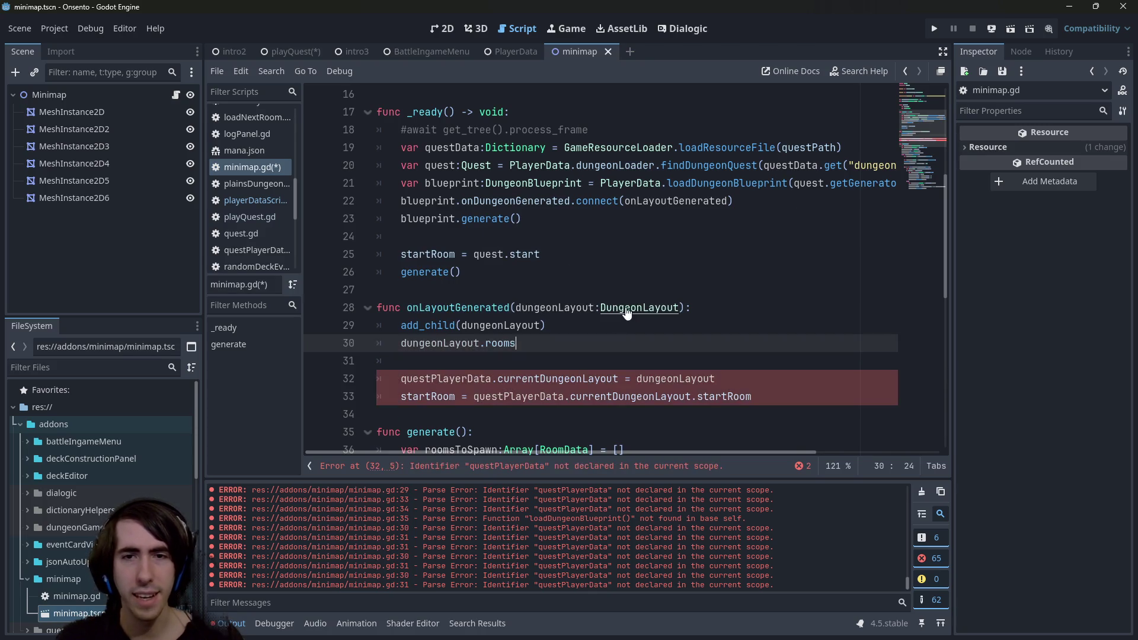
pyautogui.keyDown('ctrl'); pyautogui.click(639, 313); pyautogui.keyUp('ctrl')
pyautogui.doubleClick(468, 165)
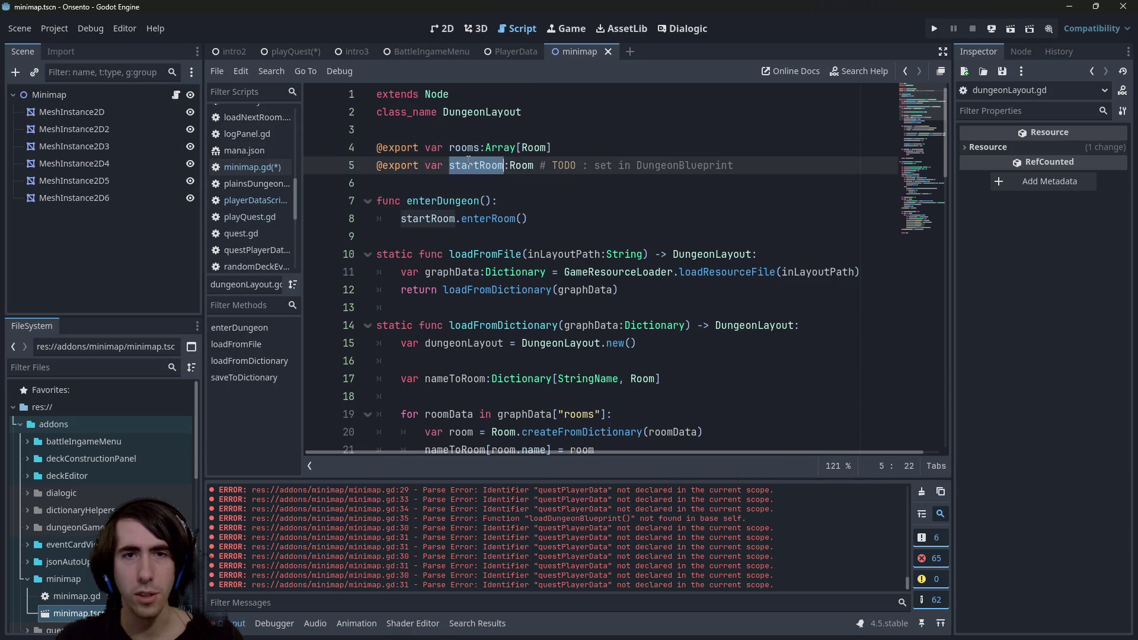
pyautogui.hotkey('alt', 'Left')
pyautogui.doubleClick(502, 343)
pyautogui.write('startRoom')
pyautogui.click(748, 396)
pyautogui.moveTo(745, 395); pyautogui.dragTo(298, 350)
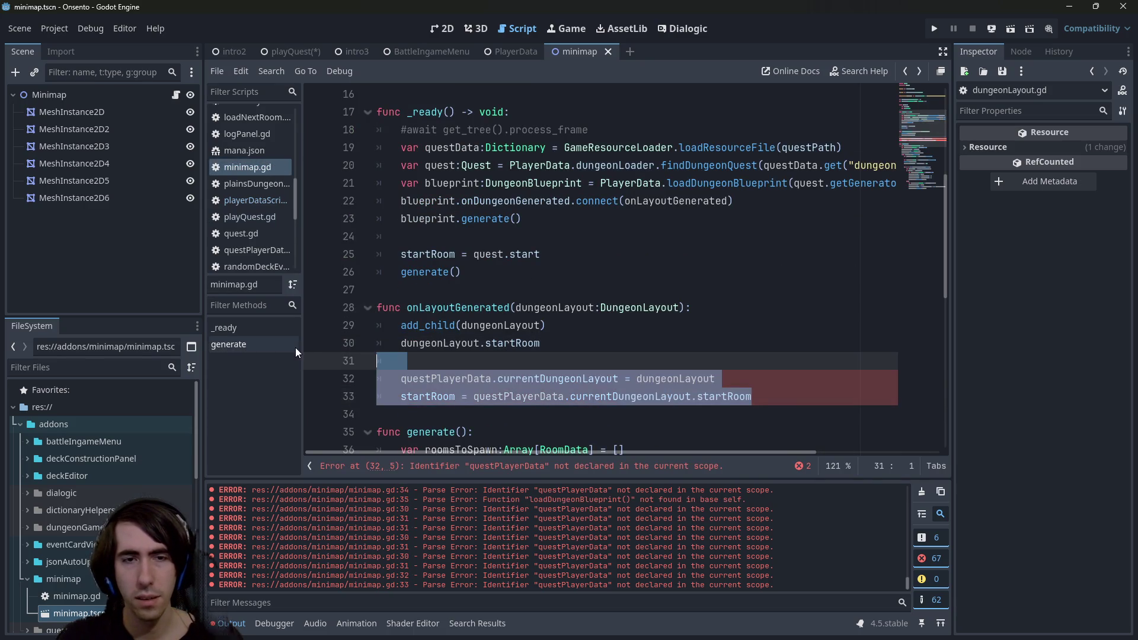
pyautogui.press('BackSpace')
pyautogui.press('BackSpace')
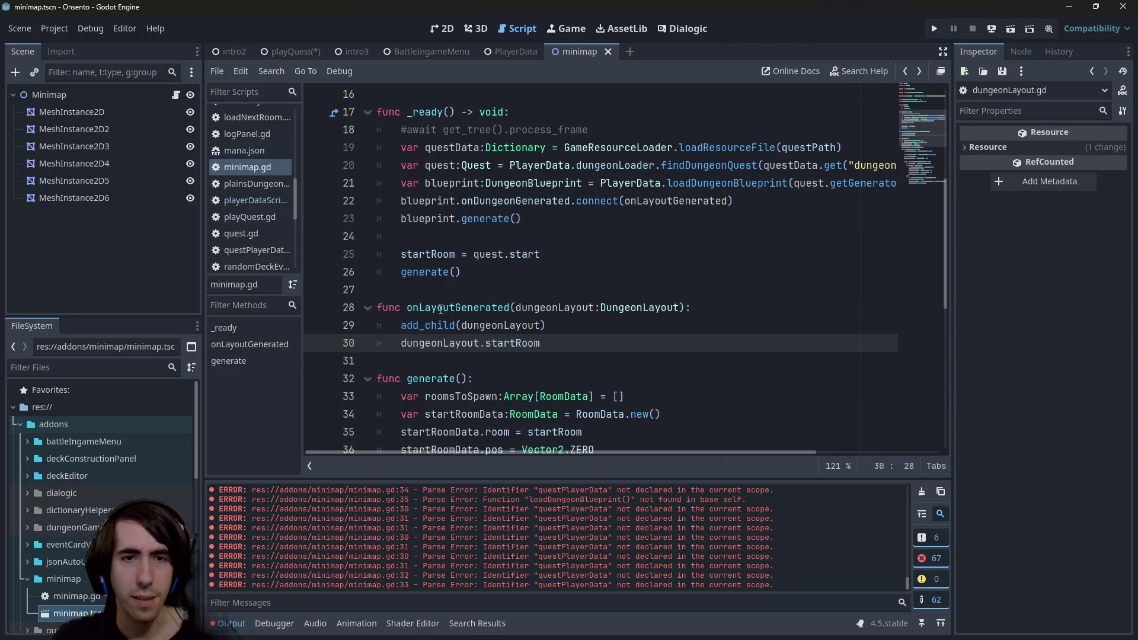
# Make line 30 read startRoom = dungeonLayout.startRoom.
pyautogui.doubleClick(427, 255)
pyautogui.hotkey('ctrl', 'c')
pyautogui.click(401, 343)
pyautogui.hotkey('ctrl', 'v')
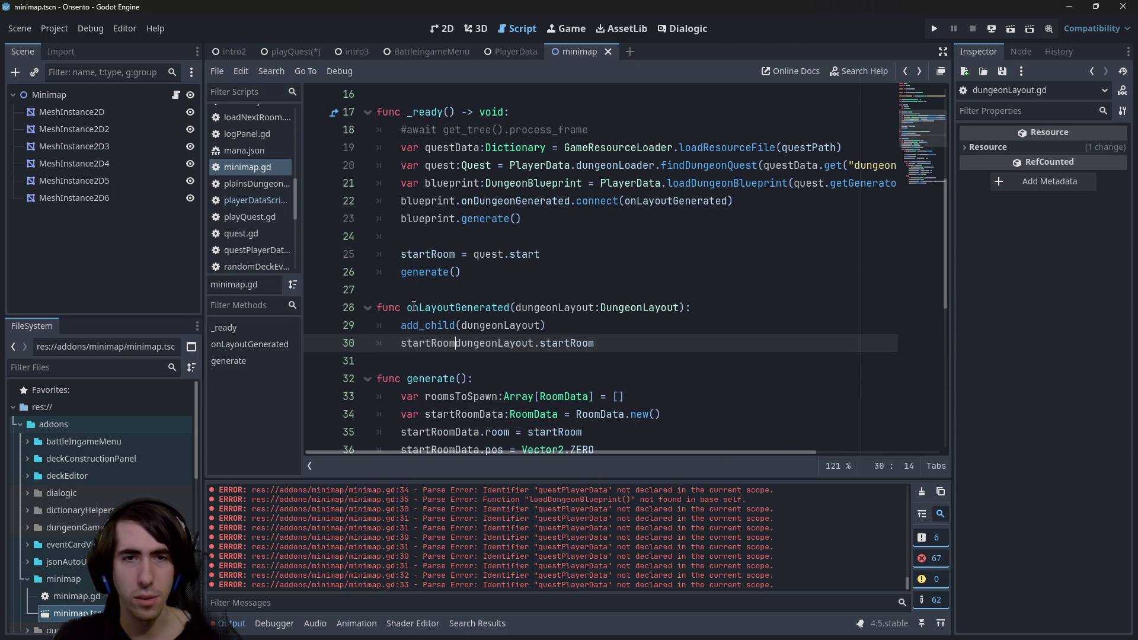
pyautogui.write('=')
# Rename every generate call to generateVisuals.
pyautogui.click(419, 254)
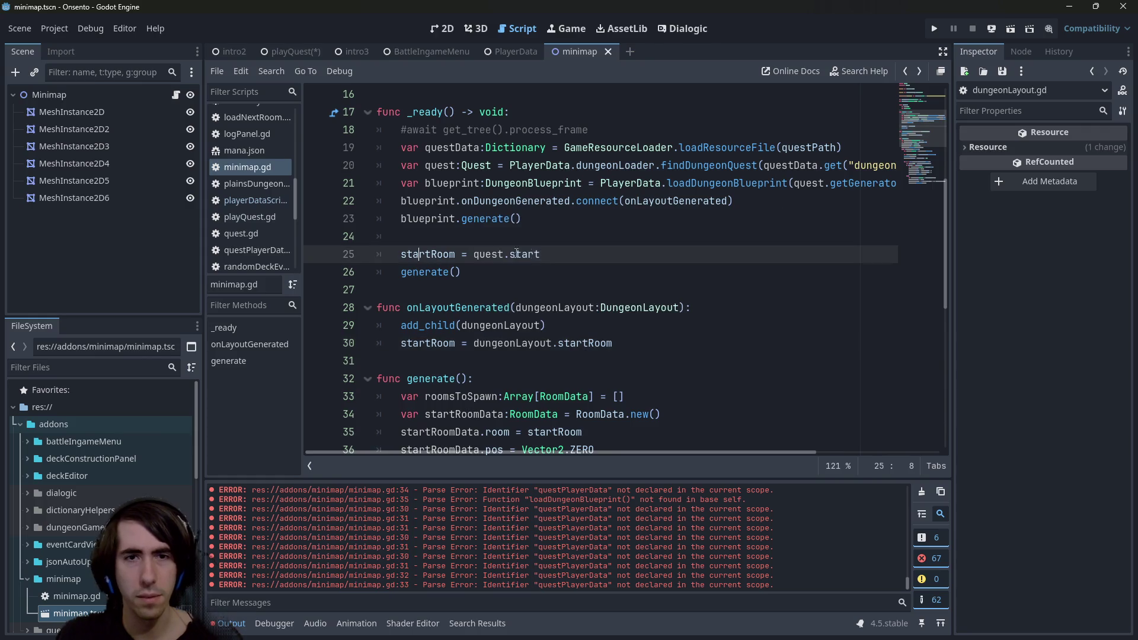
pyautogui.moveTo(541, 254); pyautogui.dragTo(334, 244)
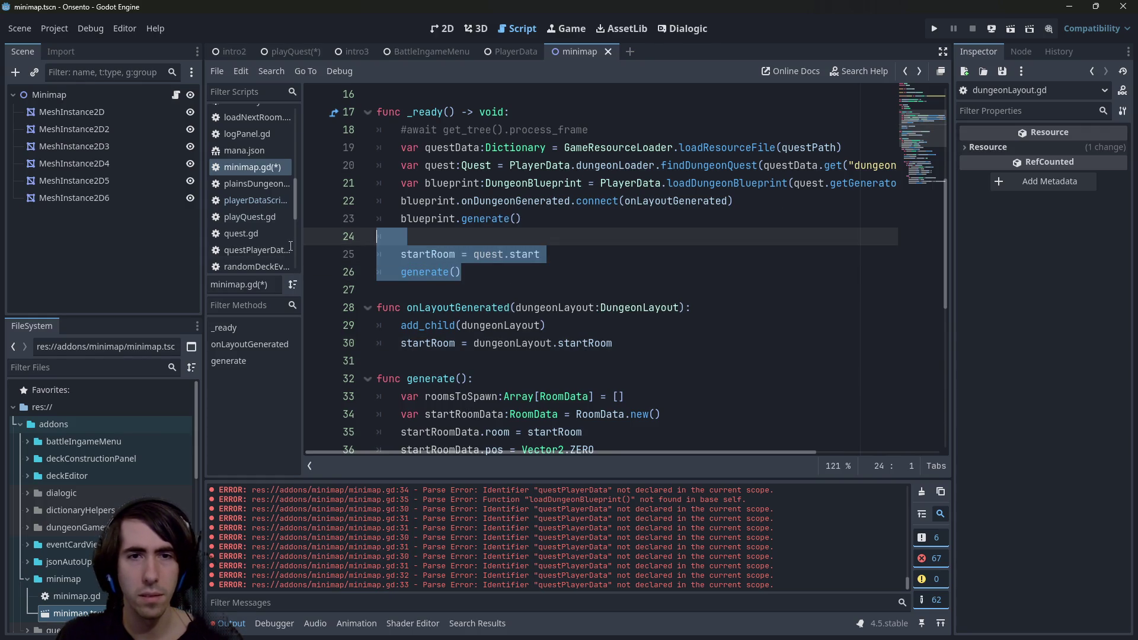
pyautogui.doubleClick(425, 272)
pyautogui.scroll(-3, 434, 273)
pyautogui.scroll(4, 434, 273)
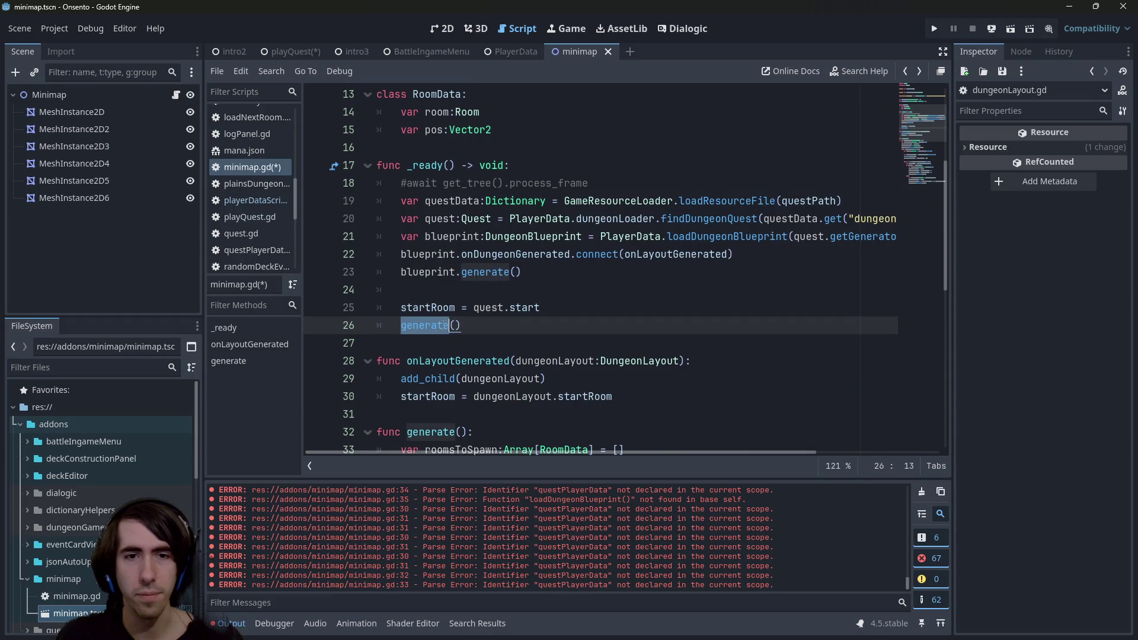
pyautogui.hotkey('ctrl', 'd')
pyautogui.press('Right')
pyautogui.write('Visuals')
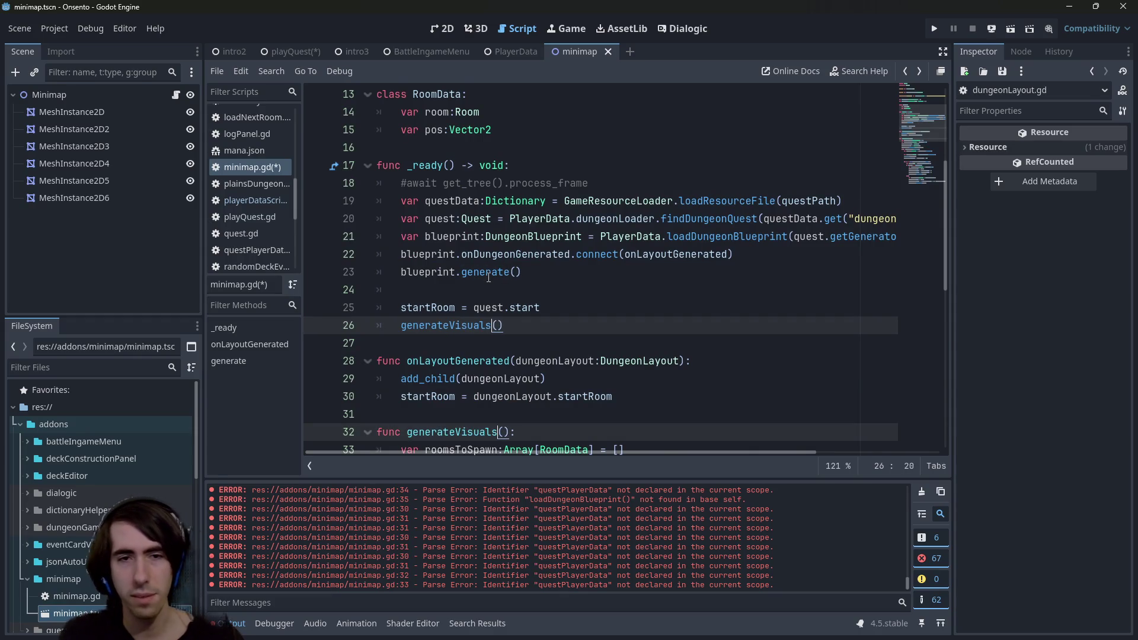
# Delete the startRoom = quest.start assignment from _ready.
pyautogui.click(488, 278)
pyautogui.moveTo(569, 308); pyautogui.dragTo(319, 280)
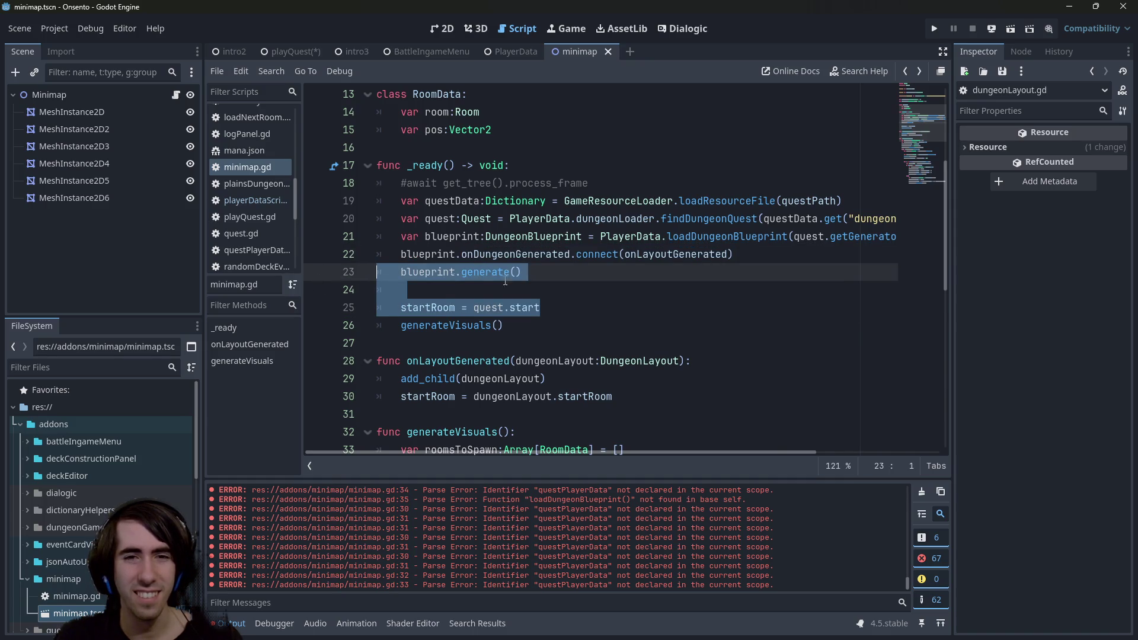
pyautogui.click(332, 289)
pyautogui.doubleClick(421, 272)
pyautogui.click(629, 255)
pyautogui.doubleClick(630, 255)
pyautogui.moveTo(587, 307); pyautogui.dragTo(334, 299)
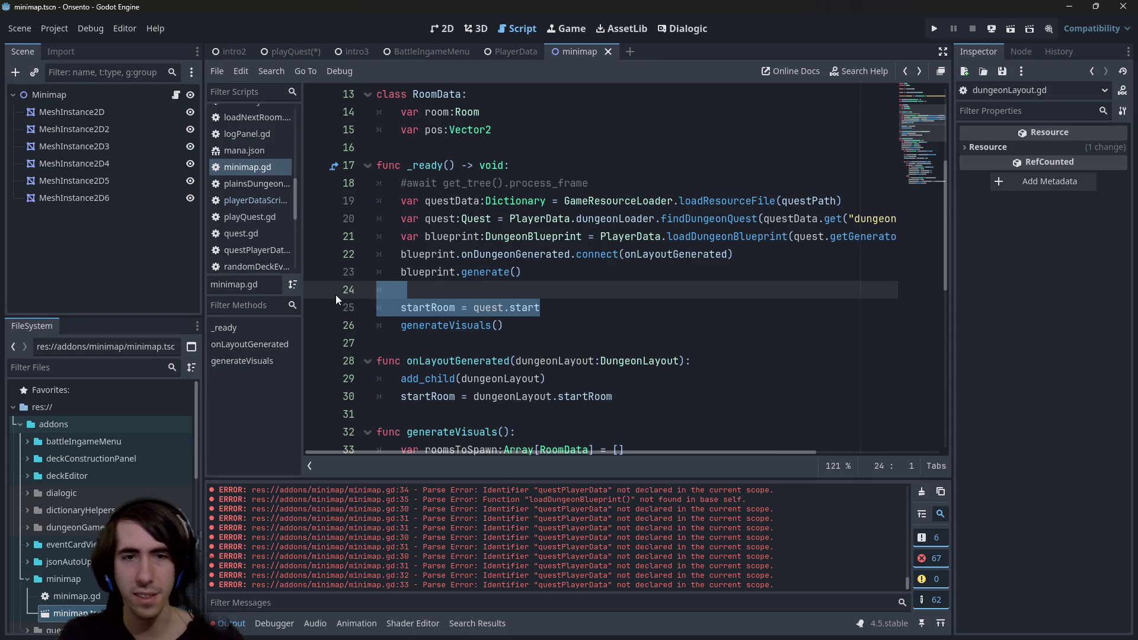
pyautogui.press('BackSpace')
pyautogui.press('BackSpace')
# Move generateVisuals() from _ready to after onLayoutGenerated's startRoom line and save.
pyautogui.click(337, 290)
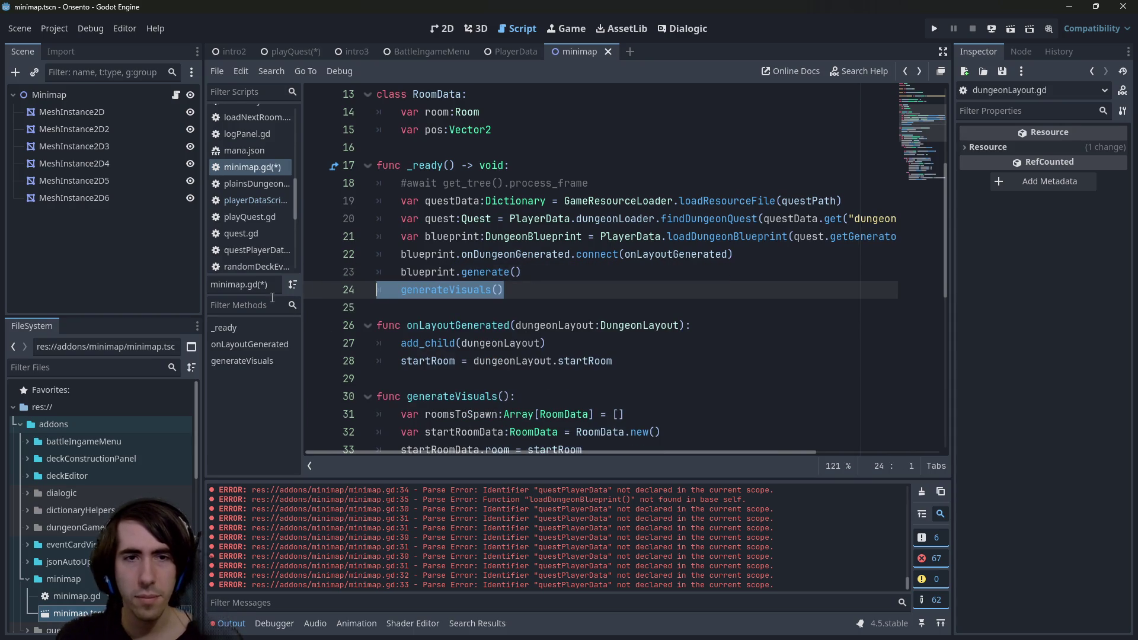
pyautogui.click(620, 361)
pyautogui.press('Return')
pyautogui.hotkey('ctrl', 'v')
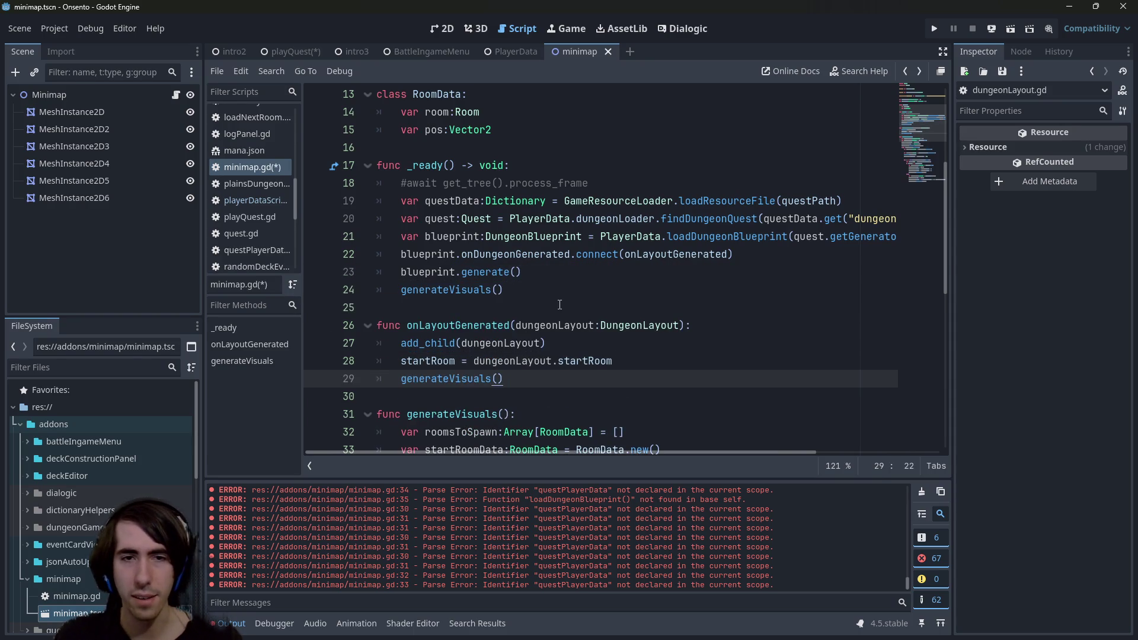
pyautogui.moveTo(504, 290); pyautogui.dragTo(277, 292)
pyautogui.press('BackSpace')
pyautogui.press('BackSpace')
pyautogui.hotkey('ctrl', 's')
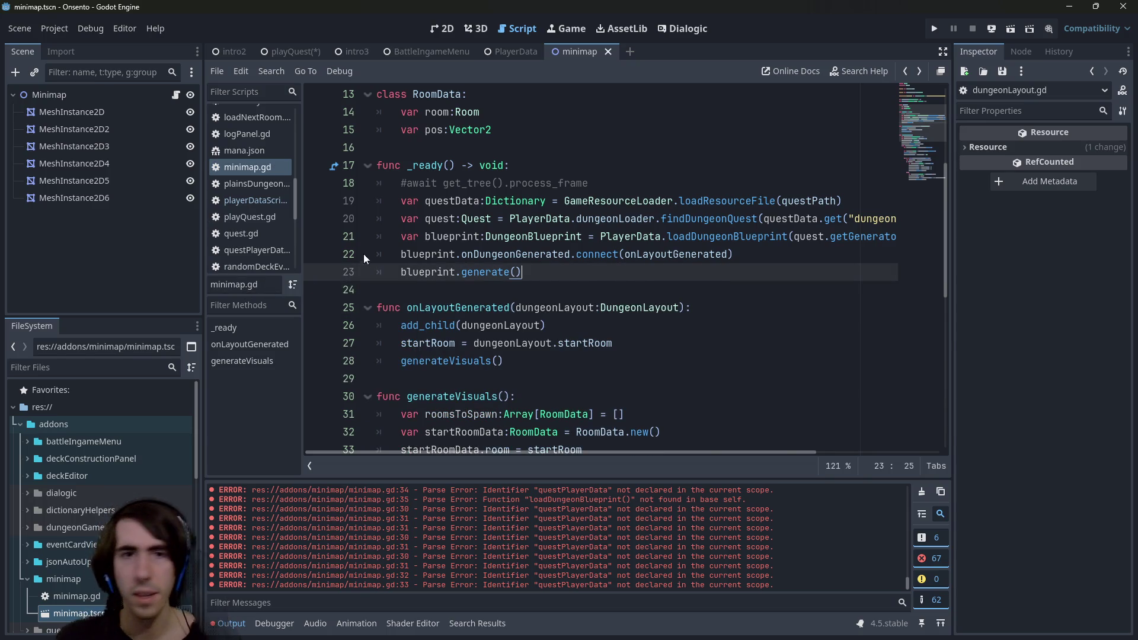
# Clear the Output panel and run the minimap scene.
pyautogui.scroll(3, 542, 380)
pyautogui.scroll(-1, 710, 415)
pyautogui.click(920, 491)
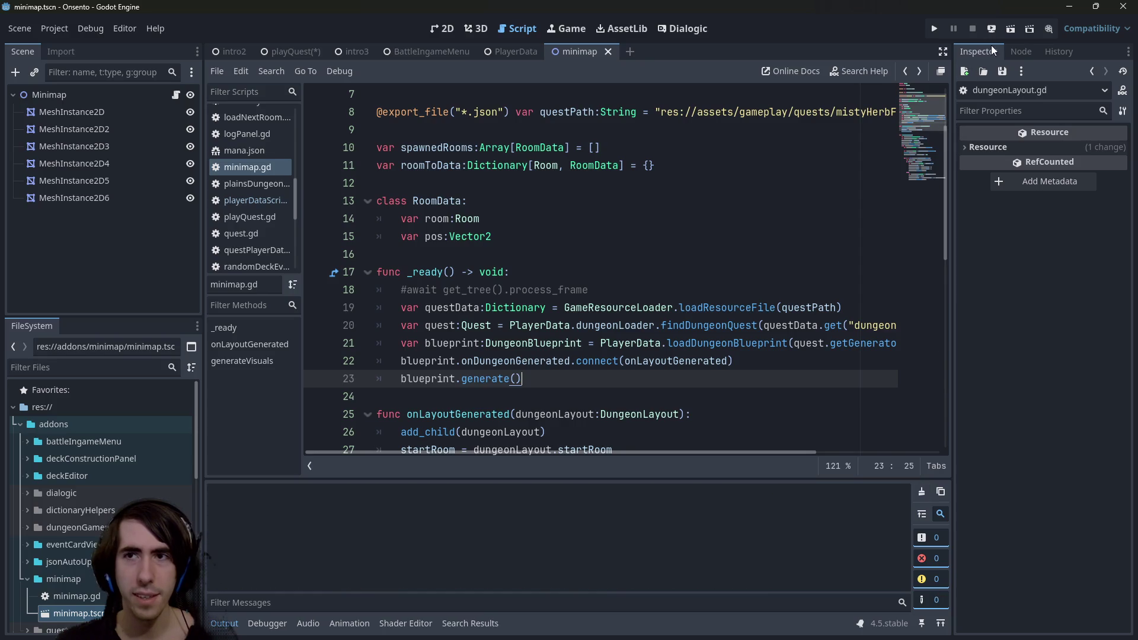
pyautogui.click(1011, 28)
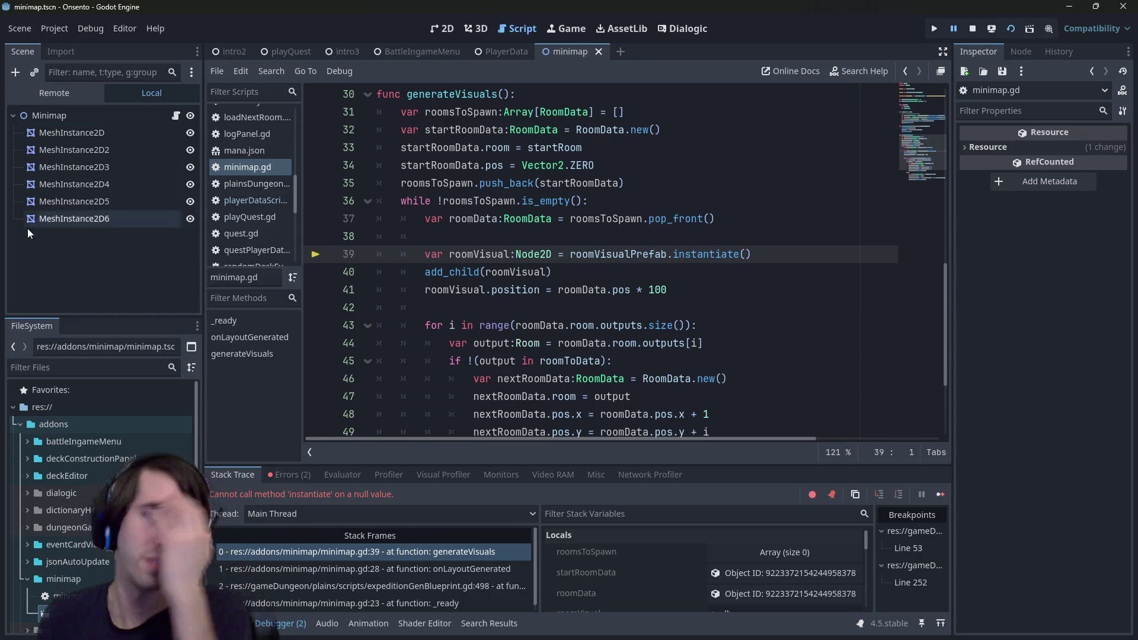
# Save the first MeshInstance2D square as its own scene, minimapRoom.tscn.
pyautogui.click(63, 116)
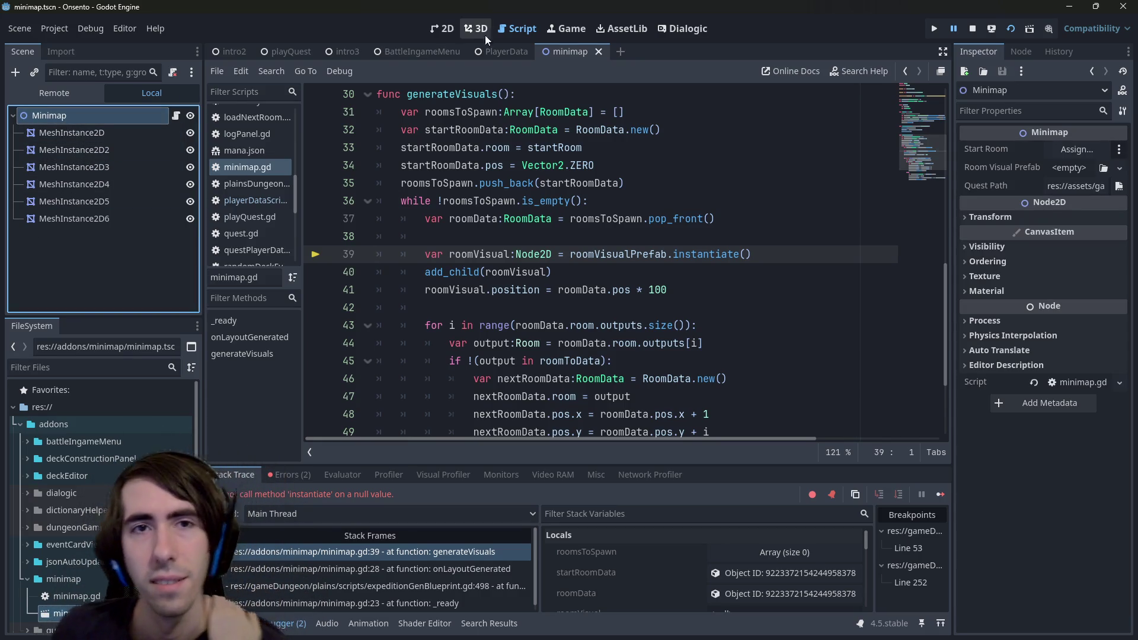
pyautogui.click(443, 29)
pyautogui.click(123, 128)
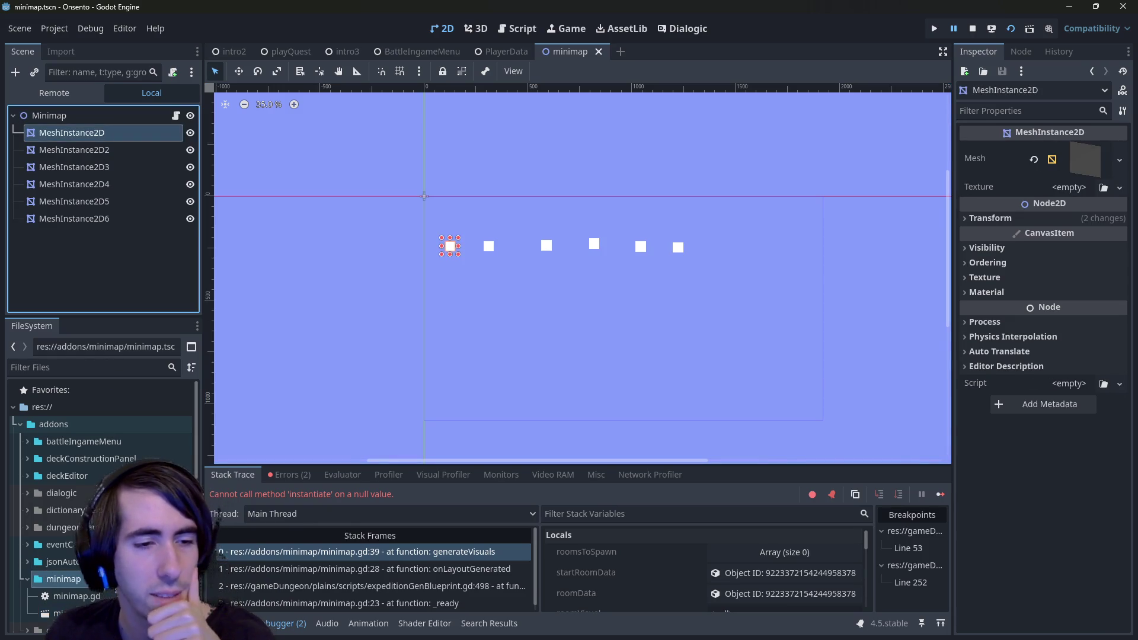
pyautogui.moveTo(105, 129); pyautogui.dragTo(63, 578)
pyautogui.write('mi')
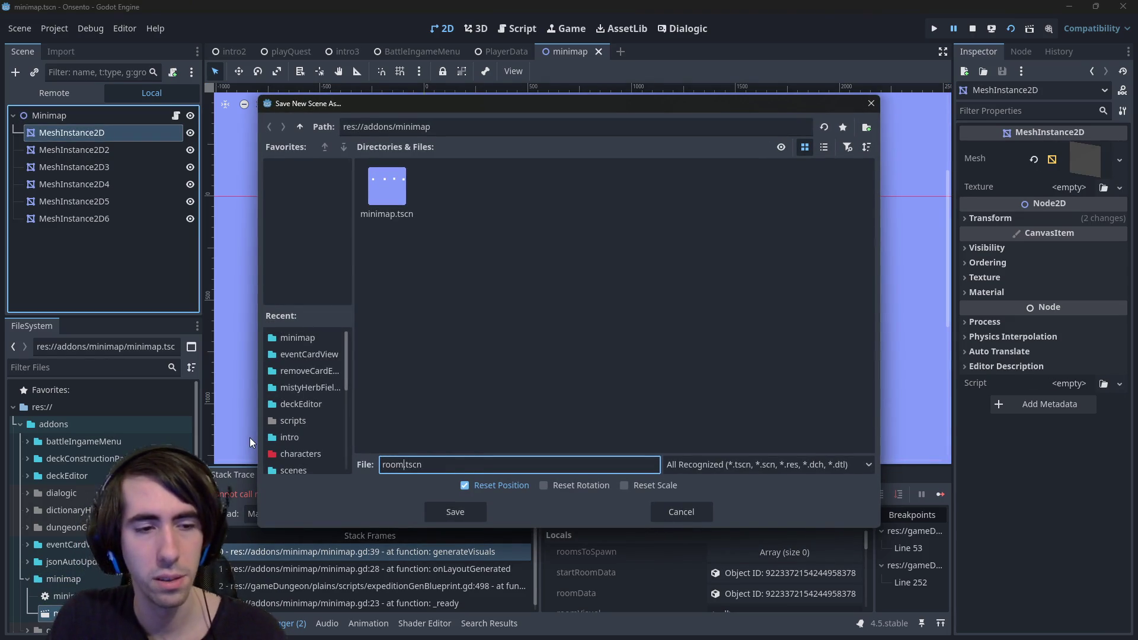
pyautogui.write('nimapR')
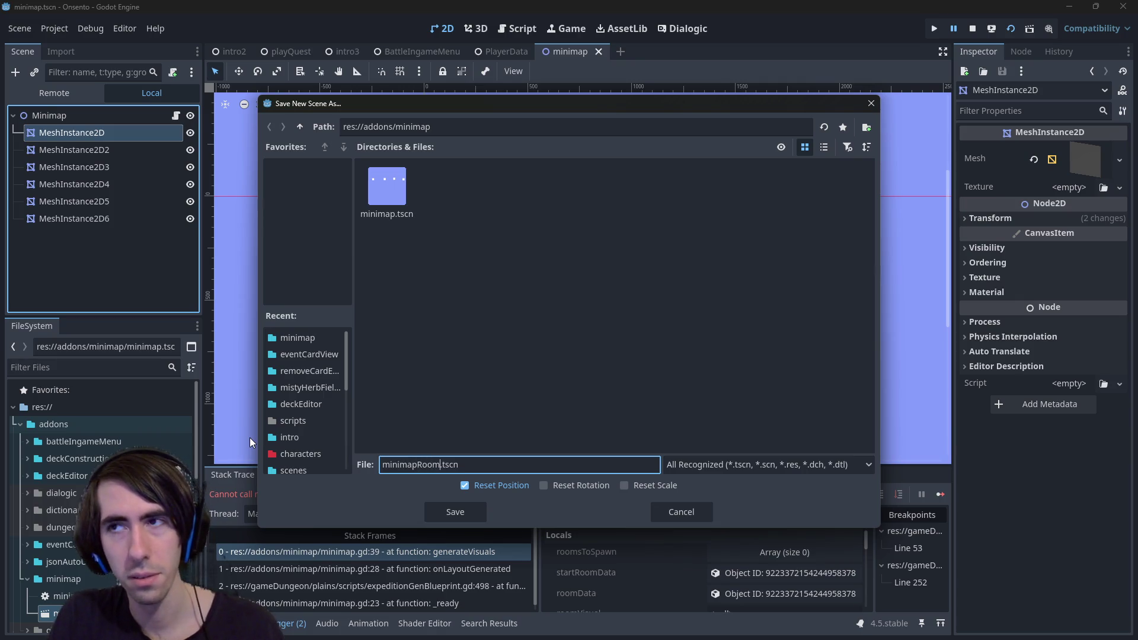
pyautogui.press('Return')
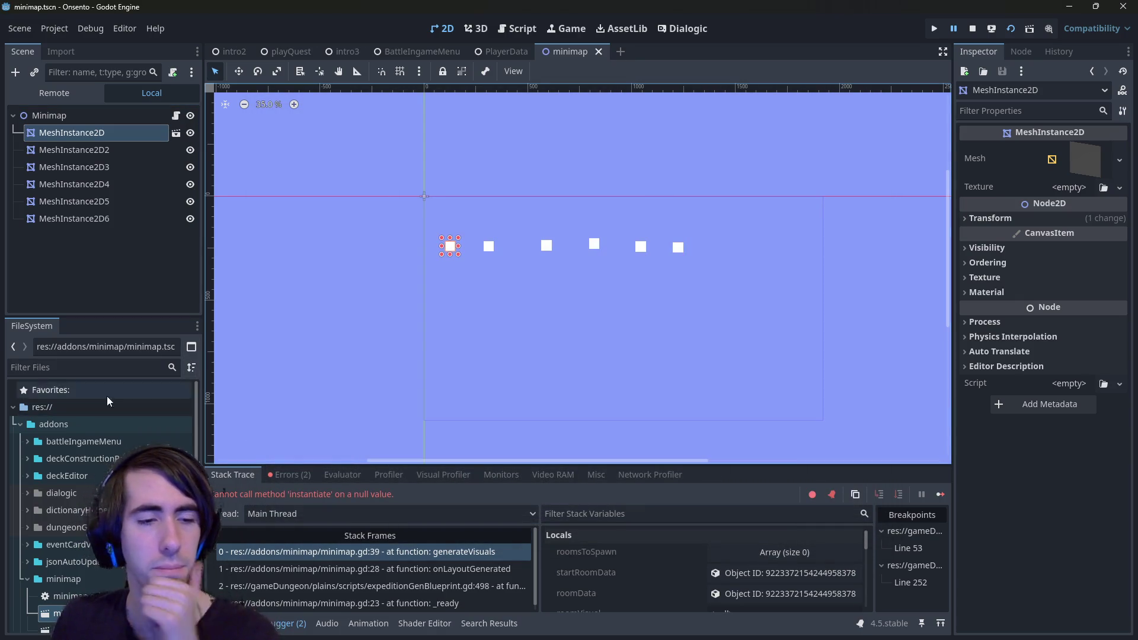
# Set minimapRoom.tscn as Minimap's Room Visual Prefab, save, and stop the running game.
pyautogui.click(82, 115)
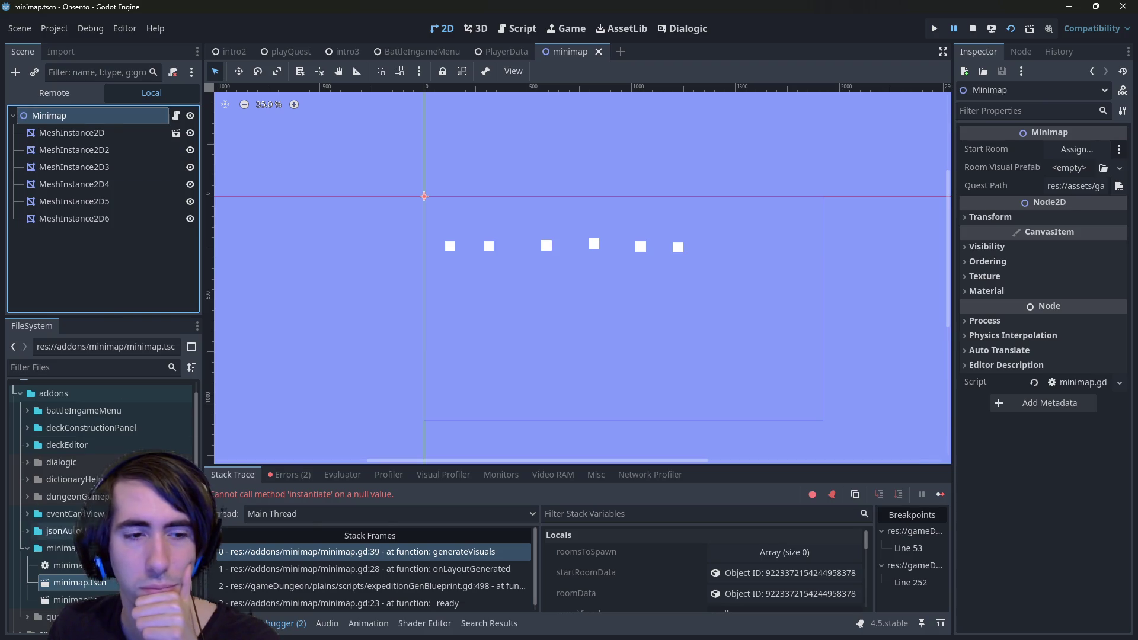
pyautogui.moveTo(68, 599)
pyautogui.mouseDown()
pyautogui.moveTo(646, 400)
pyautogui.moveTo(986, 169)
pyautogui.mouseUp()
pyautogui.hotkey('ctrl', 's')
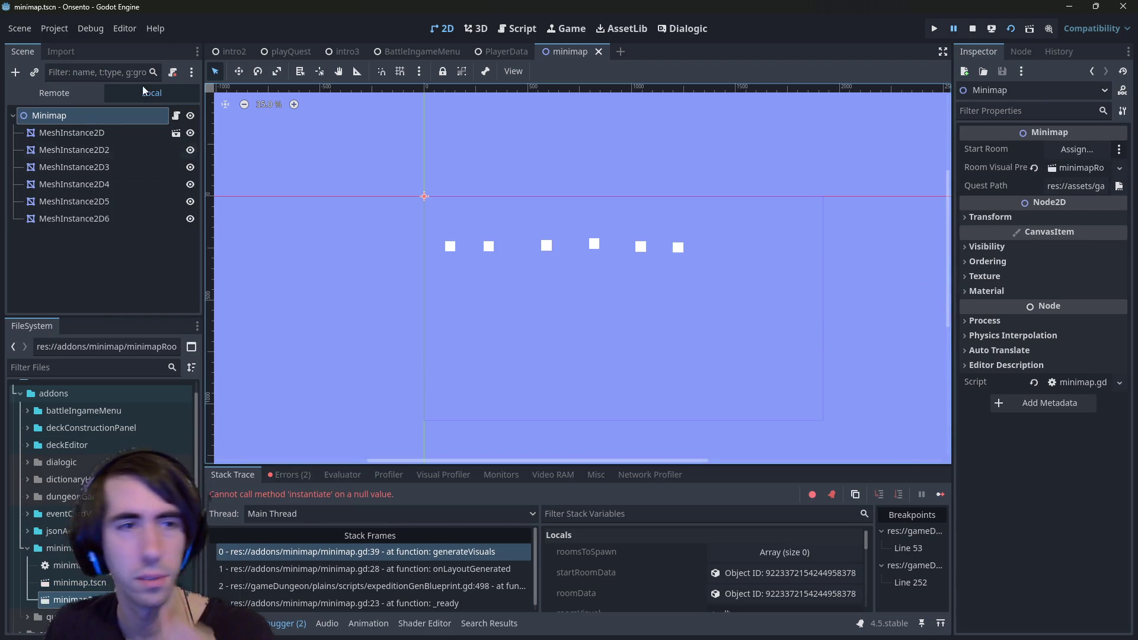
pyautogui.click(181, 117)
pyautogui.click(180, 117)
pyautogui.click(443, 30)
pyautogui.click(517, 28)
pyautogui.click(972, 29)
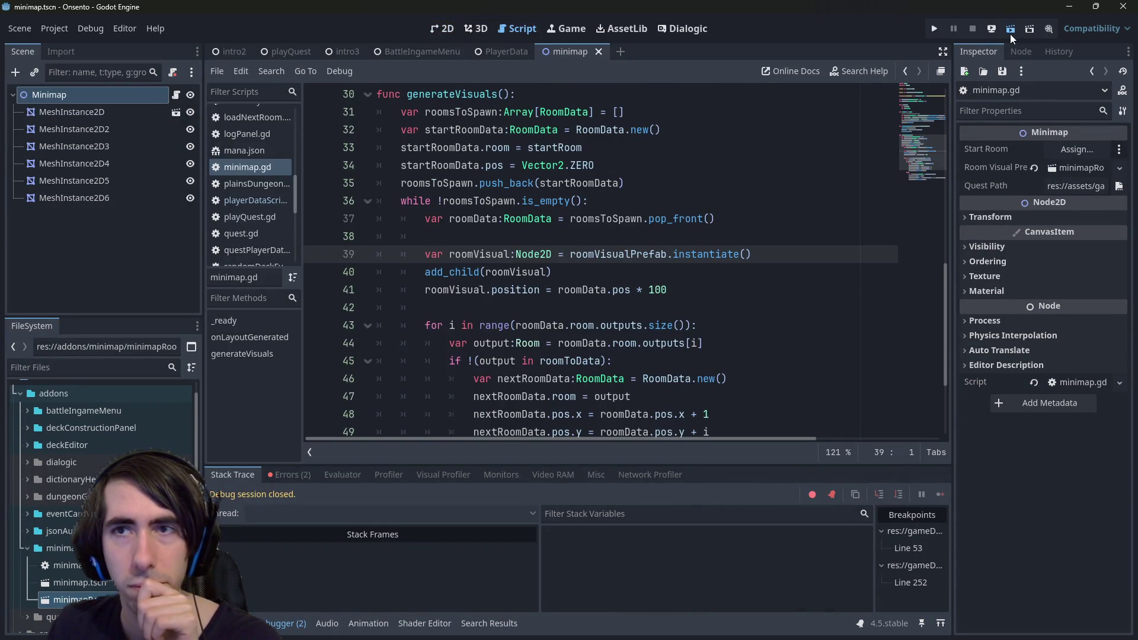
# Run the game again with F5 and close its window.
pyautogui.click(717, 294)
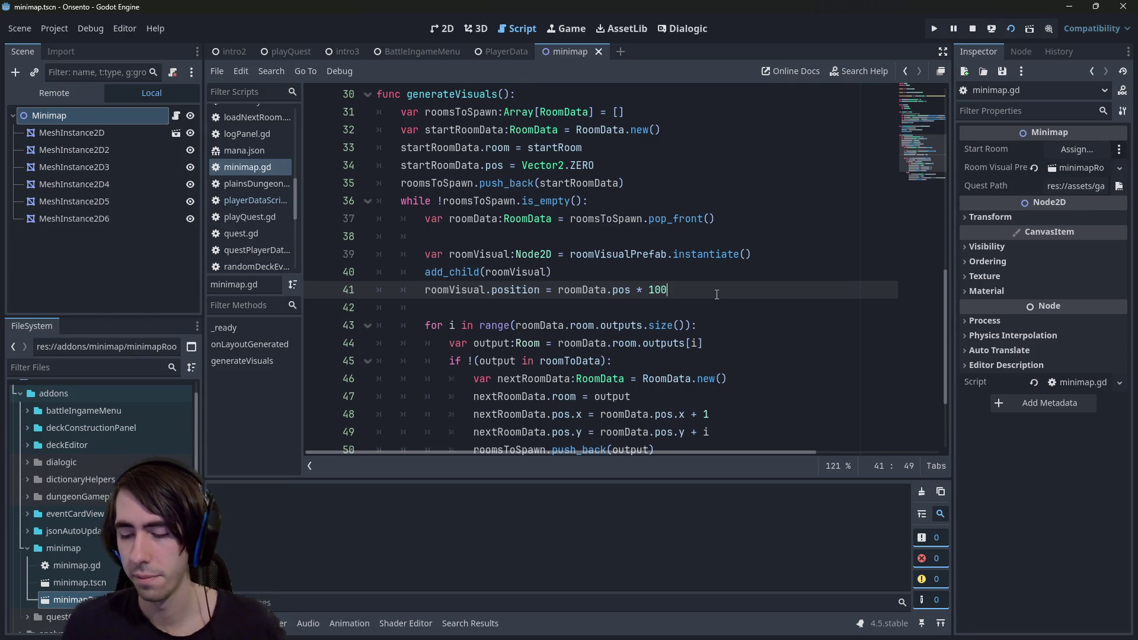
pyautogui.press('F5')
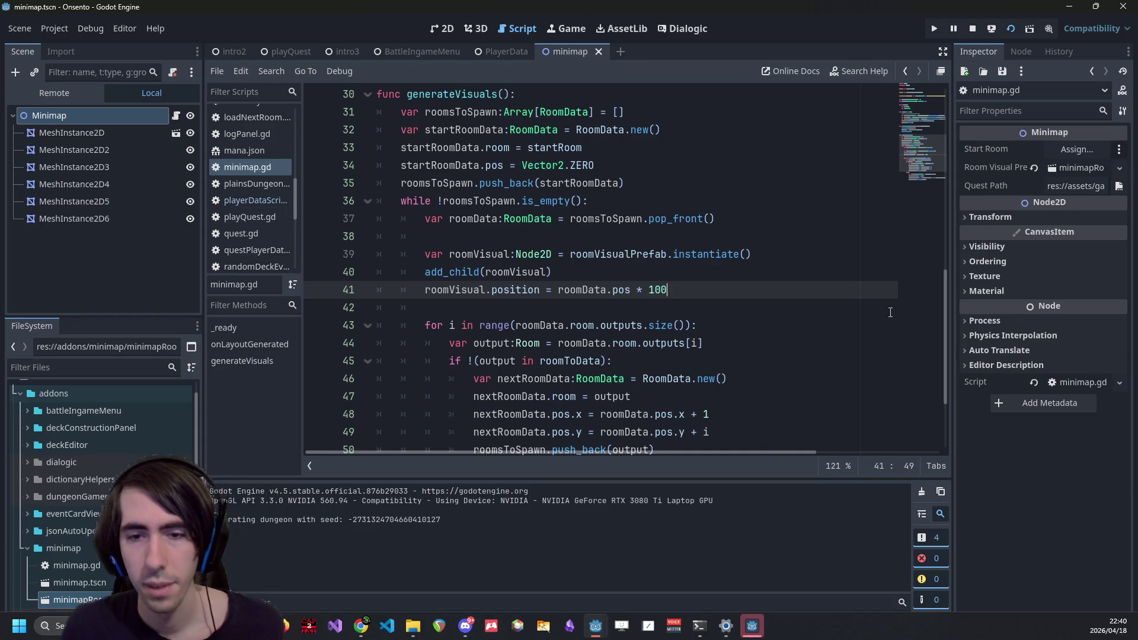
pyautogui.click(752, 626)
pyautogui.click(751, 626)
pyautogui.click(753, 628)
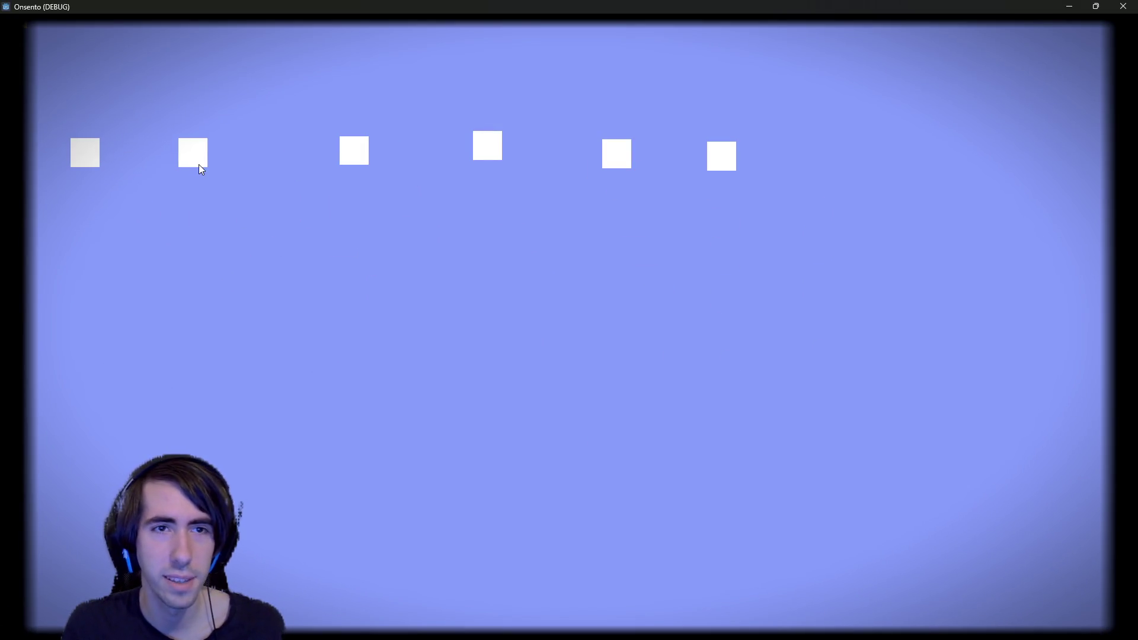
pyautogui.click(1119, 5)
# Delete all six placeholder MeshInstance2D squares from the minimap scene.
pyautogui.click(442, 30)
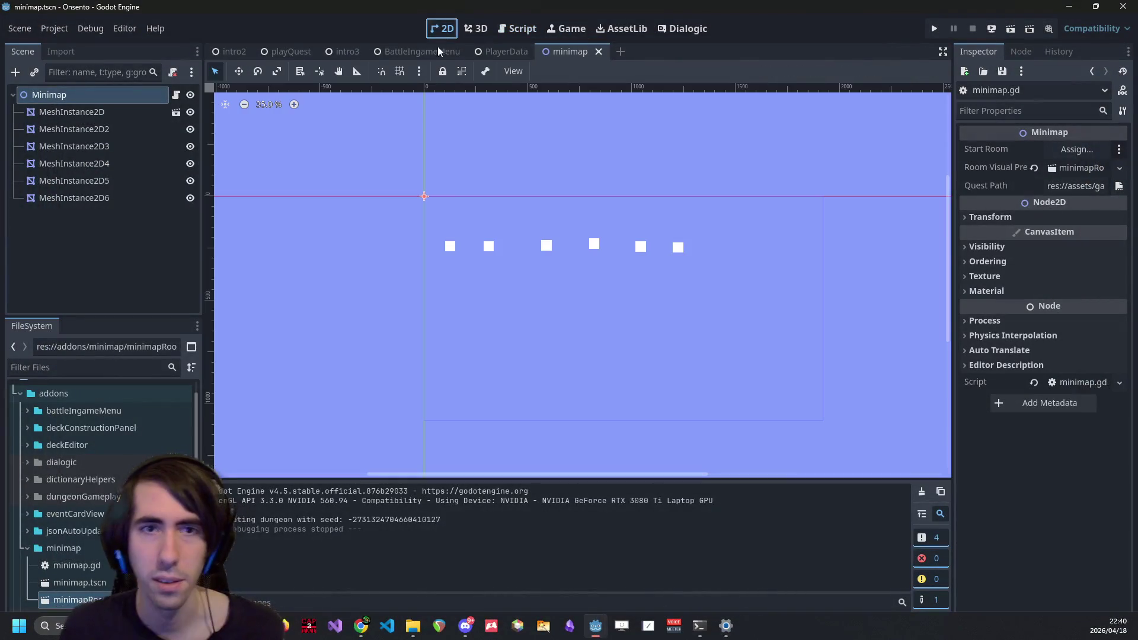
pyautogui.moveTo(464, 229)
pyautogui.mouseDown()
pyautogui.moveTo(624, 277)
pyautogui.moveTo(739, 275)
pyautogui.mouseUp()
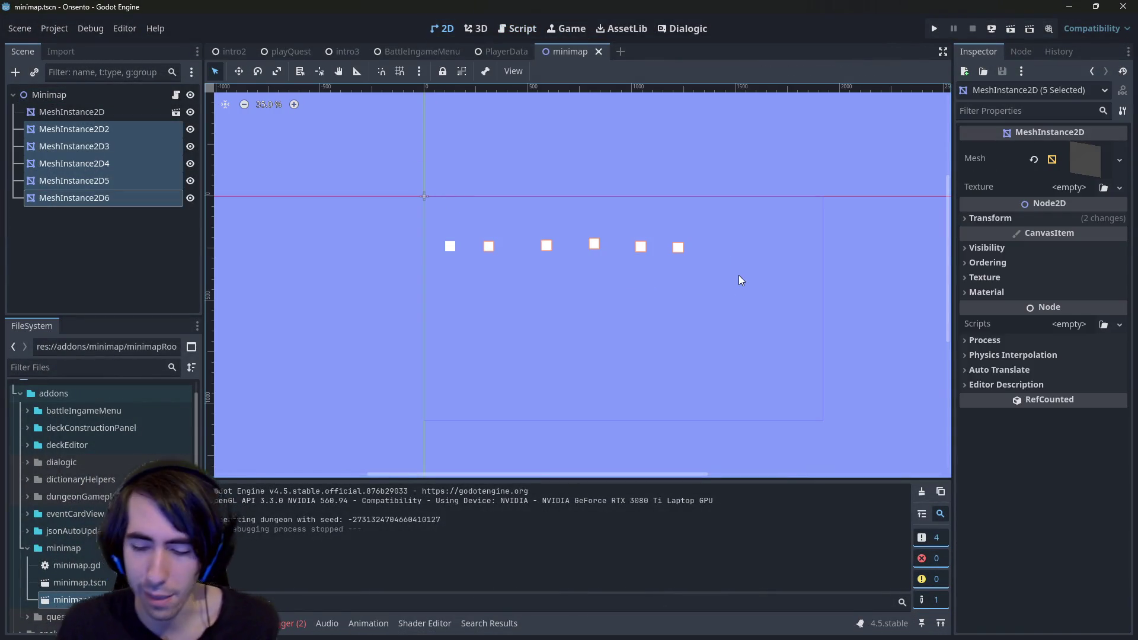
pyautogui.press('Delete')
pyautogui.press('Return')
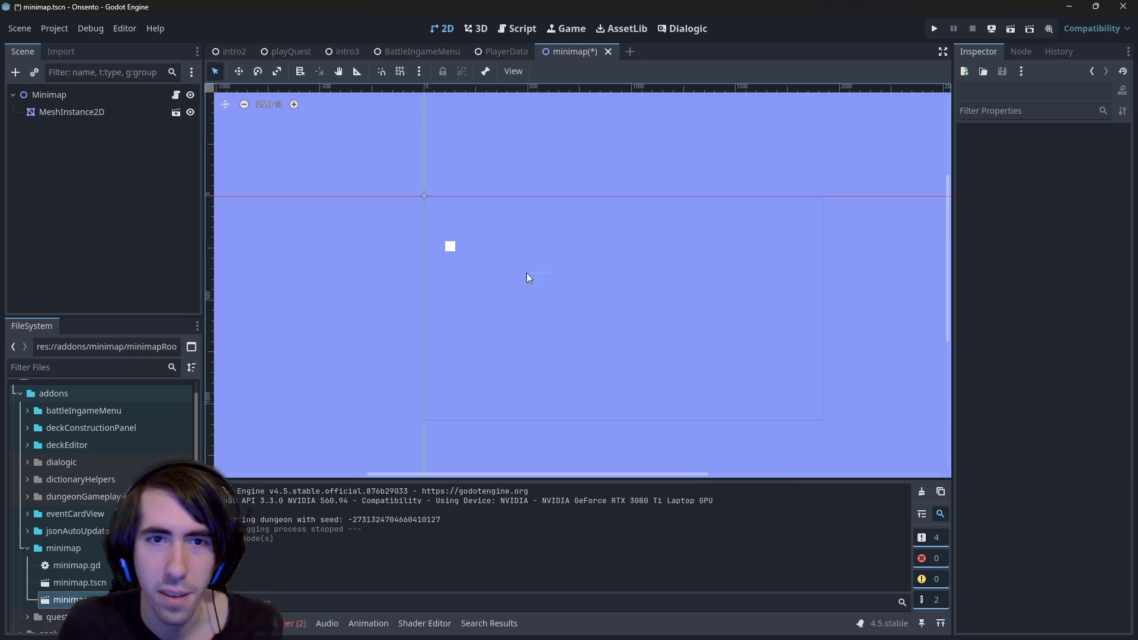
pyautogui.moveTo(537, 275); pyautogui.dragTo(439, 222)
pyautogui.press('Delete')
pyautogui.press('Return')
# Save the scene and set a breakpoint on minimap.gd line 32.
pyautogui.click(529, 34)
pyautogui.hotkey('ctrl', 's')
pyautogui.scroll(-1, 468, 233)
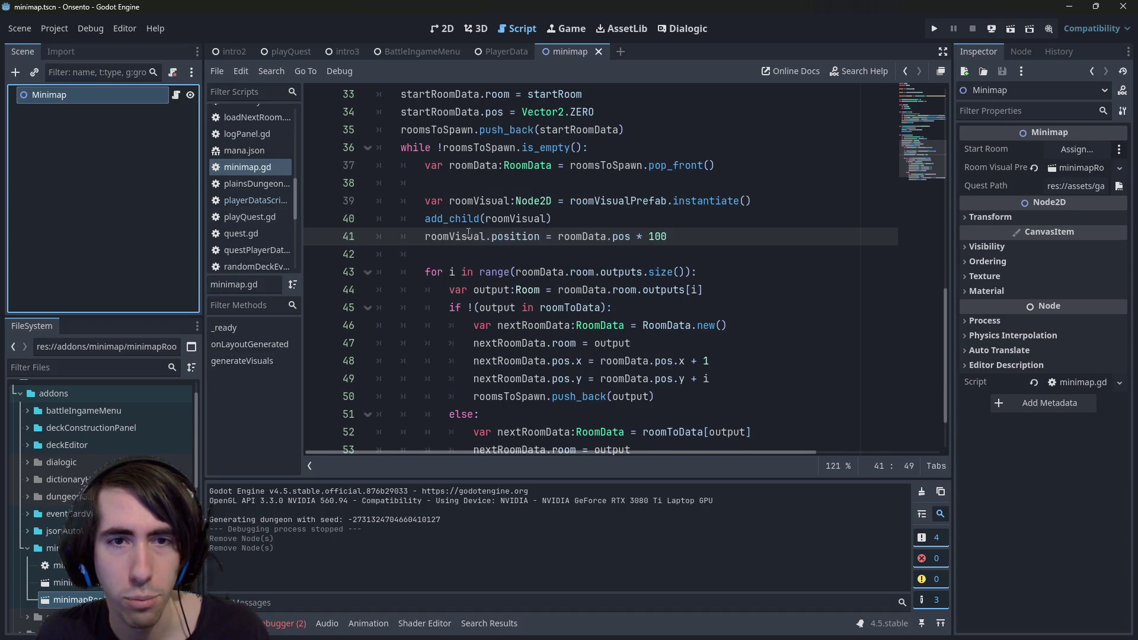
pyautogui.doubleClick(451, 219)
pyautogui.scroll(4, 393, 283)
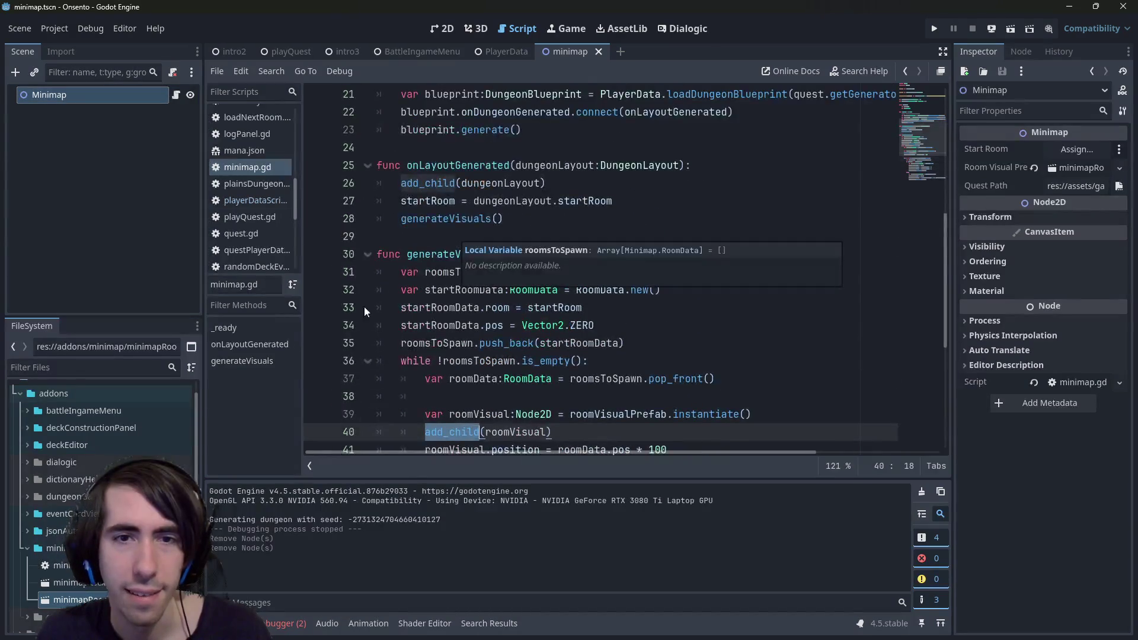
pyautogui.click(316, 290)
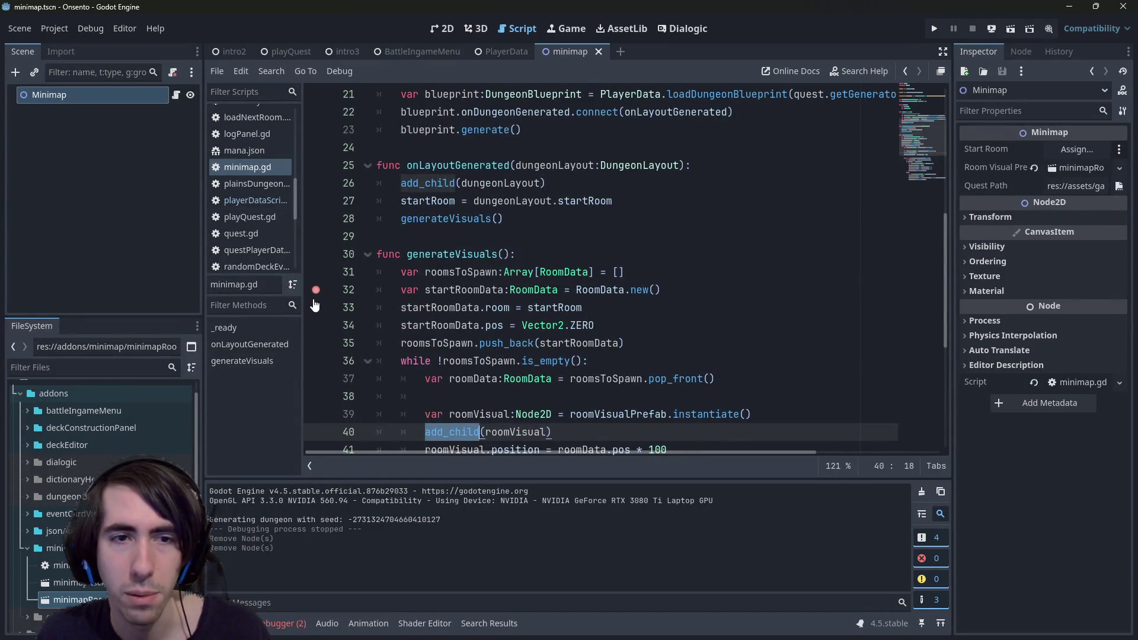
# Run the scene, remove the line-32 breakpoint, and close the empty game window.
pyautogui.click(1012, 25)
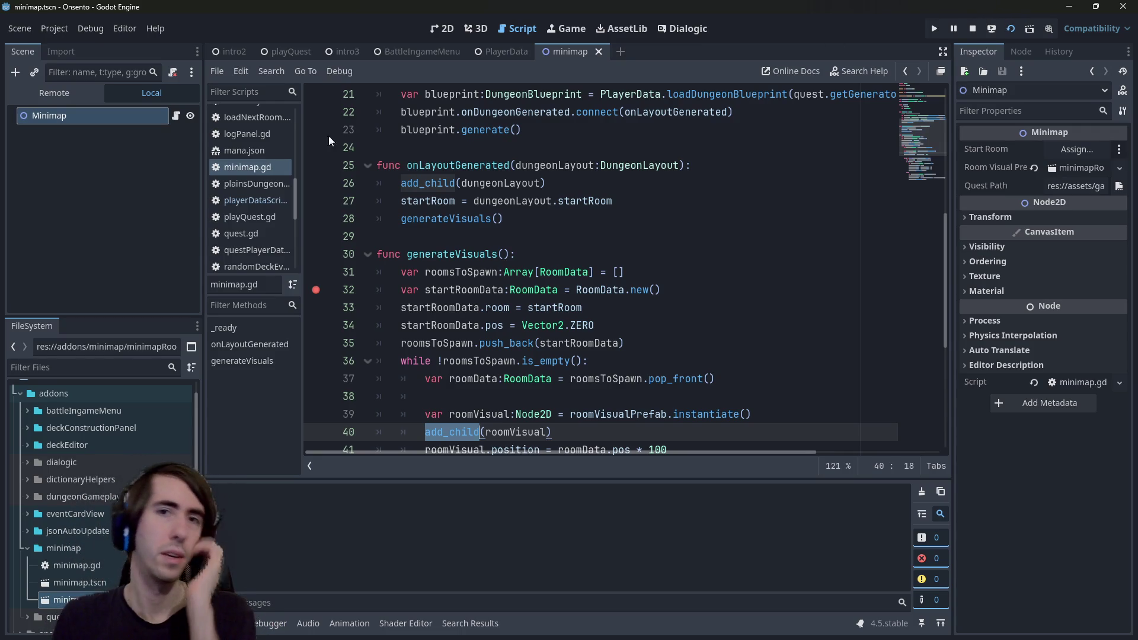
pyautogui.click(316, 290)
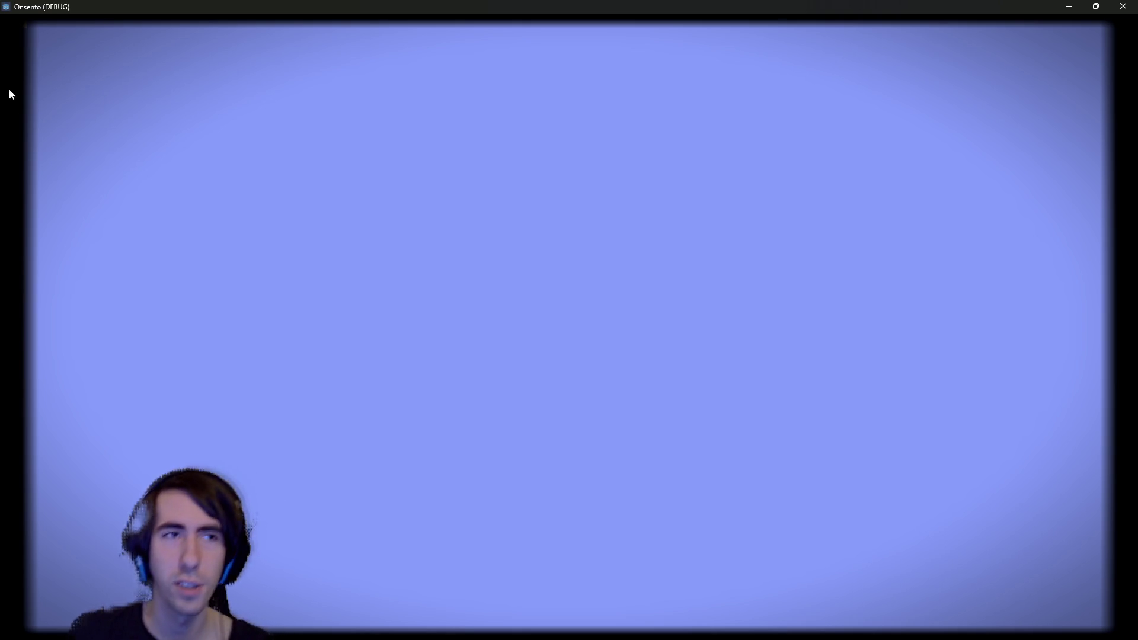
pyautogui.click(1124, 6)
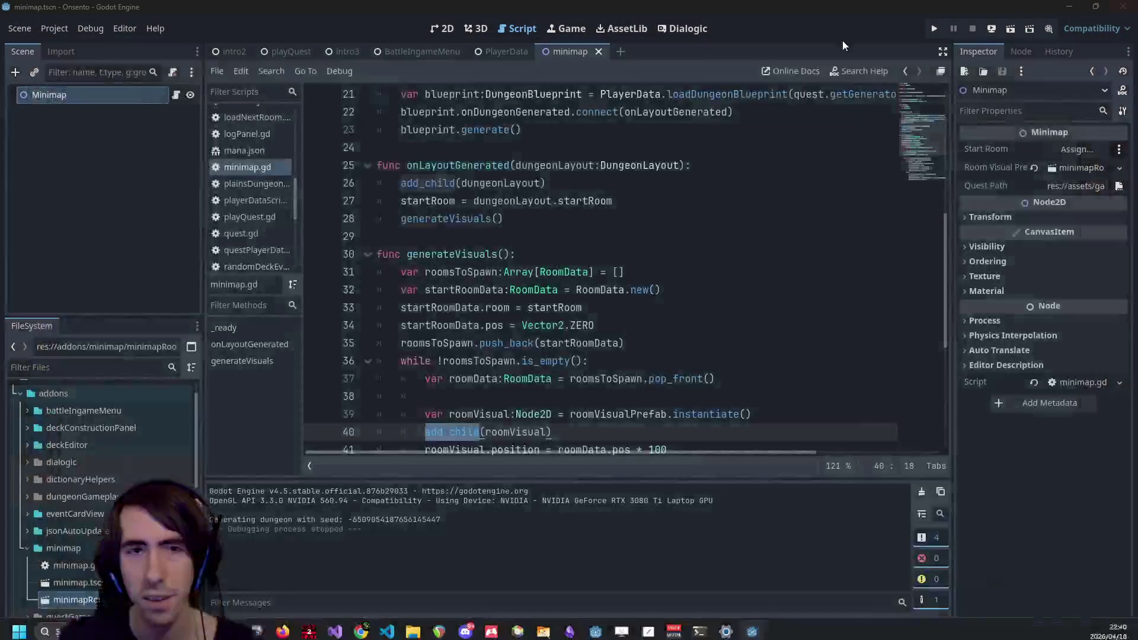
# Add a Camera2D child under Minimap, save, and test-run the scene.
pyautogui.click(441, 29)
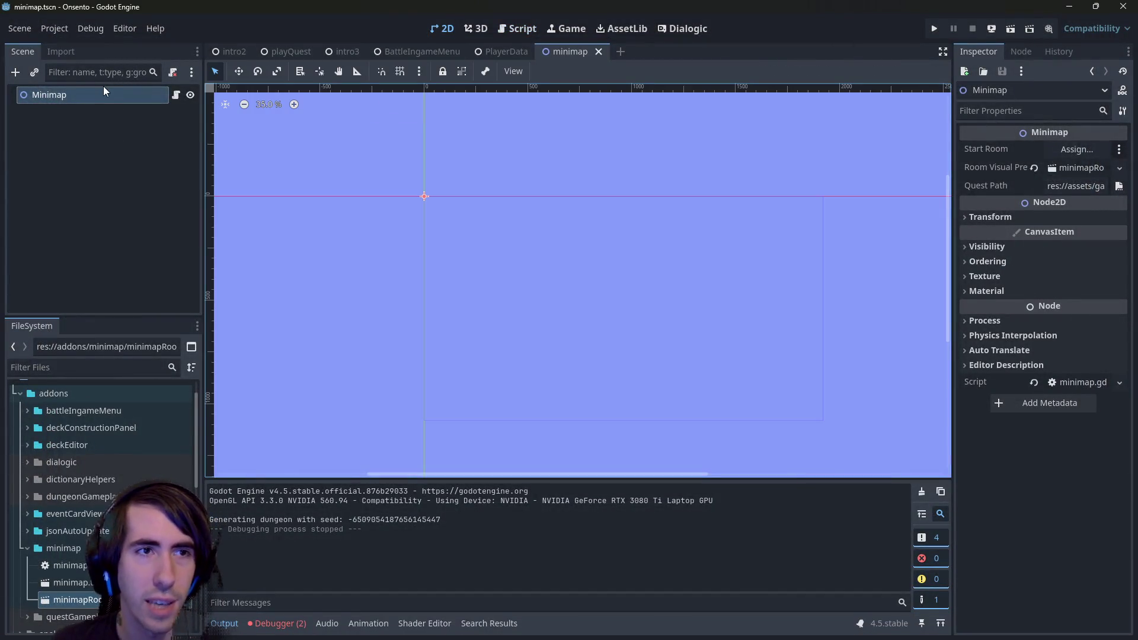
pyautogui.rightClick(87, 105)
pyautogui.click(114, 132)
pyautogui.write('camera')
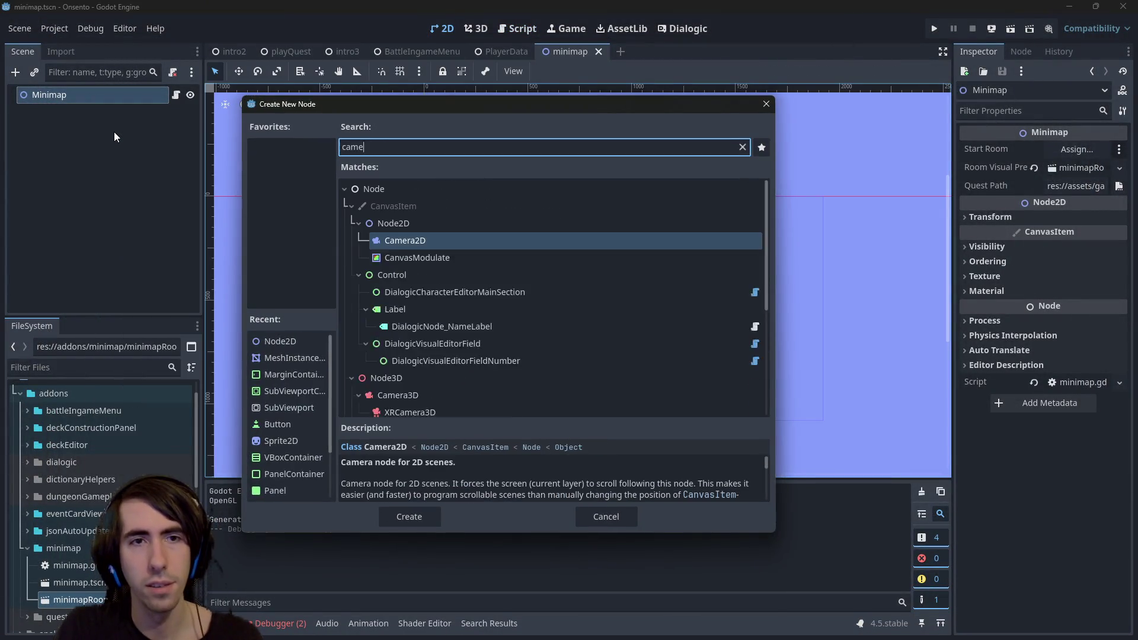
pyautogui.press('Return')
pyautogui.scroll(-2, 376, 237)
pyautogui.hotkey('ctrl', 's')
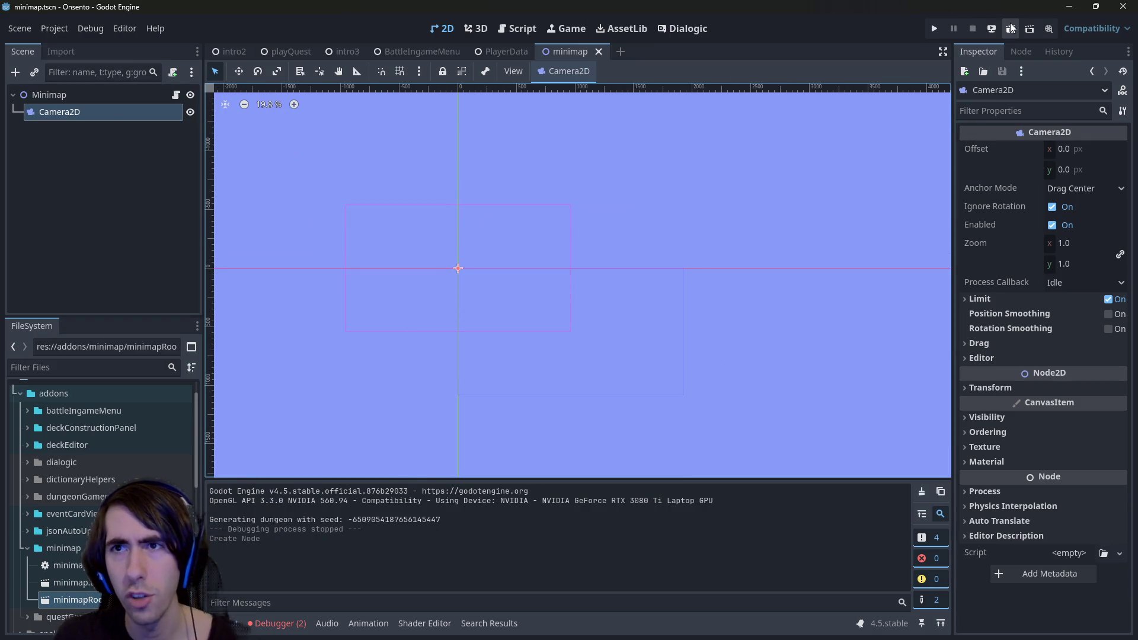
pyautogui.click(1002, 30)
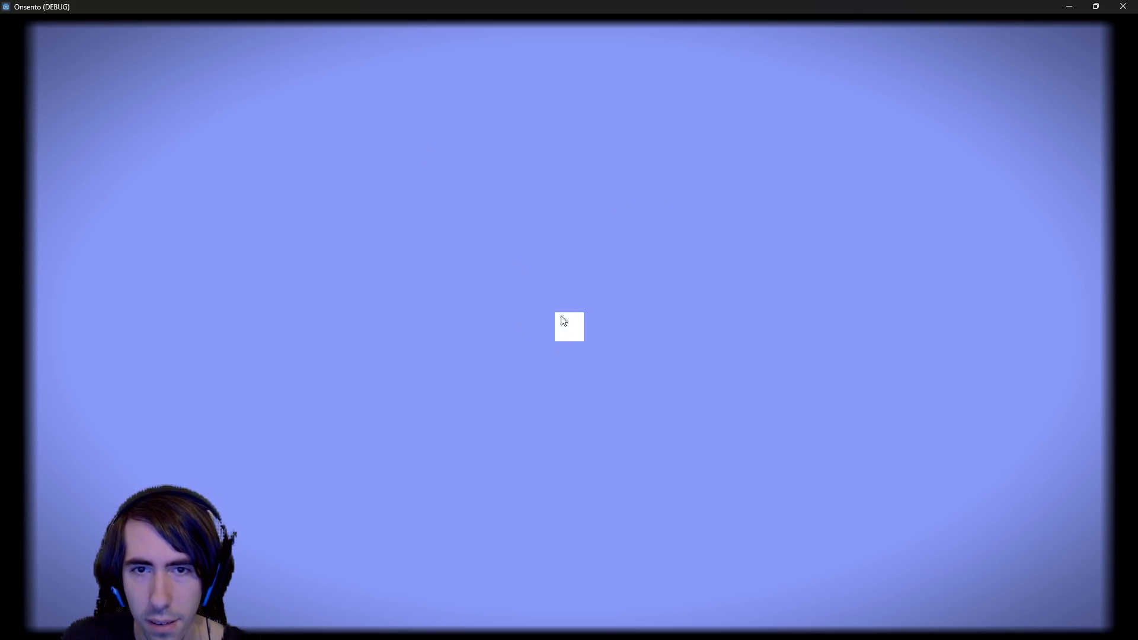
pyautogui.hotkey('alt', 'F4')
# Run the minimap scene to check the current room layout, then close it.
pyautogui.click(521, 29)
pyautogui.scroll(-1, 561, 339)
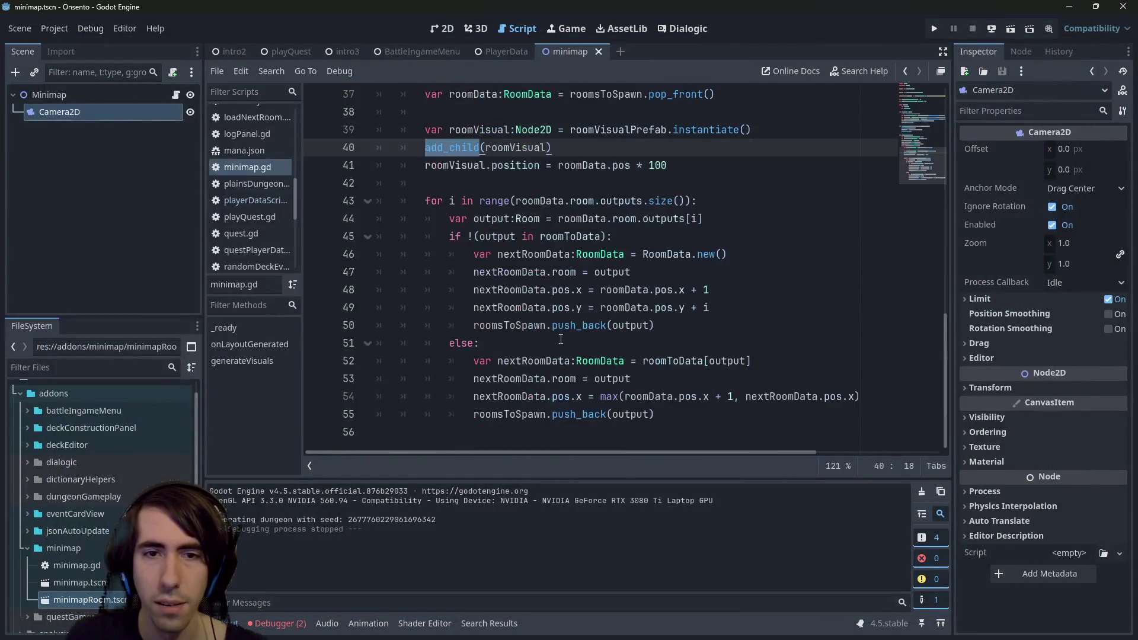
pyautogui.scroll(3, 719, 283)
pyautogui.scroll(5, 719, 283)
pyautogui.press('F6')
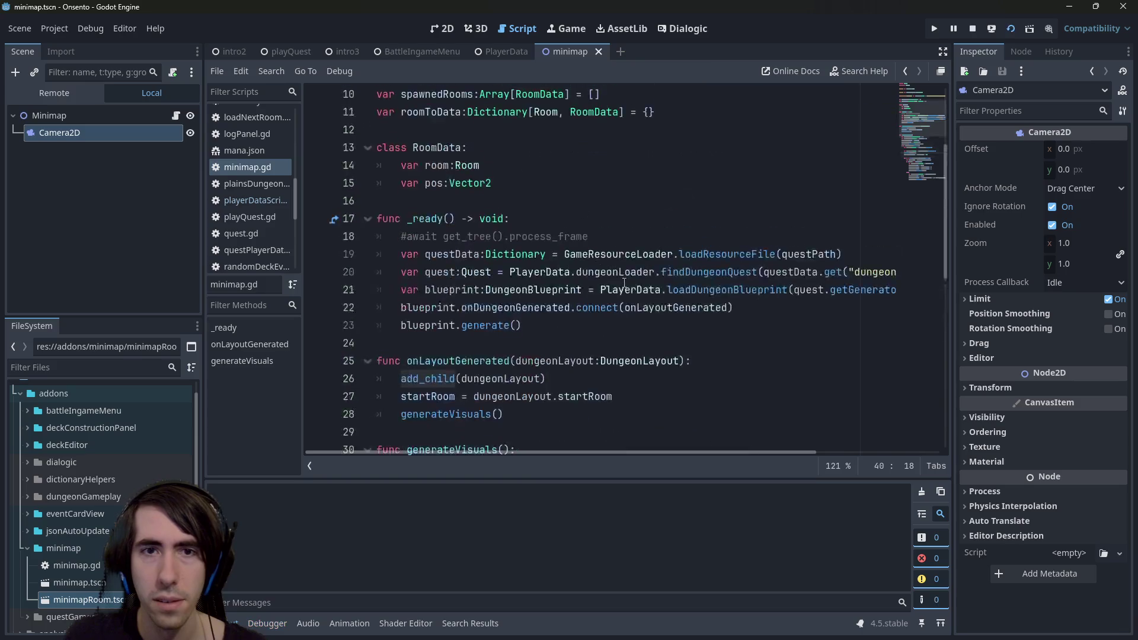
pyautogui.scroll(-8, 624, 284)
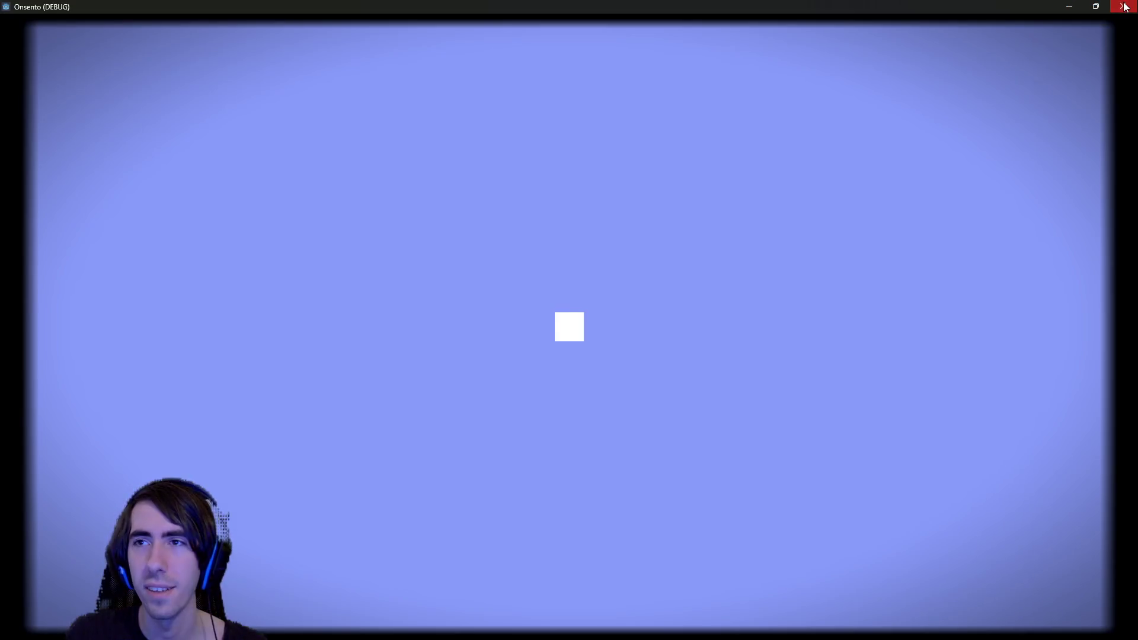
pyautogui.click(1125, 6)
# Replace output with nextRoomData in the line 50 queue call.
pyautogui.doubleClick(629, 326)
pyautogui.doubleClick(536, 254)
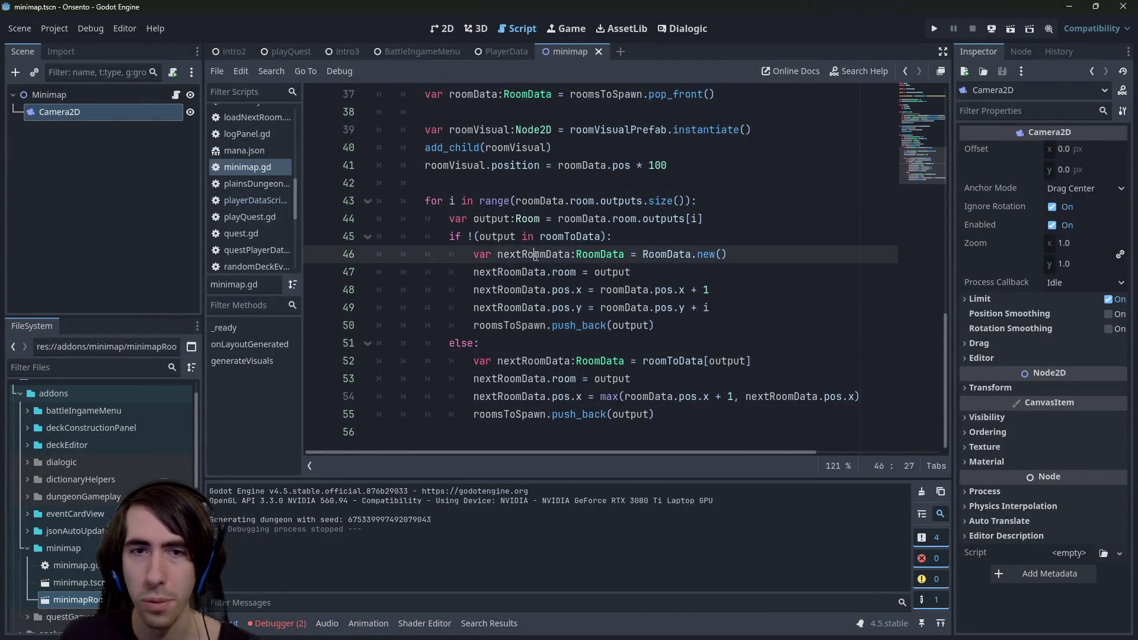
pyautogui.hotkey('ctrl', 'c')
pyautogui.doubleClick(628, 325)
pyautogui.hotkey('ctrl', 'v')
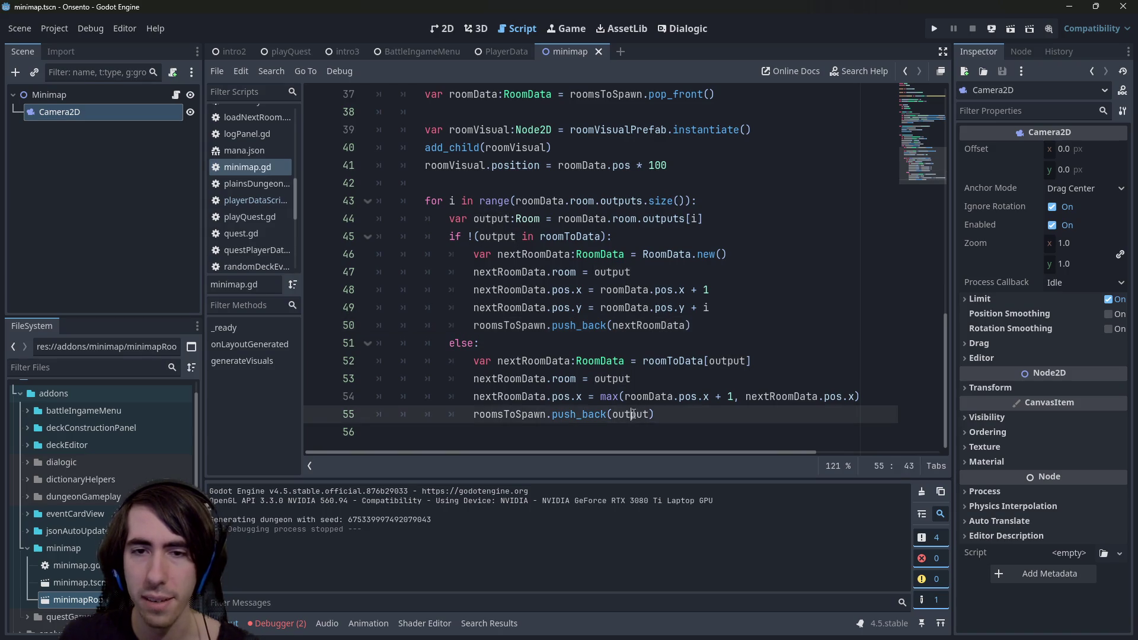
pyautogui.click(696, 313)
# Delete the line 55 requeue call from the else branch.
pyautogui.doubleClick(633, 413)
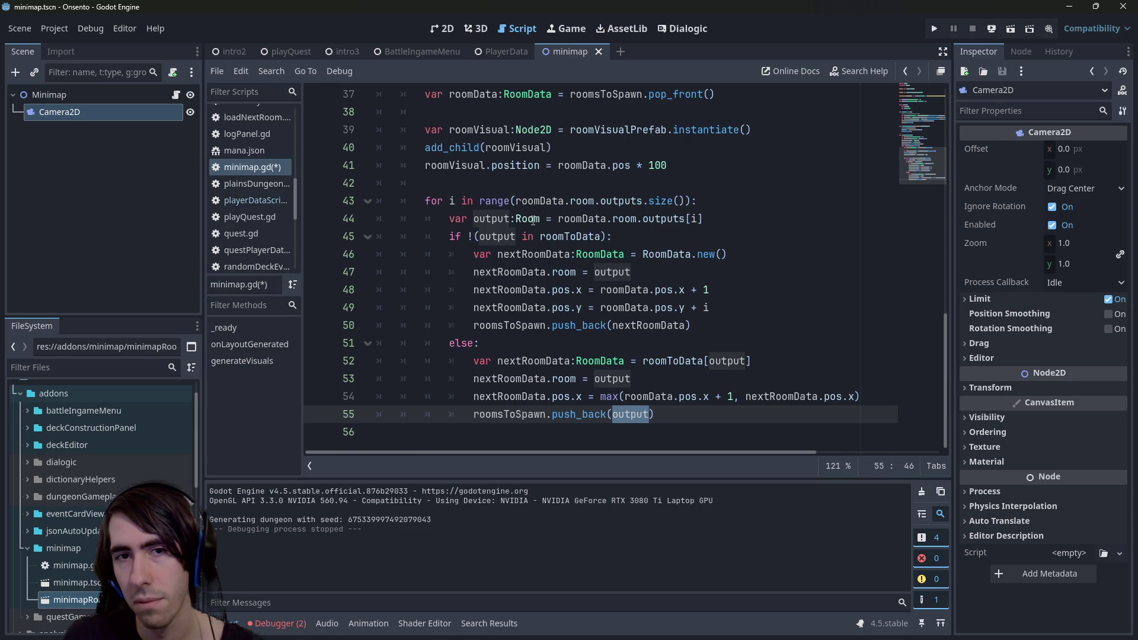
pyautogui.doubleClick(568, 236)
pyautogui.scroll(9, 567, 266)
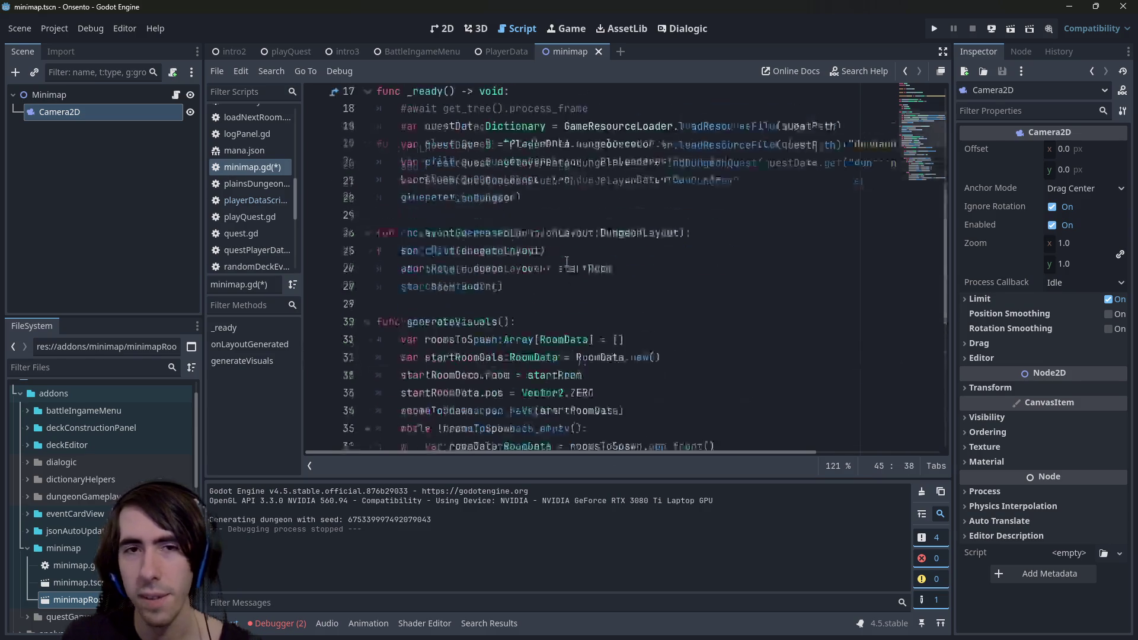
pyautogui.scroll(-9, 567, 266)
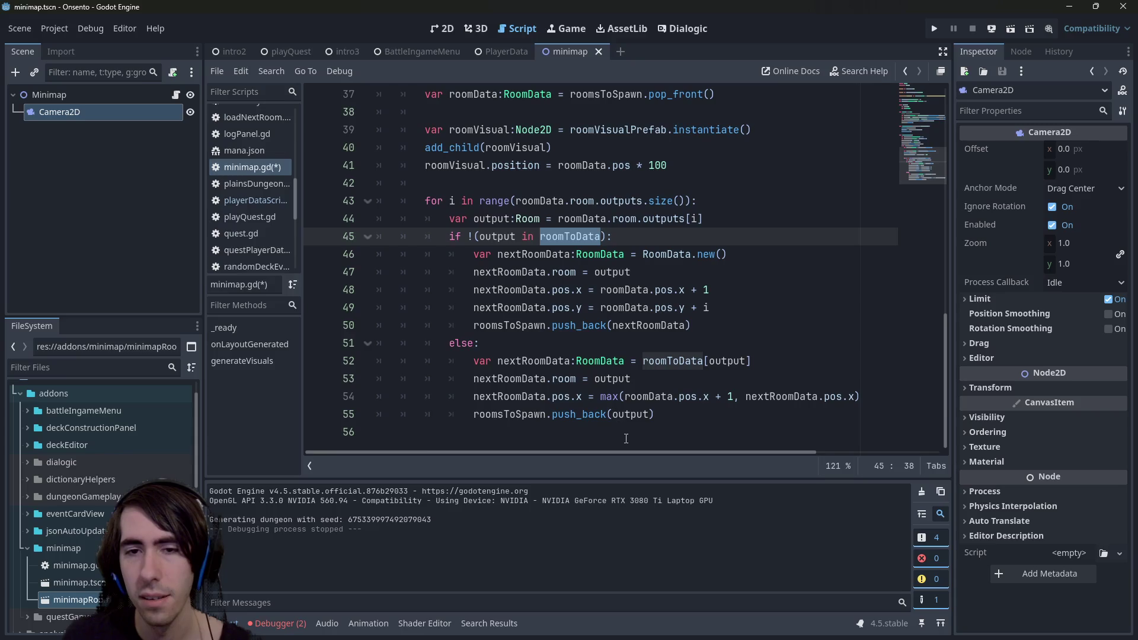
pyautogui.doubleClick(630, 415)
pyautogui.moveTo(668, 364)
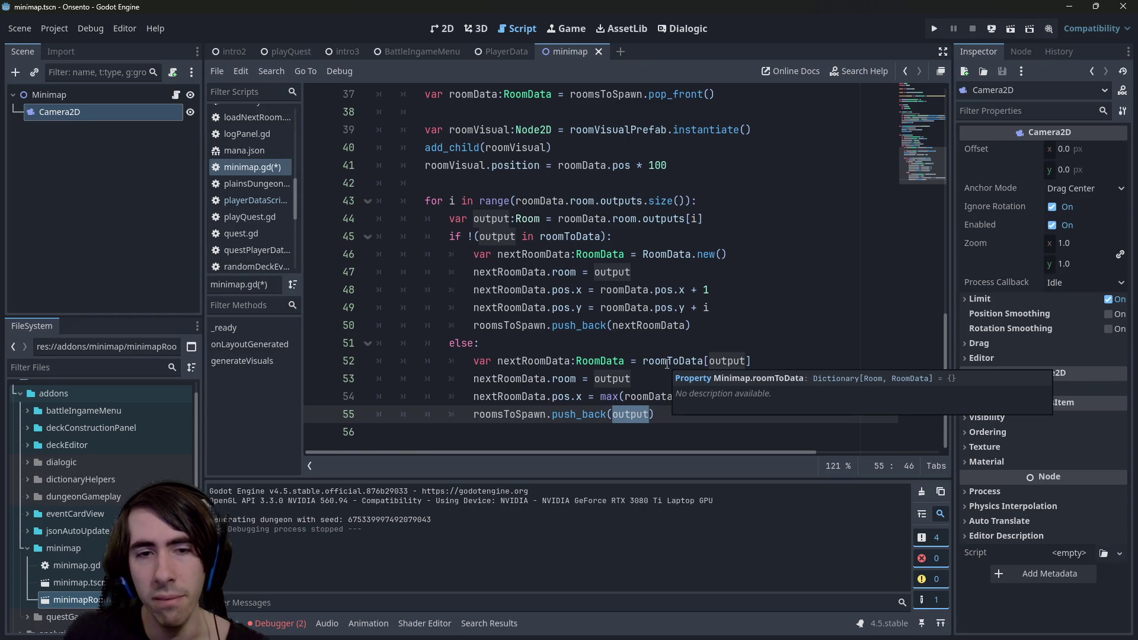
pyautogui.write('nextRoomData')
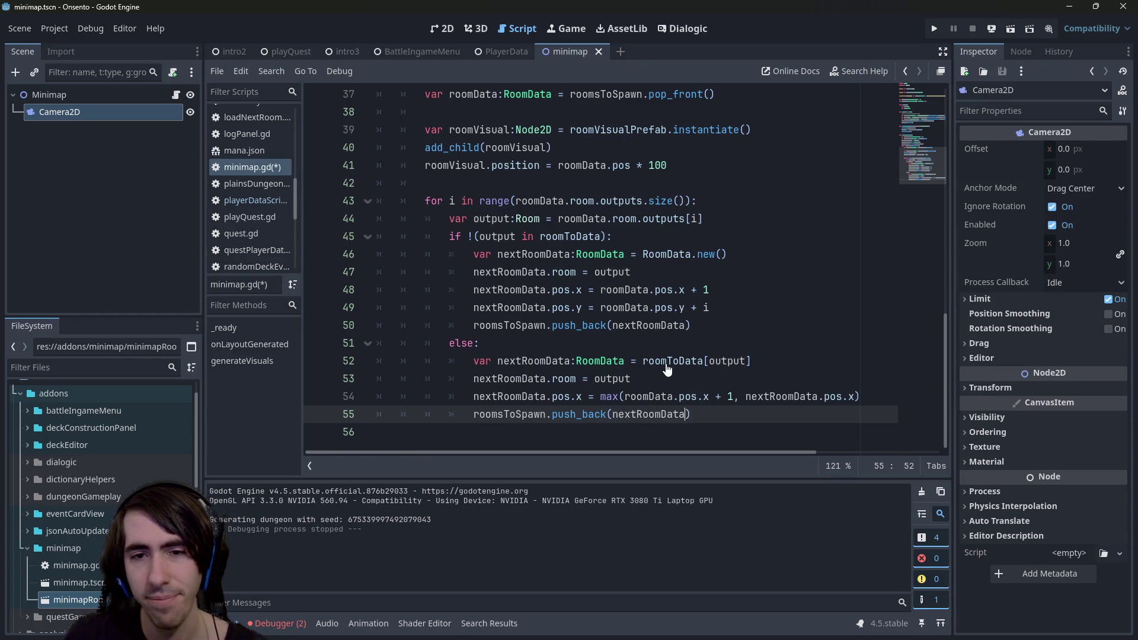
pyautogui.hotkey('ctrl', 'z')
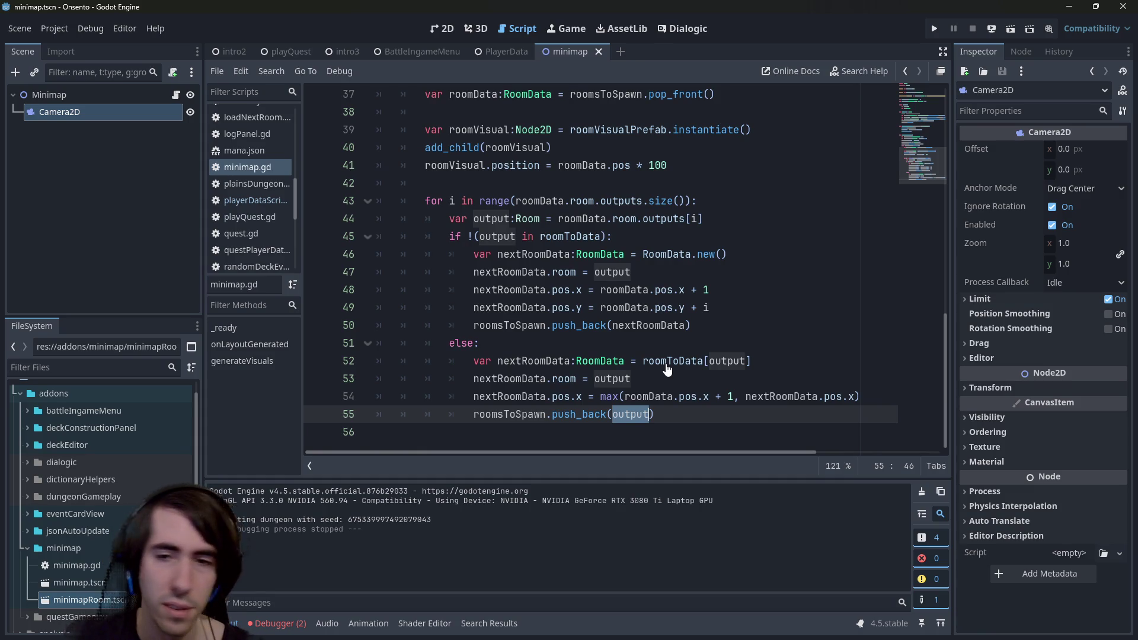
pyautogui.moveTo(654, 414); pyautogui.dragTo(382, 416)
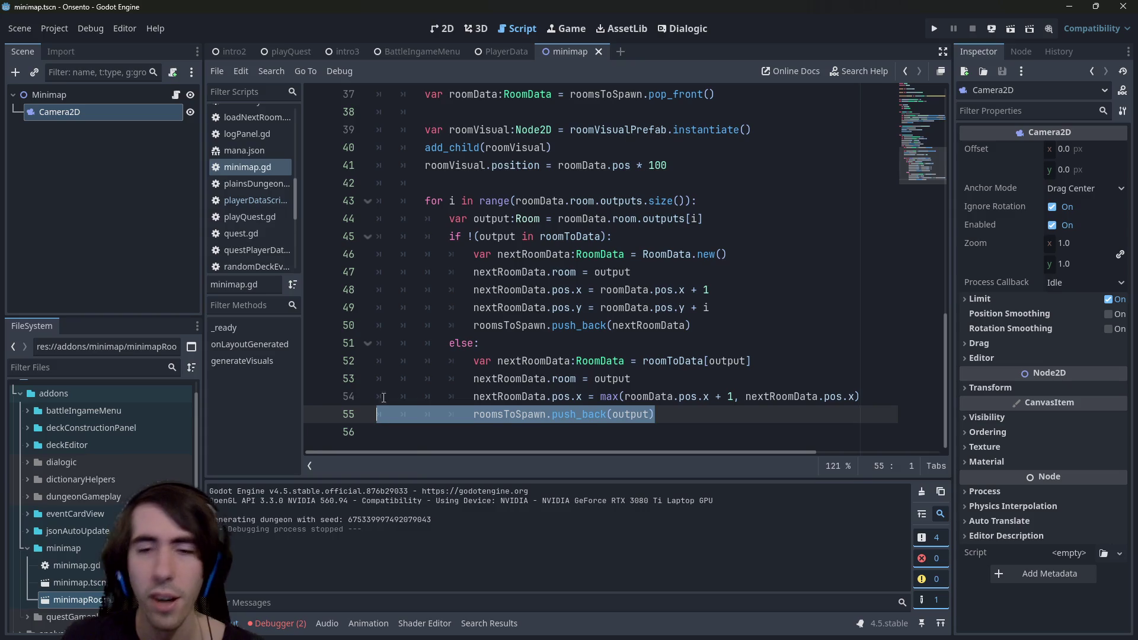
pyautogui.press('BackSpace')
pyautogui.press('BackSpace')
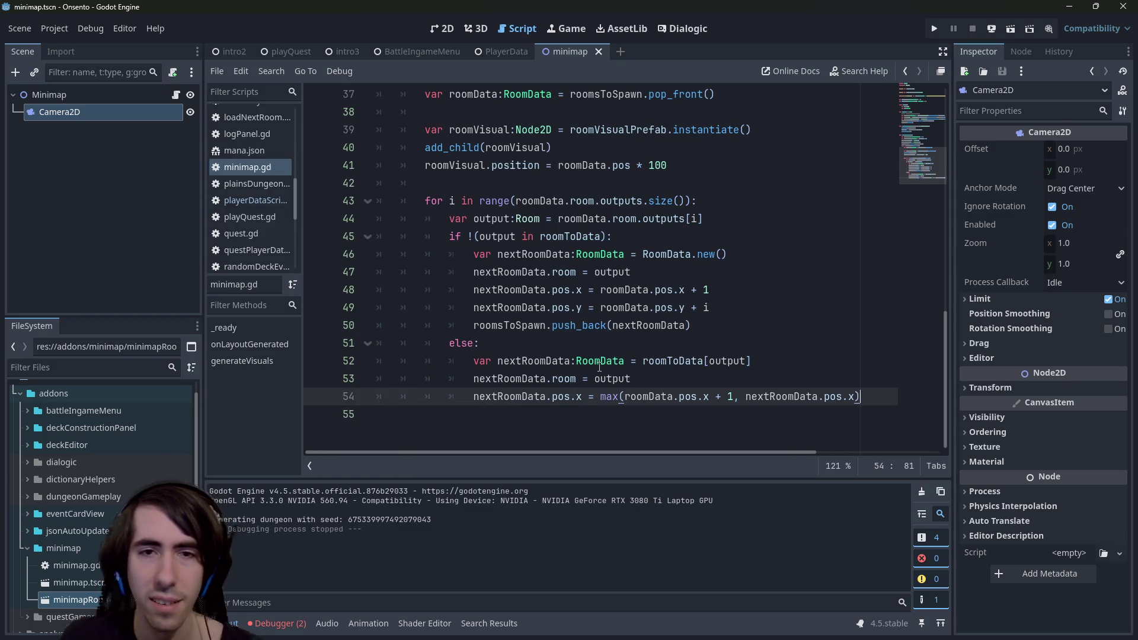
# Test-run the minimap scene with the edited script, then close the game.
pyautogui.scroll(3, 592, 353)
pyautogui.scroll(-2, 583, 341)
pyautogui.scroll(2, 577, 329)
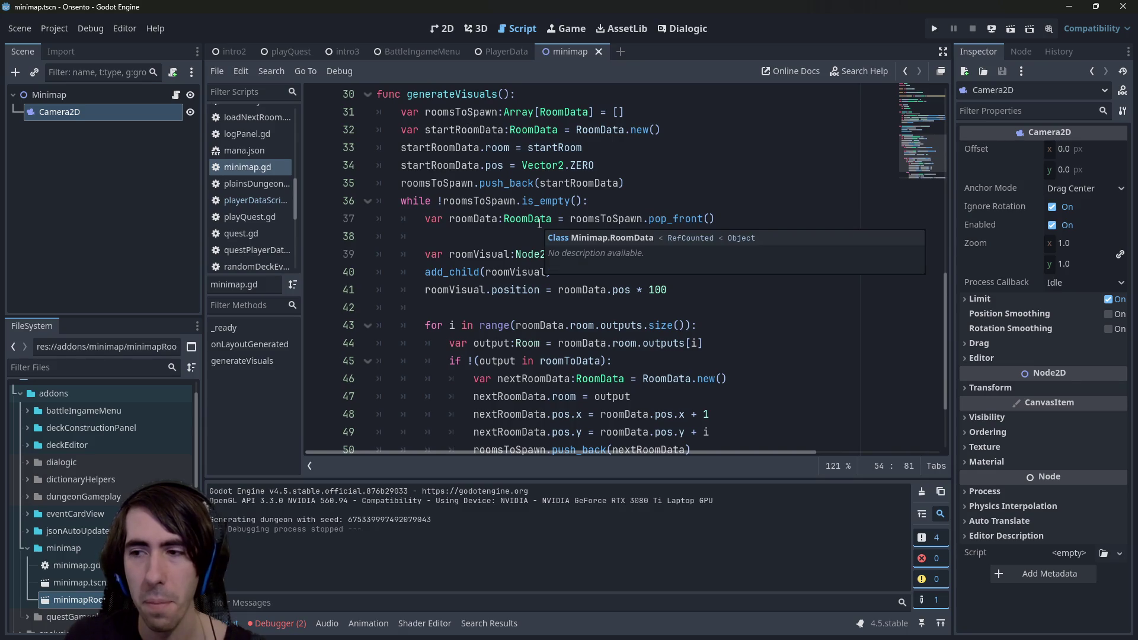
pyautogui.scroll(-1, 539, 224)
pyautogui.scroll(5, 540, 223)
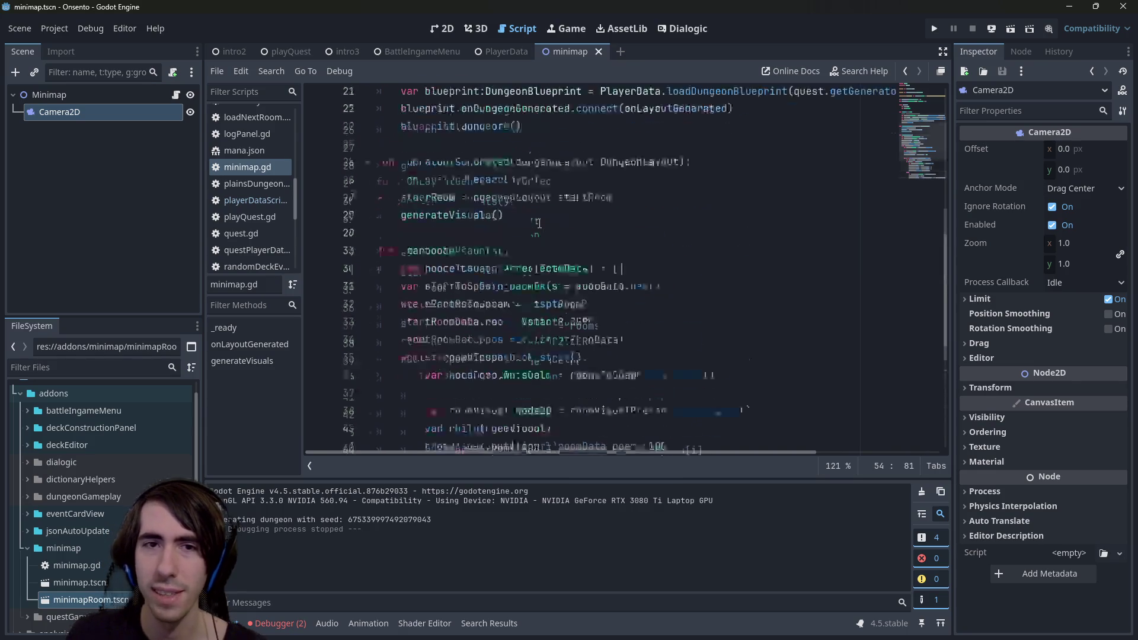
pyautogui.scroll(6, 480, 259)
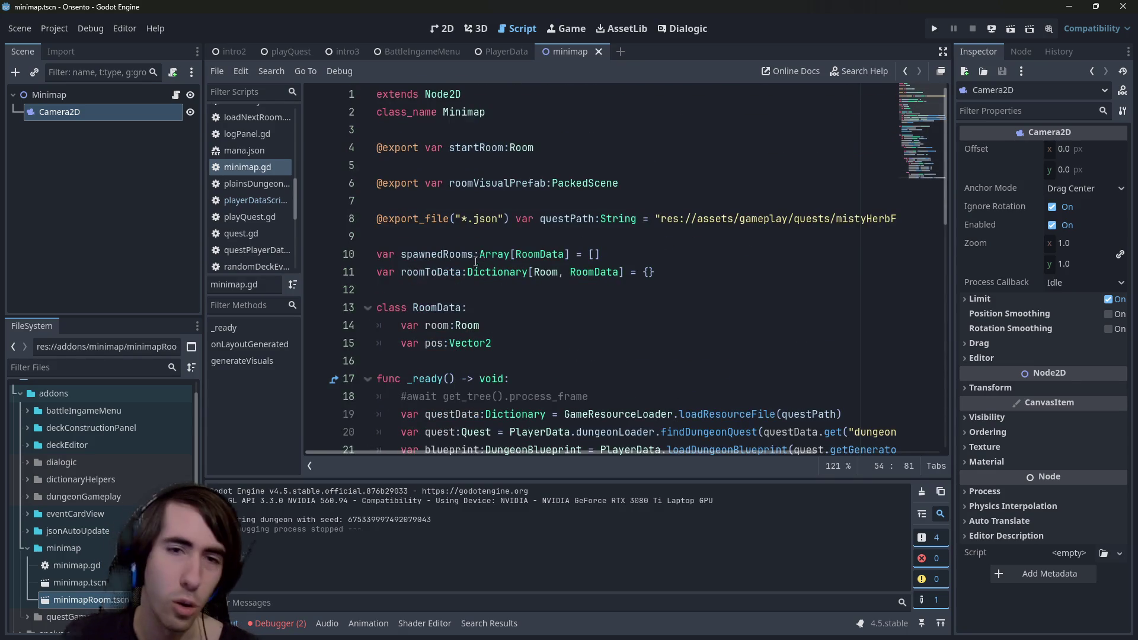
pyautogui.scroll(-12, 477, 259)
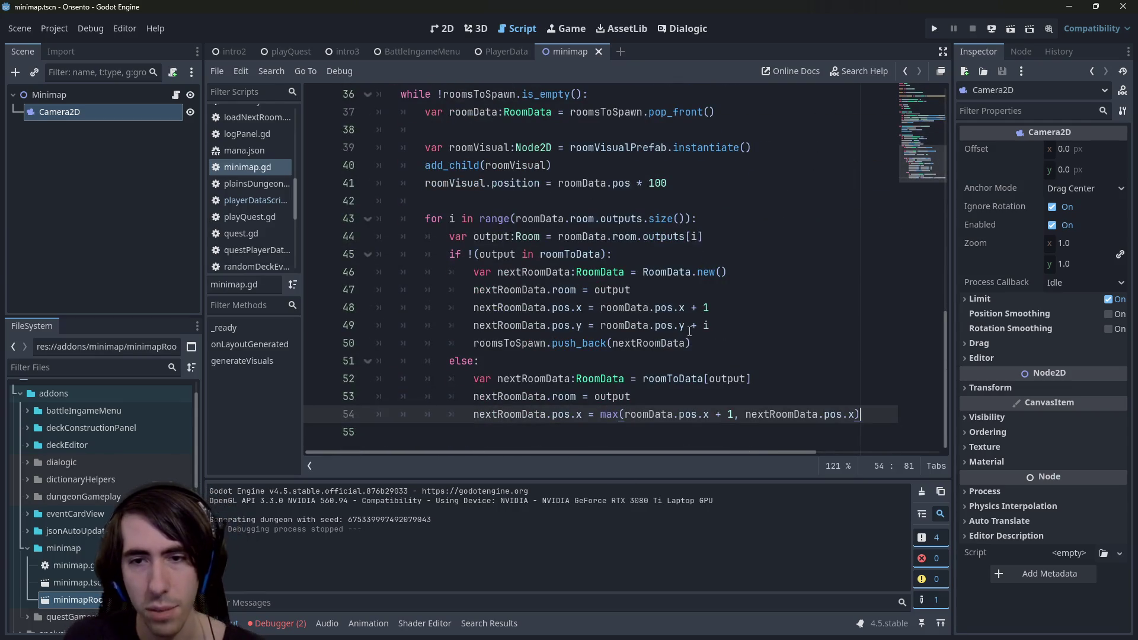
pyautogui.press('F6')
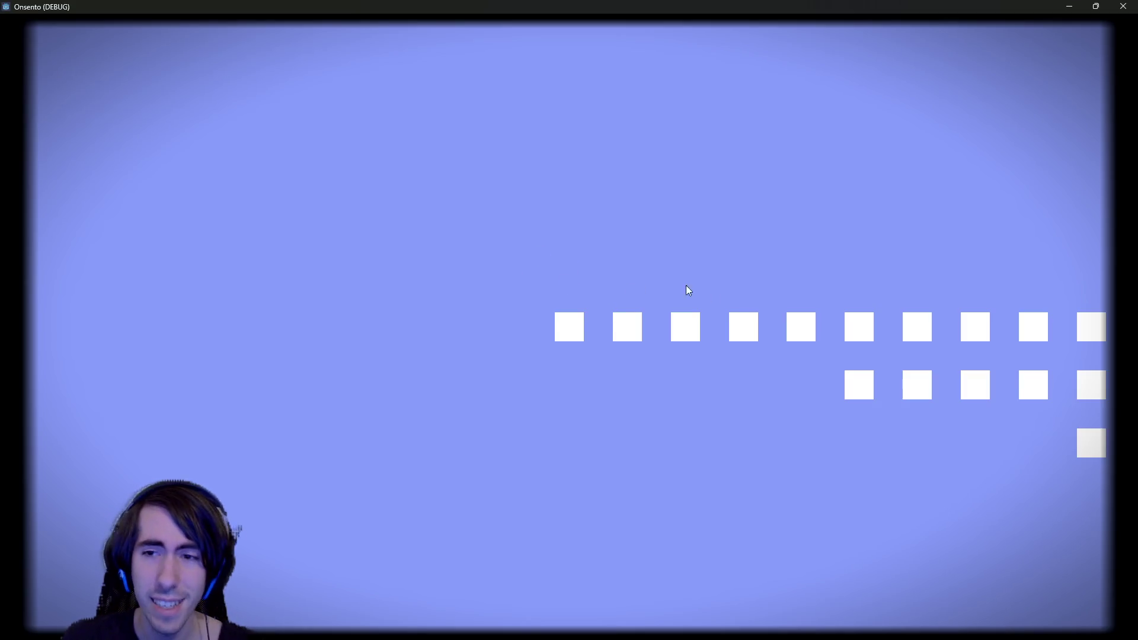
pyautogui.click(1123, 5)
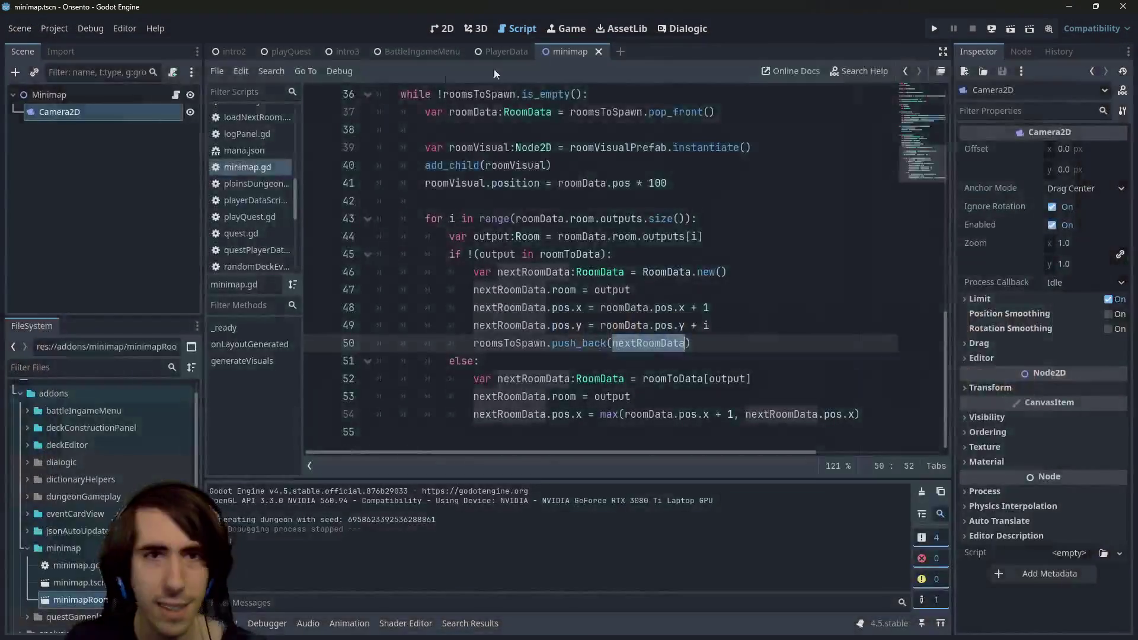
# Drag the minimap's Camera2D down and to the right in the 2D view.
pyautogui.click(449, 28)
pyautogui.click(410, 231)
pyautogui.moveTo(456, 264)
pyautogui.mouseDown()
pyautogui.moveTo(470, 272)
pyautogui.moveTo(452, 251)
pyautogui.moveTo(511, 300)
pyautogui.moveTo(547, 289)
pyautogui.mouseUp()
pyautogui.moveTo(547, 289); pyautogui.dragTo(558, 320)
# Rerun the minimap scene to view the three room rows, then return to minimap.gd.
pyautogui.click(1010, 28)
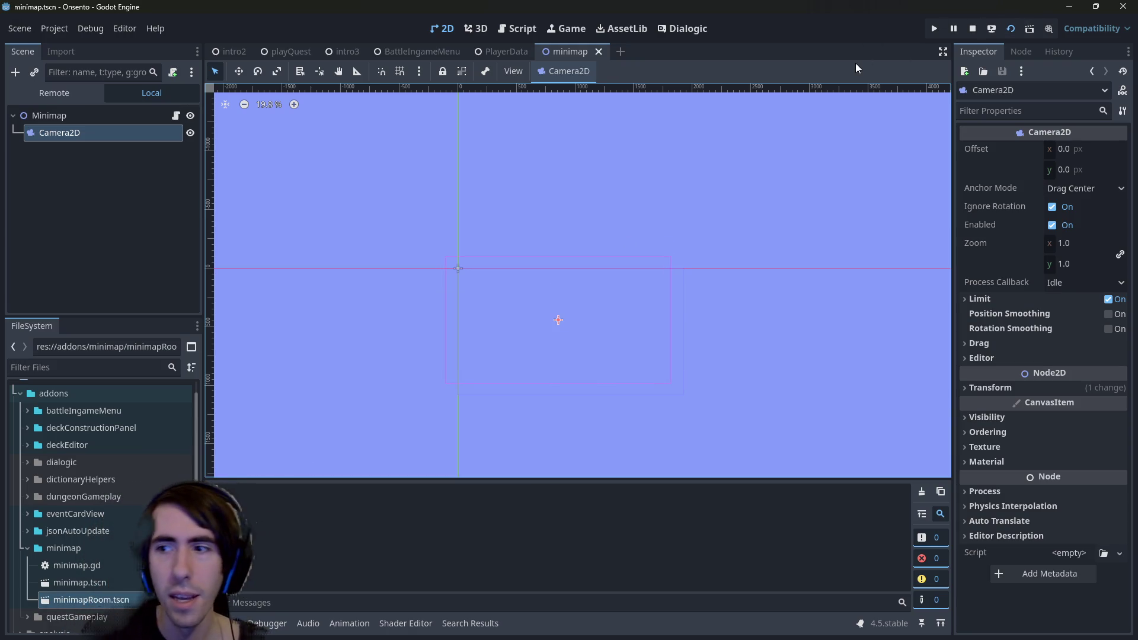
pyautogui.press('F6')
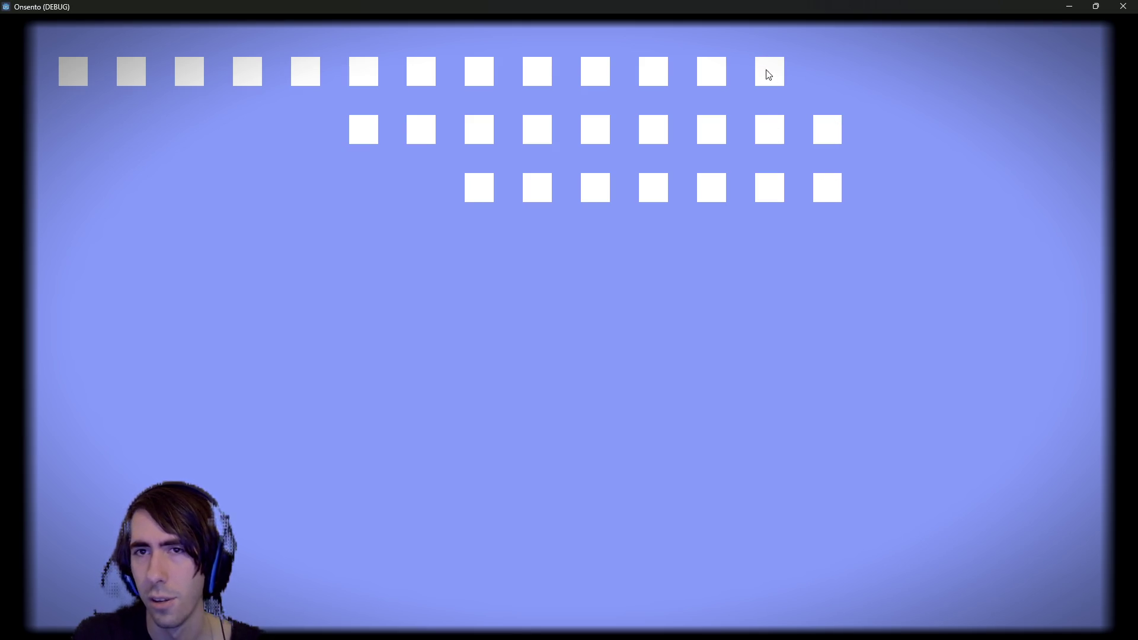
pyautogui.click(1123, 7)
pyautogui.click(506, 32)
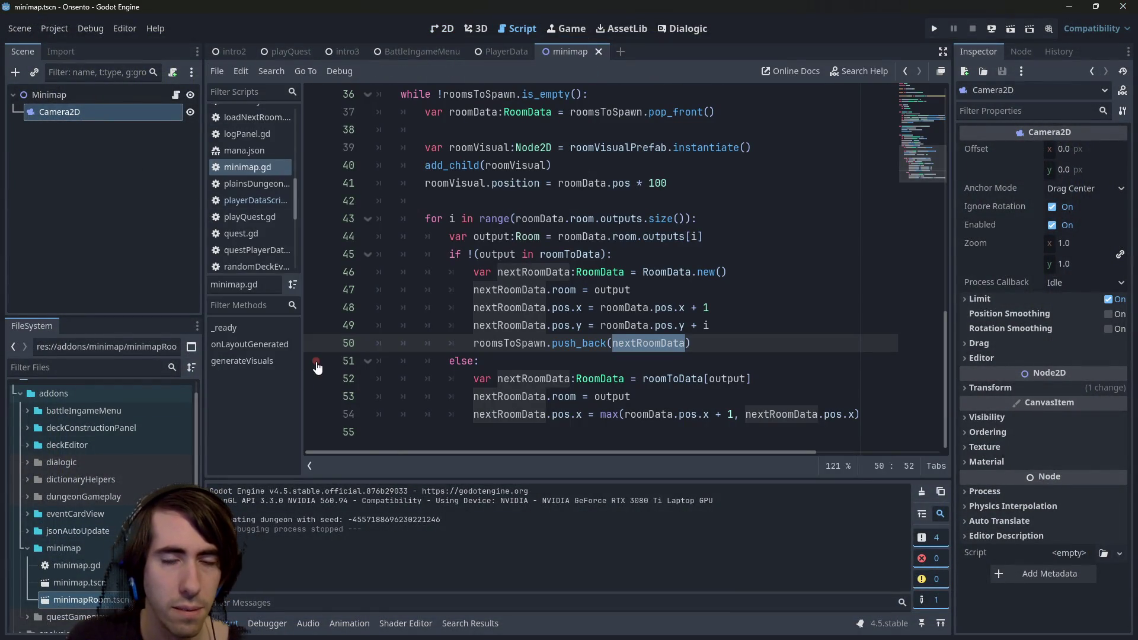
pyautogui.click(445, 33)
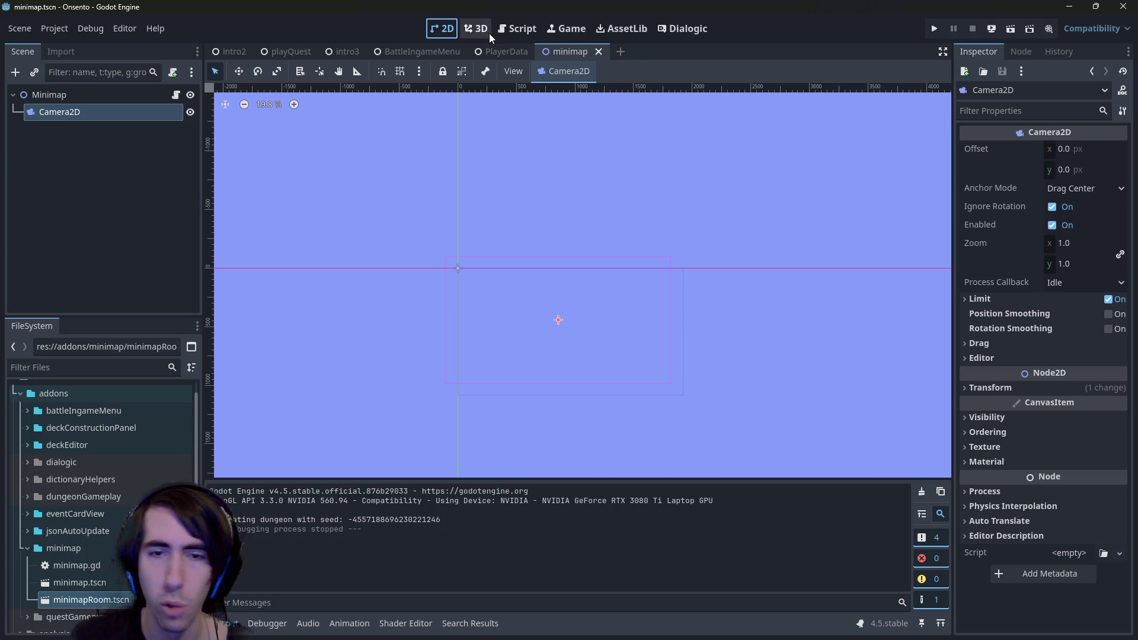
pyautogui.click(512, 32)
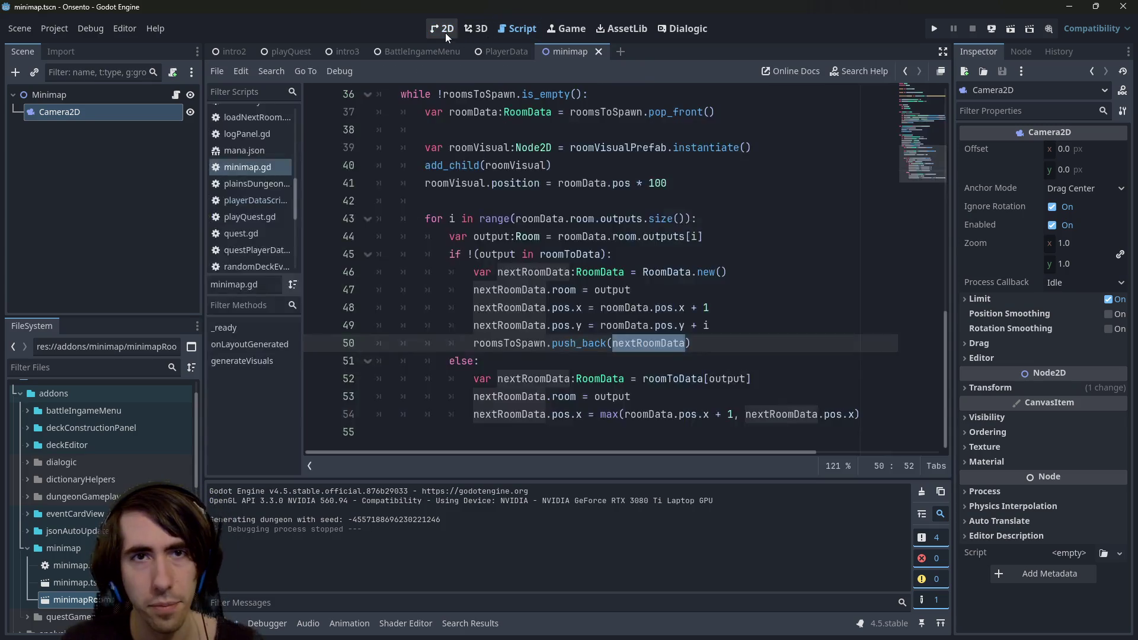
pyautogui.click(446, 33)
pyautogui.click(516, 28)
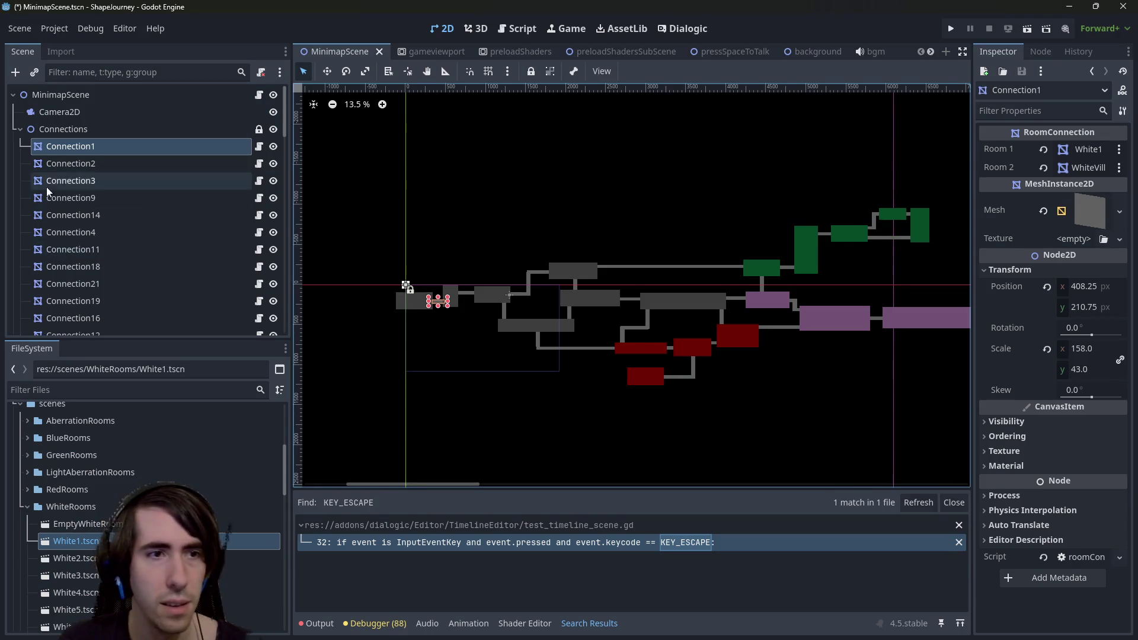
pyautogui.click(77, 168)
pyautogui.doubleClick(77, 168)
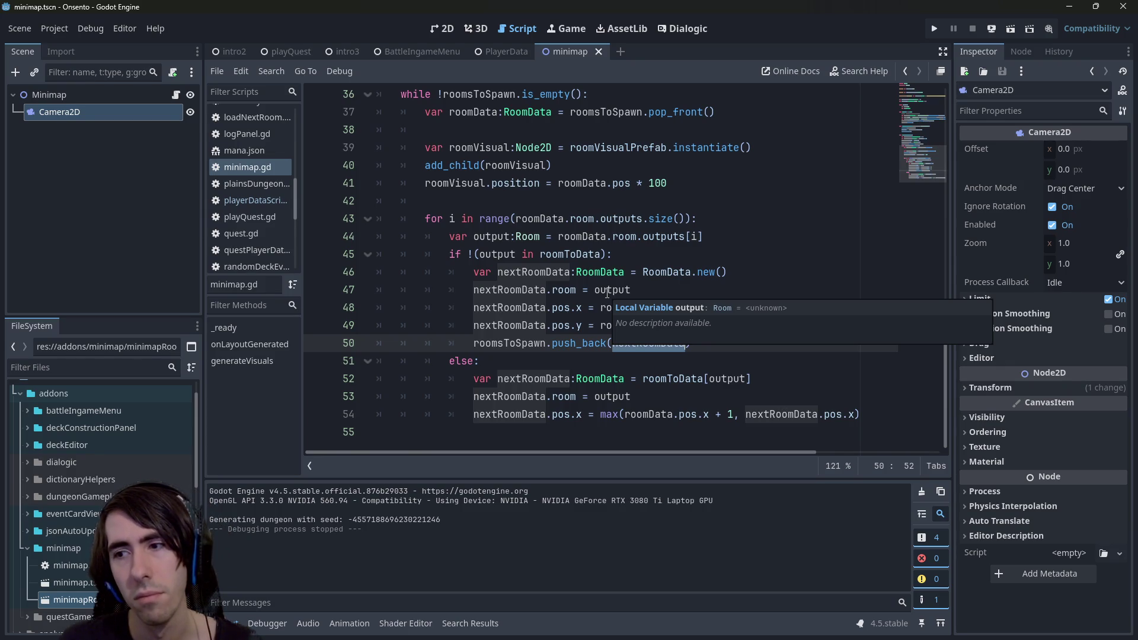
# Insert blank lines after line 37 in the room loop.
pyautogui.scroll(1, 593, 266)
pyautogui.doubleClick(452, 218)
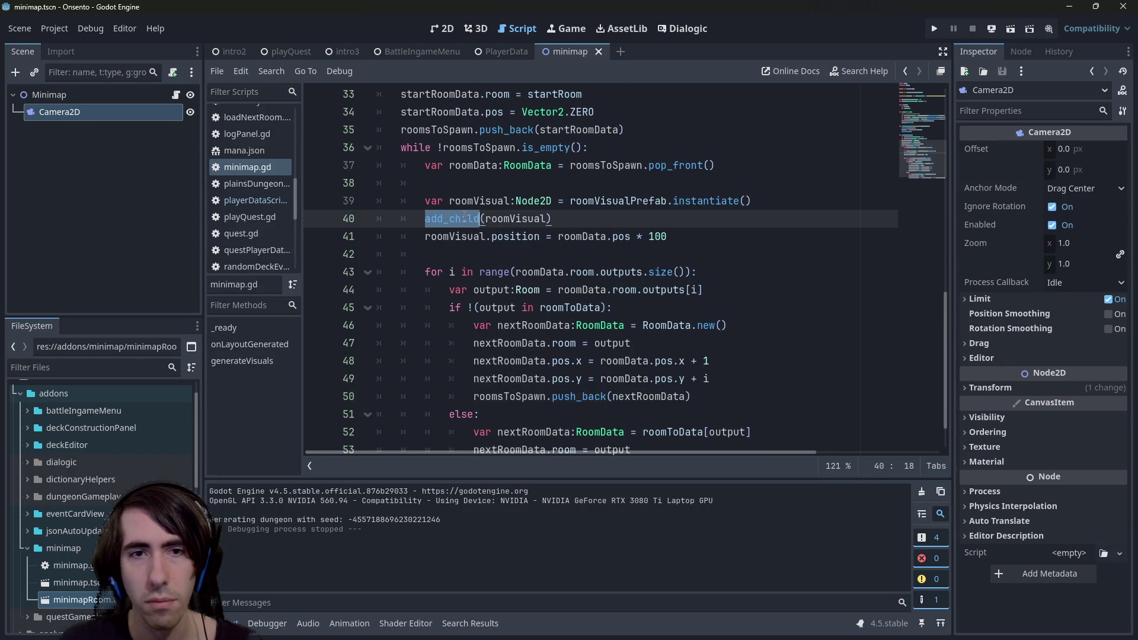
pyautogui.scroll(2, 505, 215)
pyautogui.click(756, 285)
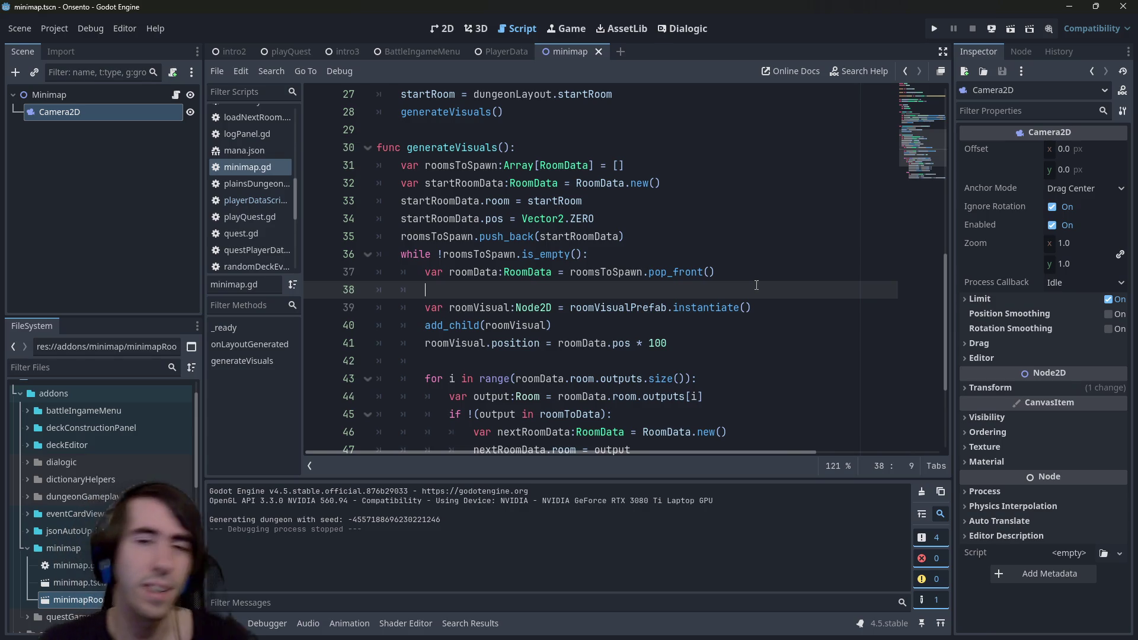
pyautogui.press('Return')
pyautogui.press('Up')
pyautogui.press('Return')
pyautogui.press('Up')
pyautogui.press('Up')
pyautogui.press('Down')
# Add 'var inputsHandled:int = 0' to the RoomData class and save.
pyautogui.scroll(4, 505, 288)
pyautogui.scroll(4, 505, 289)
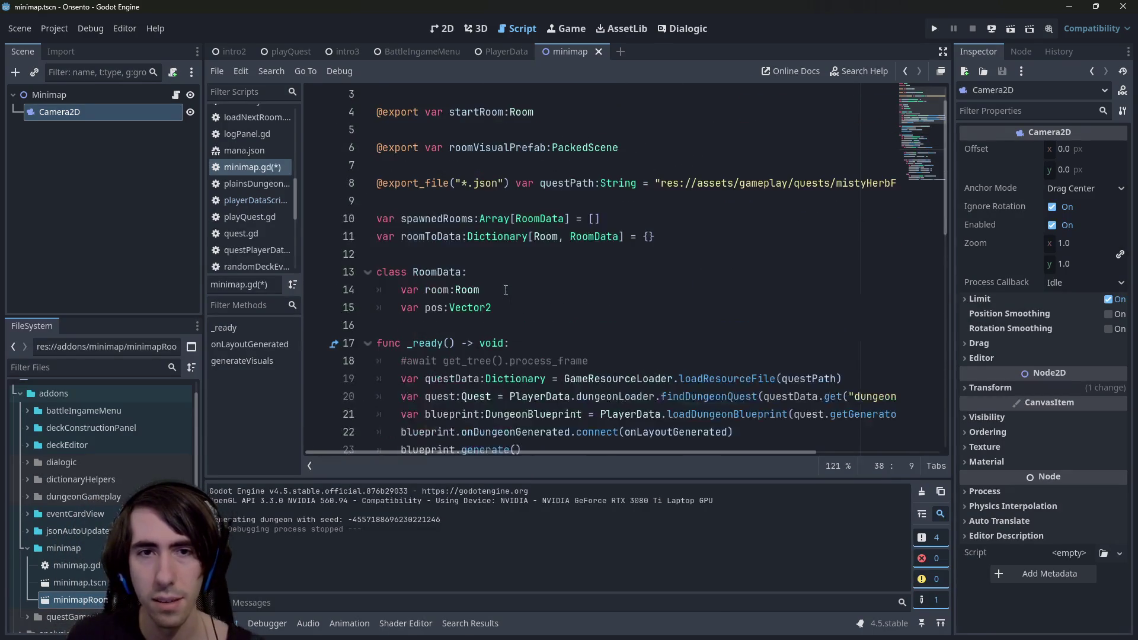
pyautogui.click(516, 300)
pyautogui.hotkey('ctrl', 'shift', 'Left')
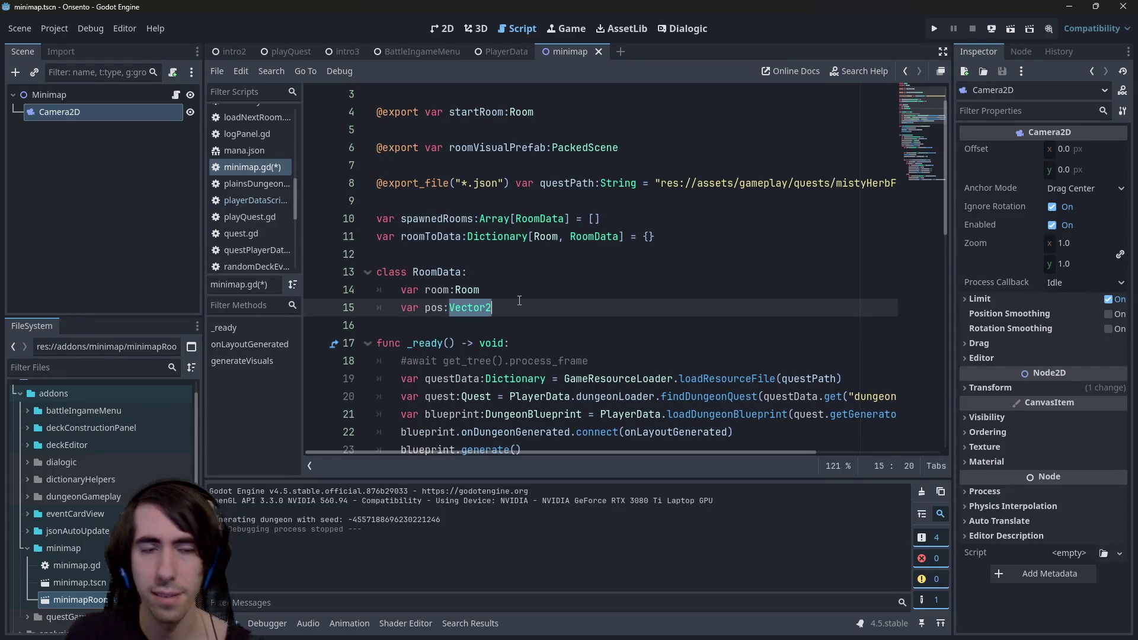
pyautogui.press('Return')
pyautogui.write('var')
pyautogui.hotkey('ctrl', 'z')
pyautogui.click(519, 301)
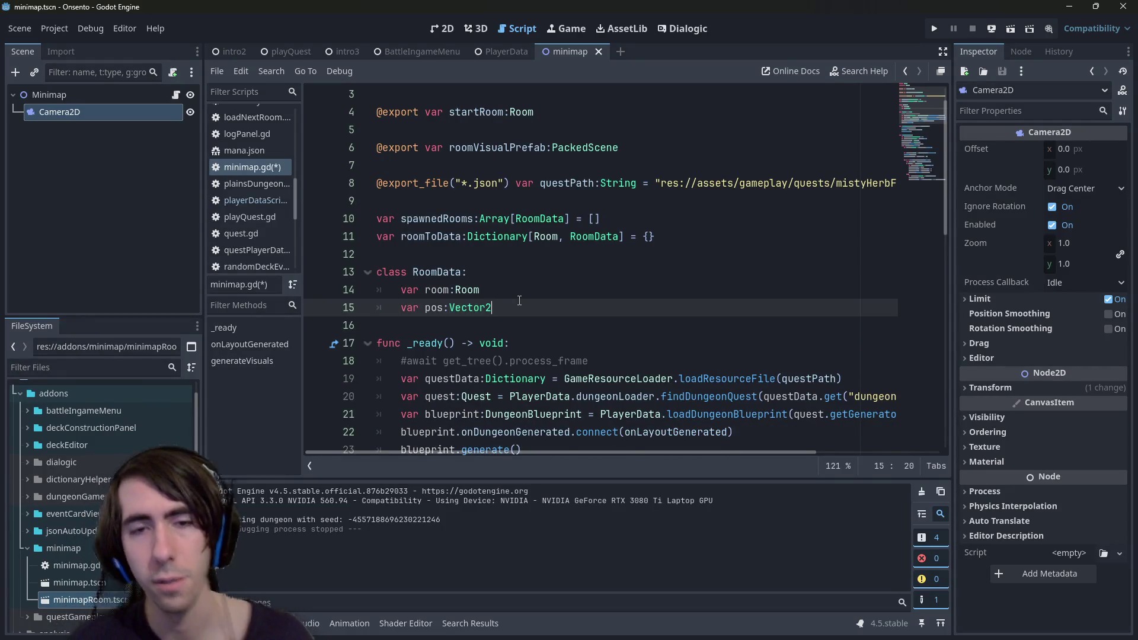
pyautogui.press('Return')
pyautogui.write('var ')
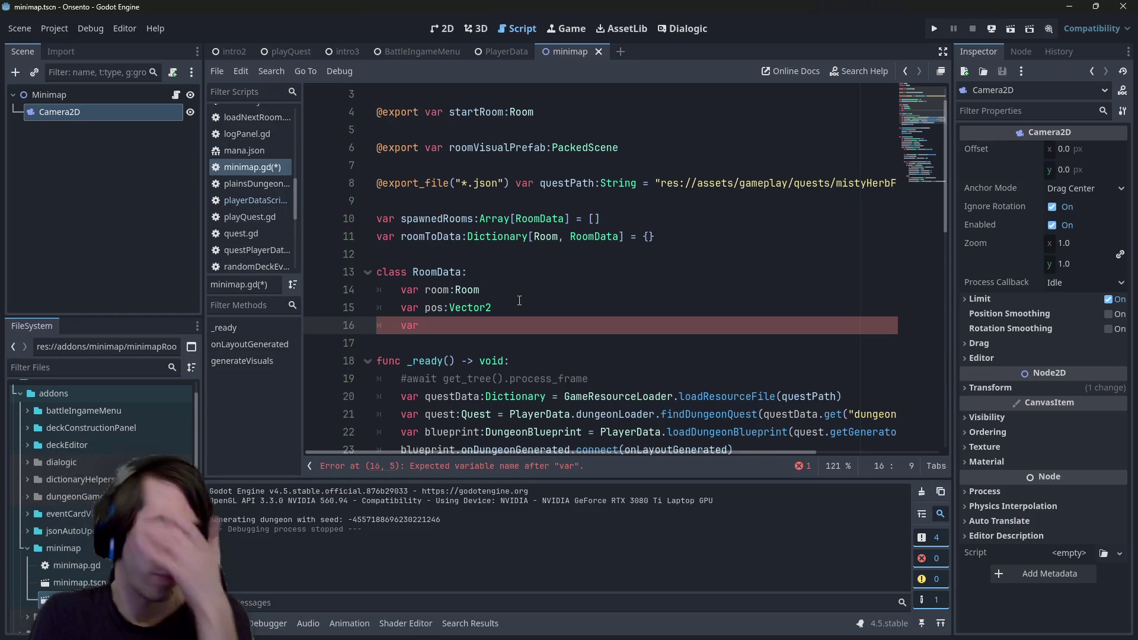
pyautogui.write('inputsHandled')
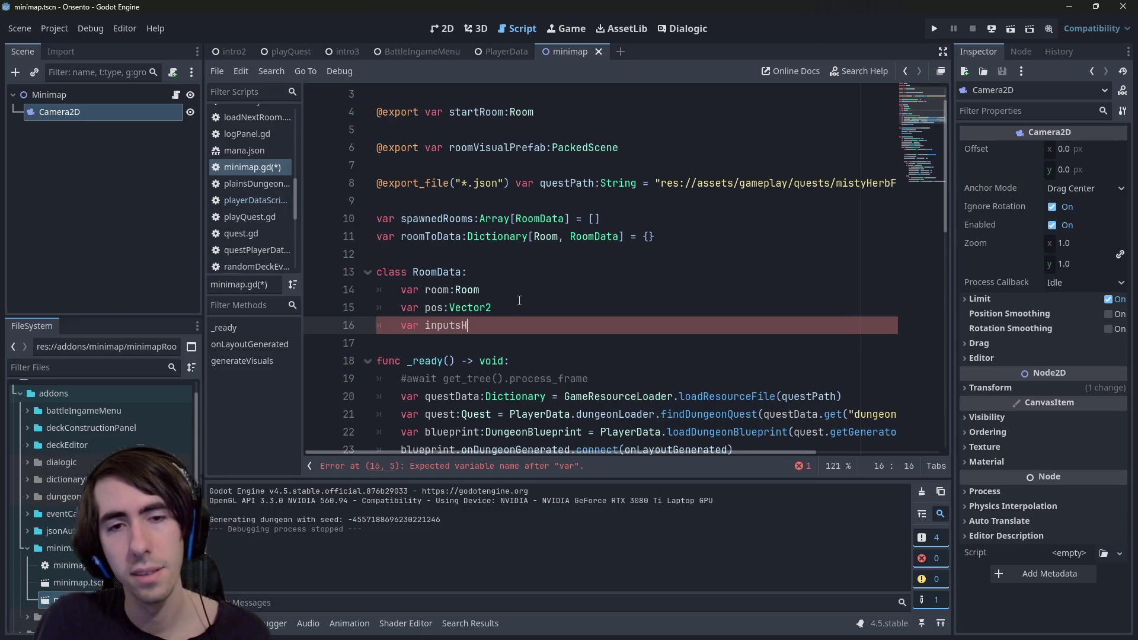
pyautogui.write(':int = 0')
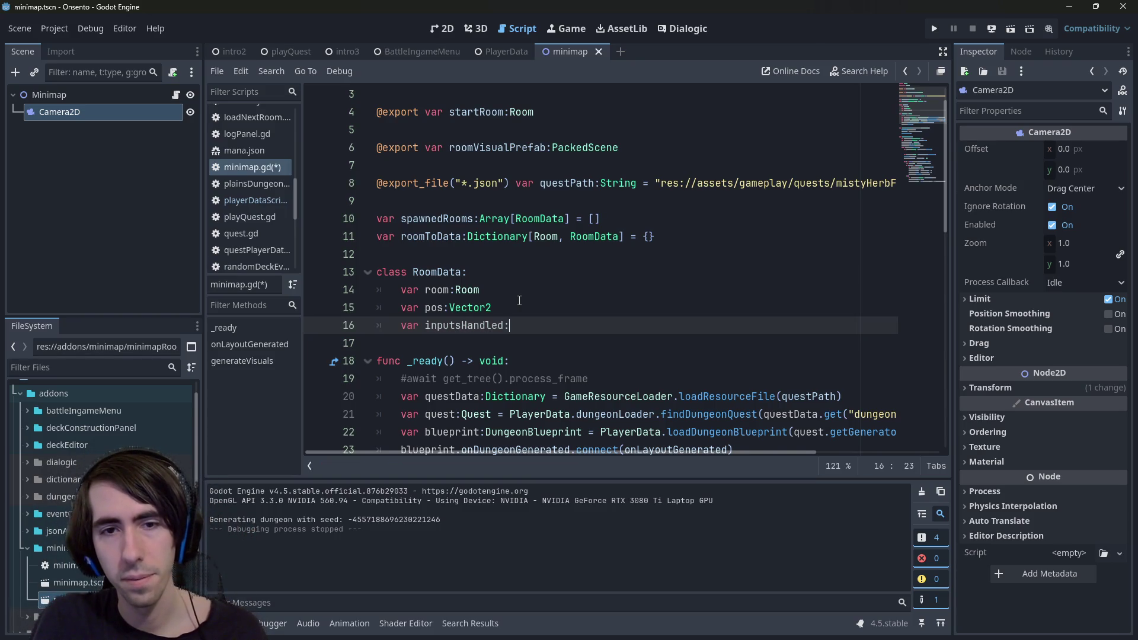
pyautogui.hotkey('ctrl', 's')
# Add 'nextRoomData.inputsHandled = 1' after the y position in the new-room branch.
pyautogui.doubleClick(469, 325)
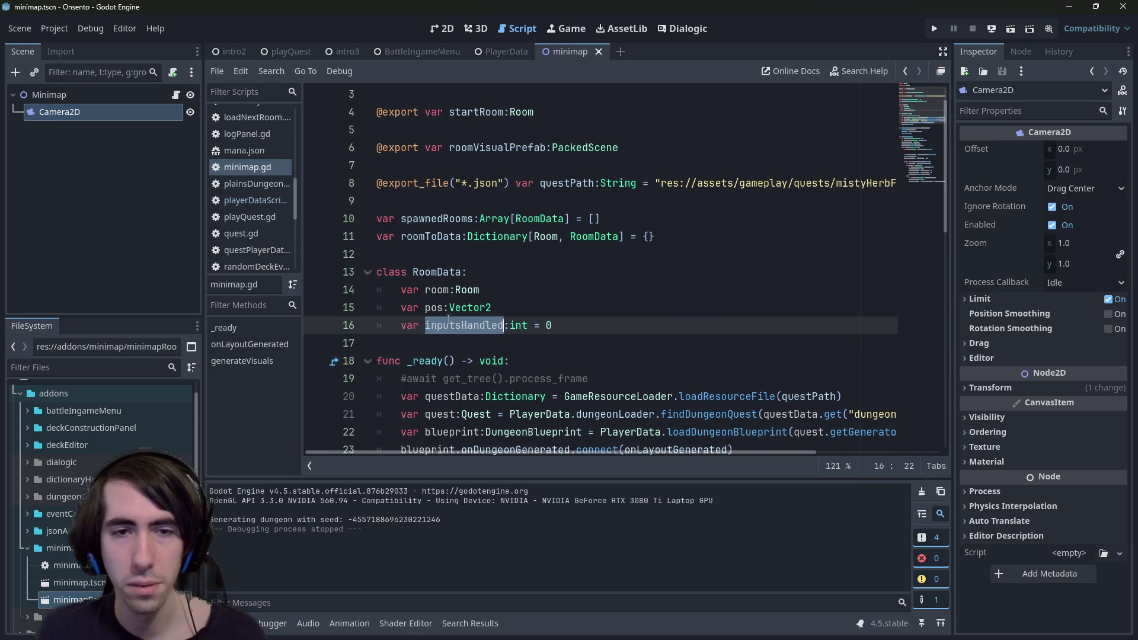
pyautogui.scroll(-5, 501, 302)
pyautogui.scroll(-5, 501, 302)
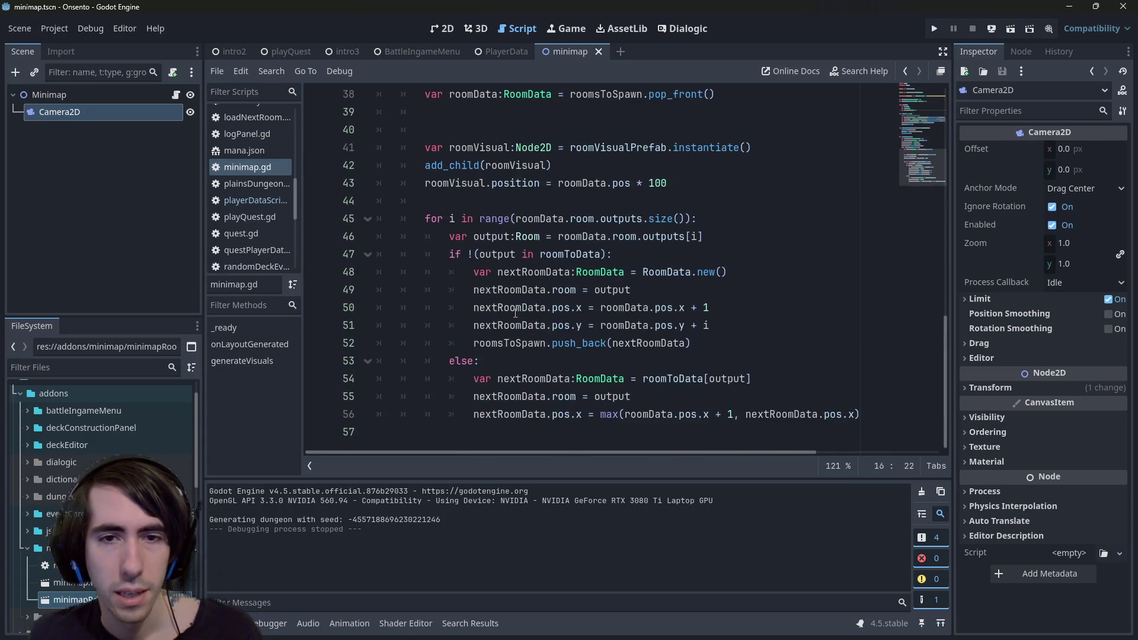
pyautogui.click(742, 324)
pyautogui.press('Return')
pyautogui.write('nextRoomData.input')
pyautogui.press('Return')
pyautogui.write('= ')
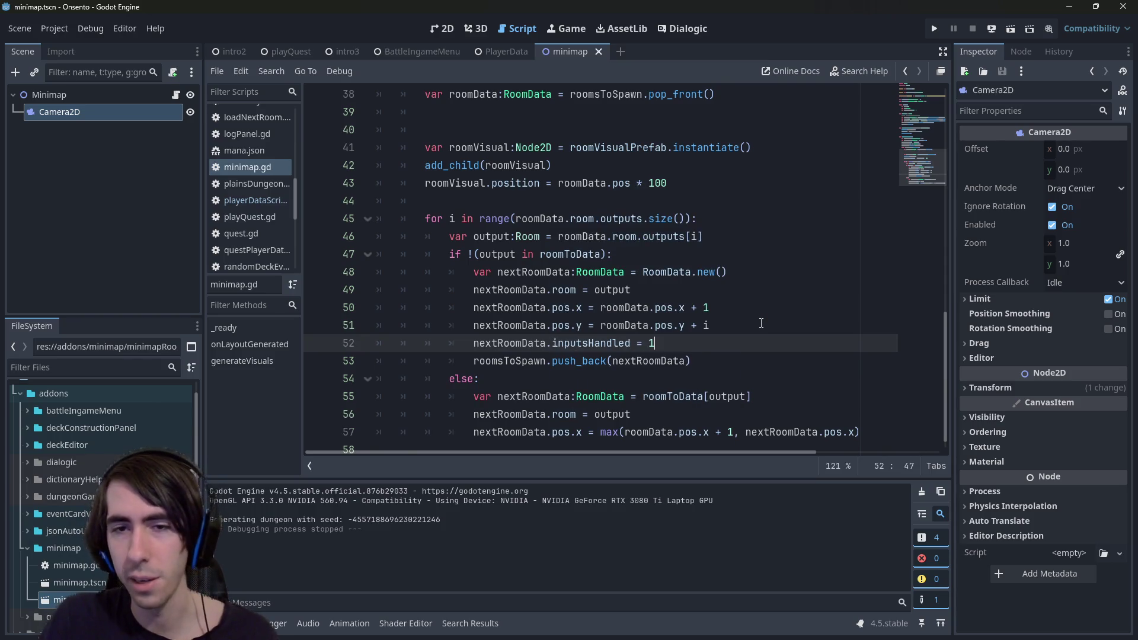
pyautogui.write('1')
# Copy the inputsHandled = 1 assignment into the else branch and save.
pyautogui.scroll(2, 761, 323)
pyautogui.moveTo(553, 272); pyautogui.dragTo(321, 254)
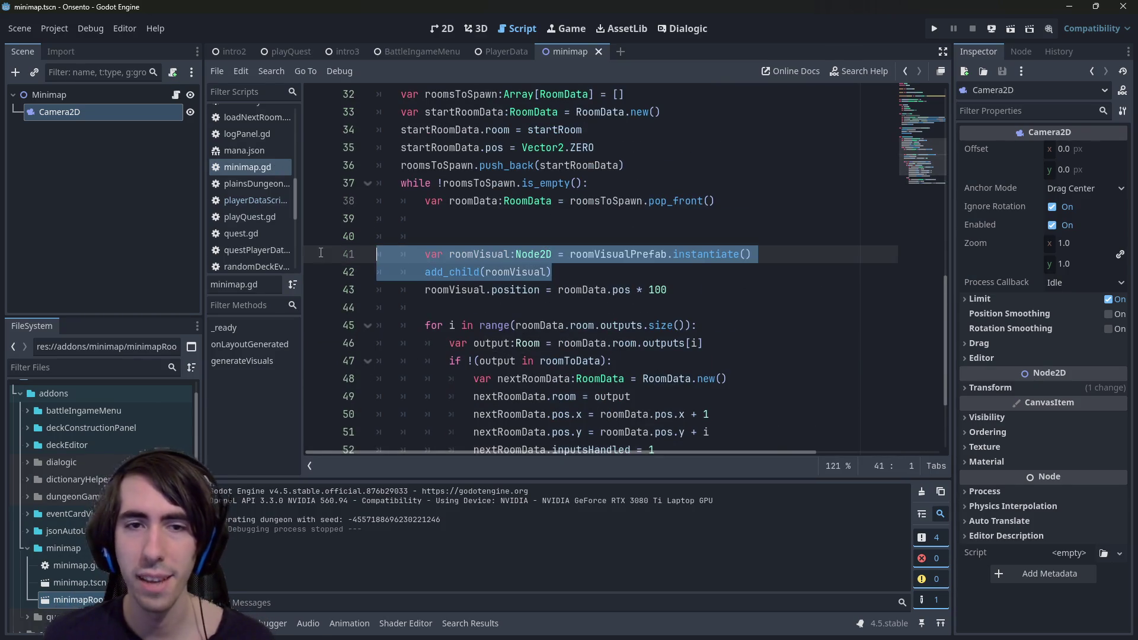
pyautogui.scroll(-2, 525, 268)
pyautogui.moveTo(480, 235)
pyautogui.mouseDown()
pyautogui.moveTo(611, 243)
pyautogui.moveTo(726, 350)
pyautogui.mouseUp()
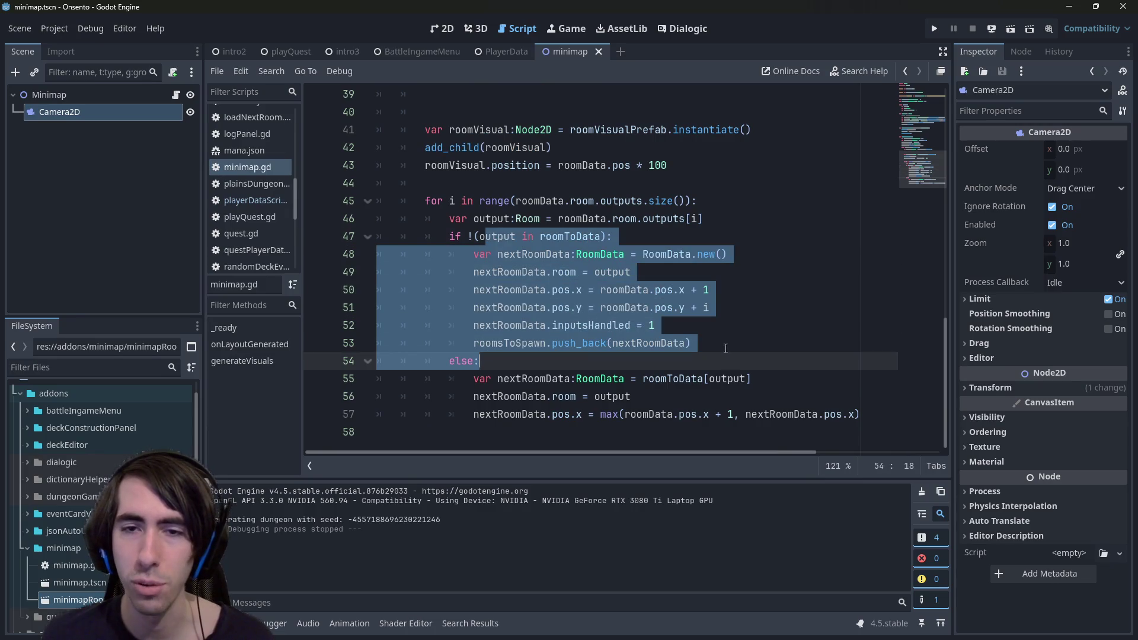
pyautogui.click(689, 324)
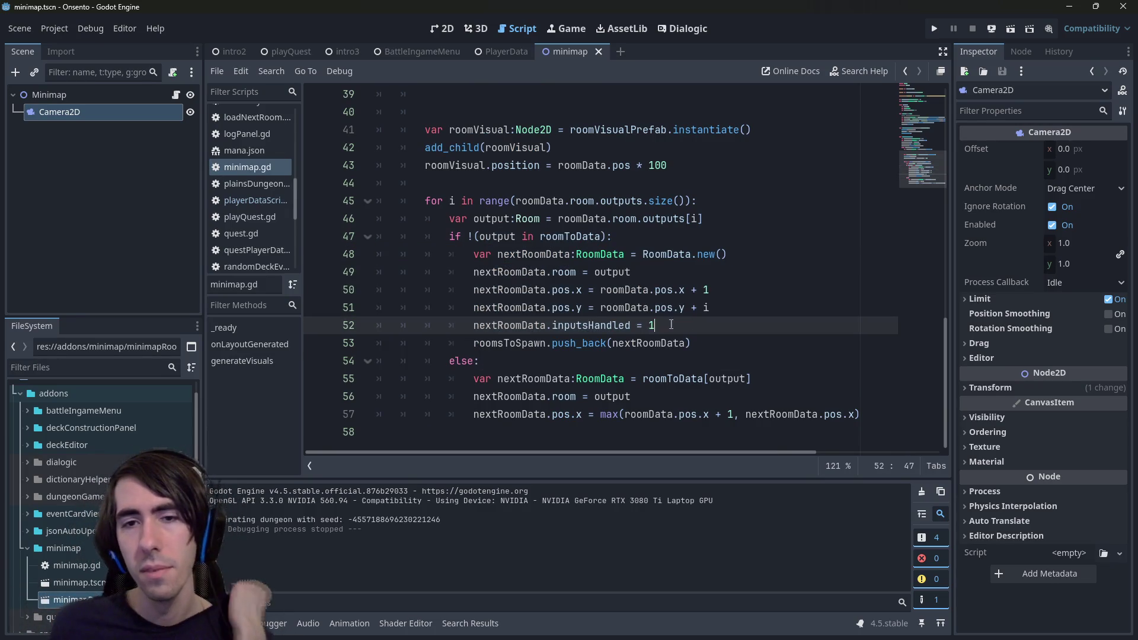
pyautogui.doubleClick(593, 326)
pyautogui.moveTo(691, 320)
pyautogui.mouseDown()
pyautogui.moveTo(449, 325)
pyautogui.moveTo(474, 325)
pyautogui.mouseUp()
pyautogui.hotkey('ctrl', 'c')
pyautogui.moveTo(862, 414)
pyautogui.mouseDown()
pyautogui.moveTo(377, 361)
pyautogui.moveTo(377, 396)
pyautogui.mouseUp()
pyautogui.click(809, 380)
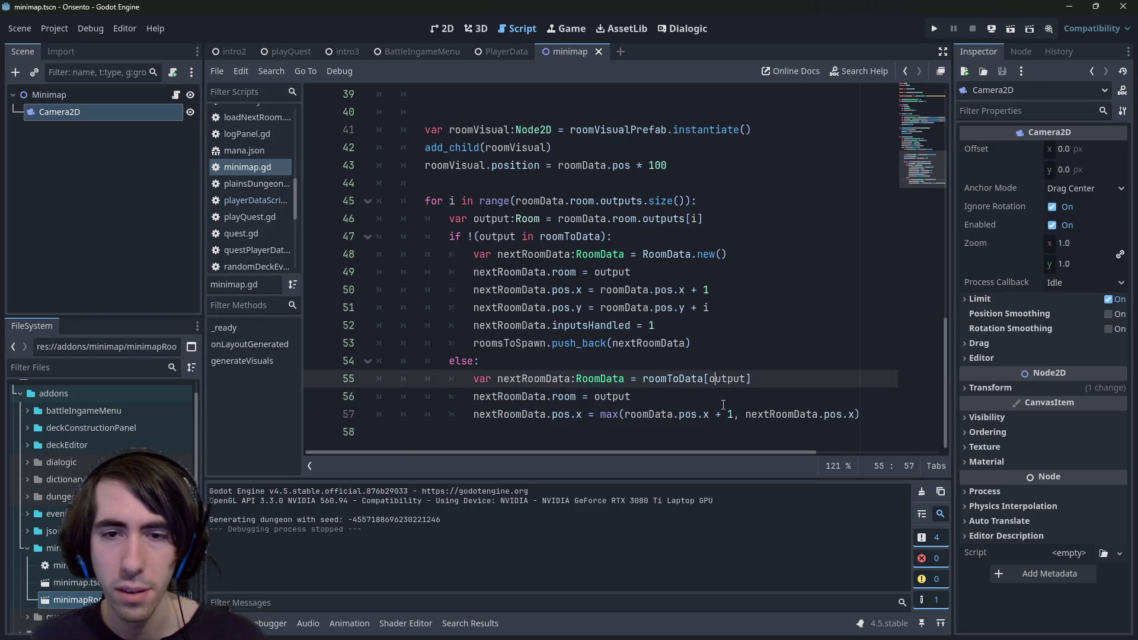
pyautogui.press('Return')
pyautogui.hotkey('ctrl', 'v')
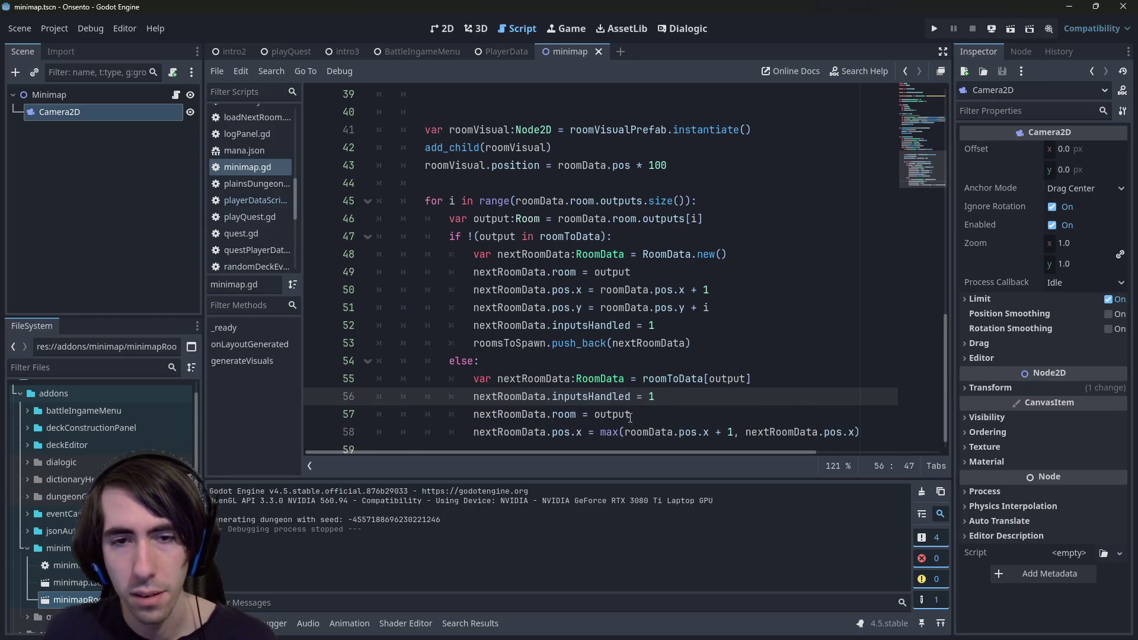
pyautogui.doubleClick(498, 396)
pyautogui.doubleClick(638, 395)
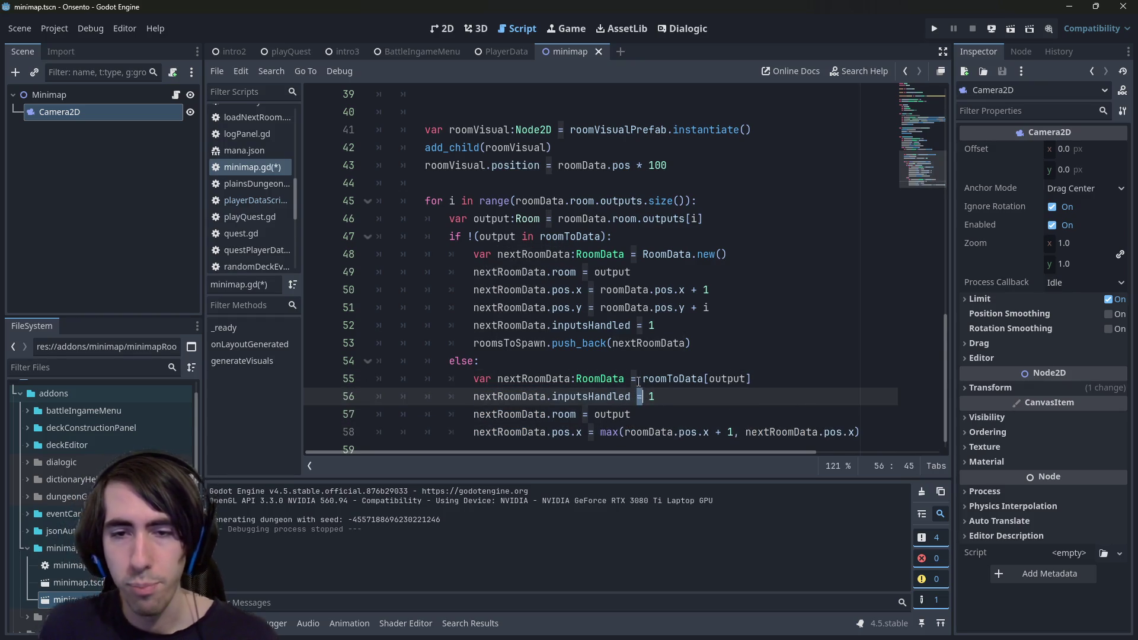
pyautogui.click(636, 396)
pyautogui.hotkey('ctrl', 's')
pyautogui.scroll(3, 533, 266)
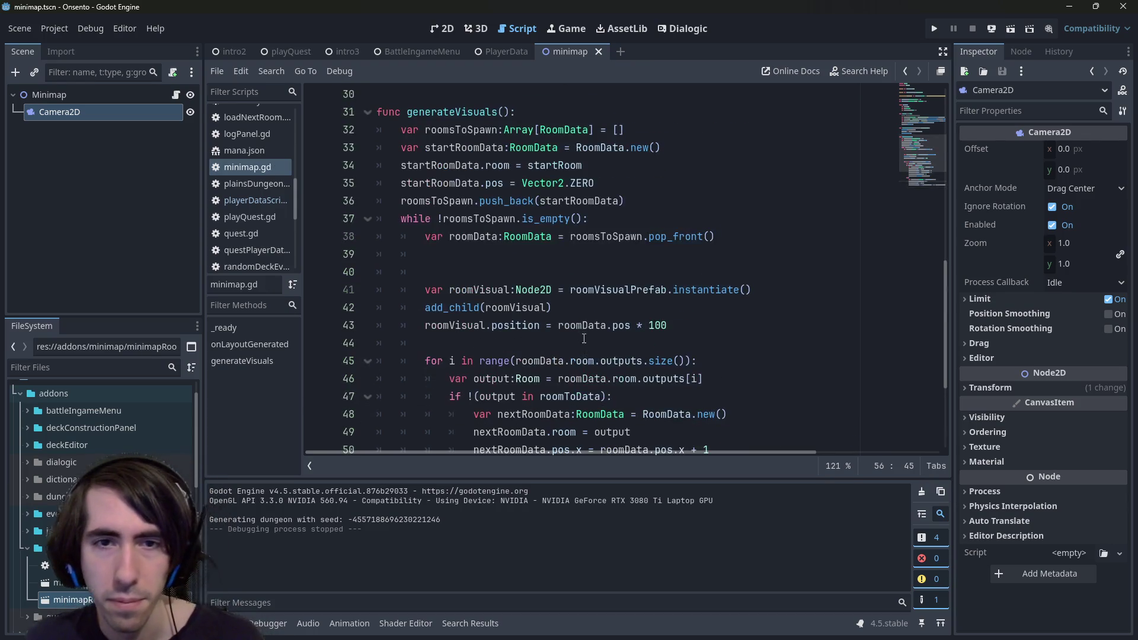
# Write 'roomData.room.inputs.size() == roomData.inputsHandled' on line 39.
pyautogui.click(526, 255)
pyautogui.doubleClick(471, 239)
pyautogui.hotkey('ctrl', 'c')
pyautogui.press('Down')
pyautogui.hotkey('ctrl', 'v')
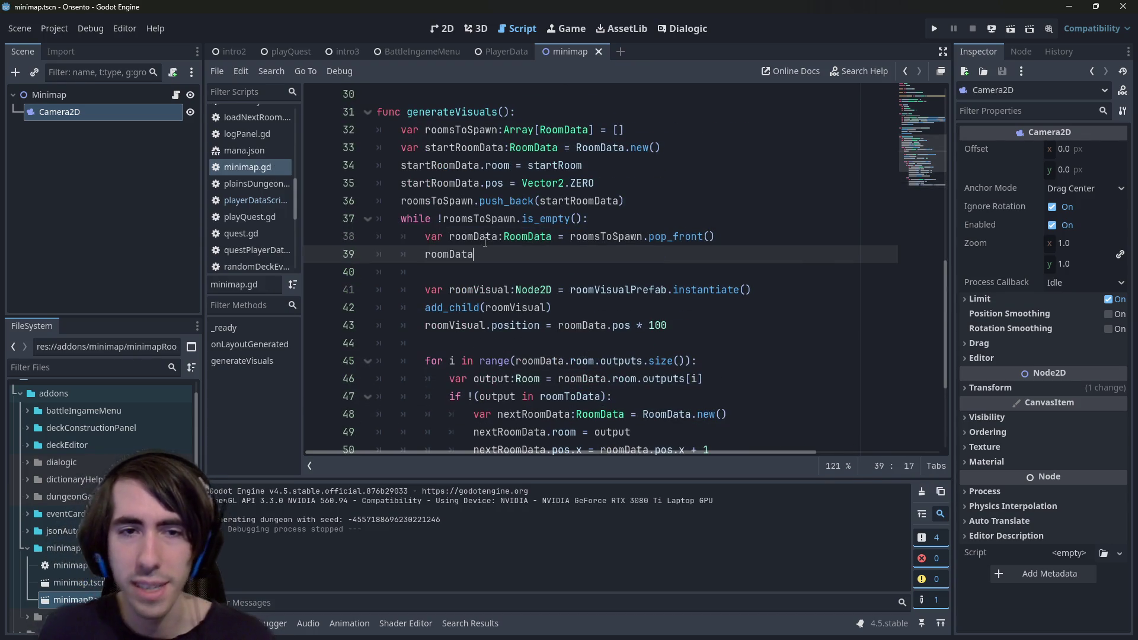
pyautogui.write('.in')
pyautogui.press('BackSpace')
pyautogui.press('BackSpace')
pyautogui.write('r')
pyautogui.press('BackSpace')
pyautogui.write('room')
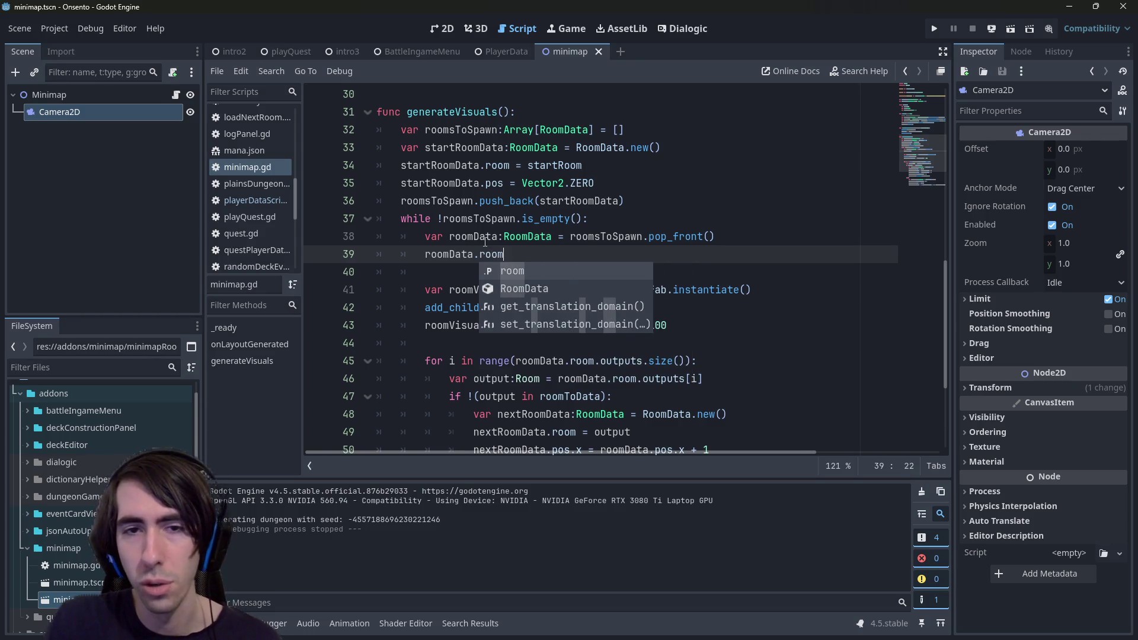
pyautogui.press('Return')
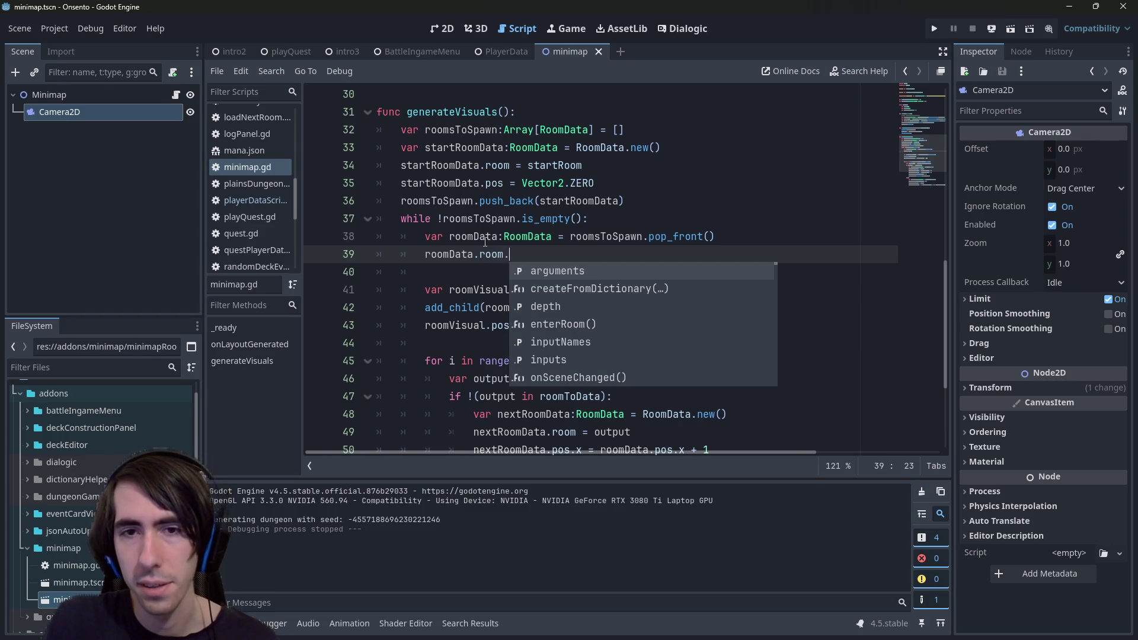
pyautogui.write('inputs.')
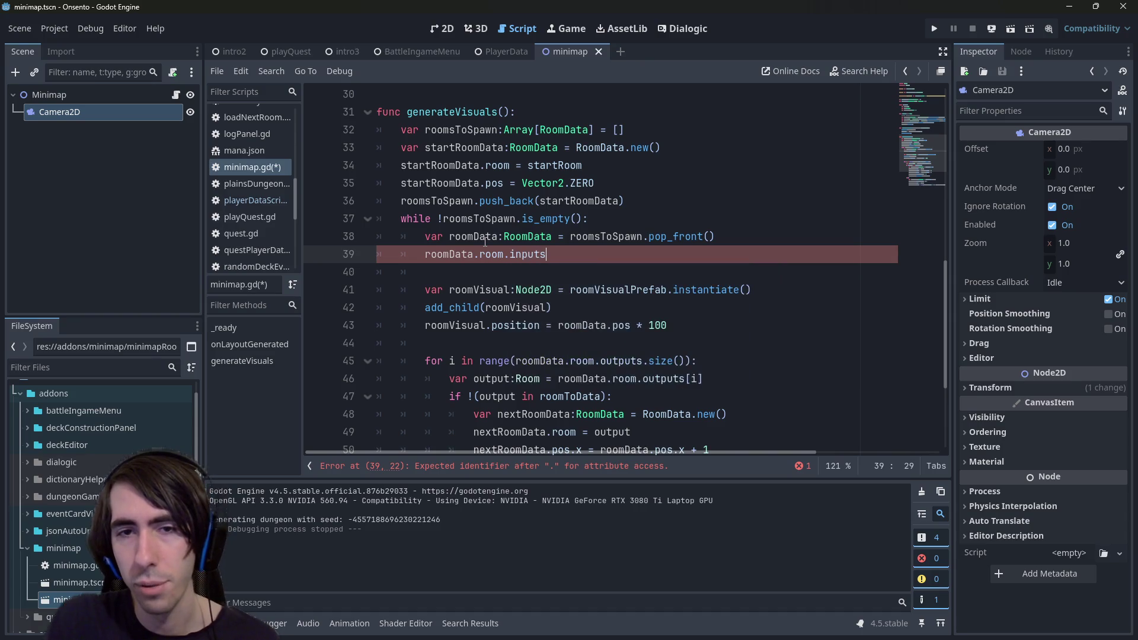
pyautogui.write('size')
pyautogui.press('Return')
pyautogui.write('== ')
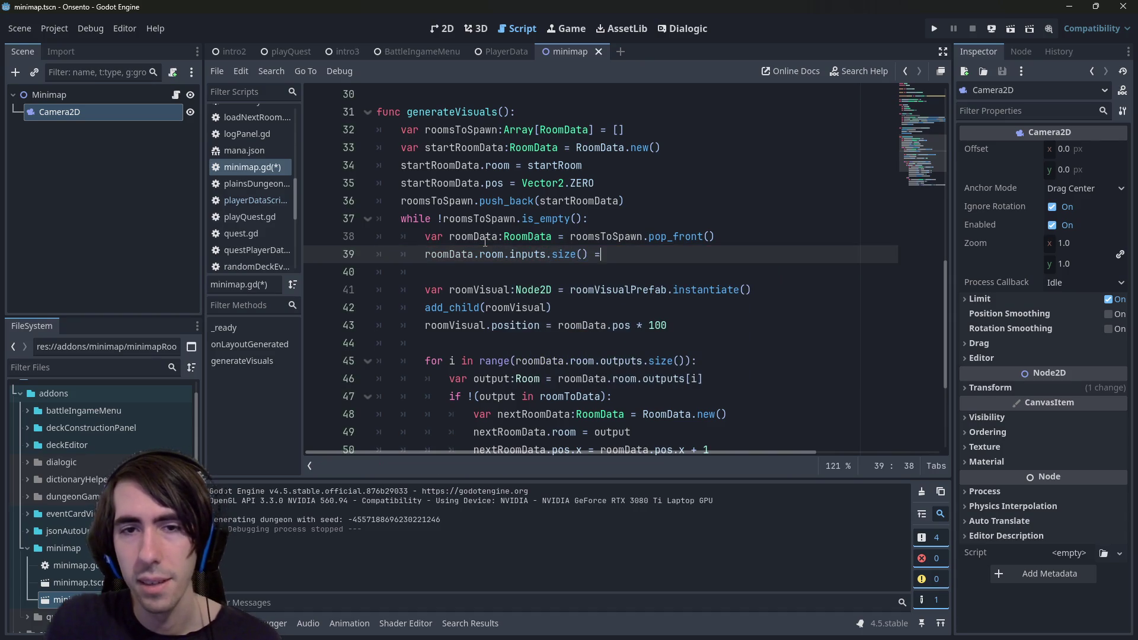
pyautogui.write('roomData.')
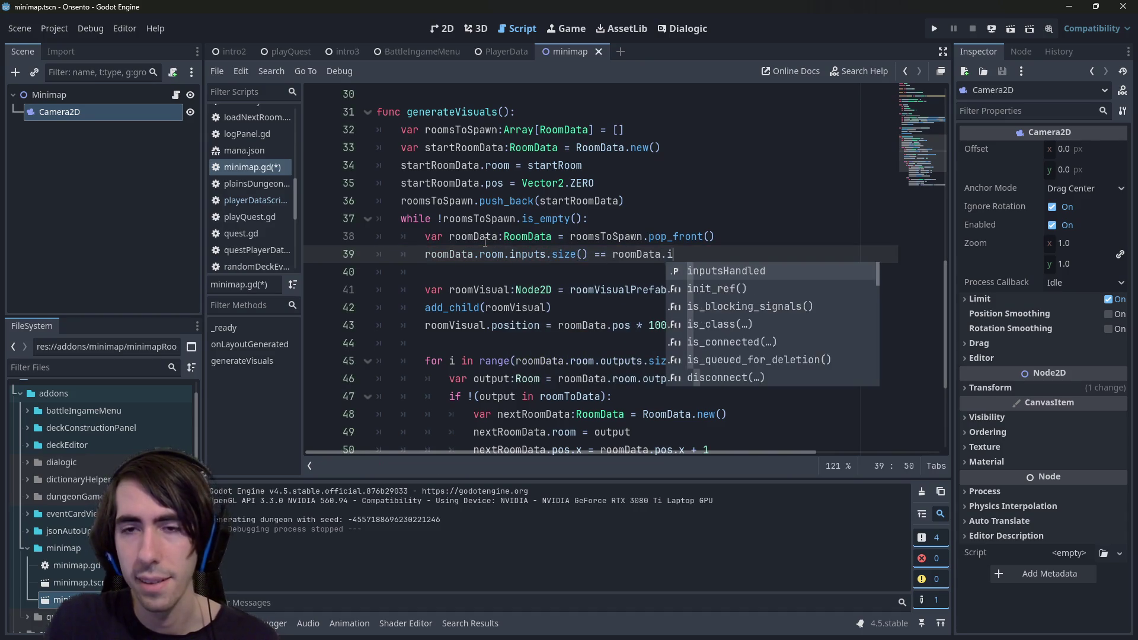
pyautogui.press('Return')
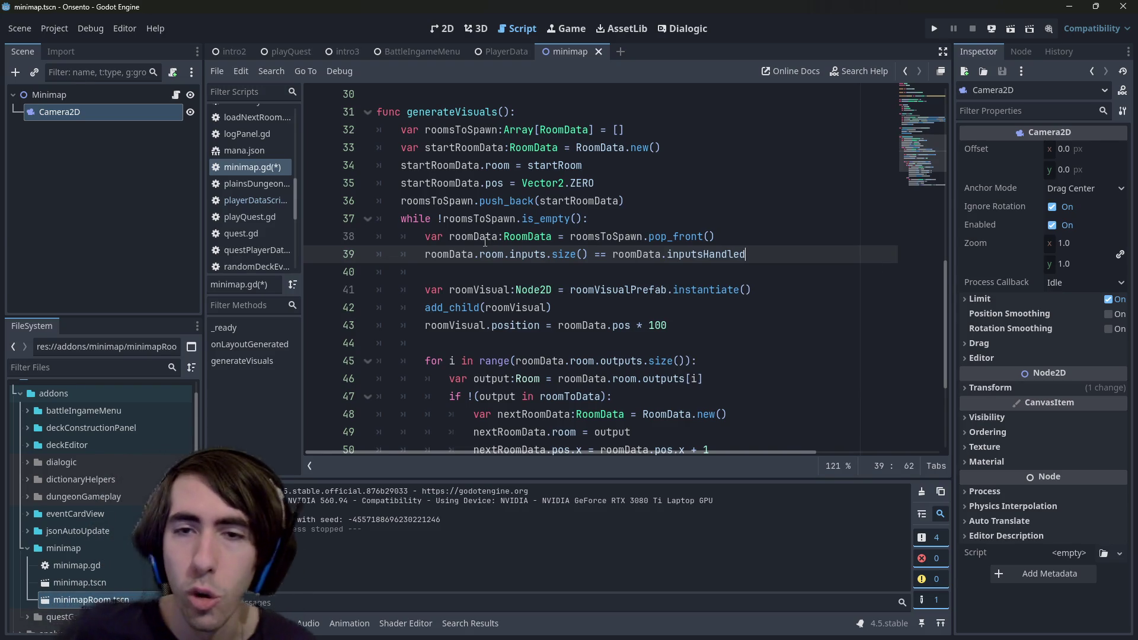
# Wrap that comparison in an if condition with an indented body line.
pyautogui.press('Up')
pyautogui.press('Right')
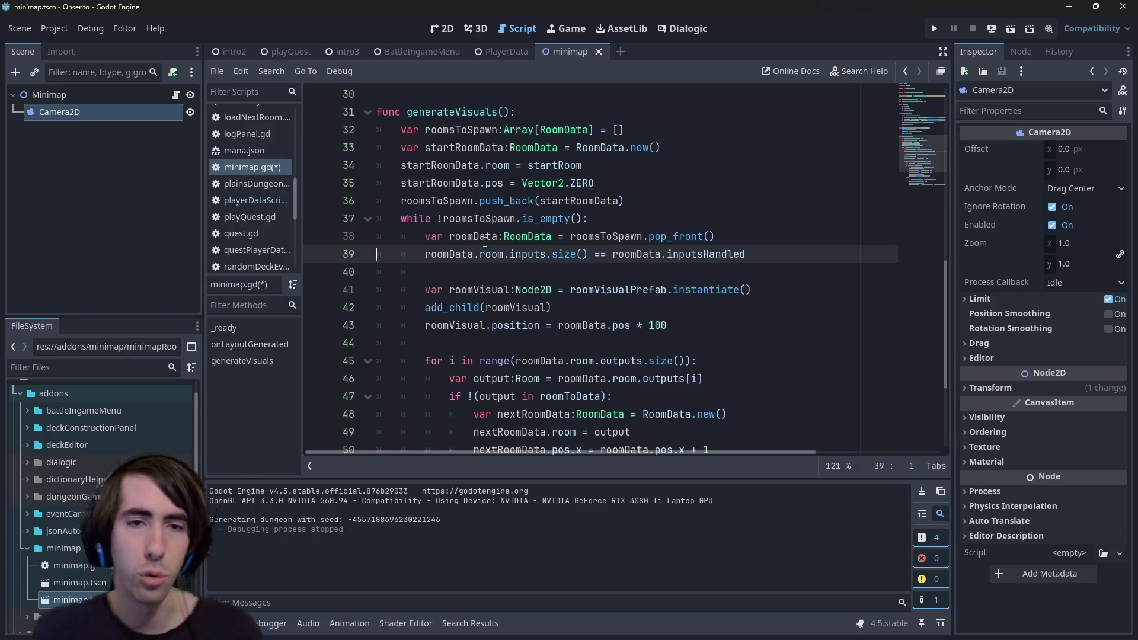
pyautogui.write('if (')
pyautogui.hotkey('ctrl', 'Right')
pyautogui.hotkey('ctrl', 'Right')
pyautogui.hotkey('ctrl', 'Right')
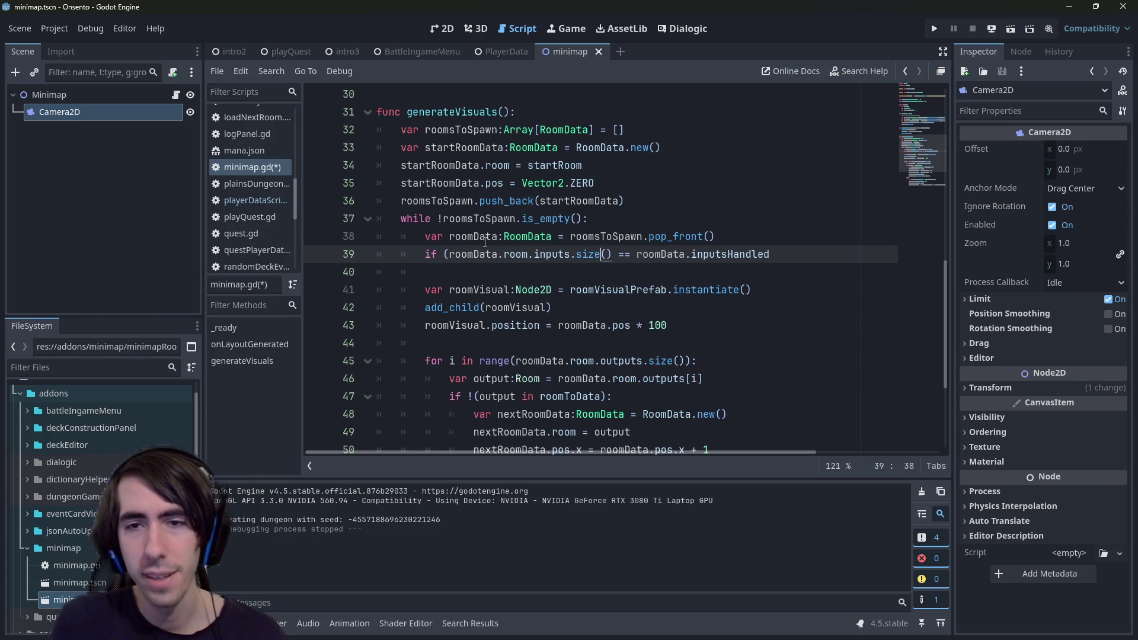
pyautogui.write(')')
pyautogui.press('Return')
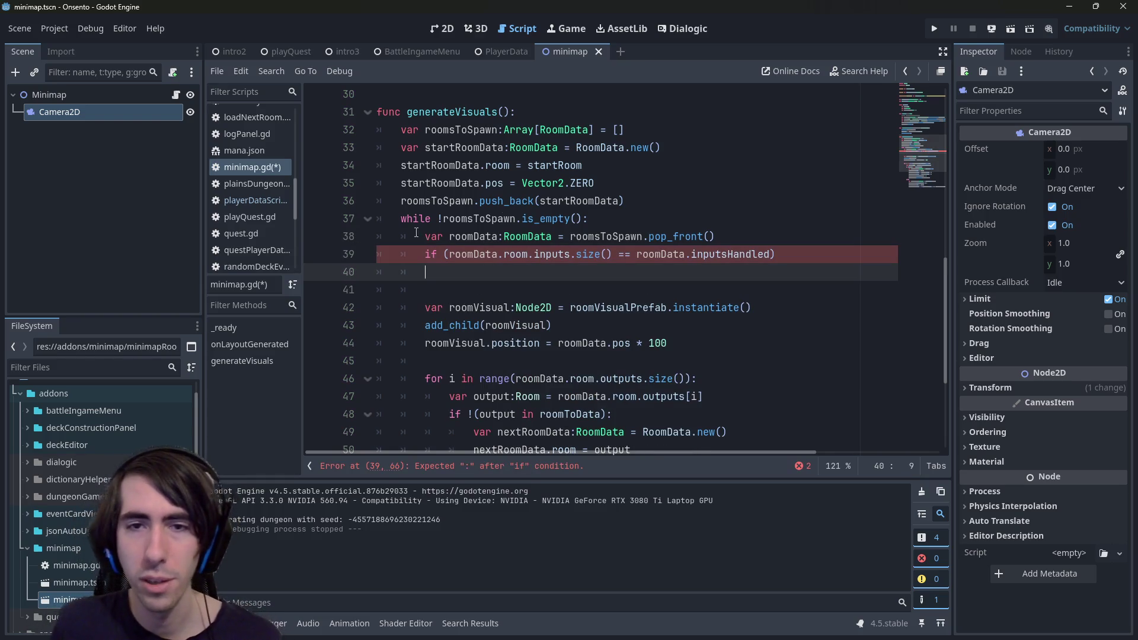
# Add 'roomsToSpawn.push_back(roomData)' under the condition and save.
pyautogui.doubleClick(595, 237)
pyautogui.hotkey('ctrl', 'c')
pyautogui.click(600, 265)
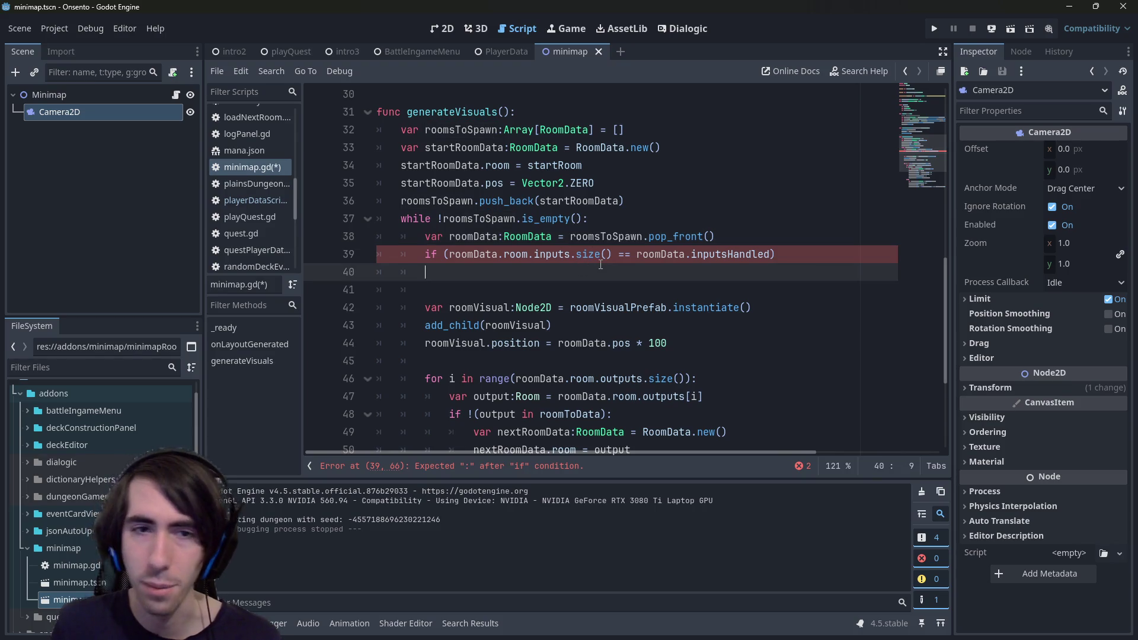
pyautogui.press('Tab')
pyautogui.hotkey('ctrl', 'v')
pyautogui.write('.push')
pyautogui.press('Return')
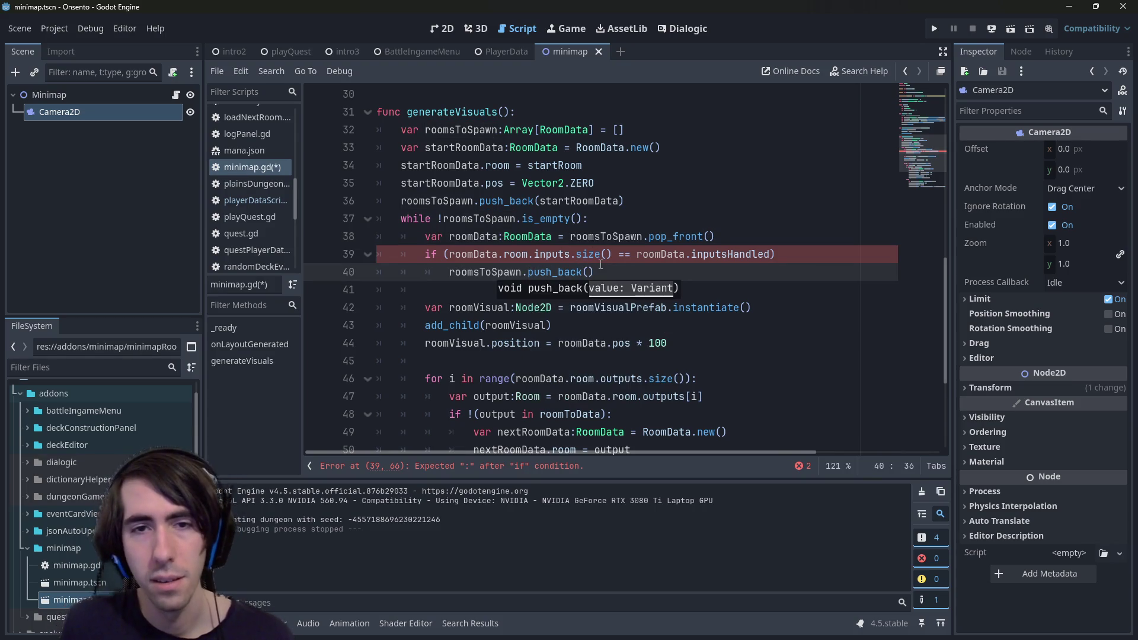
pyautogui.doubleClick(473, 237)
pyautogui.hotkey('ctrl', 'c')
pyautogui.click(588, 272)
pyautogui.hotkey('ctrl', 'v')
pyautogui.hotkey('ctrl', 's')
pyautogui.click(686, 280)
# Add 'continue' after the push_back line.
pyautogui.press('Return')
pyautogui.write('continue')
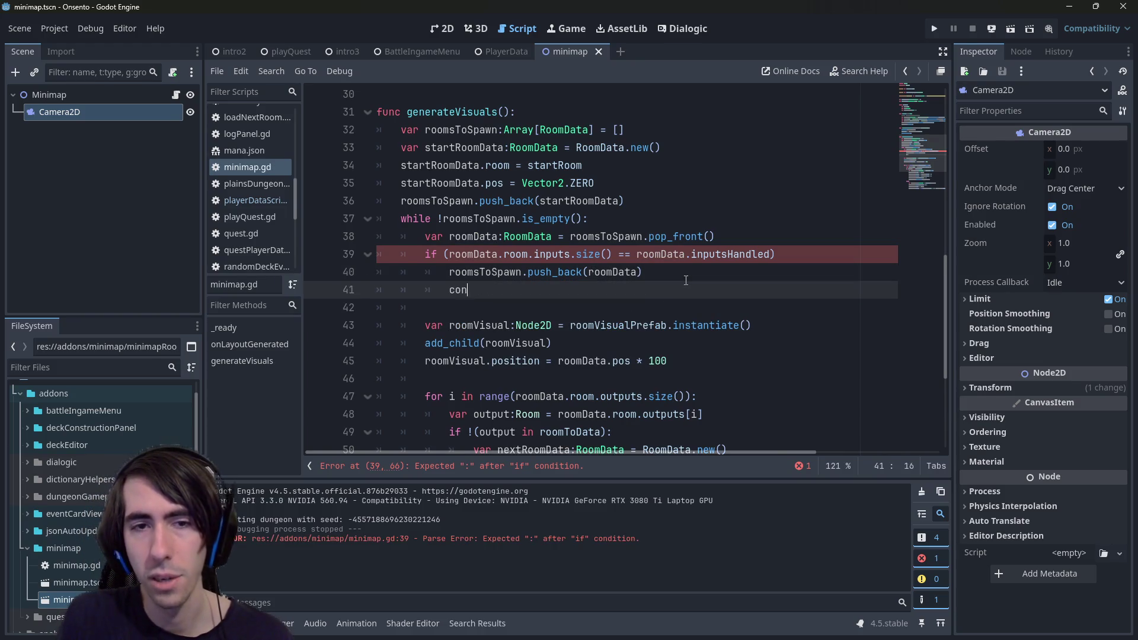
pyautogui.click(800, 256)
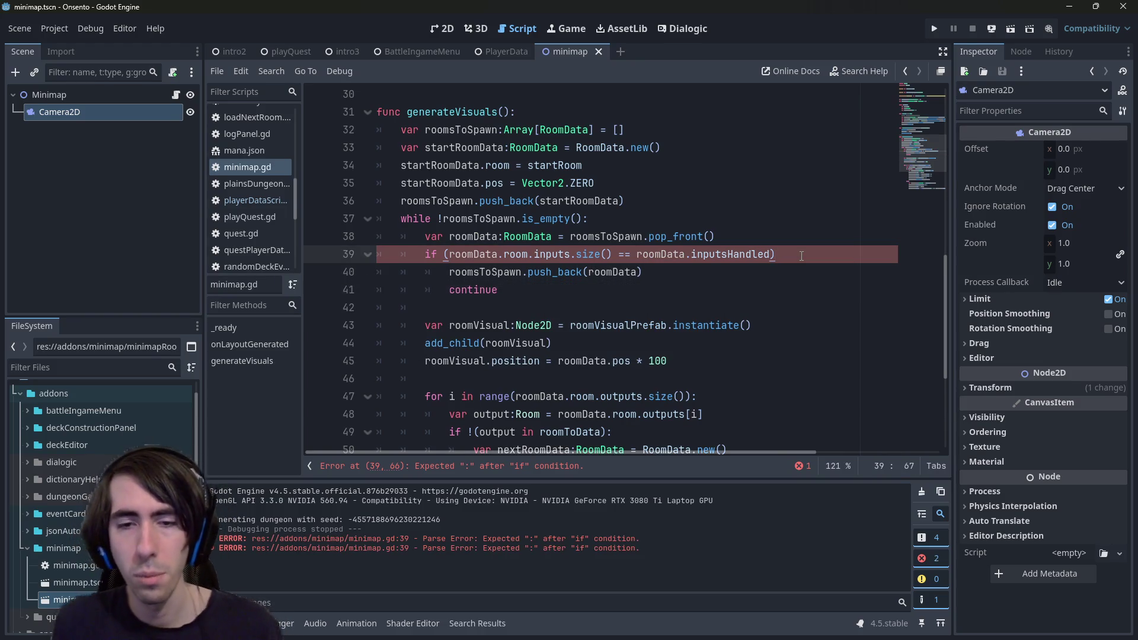
pyautogui.click(621, 236)
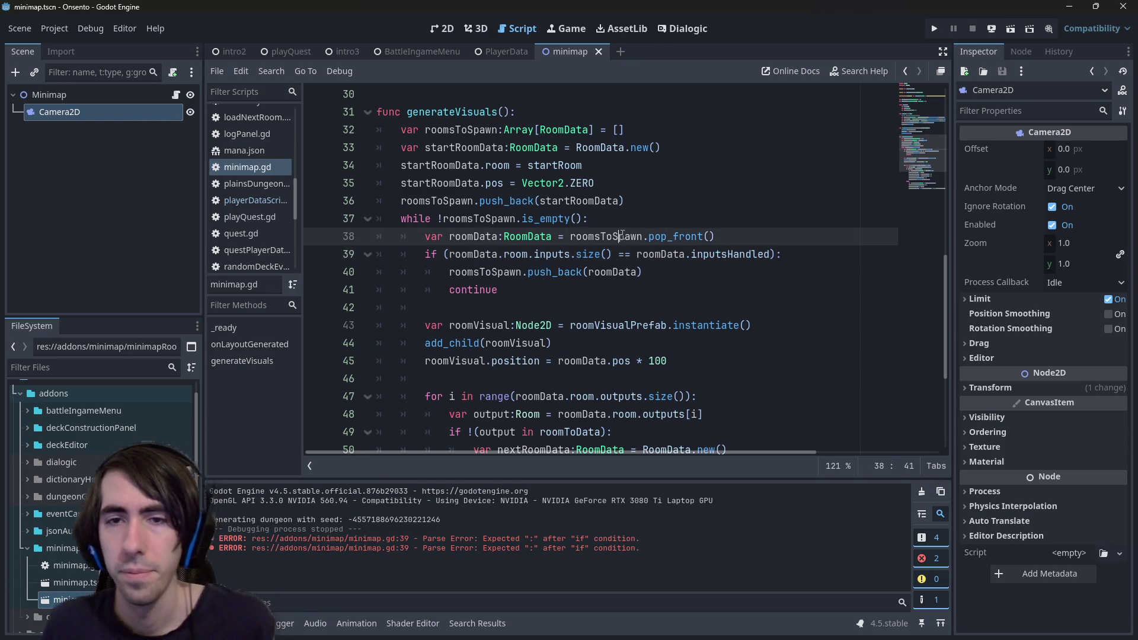
pyautogui.scroll(10, 624, 310)
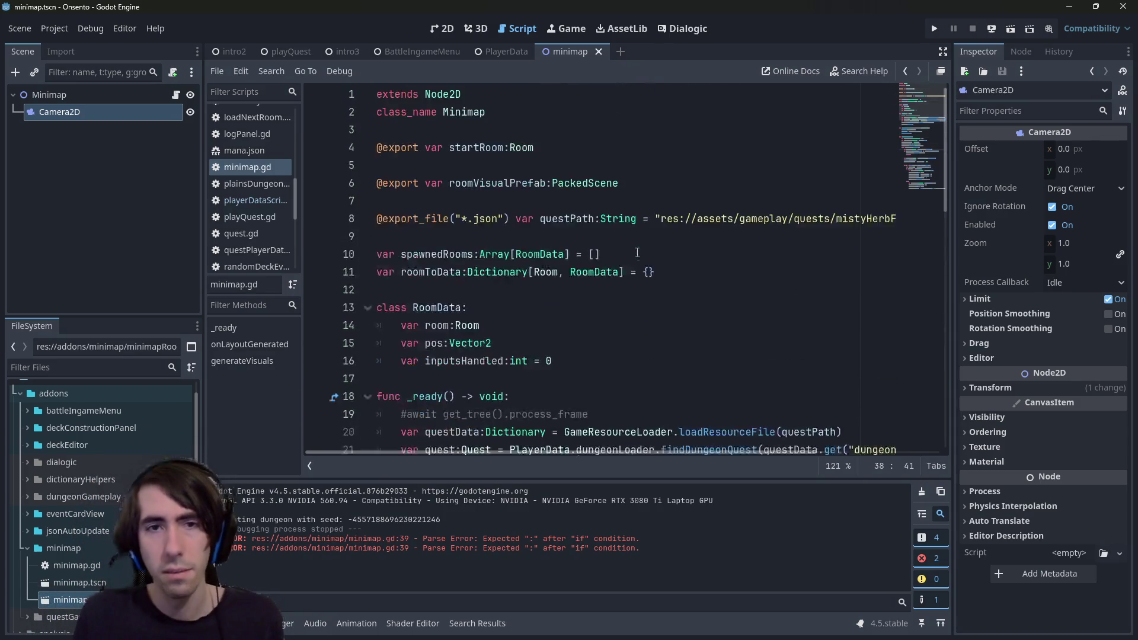
# Scroll through minimap.gd, then search roomToData to reach its line 49 check.
pyautogui.doubleClick(539, 254)
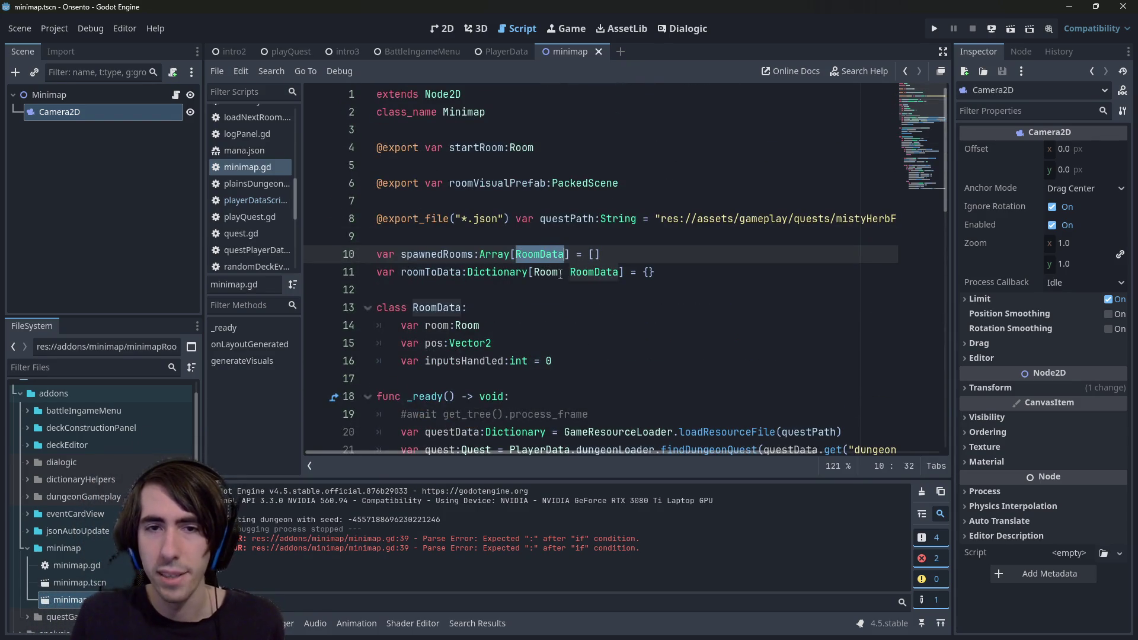
pyautogui.scroll(-2, 483, 285)
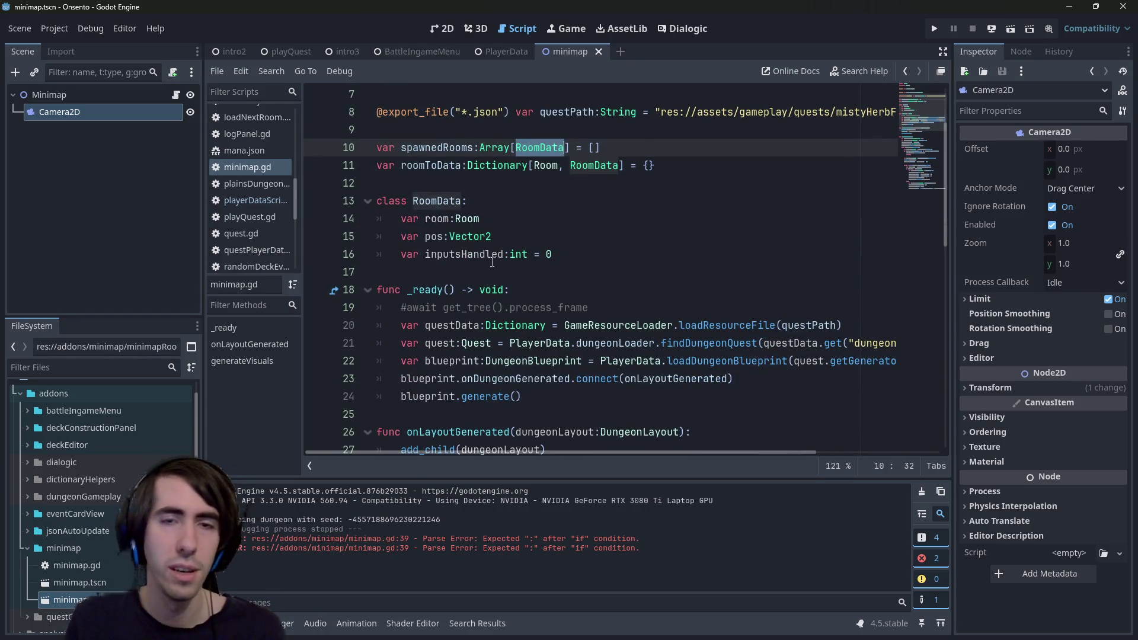
pyautogui.scroll(-8, 548, 203)
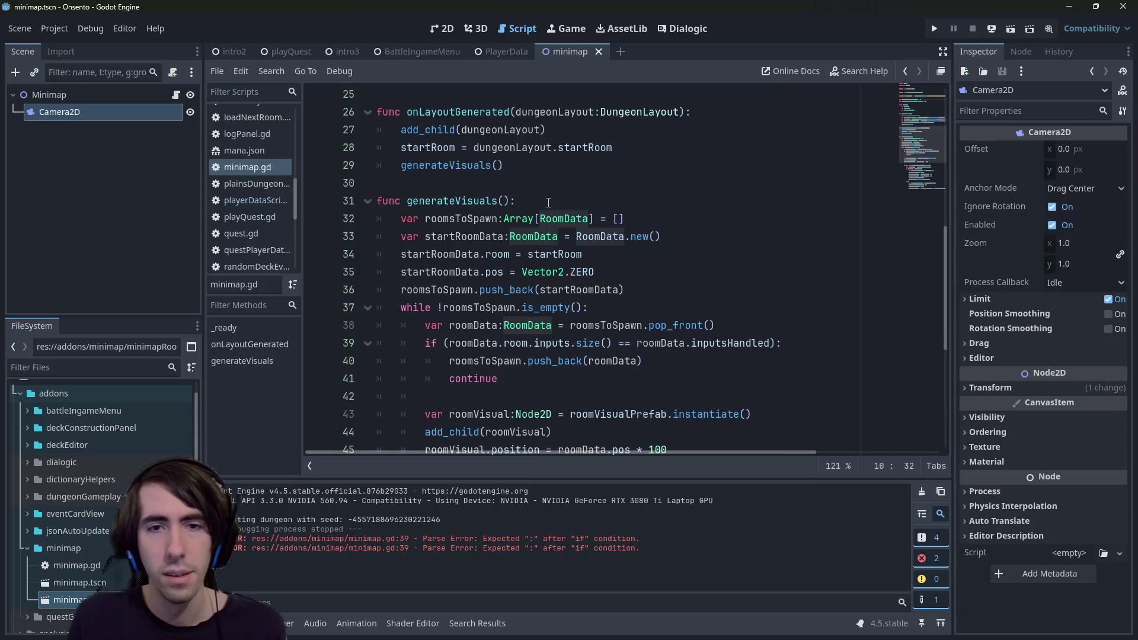
pyautogui.scroll(-2, 548, 203)
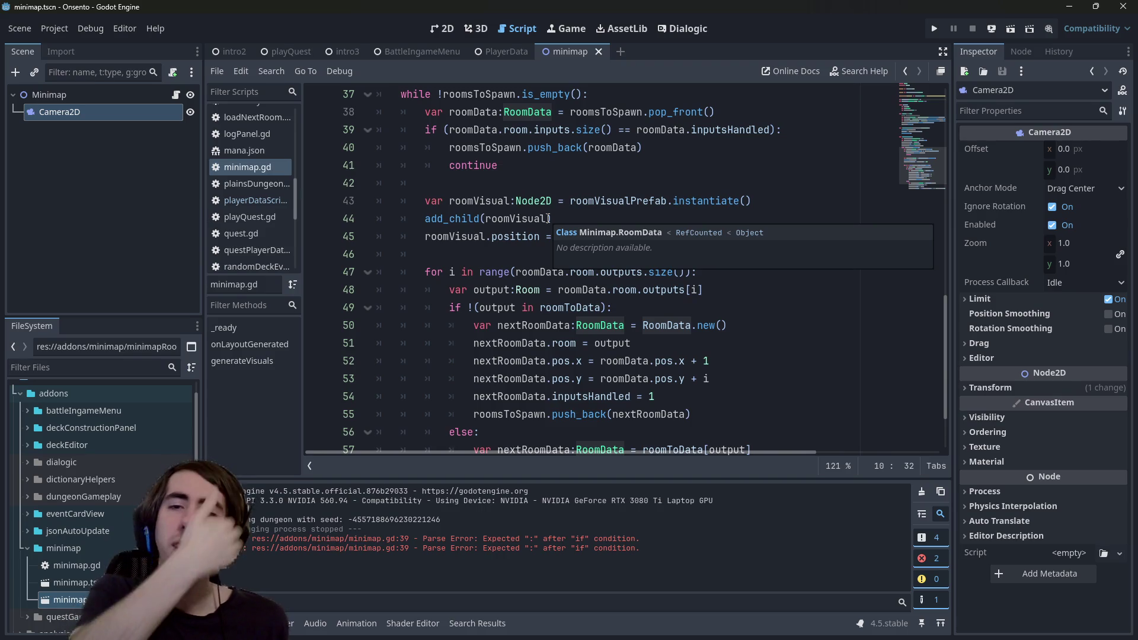
pyautogui.scroll(4, 458, 183)
pyautogui.scroll(6, 459, 183)
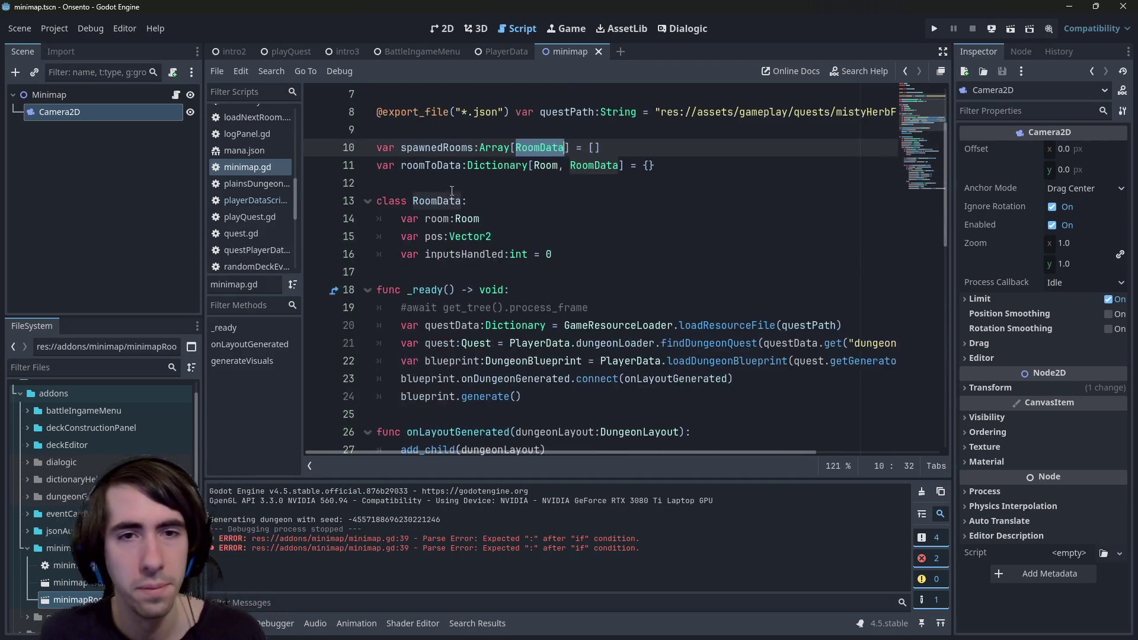
pyautogui.doubleClick(456, 165)
pyautogui.hotkey('ctrl', 'f')
pyautogui.press('Return')
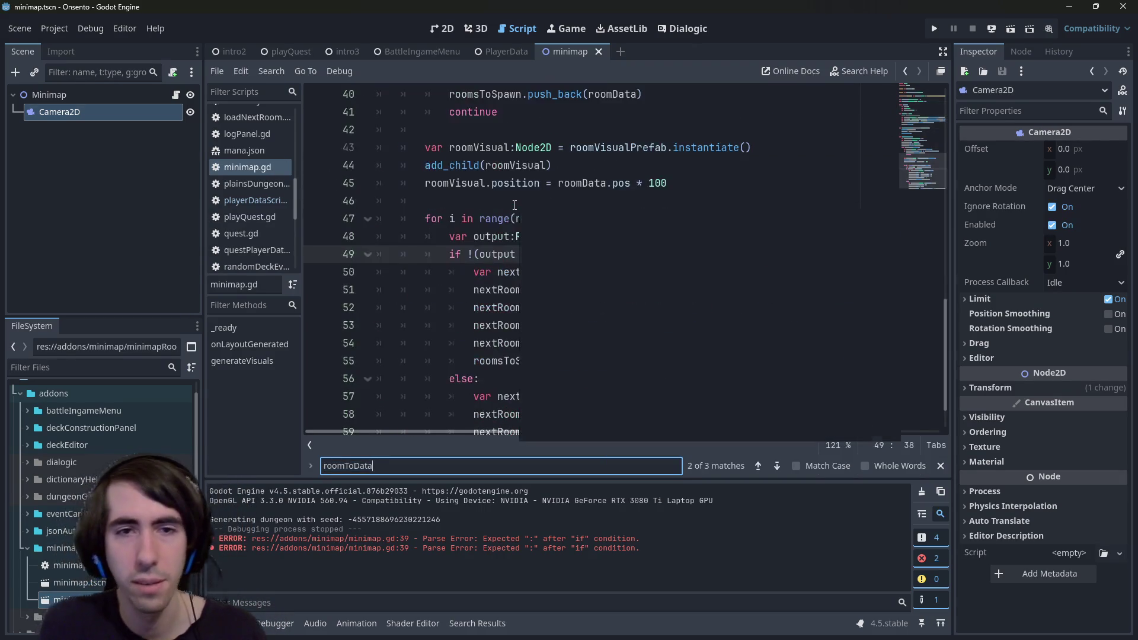
# Add 'roomToData[output] = nextRoomData' on a new line below the push_back call.
pyautogui.scroll(-1, 622, 243)
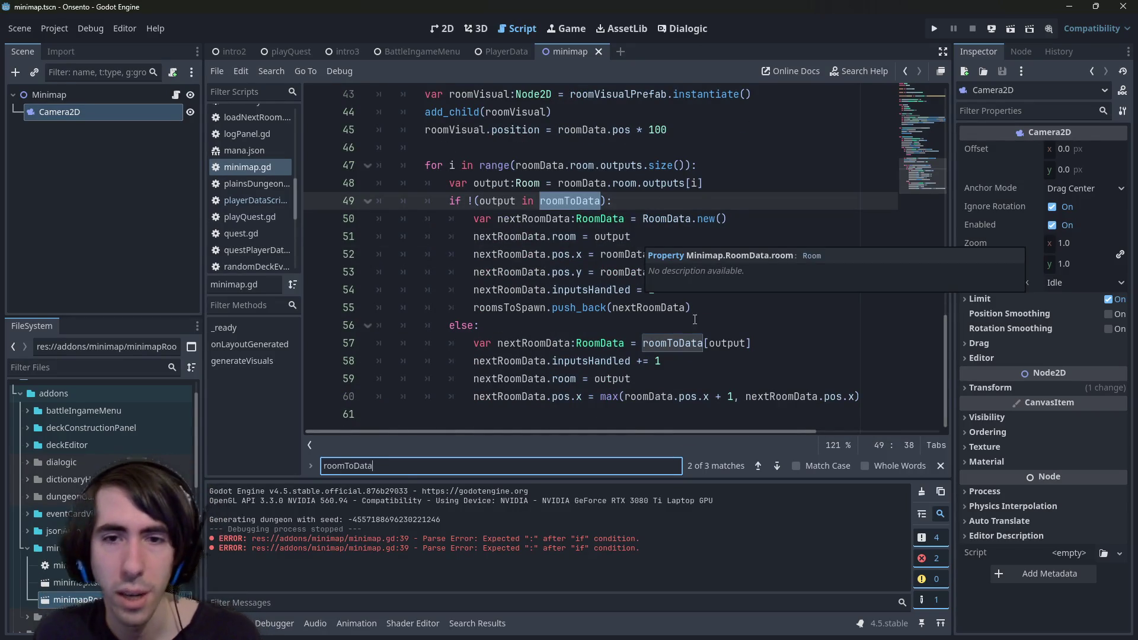
pyautogui.click(734, 291)
pyautogui.press('Return')
pyautogui.write('roomToData[')
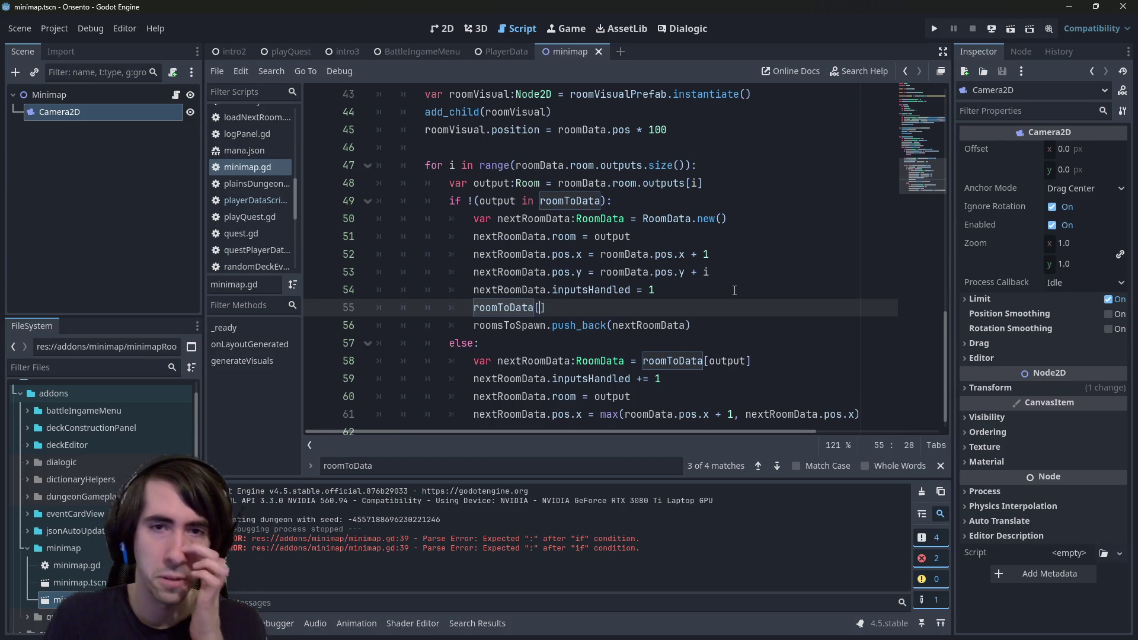
pyautogui.write('output]')
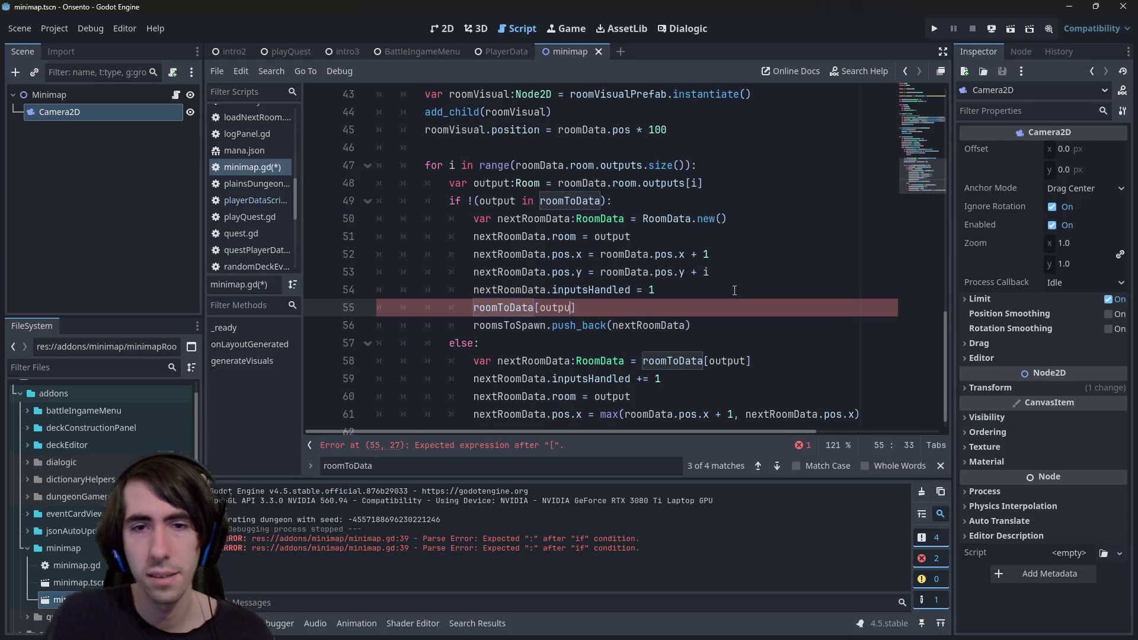
pyautogui.write(' = roomToData')
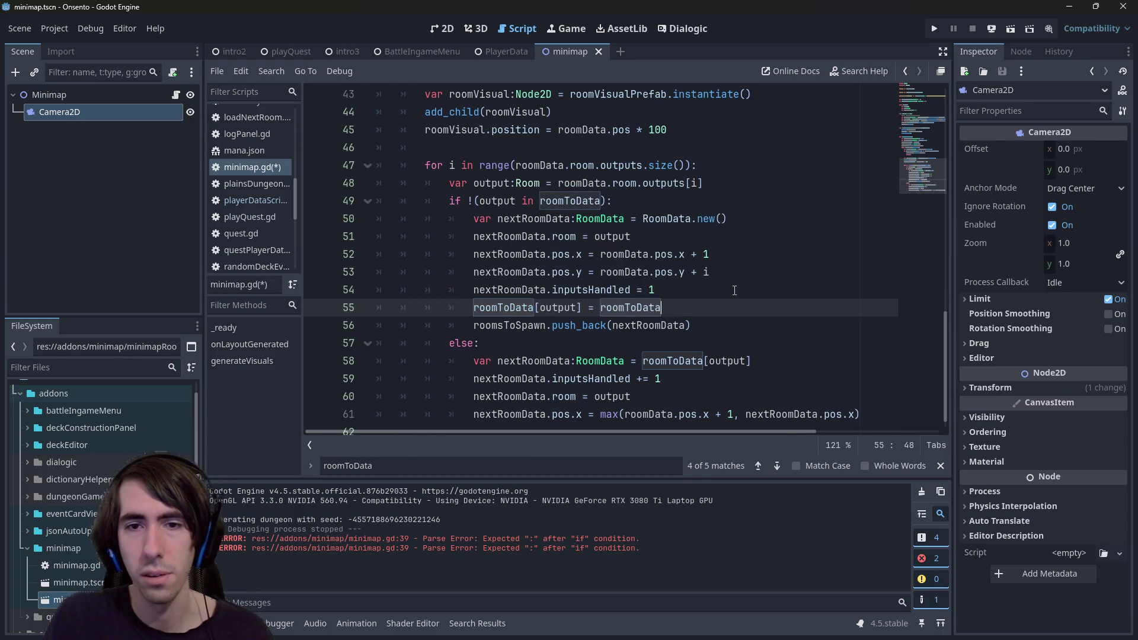
pyautogui.hotkey('ctrl', 'BackSpace')
pyautogui.write('nextRoomDat')
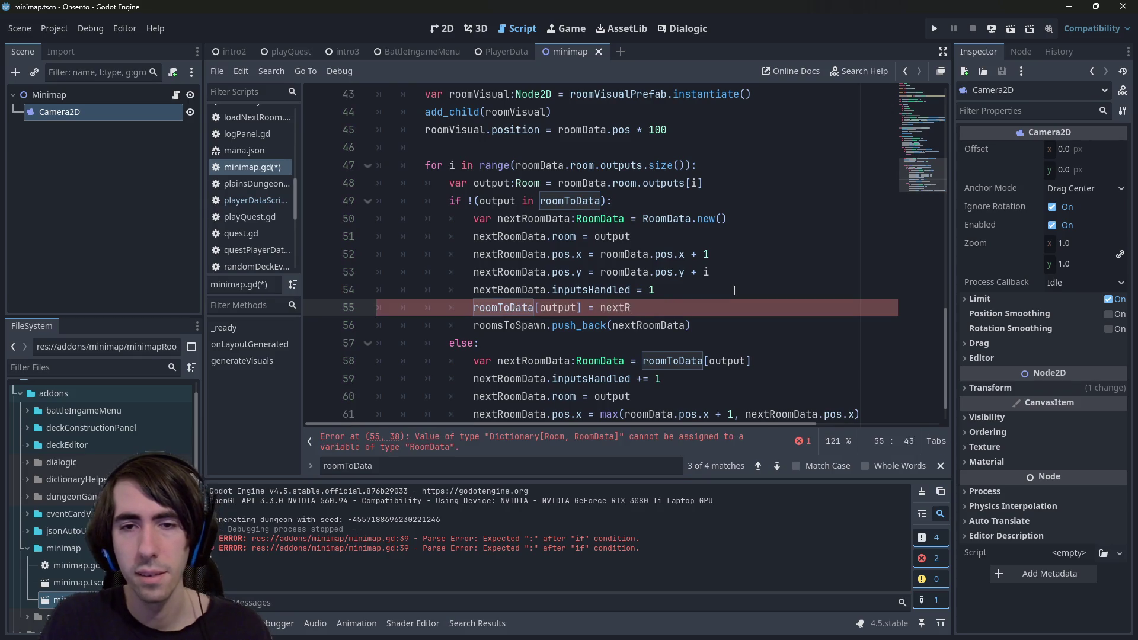
pyautogui.write('a')
pyautogui.hotkey('alt', 'Down')
pyautogui.hotkey('ctrl', 's')
# Copy the assignment below the start room's push_back and change its value to startRoomData.
pyautogui.hotkey('shift', 'Home')
pyautogui.hotkey('shift', 'Home')
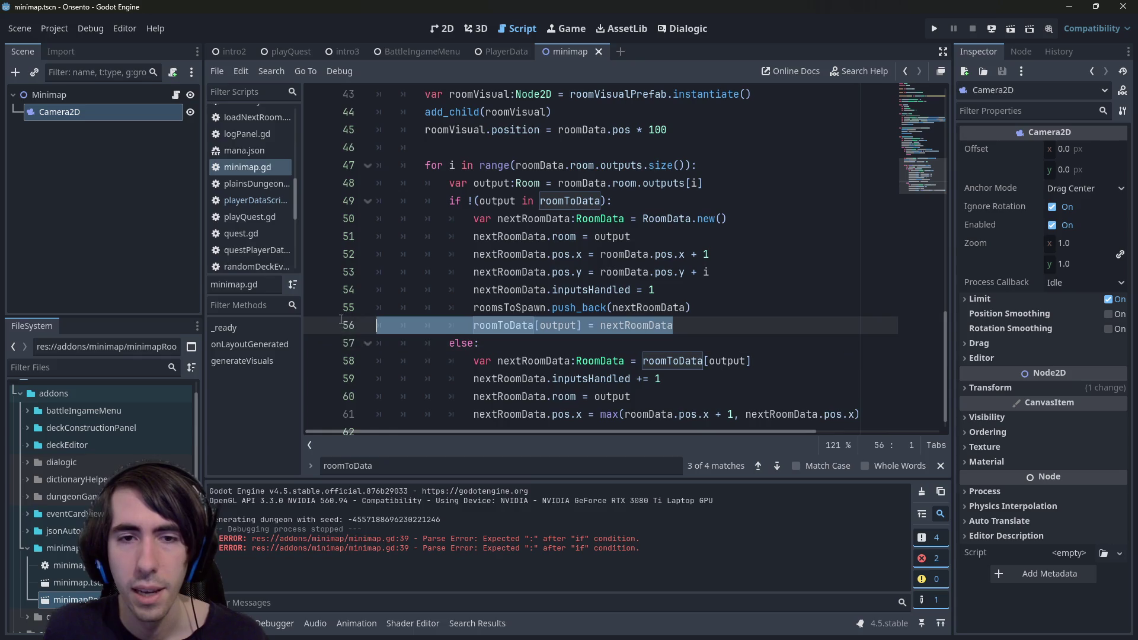
pyautogui.scroll(4, 620, 297)
pyautogui.scroll(2, 619, 298)
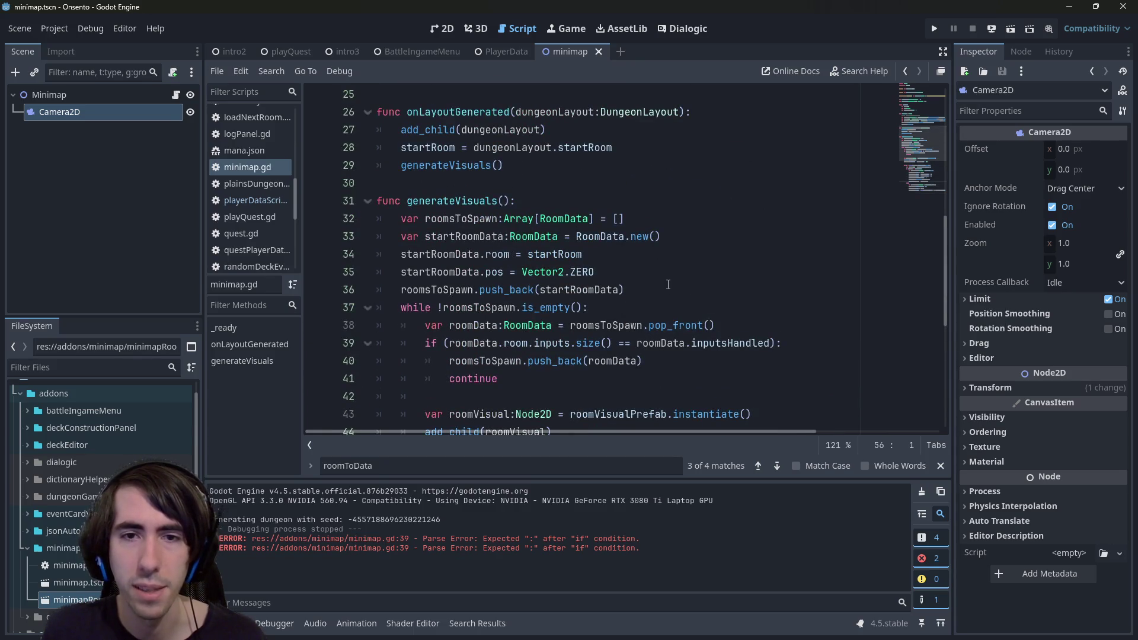
pyautogui.hotkey('alt', 'Up')
pyautogui.hotkey('alt', 'Up')
pyautogui.hotkey('alt', 'Up')
pyautogui.hotkey('alt', 'Down')
pyautogui.press('End')
pyautogui.hotkey('shift', 'Tab')
pyautogui.hotkey('shift', 'Tab')
pyautogui.hotkey('shift', 'Tab')
pyautogui.doubleClick(420, 289)
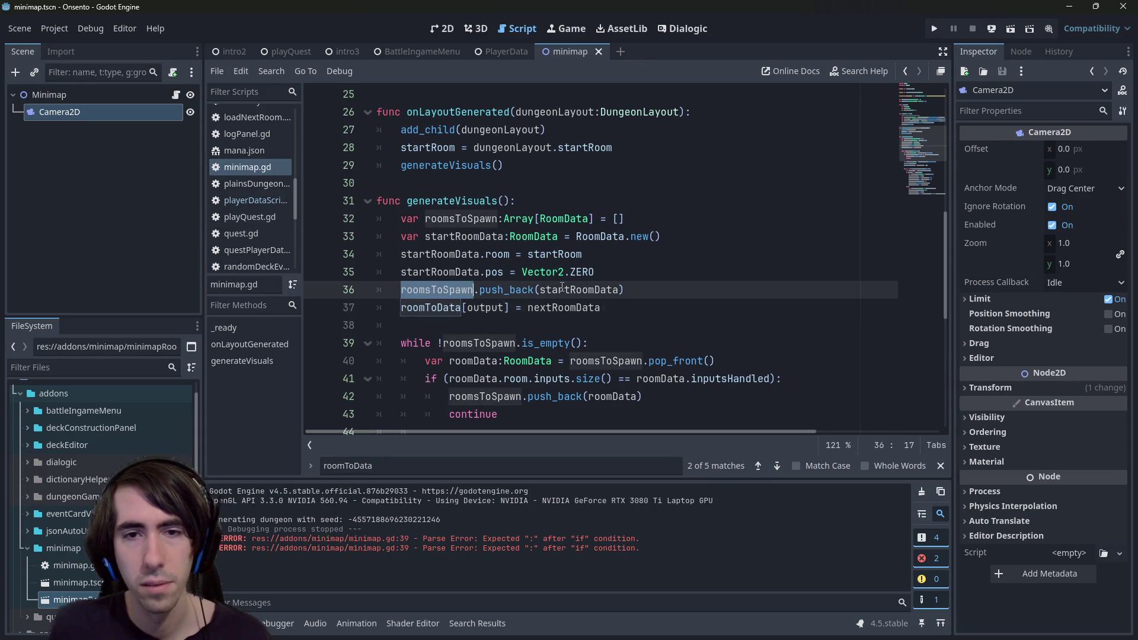
pyautogui.doubleClick(571, 289)
pyautogui.hotkey('ctrl', 'c')
pyautogui.doubleClick(577, 307)
pyautogui.hotkey('ctrl', 'v')
# Change the copied line's key to make 'roomToData[startRoom] = startRoomData', then run the minimap scene.
pyautogui.scroll(-1, 483, 273)
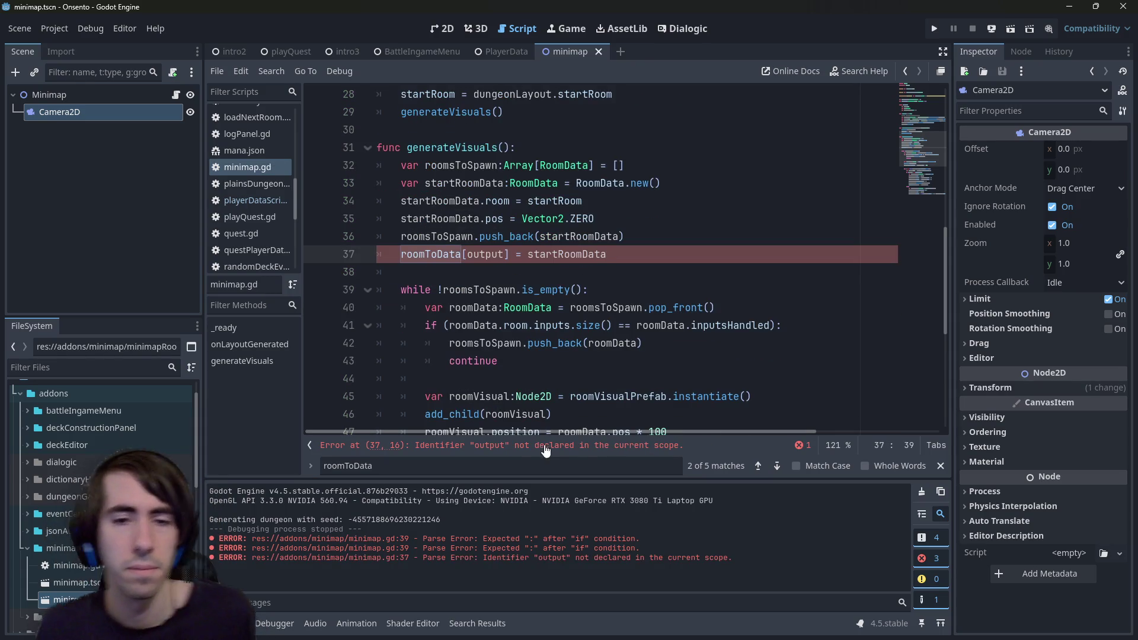
pyautogui.doubleClick(437, 236)
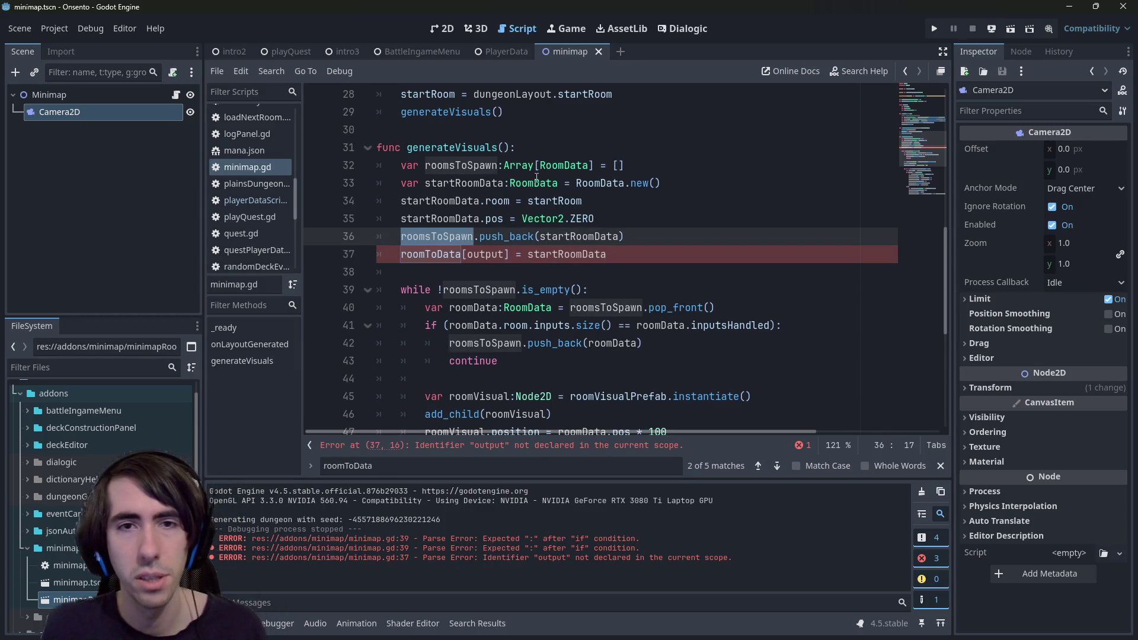
pyautogui.doubleClick(542, 201)
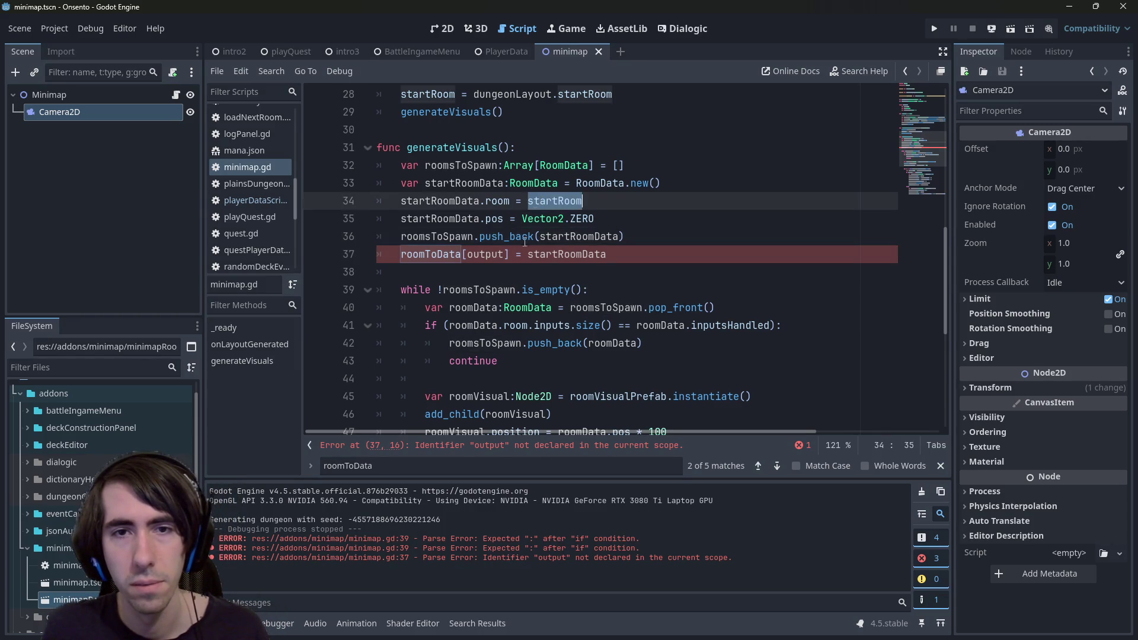
pyautogui.hotkey('ctrl', 'c')
pyautogui.doubleClick(483, 254)
pyautogui.hotkey('ctrl', 'v')
pyautogui.scroll(-5, 706, 186)
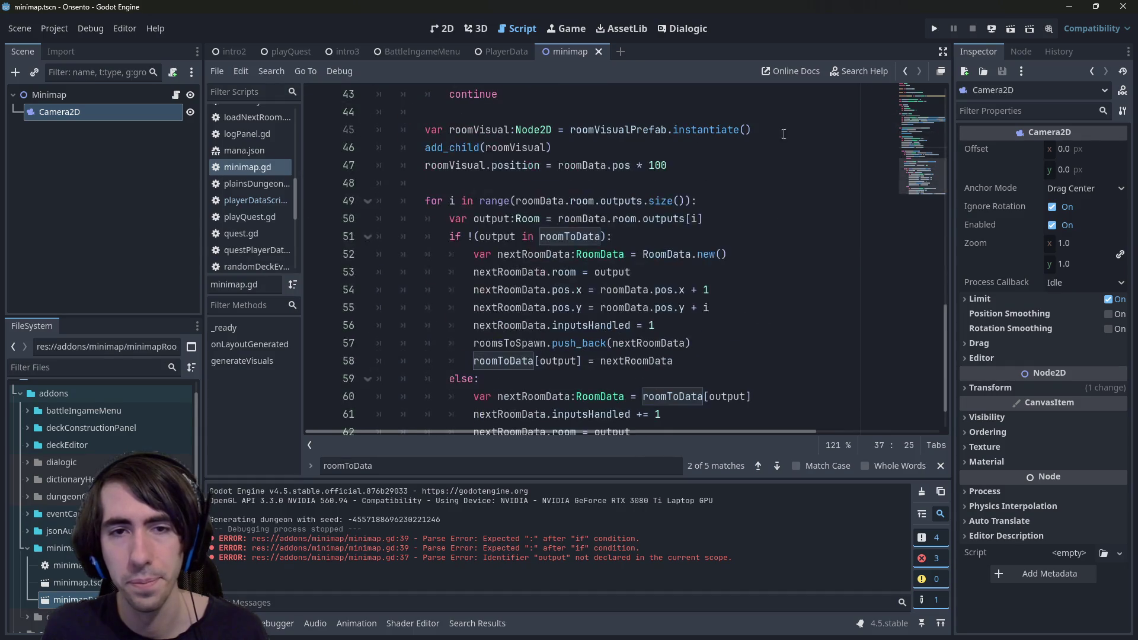
pyautogui.click(1005, 32)
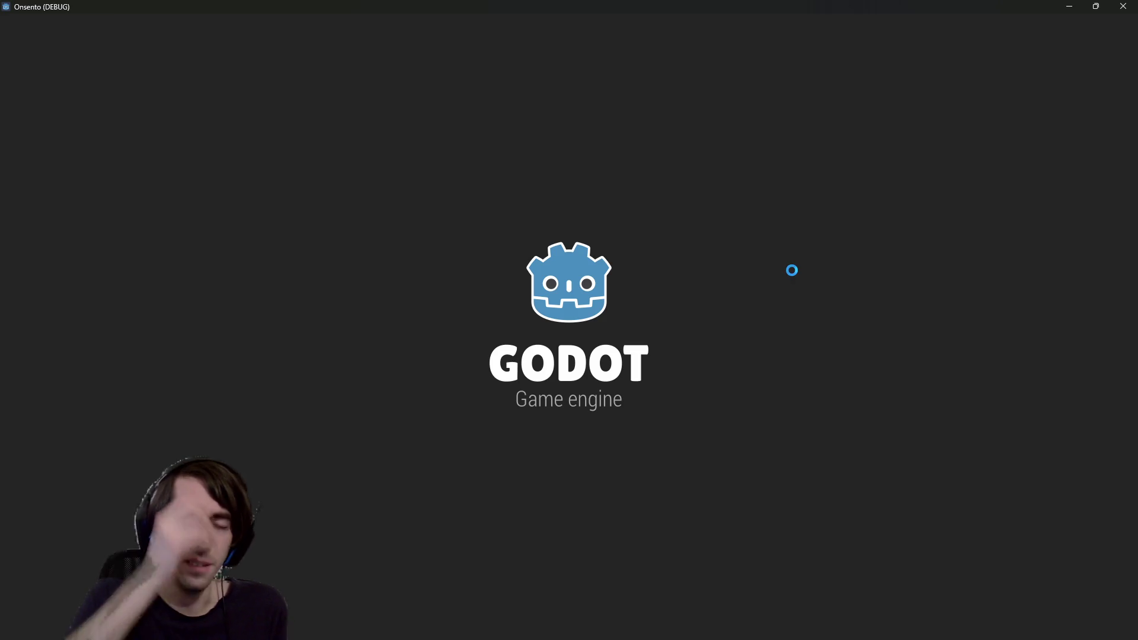
# Minimize the game window and review the roomToData, max() and roomsToSpawn pop lines.
pyautogui.click(1068, 6)
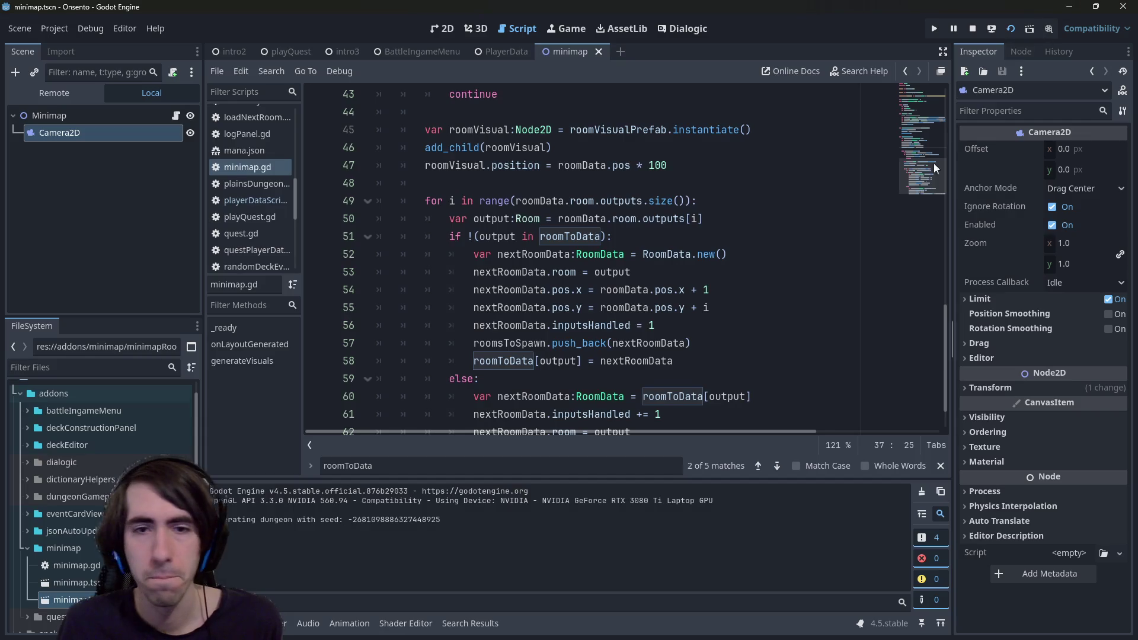
pyautogui.scroll(-1, 635, 311)
pyautogui.click(522, 306)
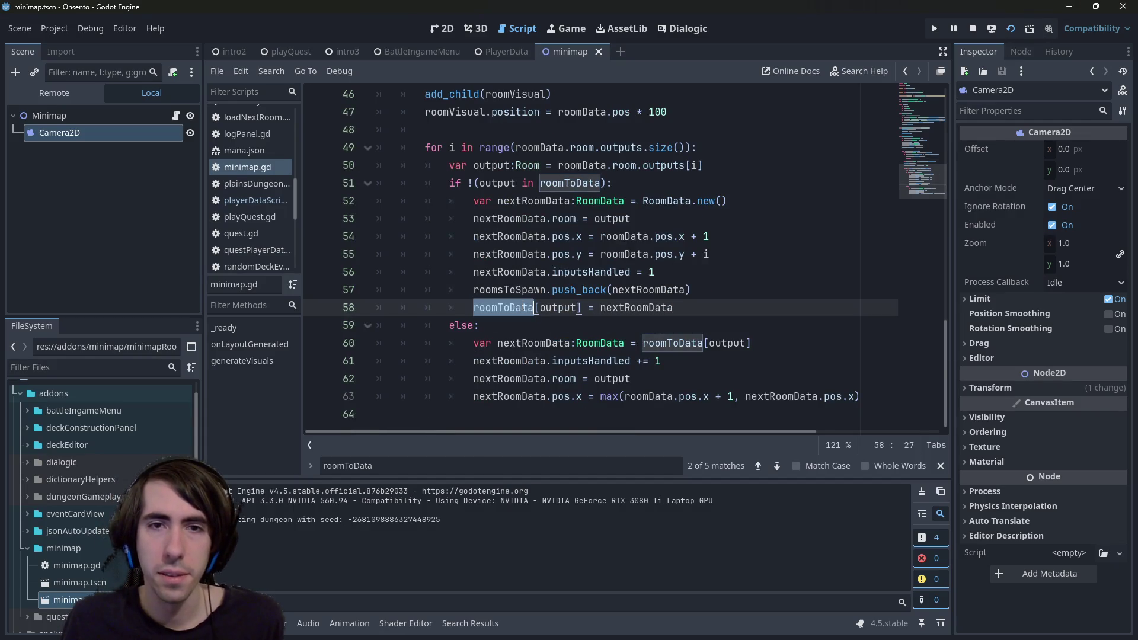
pyautogui.click(662, 396)
pyautogui.scroll(4, 621, 298)
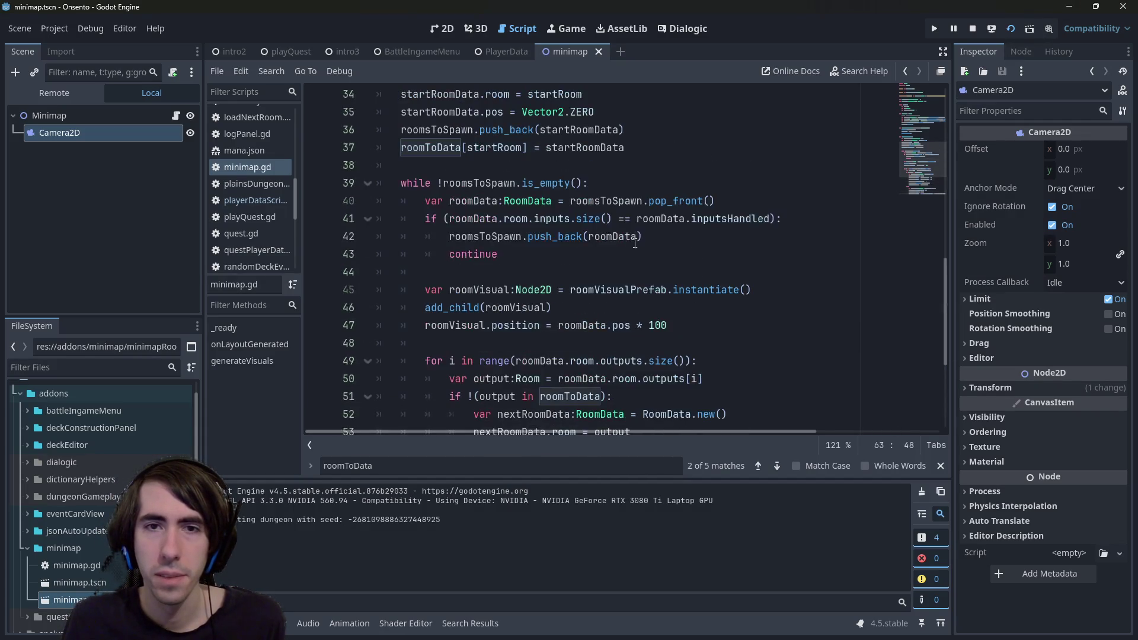
pyautogui.click(661, 202)
# Set a breakpoint on line 41's inputs check and rerun so execution pauses there.
pyautogui.doubleClick(608, 201)
pyautogui.click(539, 219)
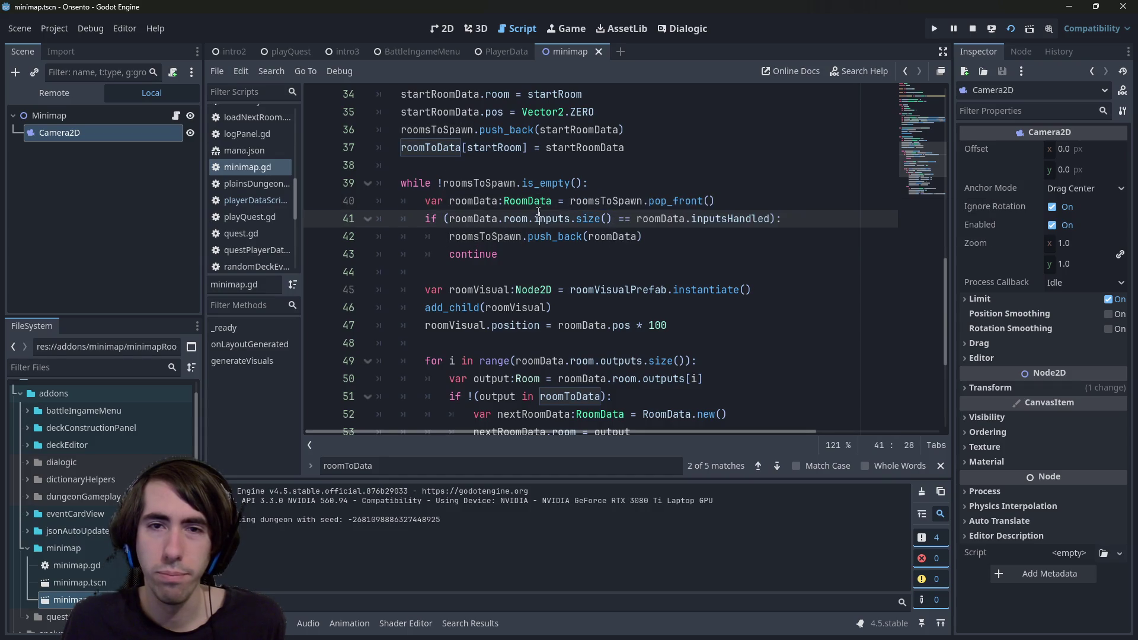
pyautogui.press('F9')
pyautogui.press('Down')
pyautogui.press('Down')
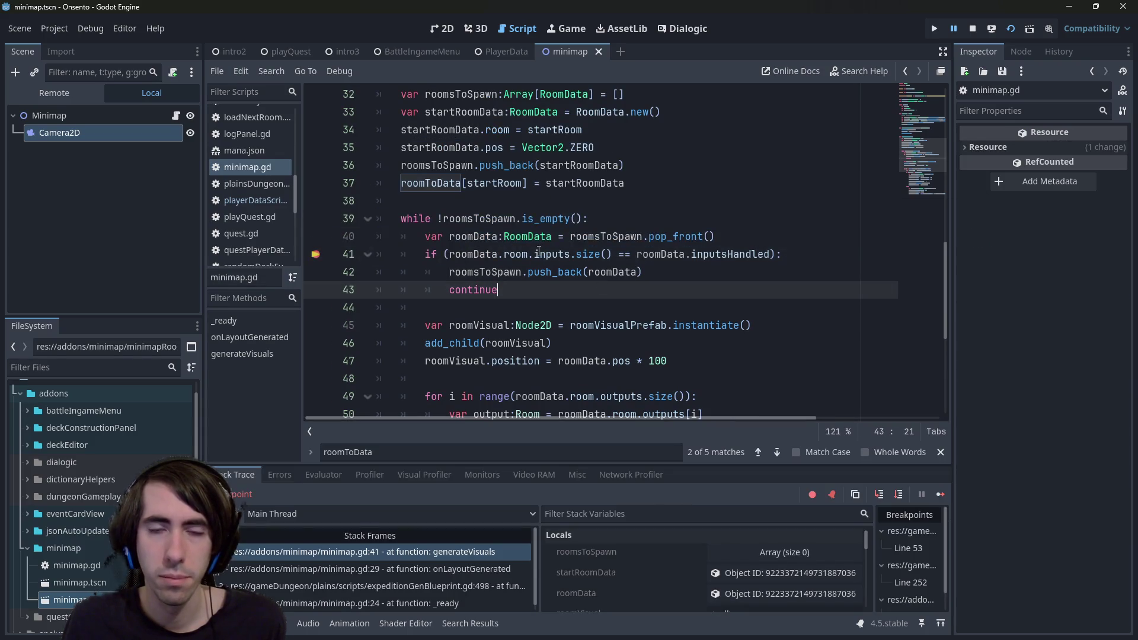
# Inspect roomData's room to find an empty Inputs array, then step over to line 43.
pyautogui.press('Up')
pyautogui.press('Up')
pyautogui.press('Up')
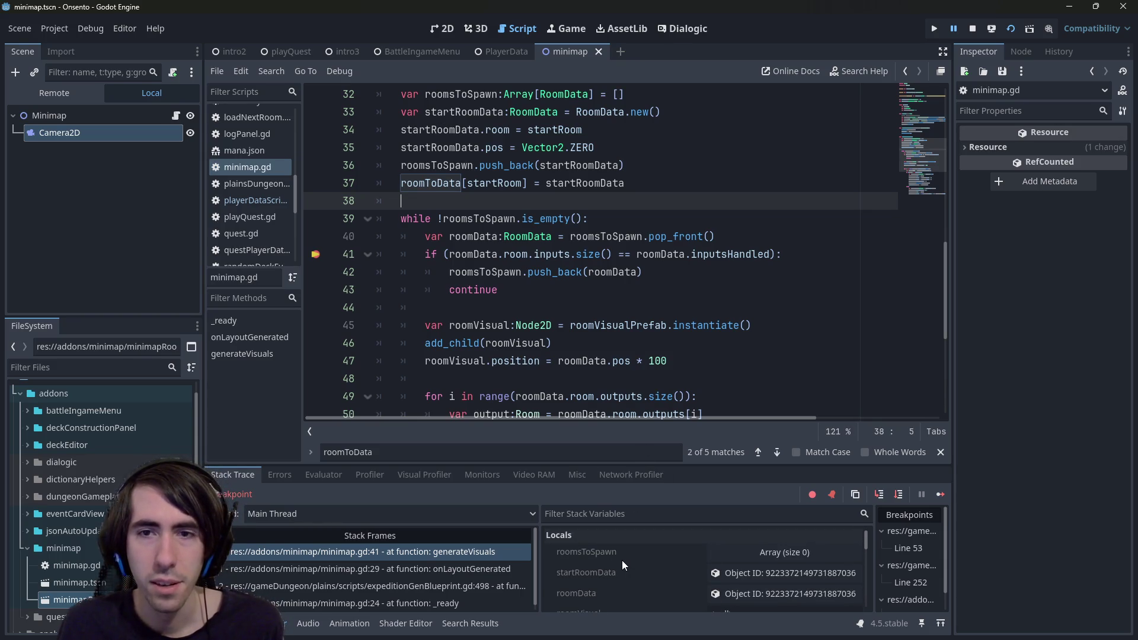
pyautogui.scroll(-1, 711, 569)
pyautogui.click(732, 576)
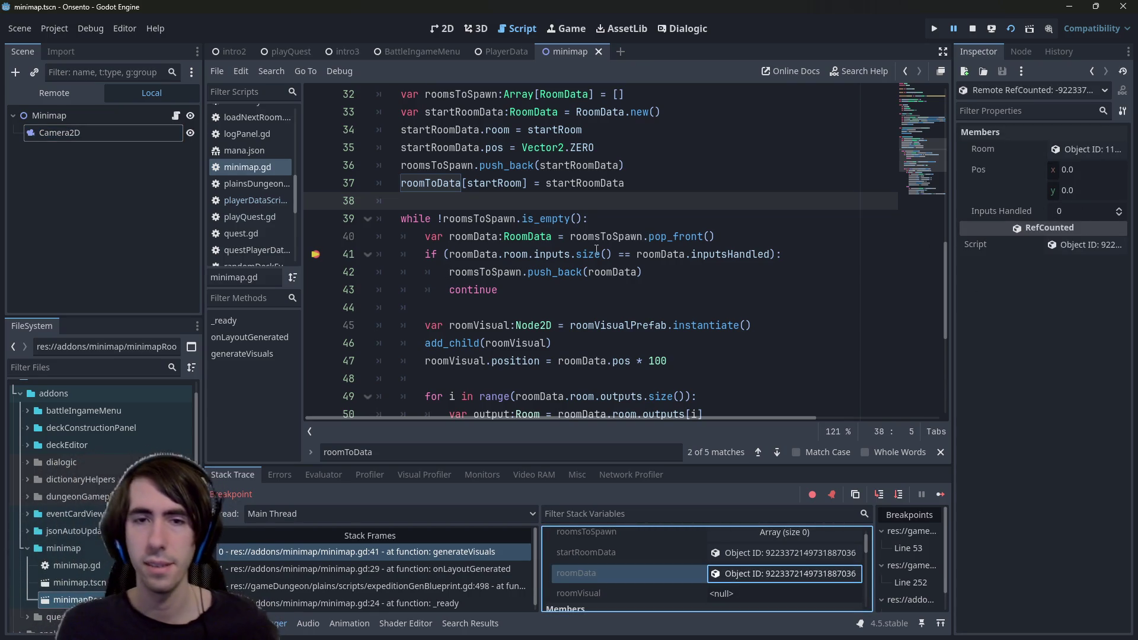
pyautogui.moveTo(549, 259)
pyautogui.scroll(1, 639, 558)
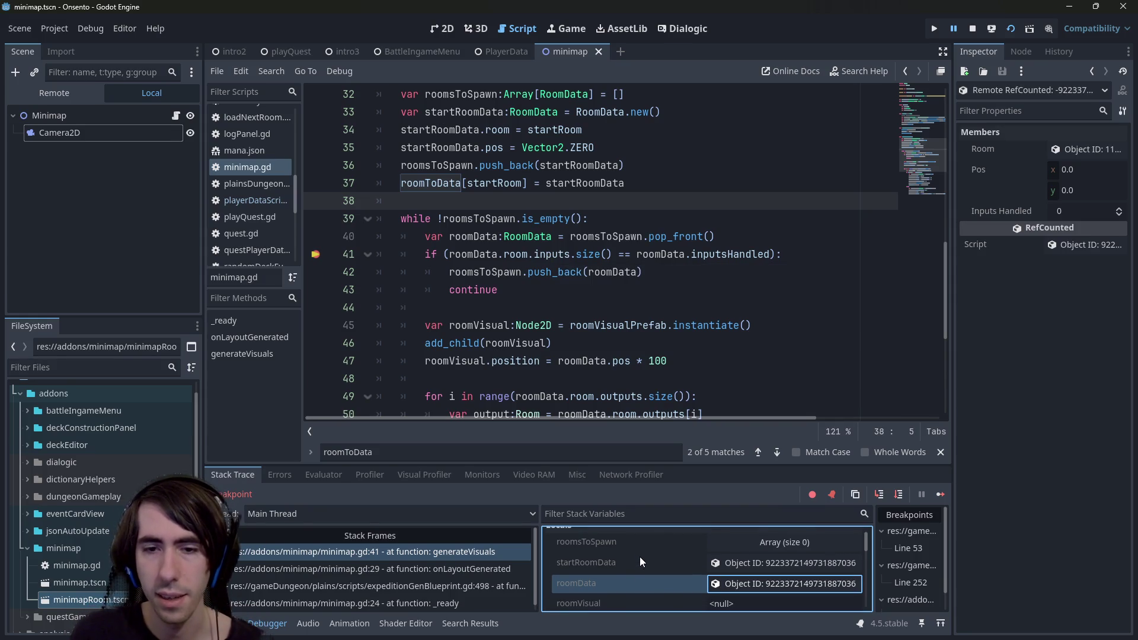
pyautogui.scroll(-1, 639, 557)
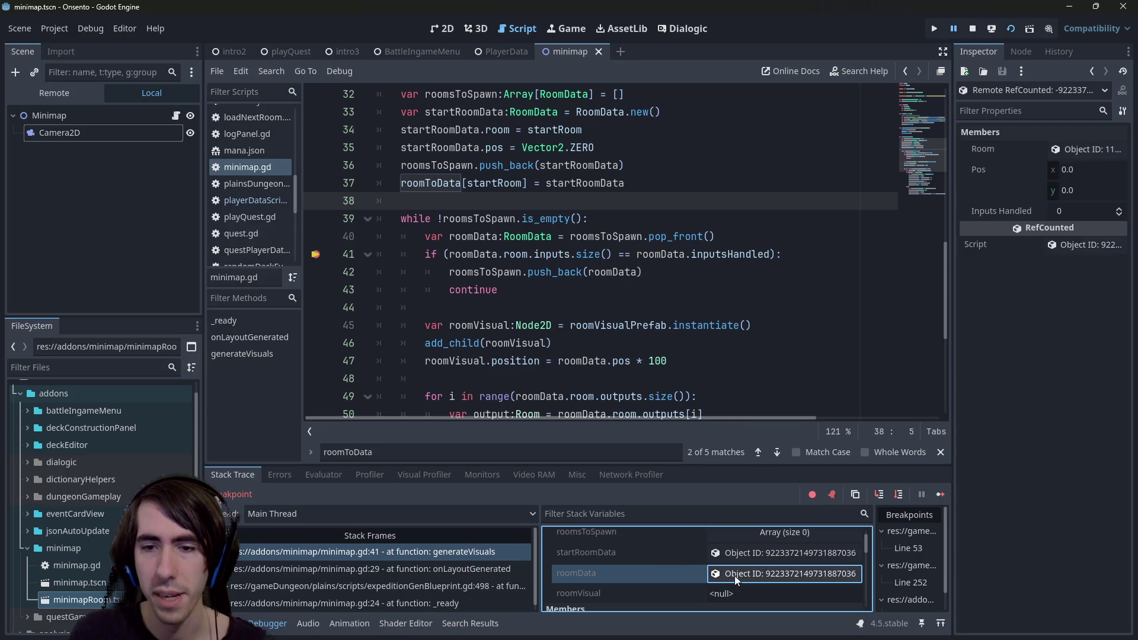
pyautogui.click(1070, 148)
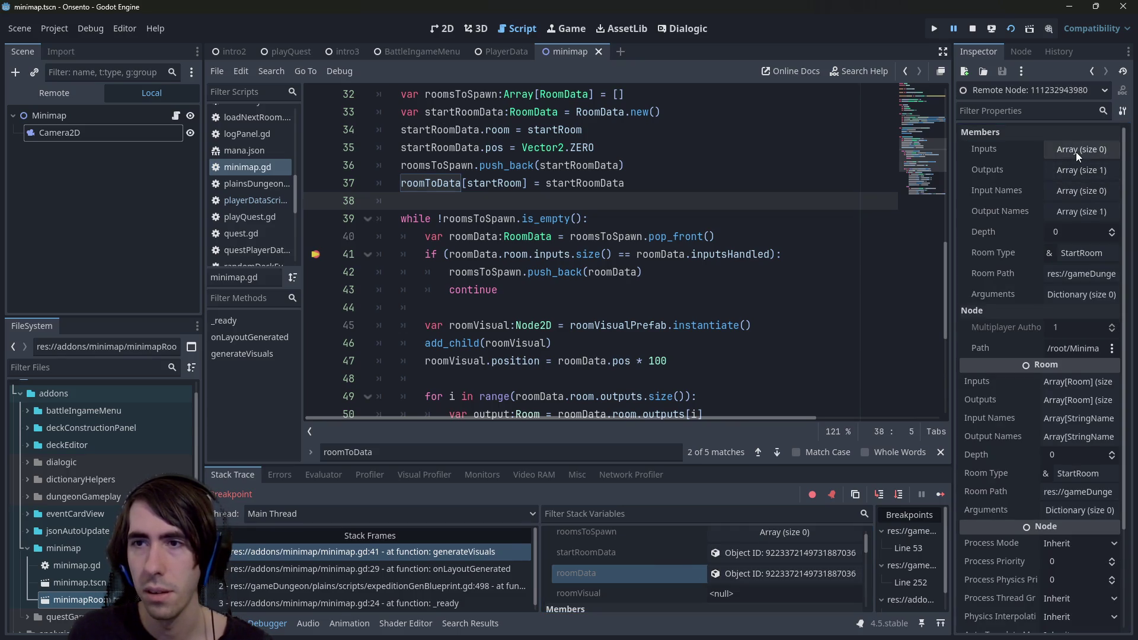
pyautogui.click(1076, 152)
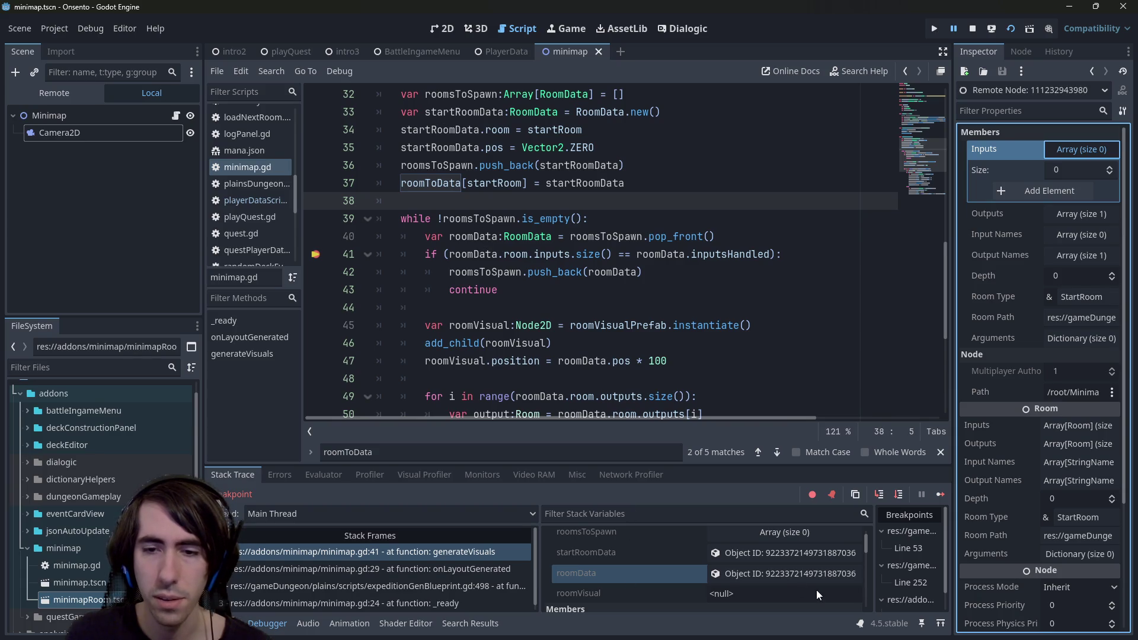
pyautogui.click(792, 574)
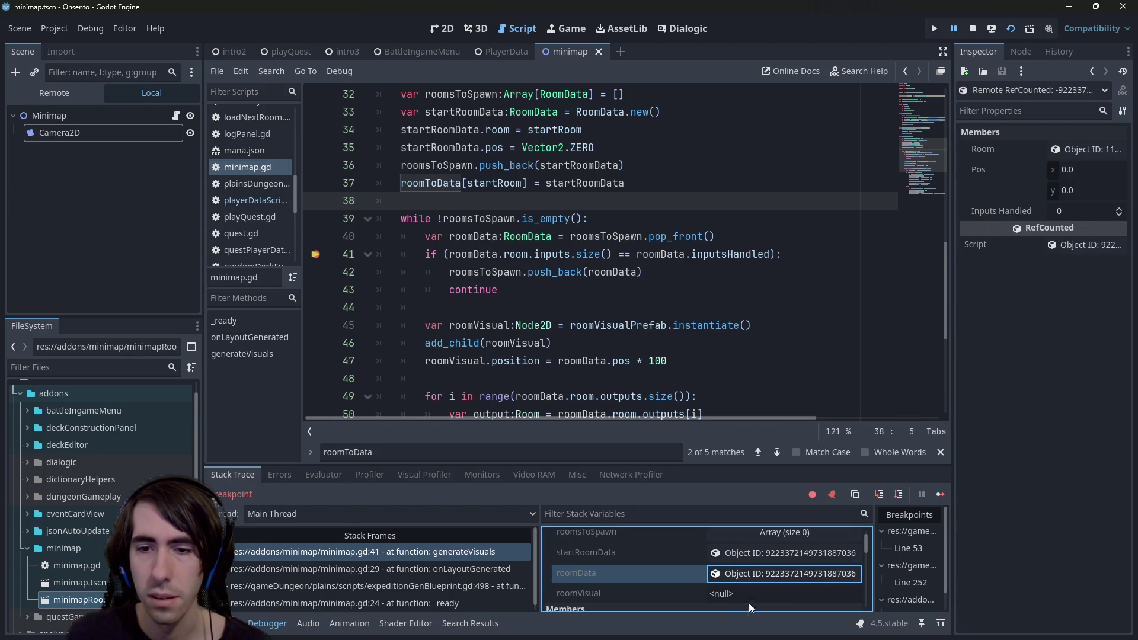
pyautogui.click(1087, 149)
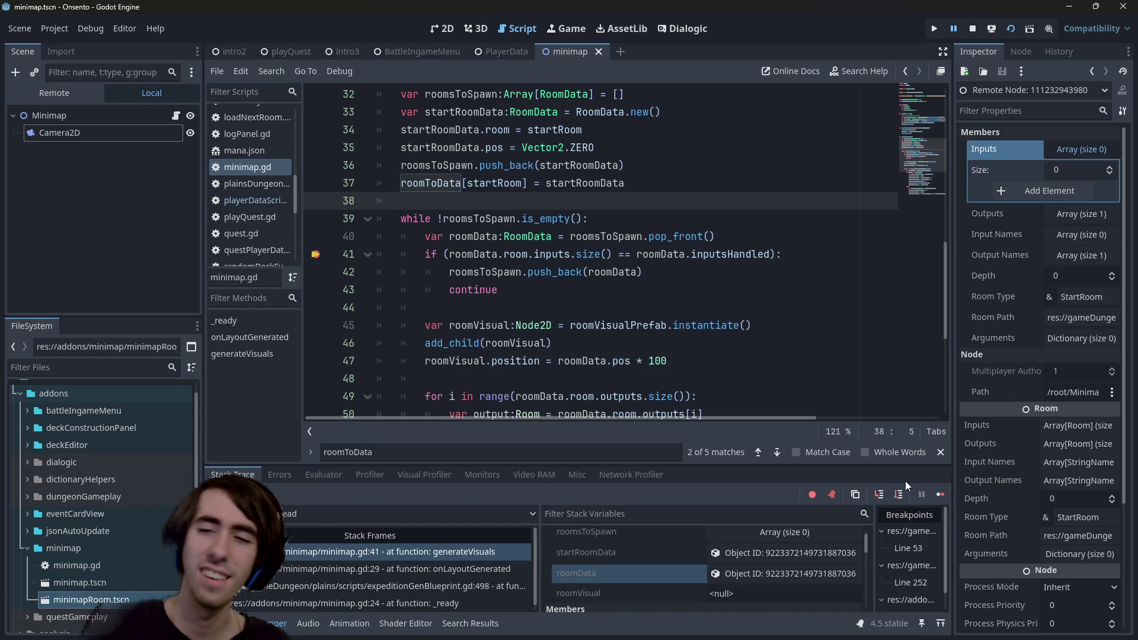
pyautogui.click(901, 496)
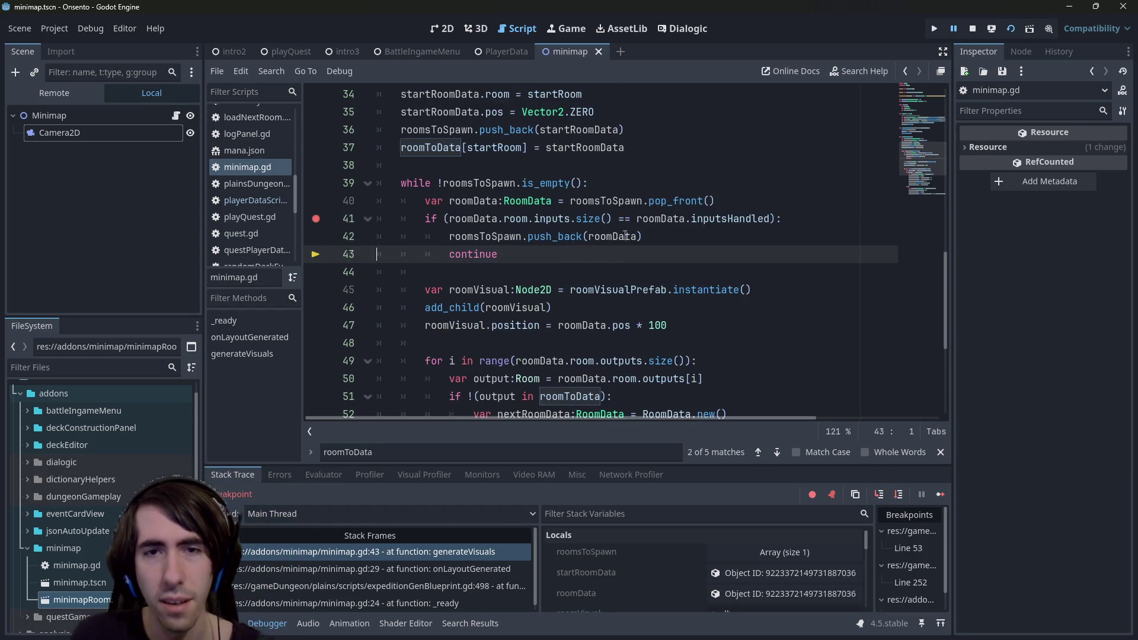
# Inspect roomData's Object ID and its fields in the Stack Variables.
pyautogui.scroll(-1, 742, 559)
pyautogui.click(742, 558)
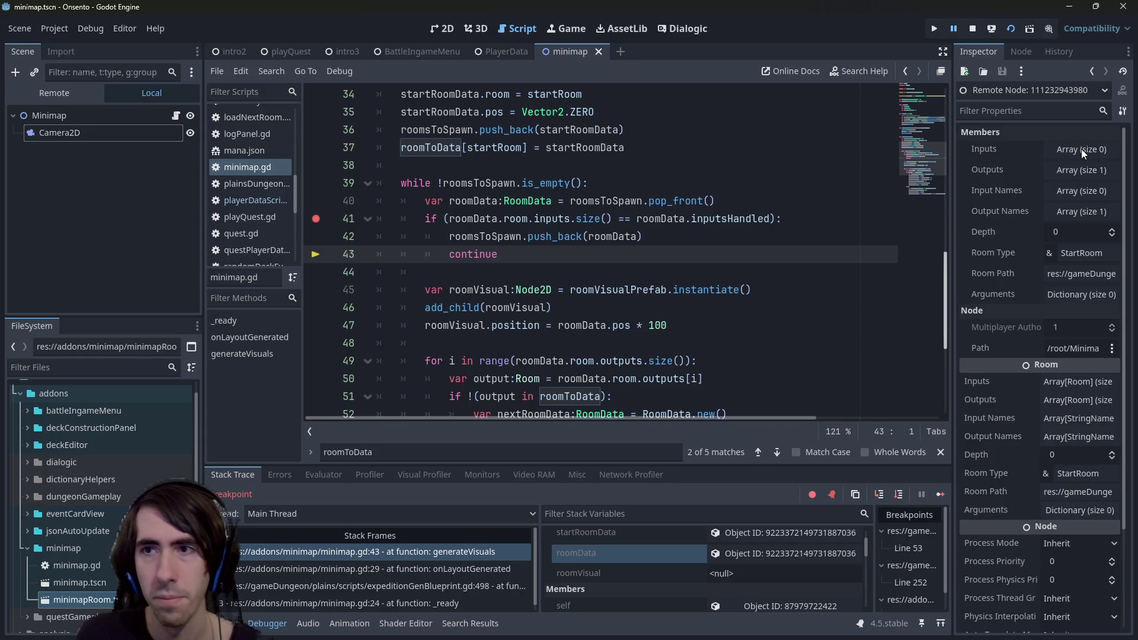
pyautogui.moveTo(723, 224)
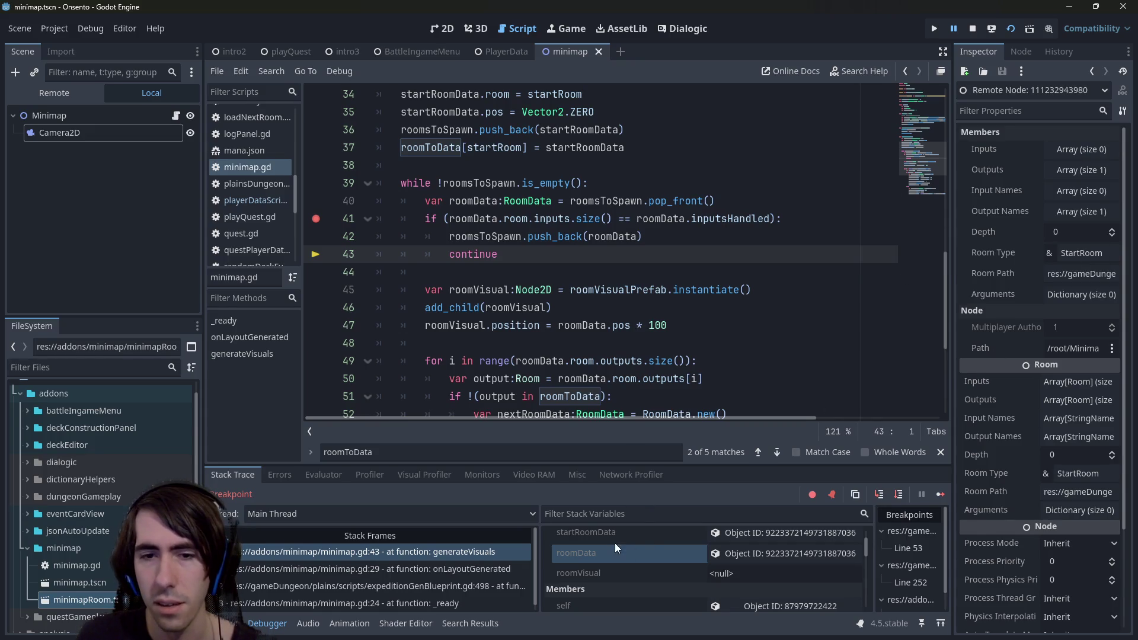
pyautogui.click(771, 553)
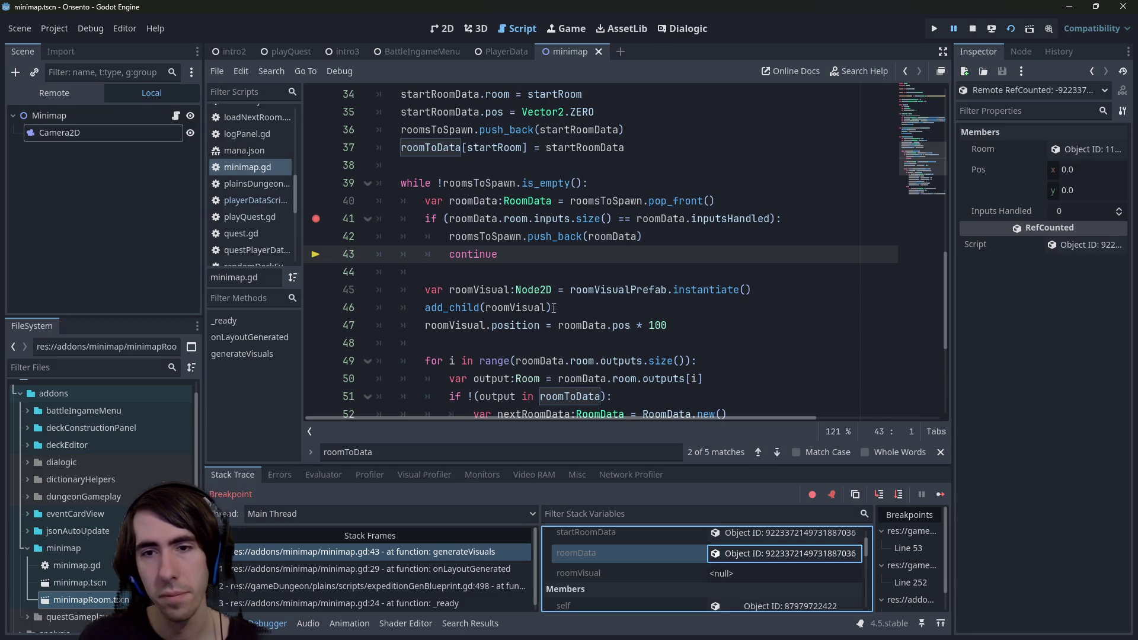
# Step over repeatedly through lines 40–43, stopping at the re-queue push_back on line 42.
pyautogui.click(899, 494)
pyautogui.click(898, 495)
pyautogui.click(899, 494)
pyautogui.click(899, 494)
pyautogui.click(898, 494)
pyautogui.click(898, 494)
pyautogui.click(898, 494)
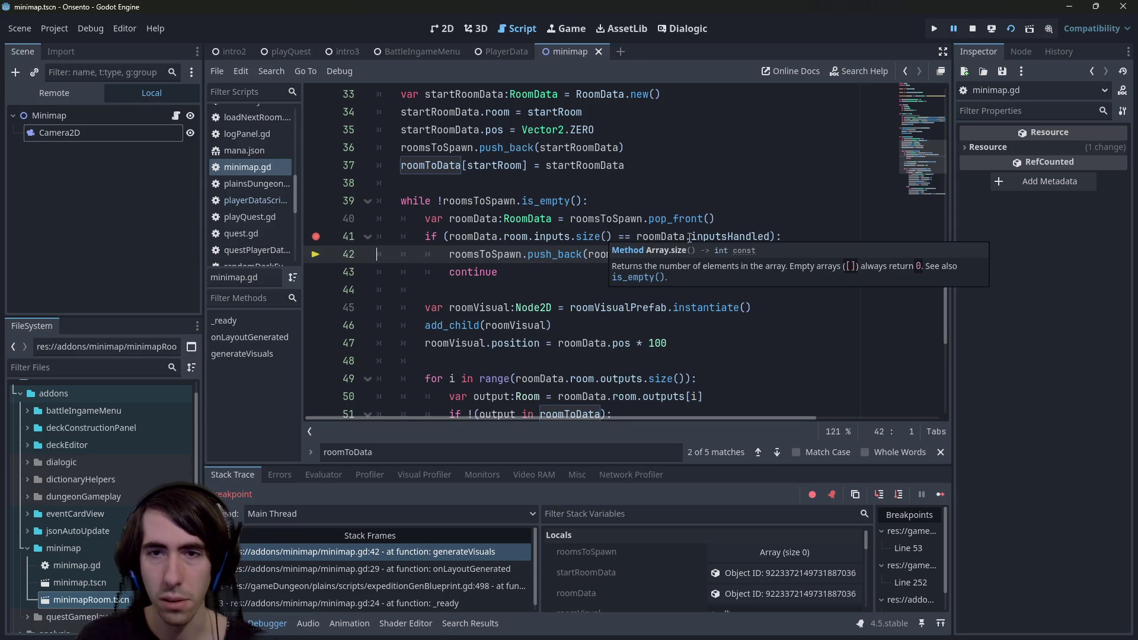
# Rewrite line 41 to 'if (roomData.inputsHandled < roomData.room.inputs.size()):' and save the script.
pyautogui.click(624, 237)
pyautogui.press('BackSpace')
pyautogui.write('!')
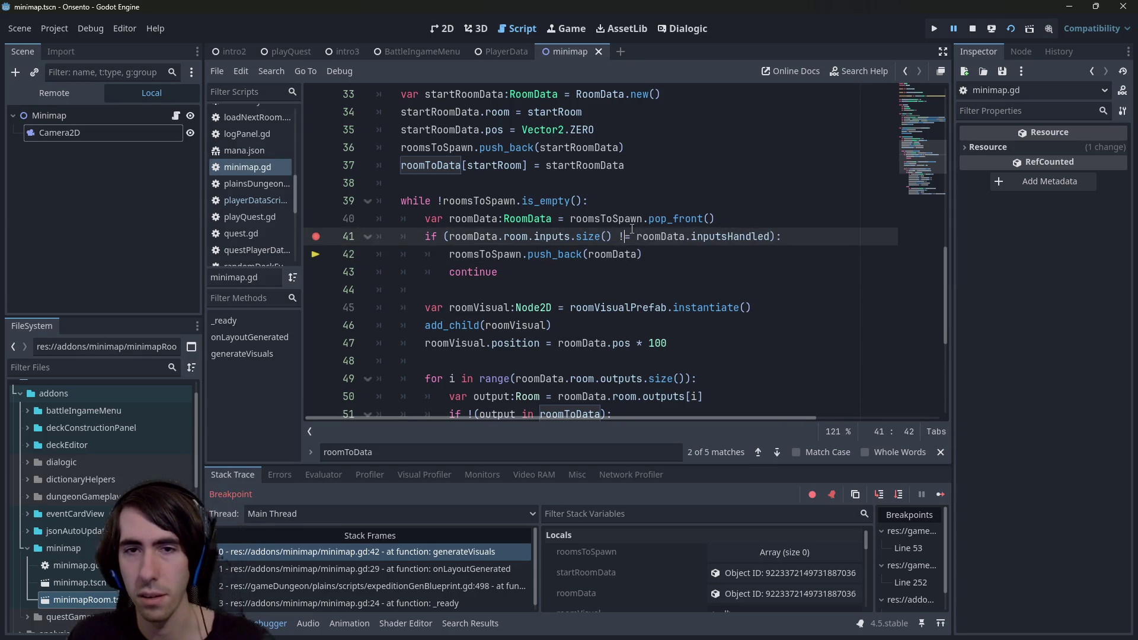
pyautogui.press('BackSpace')
pyautogui.press('Delete')
pyautogui.hotkey('shift', 'ctrl', 'Right')
pyautogui.hotkey('shift', 'ctrl', 'Right')
pyautogui.press('Delete')
pyautogui.press('BackSpace')
pyautogui.press('BackSpace')
pyautogui.hotkey('ctrl', 'Left')
pyautogui.hotkey('ctrl', 'Left')
pyautogui.hotkey('ctrl', 'Left')
pyautogui.hotkey('ctrl', 'Left')
pyautogui.write('roomData.inputsHandled <')
pyautogui.hotkey('ctrl', 's')
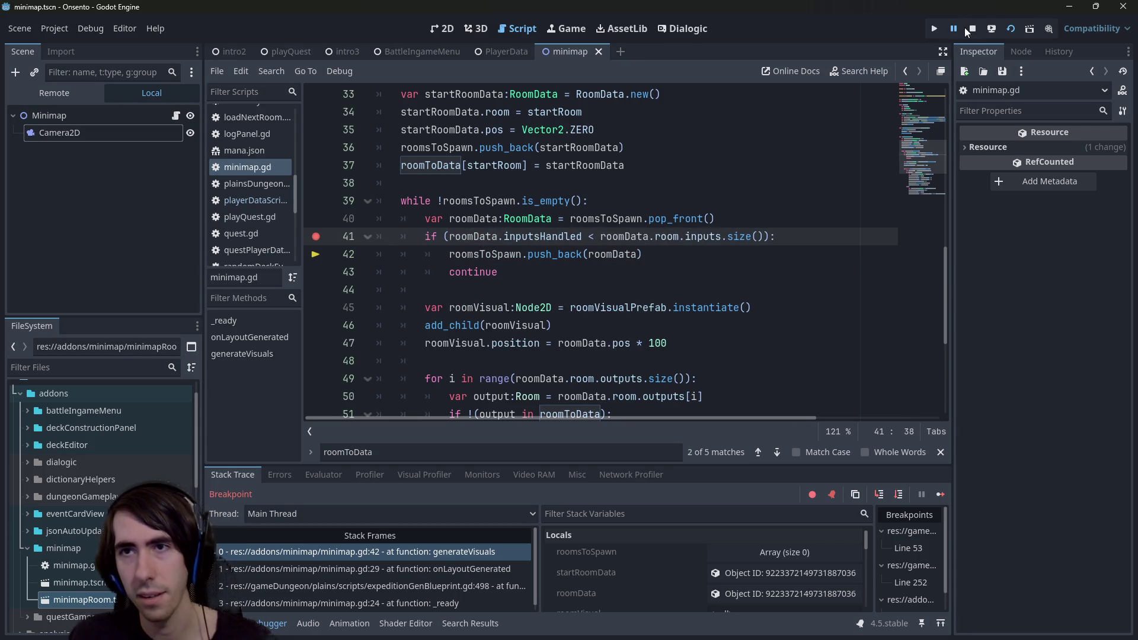
# Stop the debug session, rerun the current scene and continue past the breakpoint.
pyautogui.click(973, 30)
pyautogui.click(1011, 29)
pyautogui.click(686, 288)
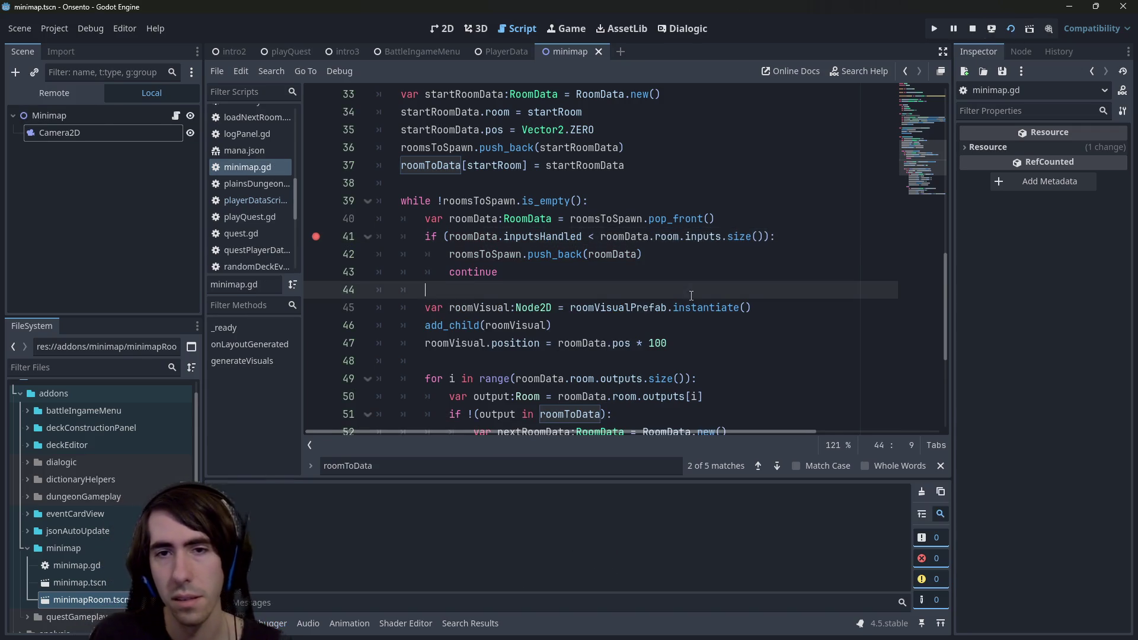
pyautogui.click(677, 263)
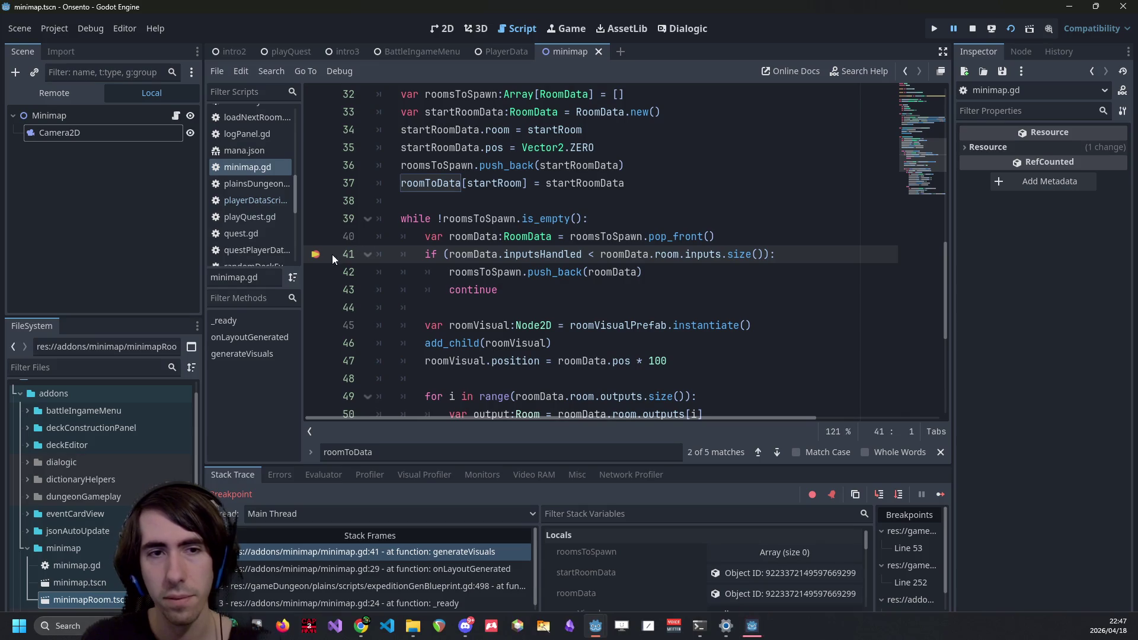
pyautogui.click(940, 495)
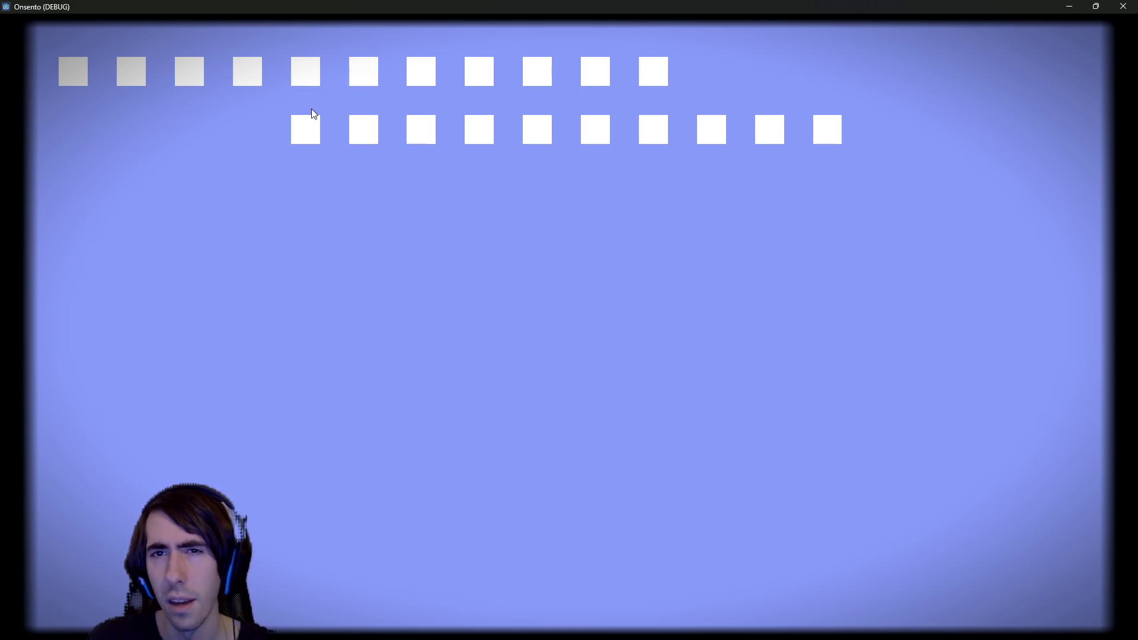
# Close the game, run the scene once more to view the two room rows, and close it.
pyautogui.click(1123, 6)
pyautogui.click(1010, 33)
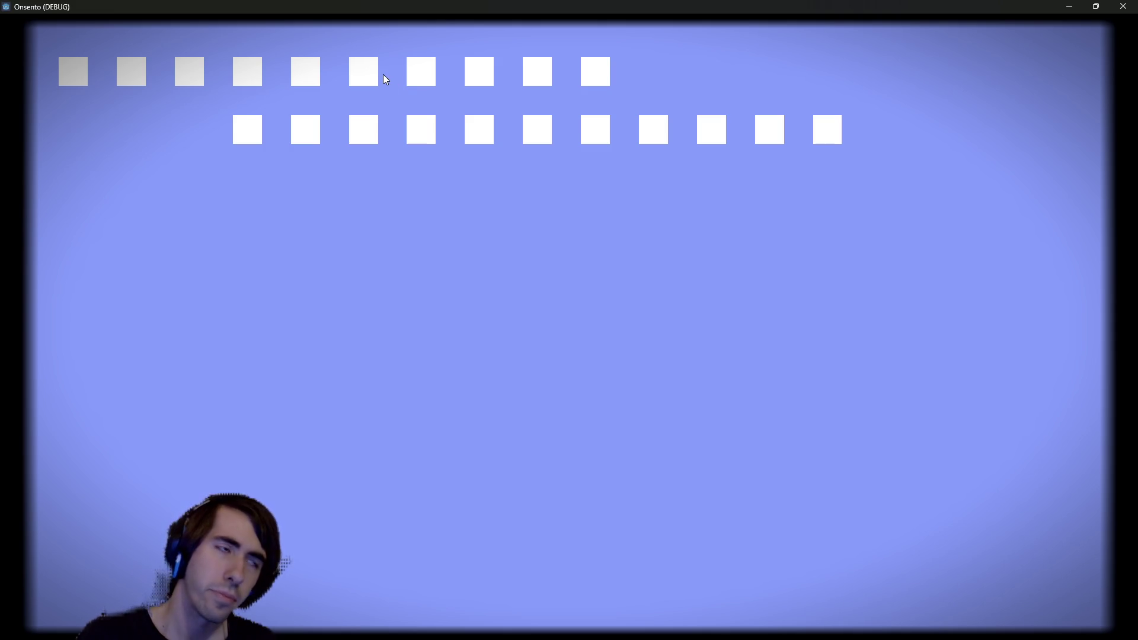
pyautogui.click(1123, 5)
pyautogui.scroll(-5, 572, 279)
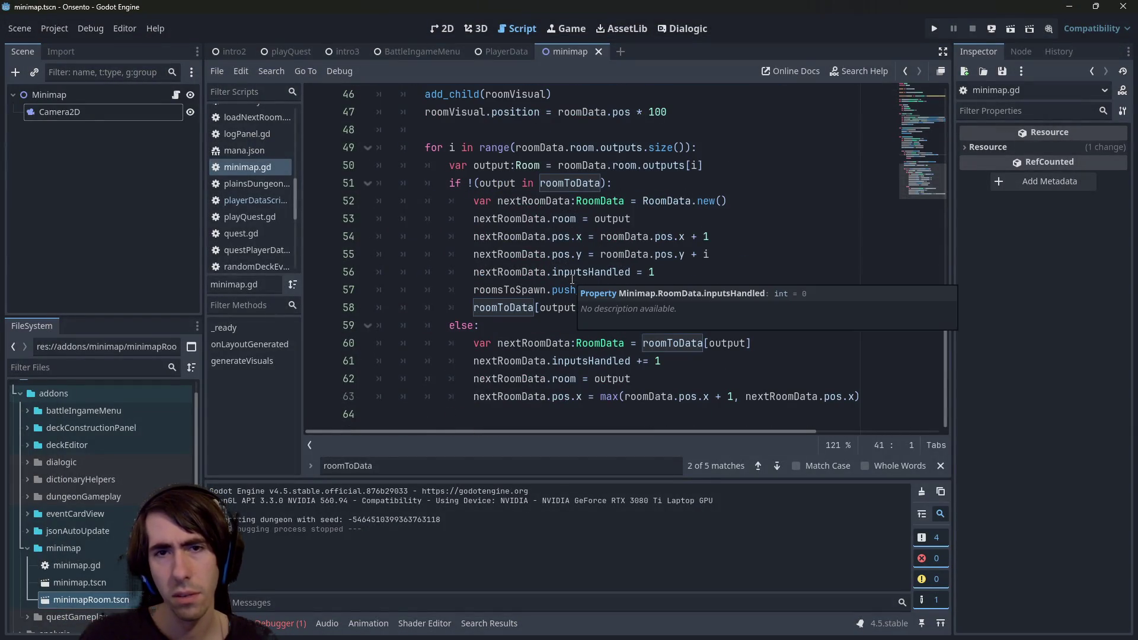
pyautogui.click(569, 253)
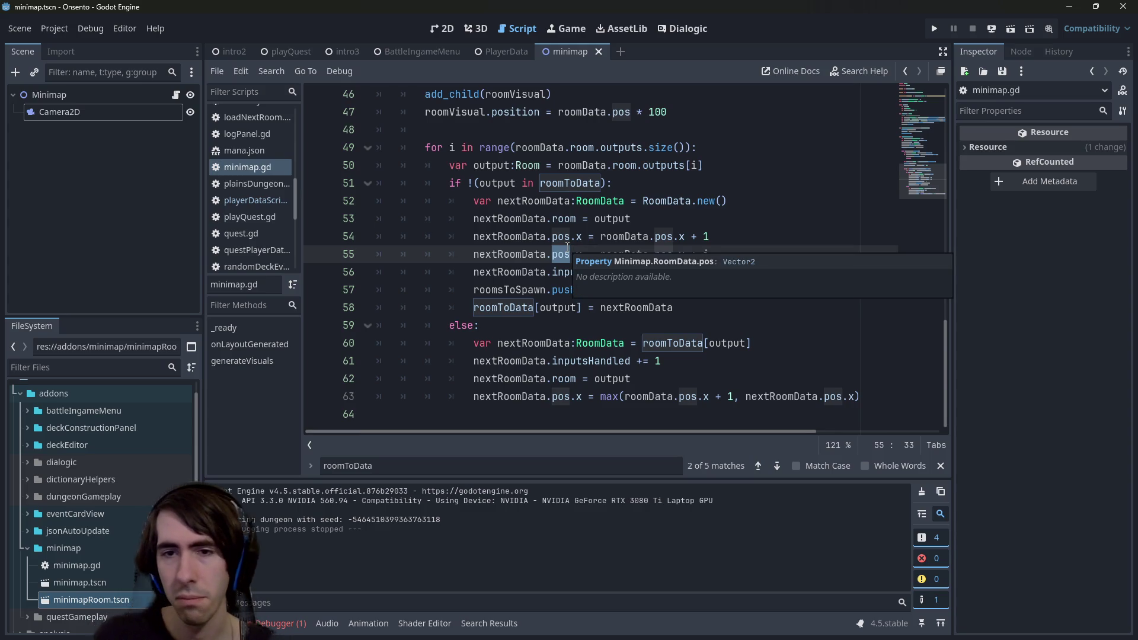
pyautogui.click(547, 414)
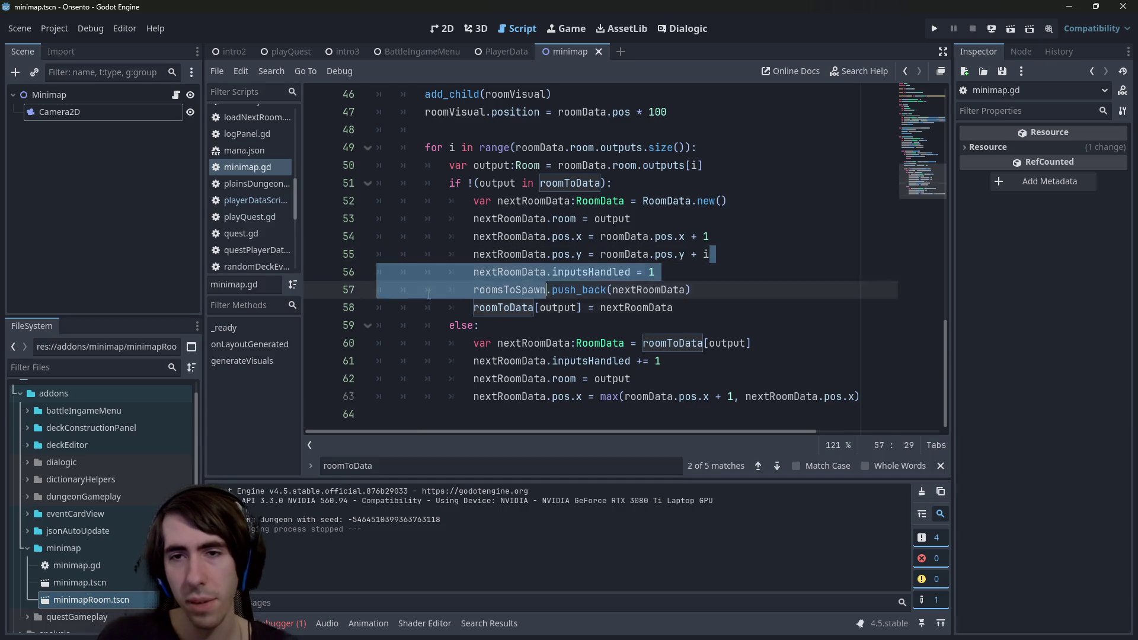
pyautogui.moveTo(720, 254); pyautogui.dragTo(268, 263)
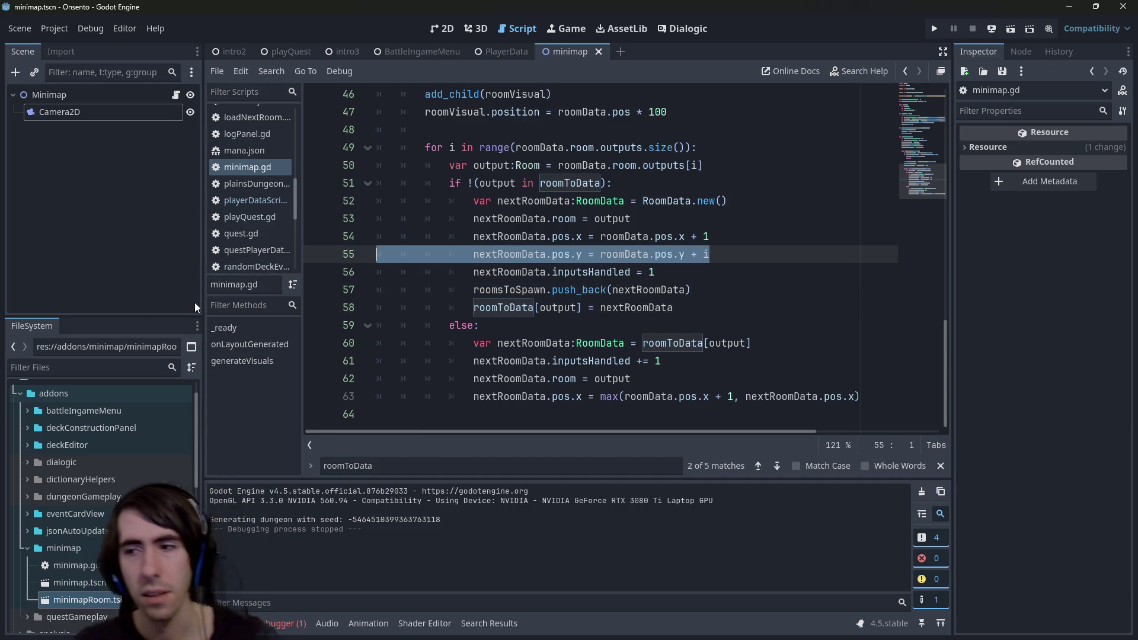
pyautogui.click(472, 395)
pyautogui.doubleClick(473, 396)
pyautogui.click(472, 396)
pyautogui.moveTo(473, 396); pyautogui.dragTo(583, 396)
# Start line 64 as 'nextRoomData.pos.y = max(' based on the x line above.
pyautogui.hotkey('ctrl', 'c')
pyautogui.press('Down')
pyautogui.hotkey('ctrl', 'v')
pyautogui.hotkey('ctrl', 'z')
pyautogui.press('Tab')
pyautogui.press('Tab')
pyautogui.press('Tab')
pyautogui.hotkey('ctrl', 'v')
pyautogui.write('= ')
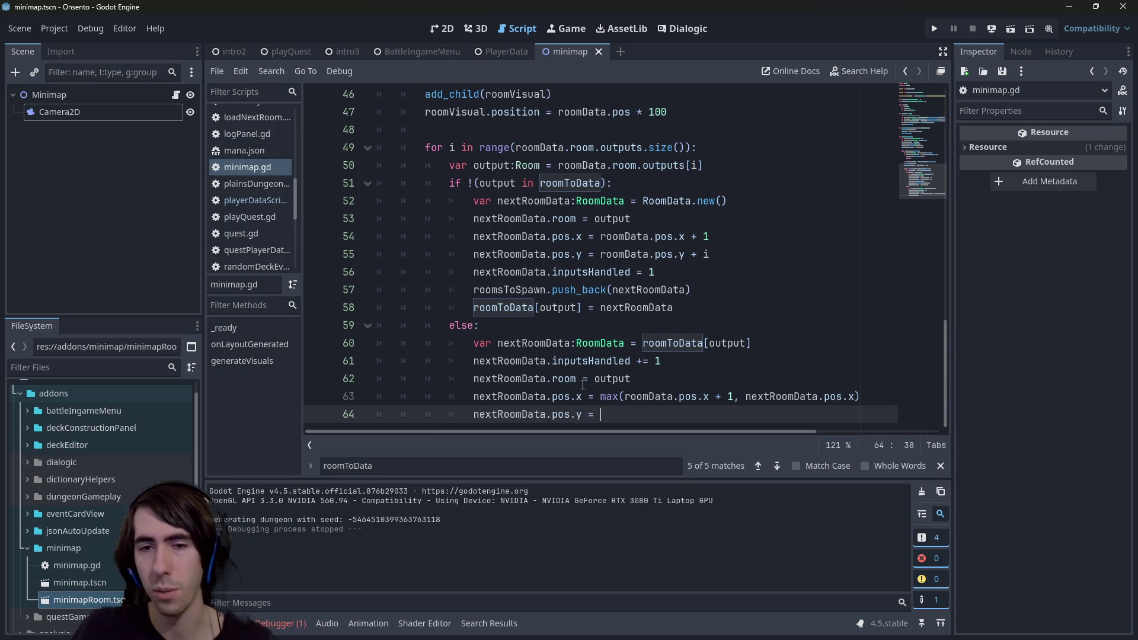
pyautogui.write('max(')
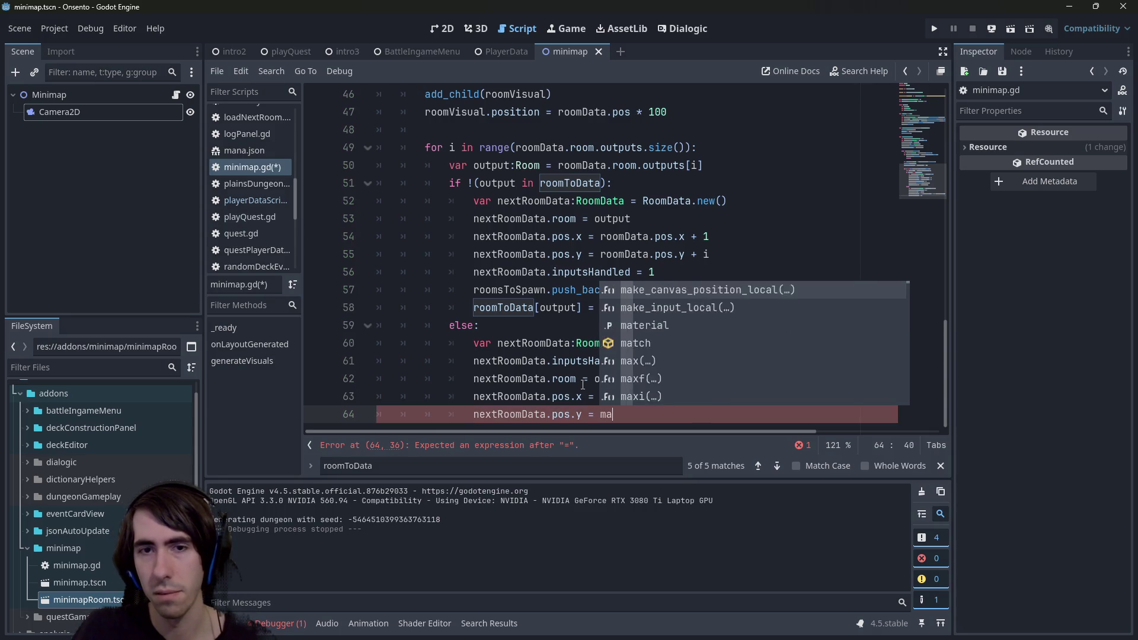
pyautogui.press('Escape')
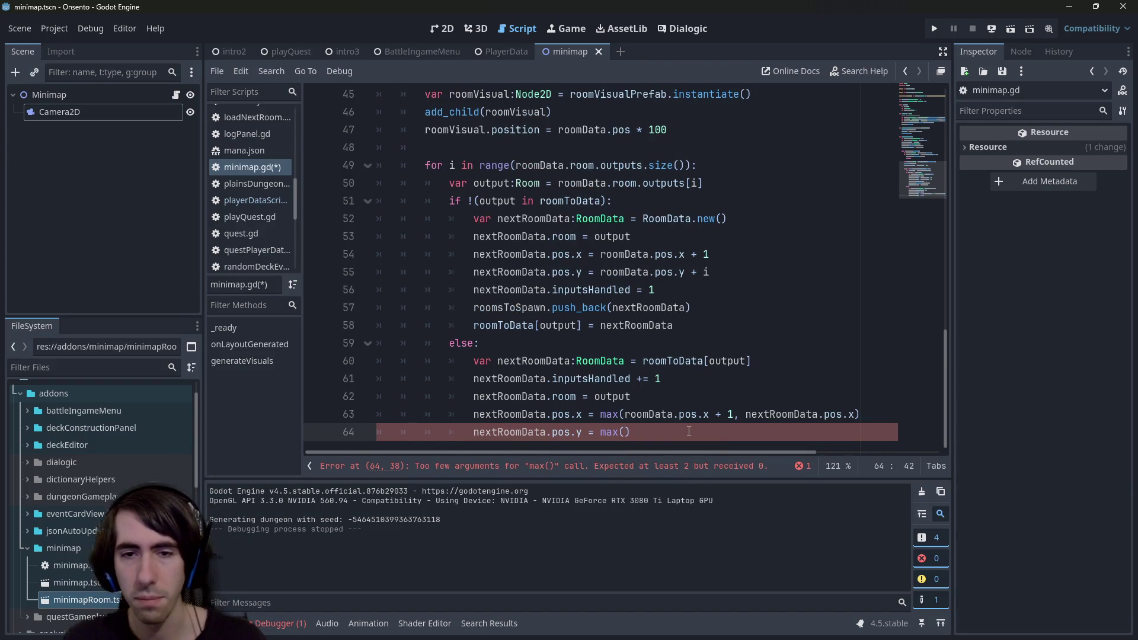
# Copy line 63's max() arguments into line 64, switch both x components to y, and save.
pyautogui.click(627, 415)
pyautogui.hotkey('ctrl', 'shift', 'Right')
pyautogui.hotkey('ctrl', 'shift', 'Right')
pyautogui.hotkey('ctrl', 'shift', 'Right')
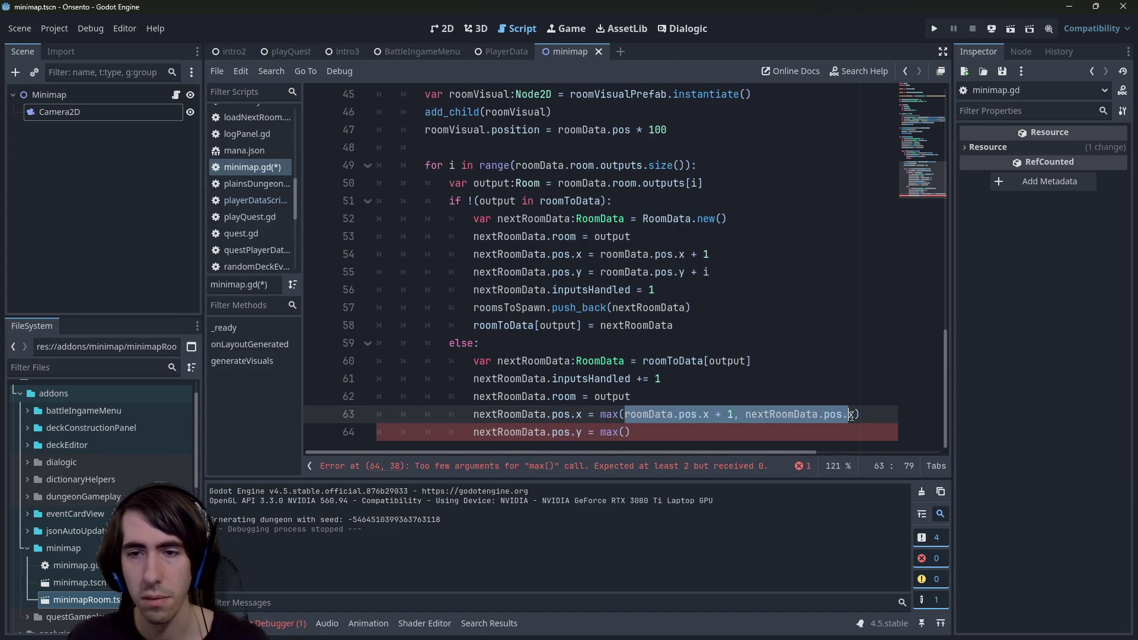
pyautogui.hotkey('ctrl', 'c')
pyautogui.click(626, 432)
pyautogui.hotkey('ctrl', 'v')
pyautogui.click(710, 433)
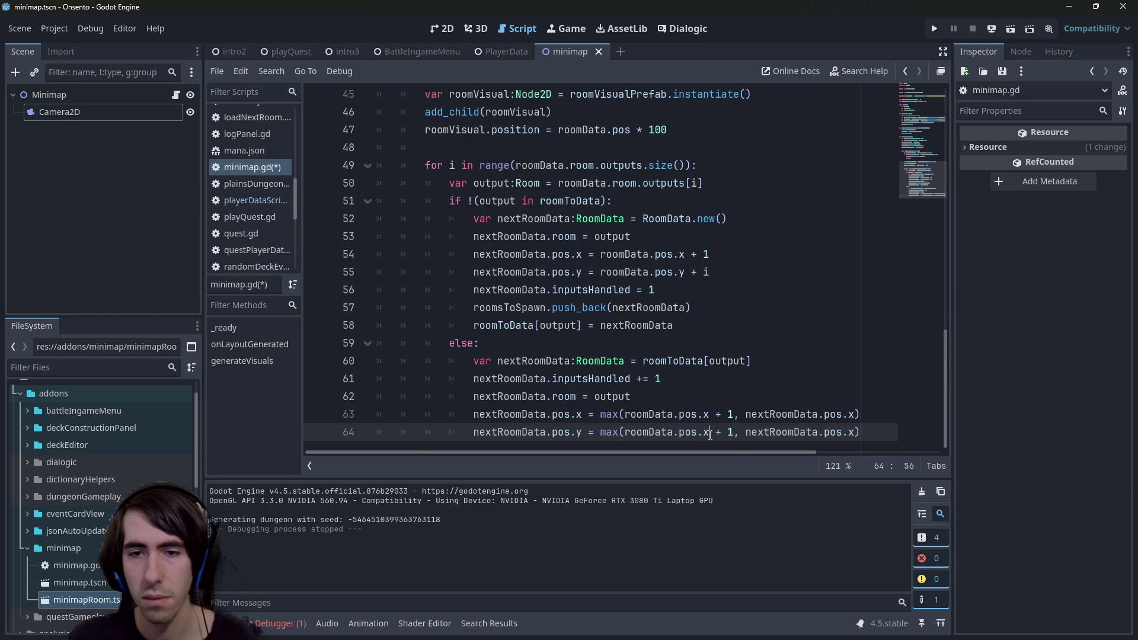
pyautogui.press('BackSpace')
pyautogui.write('y')
pyautogui.press('End')
pyautogui.press('Left')
pyautogui.press('BackSpace')
pyautogui.write('y')
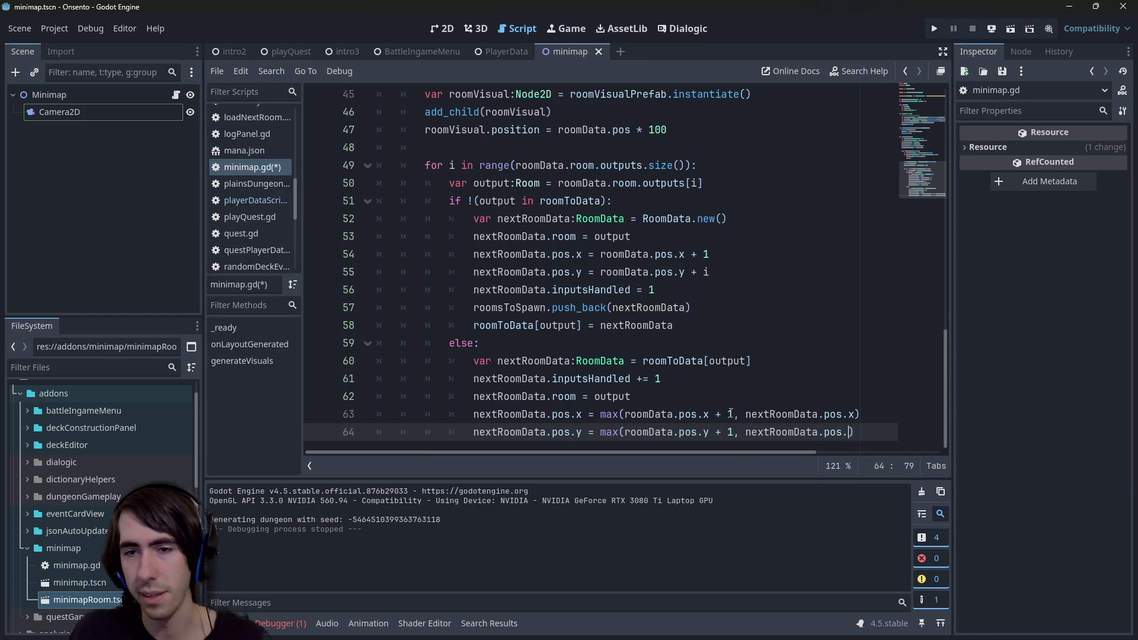
pyautogui.hotkey('ctrl', 's')
# Change line 64's offset from 1 to i, matching line 55, and run the game with F6.
pyautogui.click(734, 432)
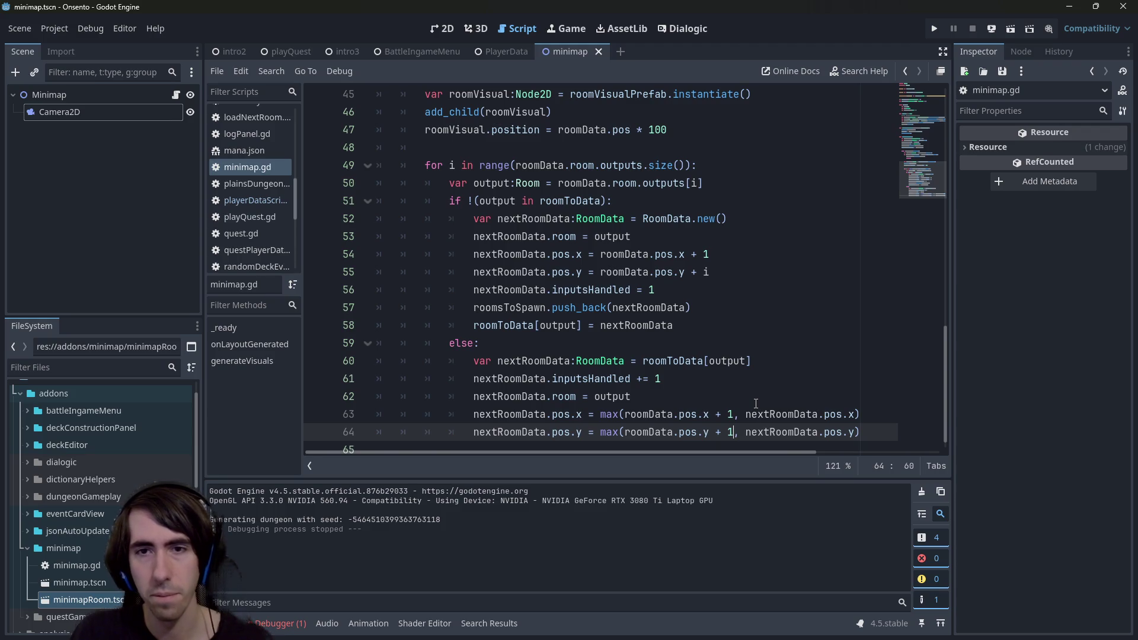
pyautogui.moveTo(734, 272); pyautogui.dragTo(358, 277)
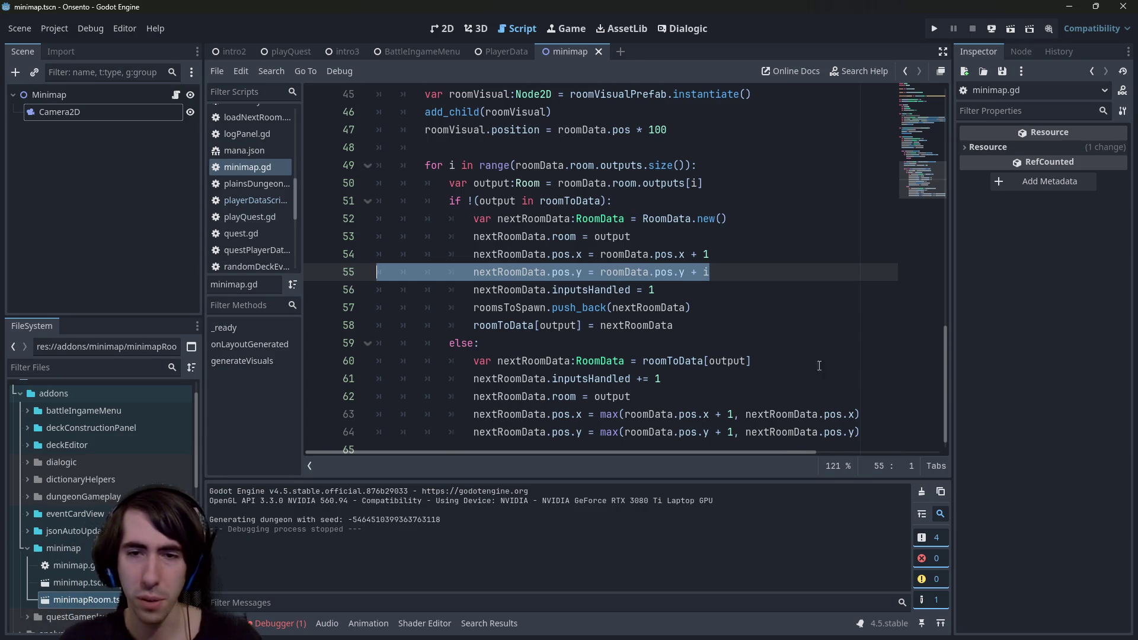
pyautogui.click(735, 432)
pyautogui.press('BackSpace')
pyautogui.write('i')
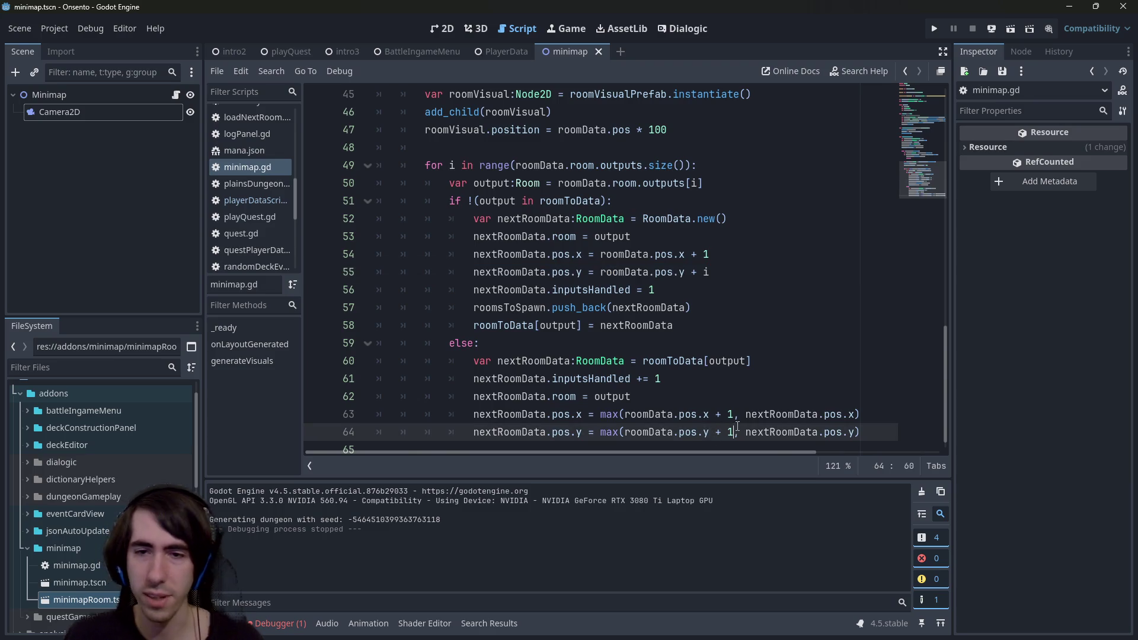
pyautogui.press('F6')
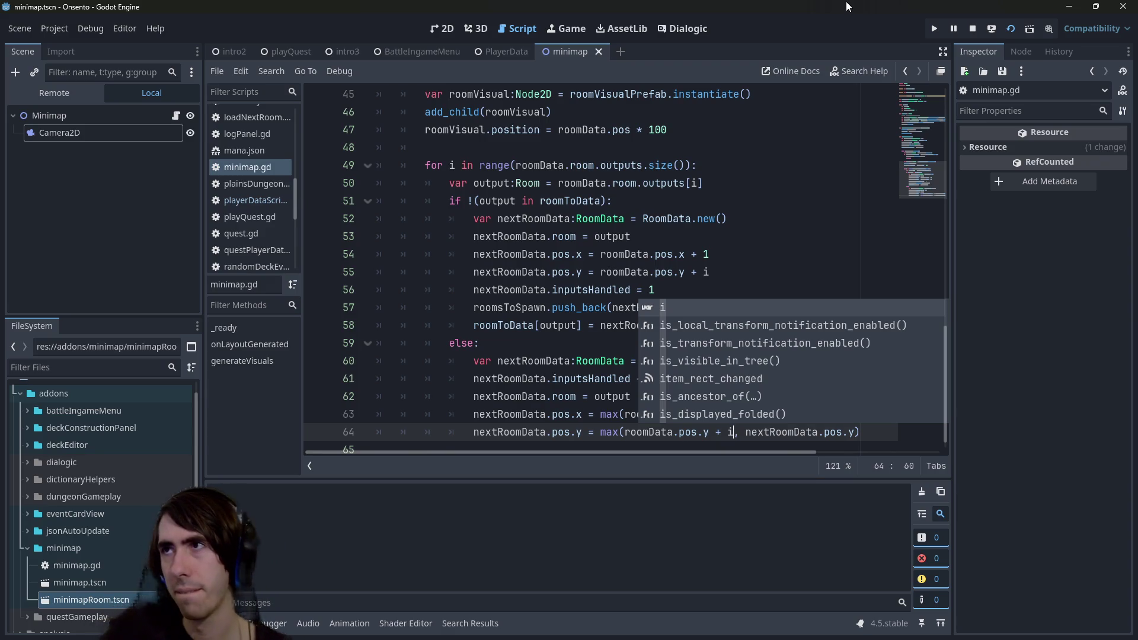
pyautogui.press('F6')
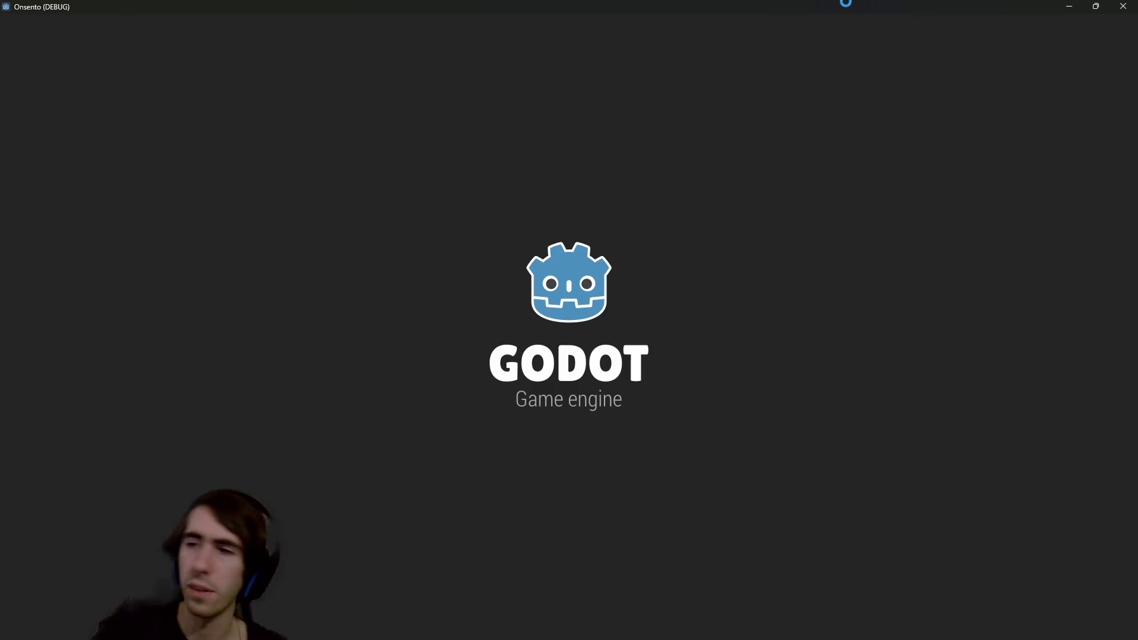
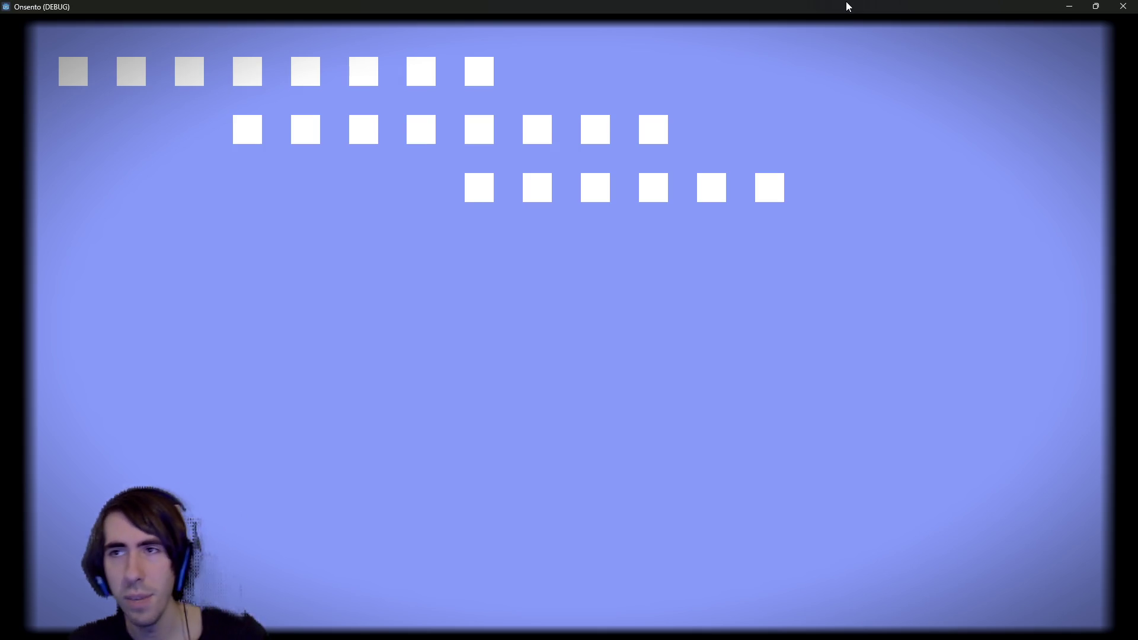
# Close the running minimap game window and highlight every roomData use in minimap.gd.
pyautogui.click(1122, 6)
pyautogui.click(636, 227)
pyautogui.scroll(-1, 637, 227)
pyautogui.scroll(6, 636, 227)
pyautogui.scroll(-3, 511, 231)
pyautogui.doubleClick(480, 148)
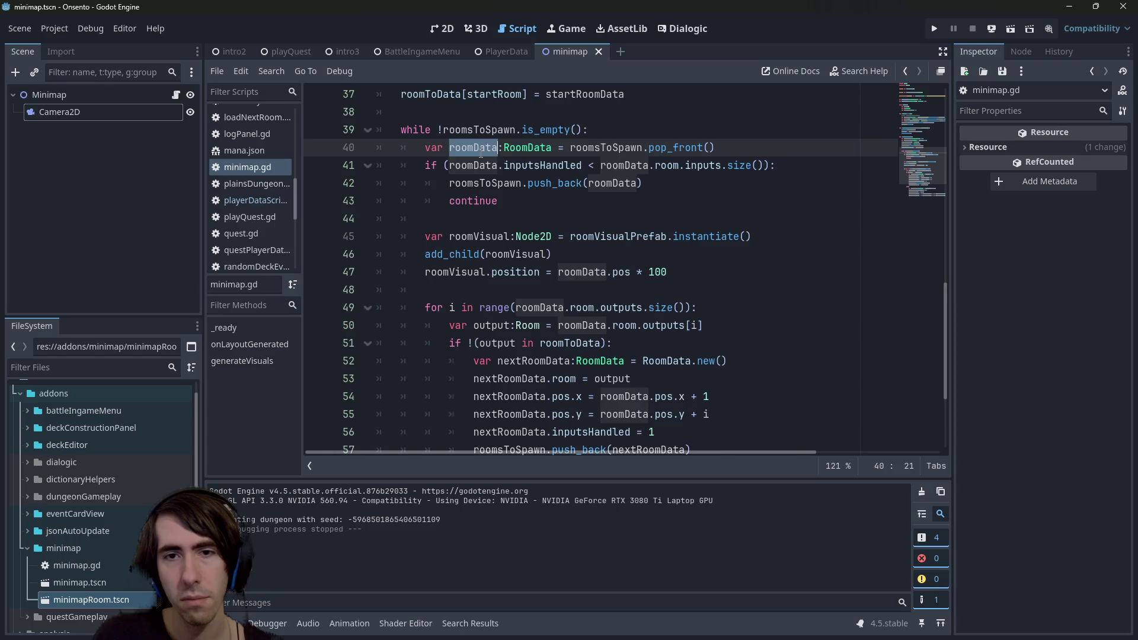
# Insert blank lines after the roomVisual.position line 47 in generateVisuals.
pyautogui.scroll(-2, 481, 152)
pyautogui.click(802, 333)
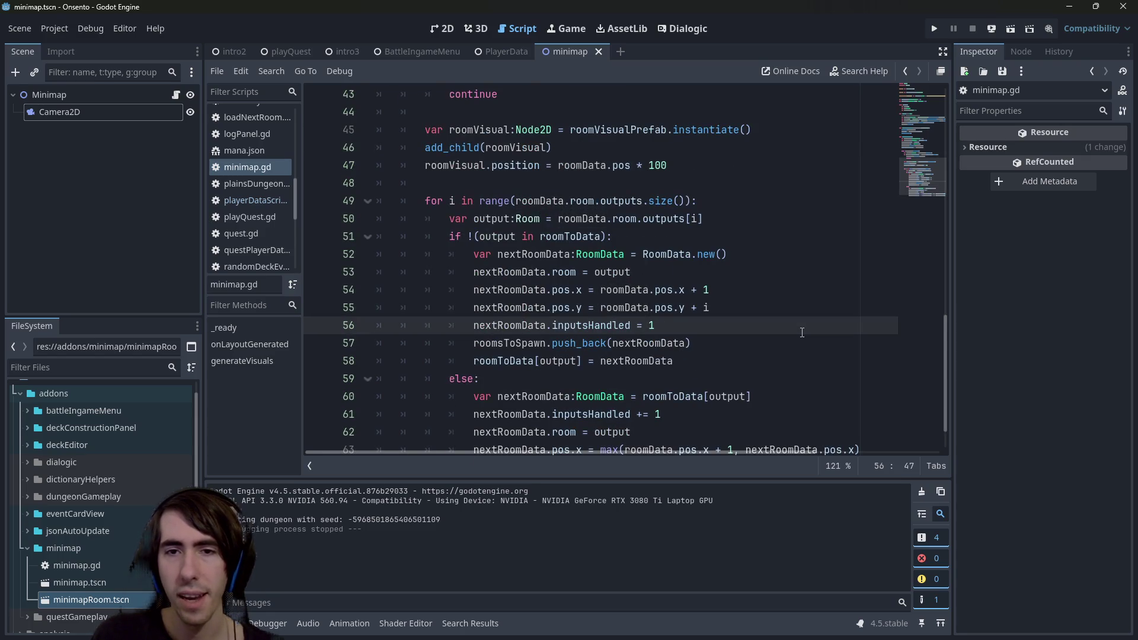
pyautogui.scroll(3, 802, 332)
pyautogui.click(682, 299)
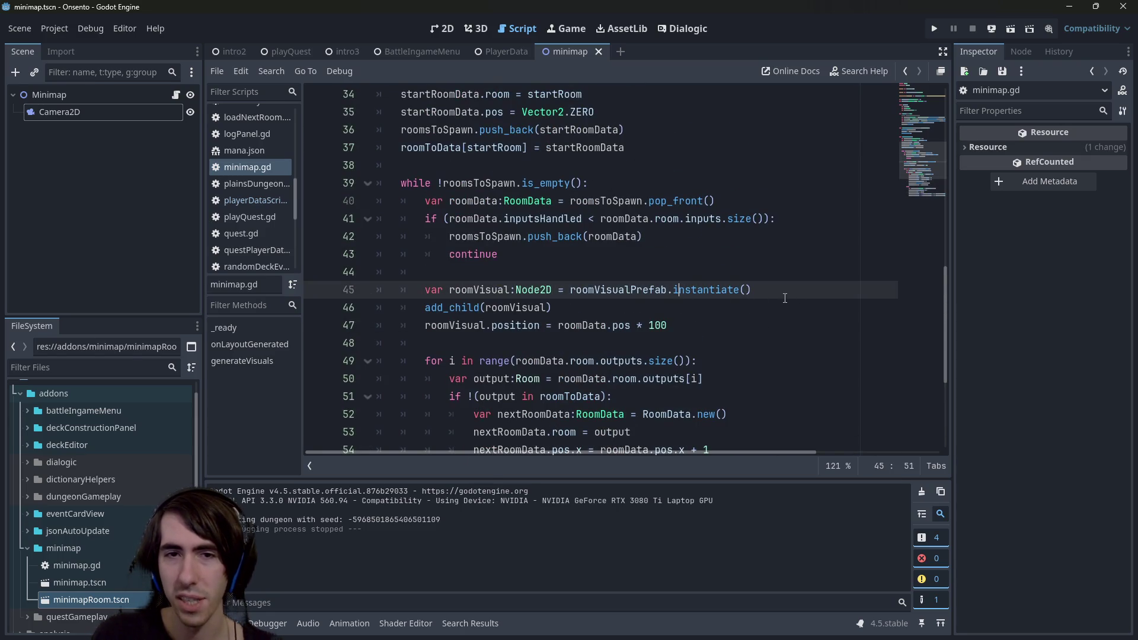
pyautogui.click(598, 303)
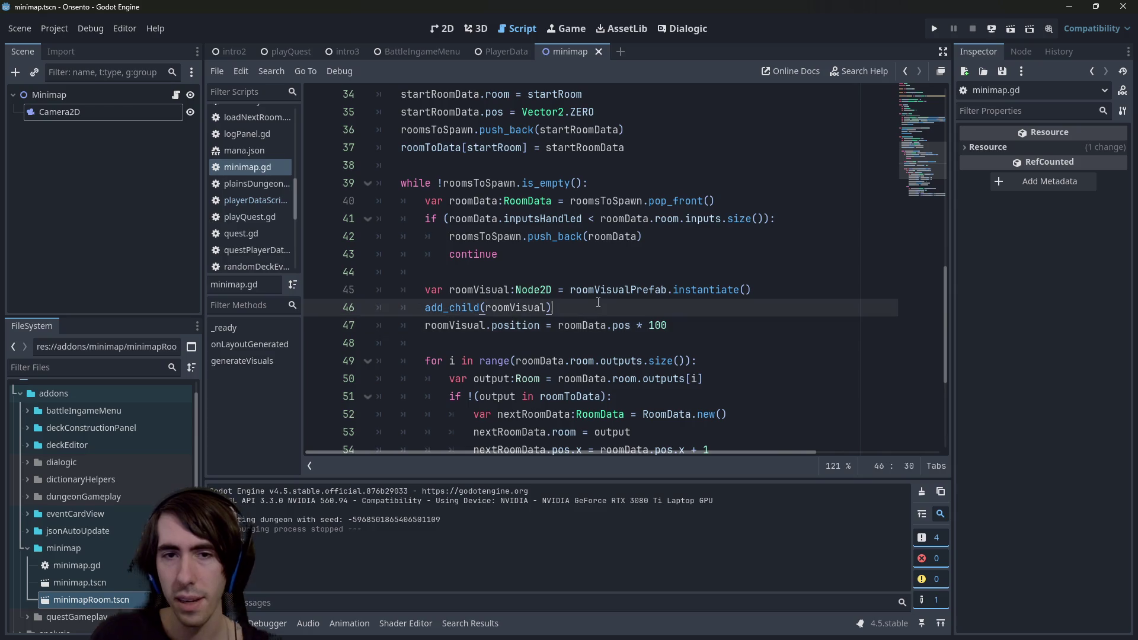
pyautogui.click(724, 330)
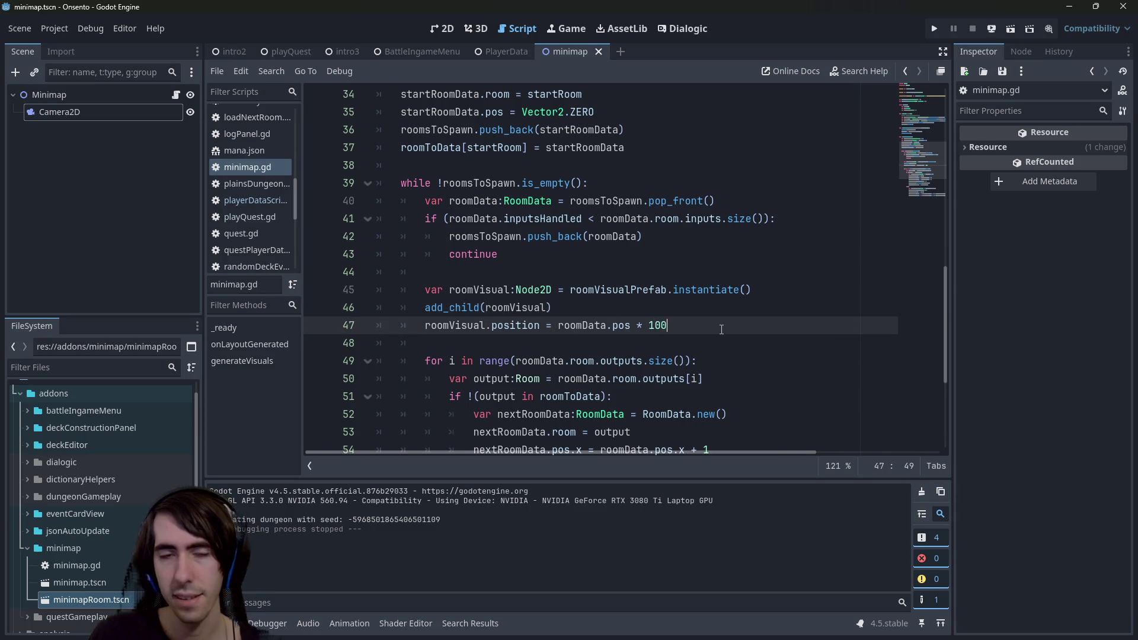
pyautogui.doubleClick(524, 327)
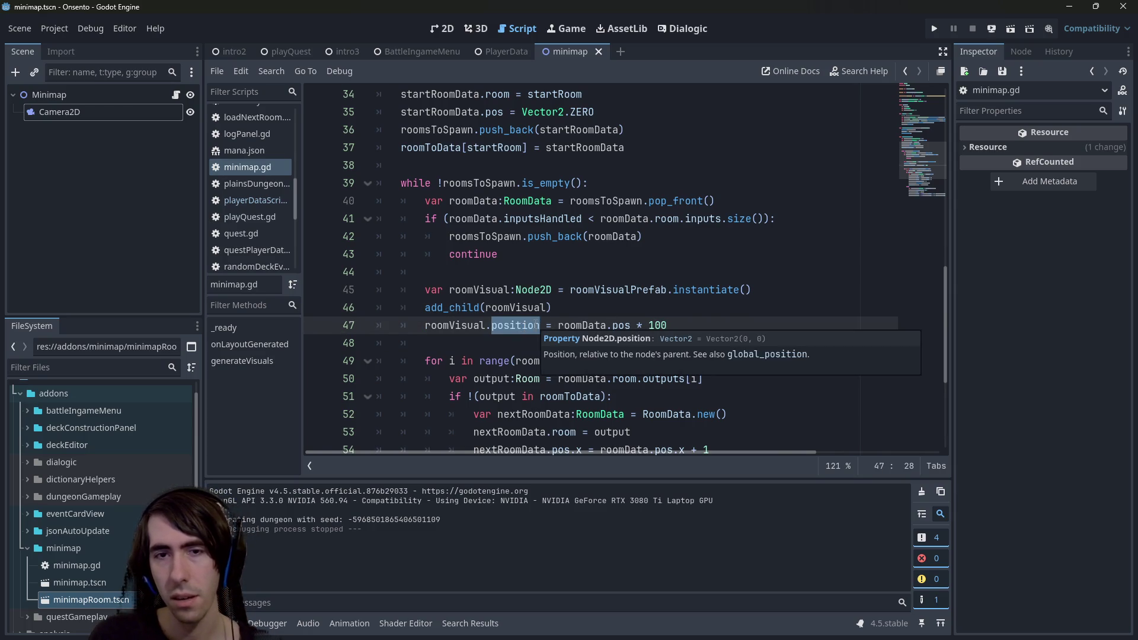
pyautogui.press('Down')
pyautogui.click(704, 327)
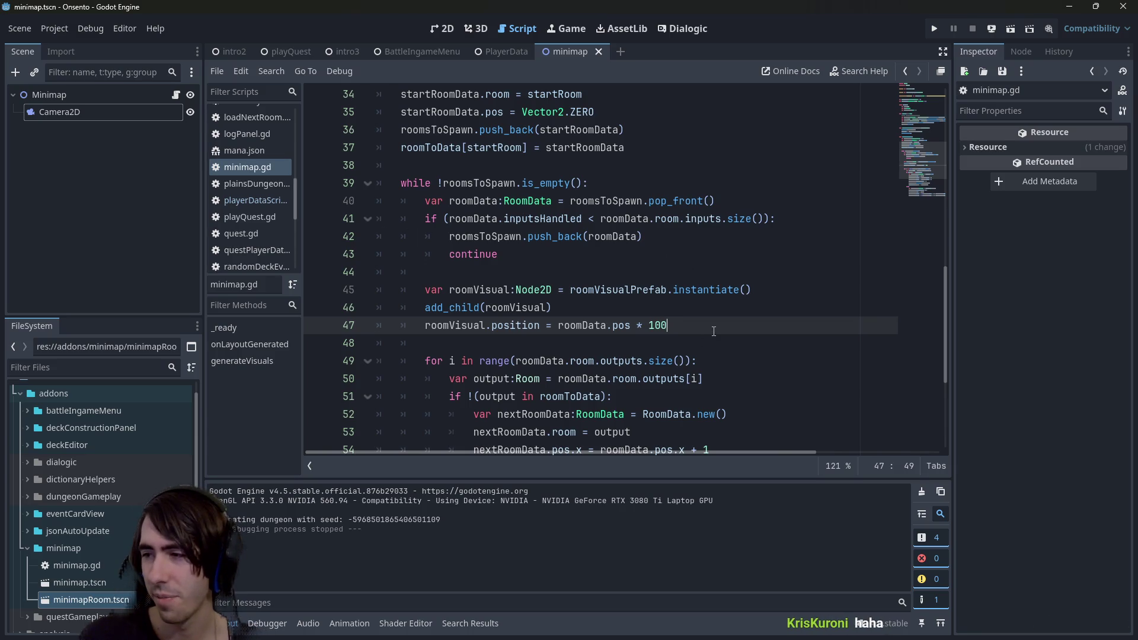
pyautogui.press('Return')
pyautogui.press('Return')
# Erase the false-start loop and roomVisual.position lines typed after line 47, then save.
pyautogui.write('fr')
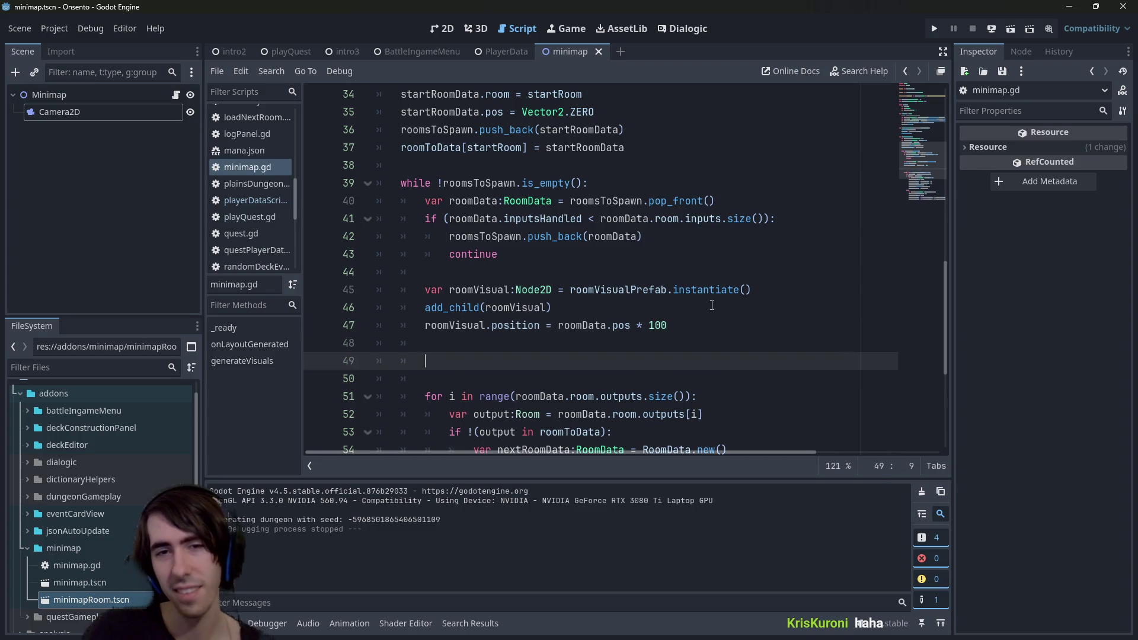
pyautogui.press('BackSpace')
pyautogui.press('BackSpace')
pyautogui.write('for')
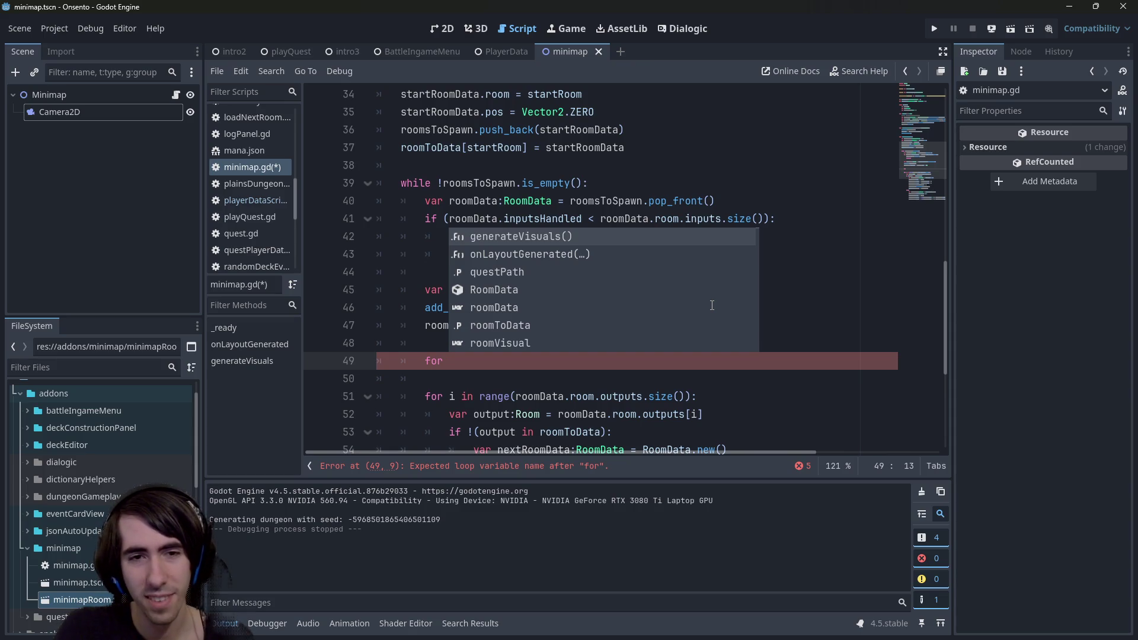
pyautogui.write('inp')
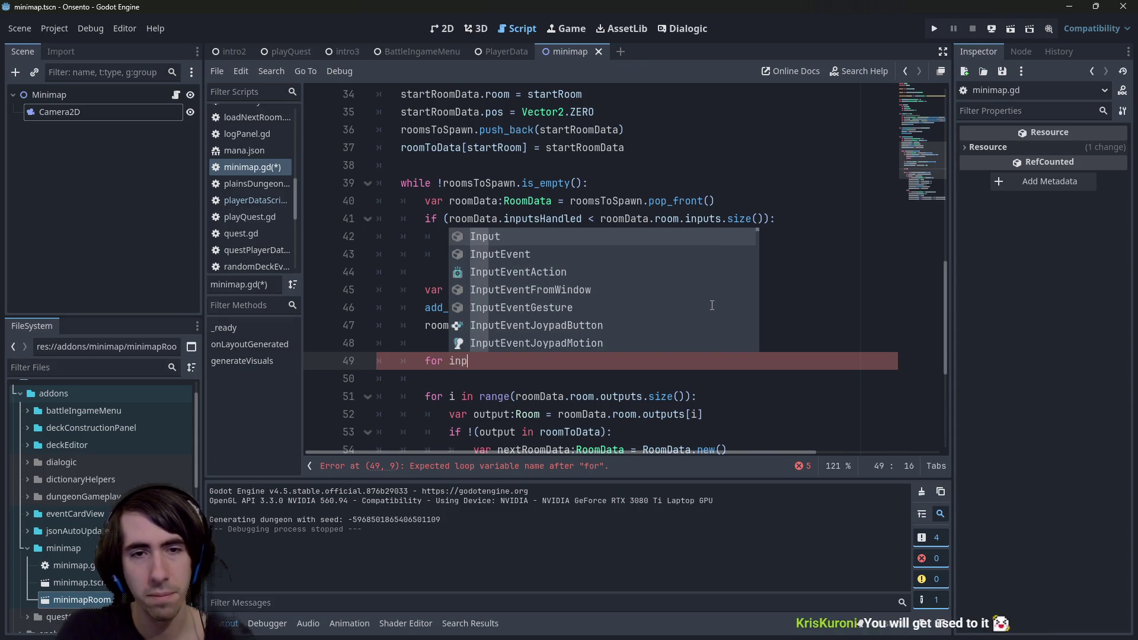
pyautogui.press('BackSpace')
pyautogui.press('BackSpace')
pyautogui.press('BackSpace')
pyautogui.press('BackSpace')
pyautogui.press('BackSpace')
pyautogui.press('BackSpace')
pyautogui.hotkey('ctrl', 's')
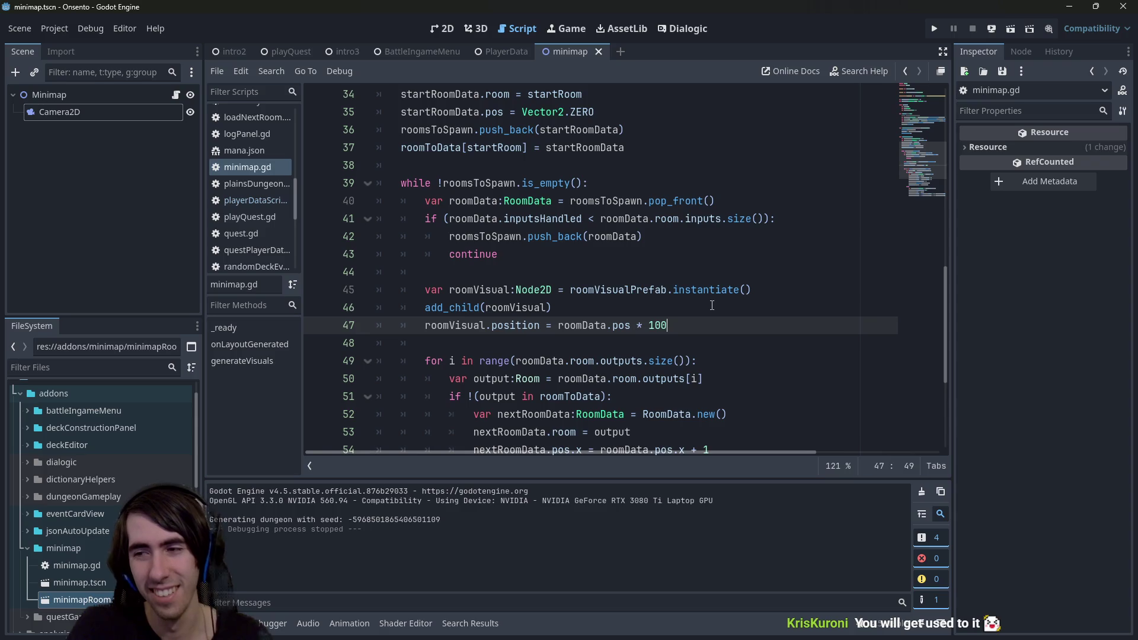
pyautogui.press('Return')
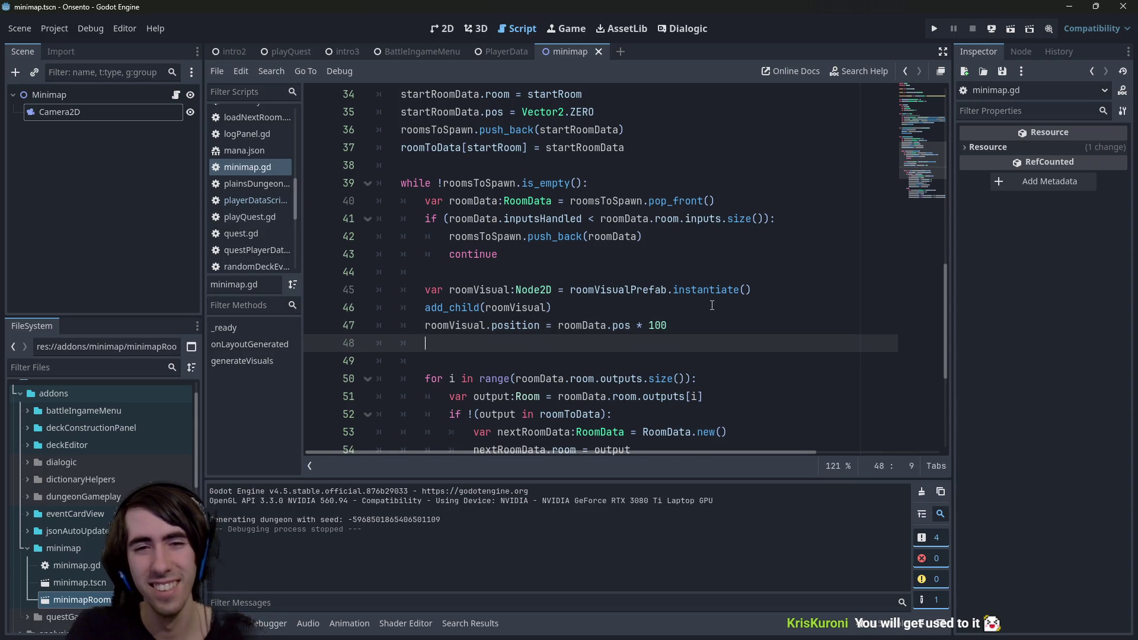
pyautogui.write('roomVisual.position')
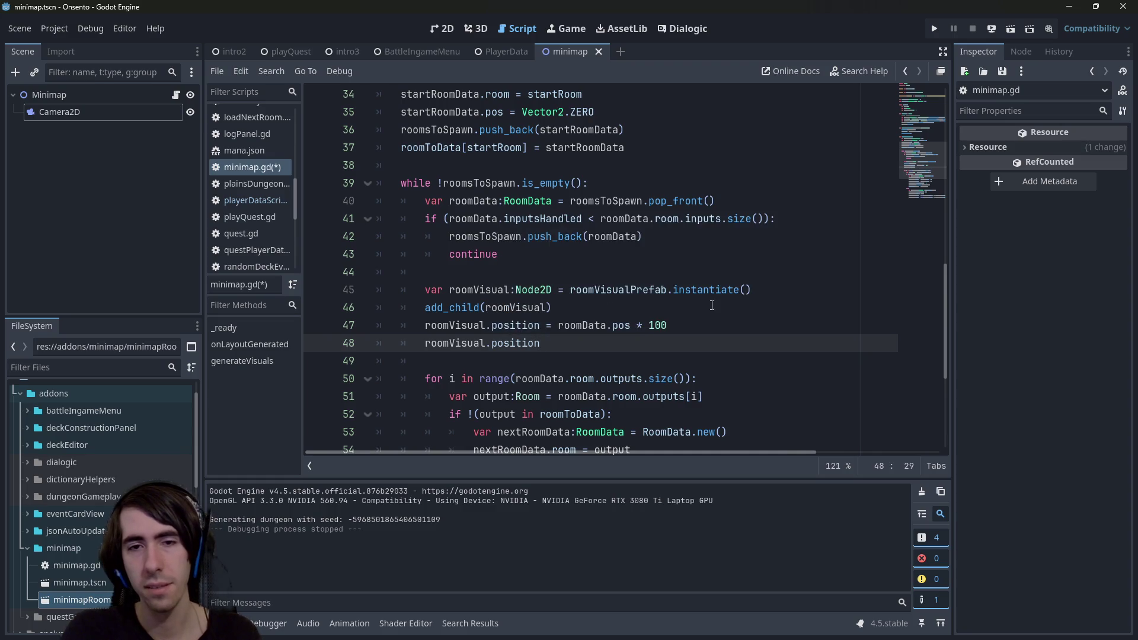
pyautogui.hotkey('ctrl', 'BackSpace')
pyautogui.hotkey('ctrl', 'BackSpace')
pyautogui.hotkey('ctrl', 'BackSpace')
pyautogui.hotkey('ctrl', 's')
# Type 'for input in roomData.room.inputs' below line 47, copying roomData from line 40.
pyautogui.press('Return')
pyautogui.press('Return')
pyautogui.write('for input in')
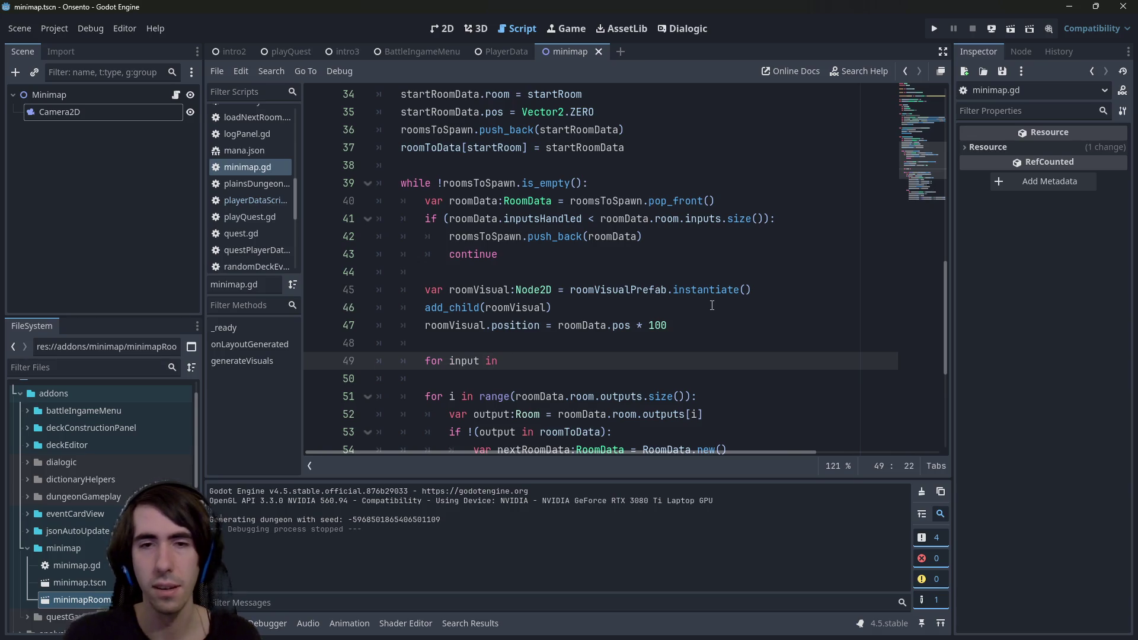
pyautogui.doubleClick(478, 289)
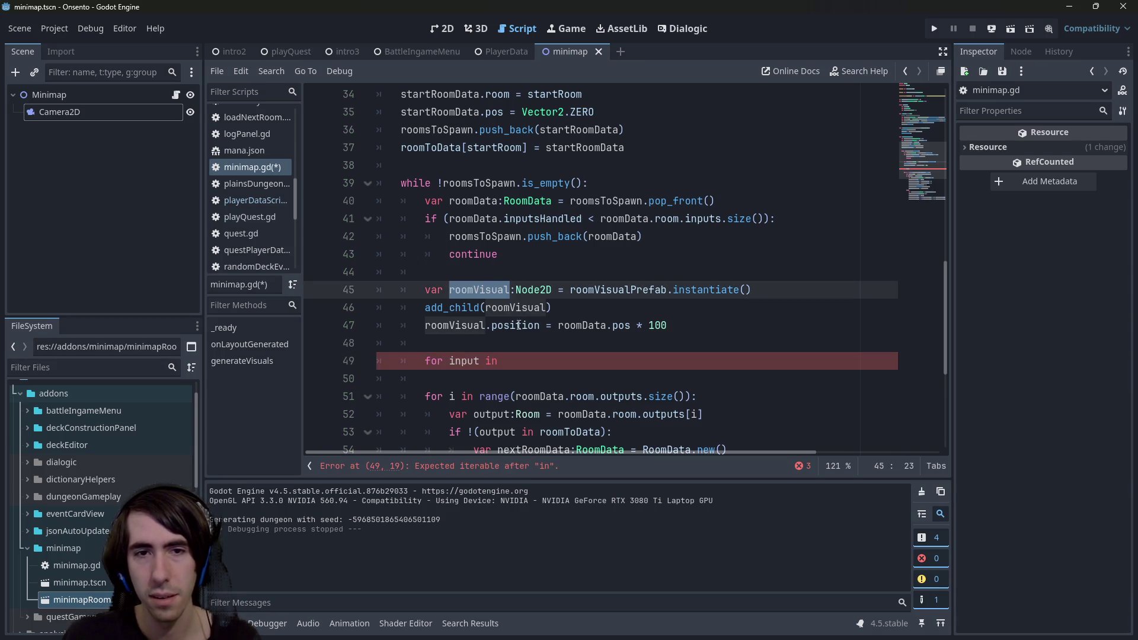
pyautogui.doubleClick(478, 201)
pyautogui.hotkey('ctrl', 'c')
pyautogui.click(542, 355)
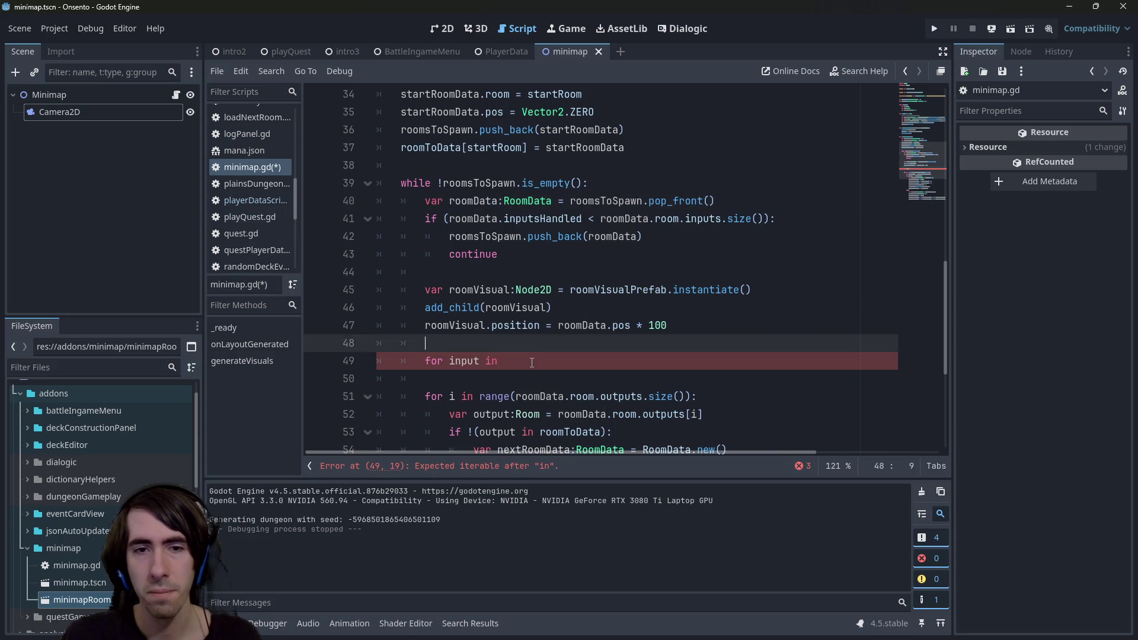
pyautogui.hotkey('ctrl', 'v')
pyautogui.write('.room.inputs')
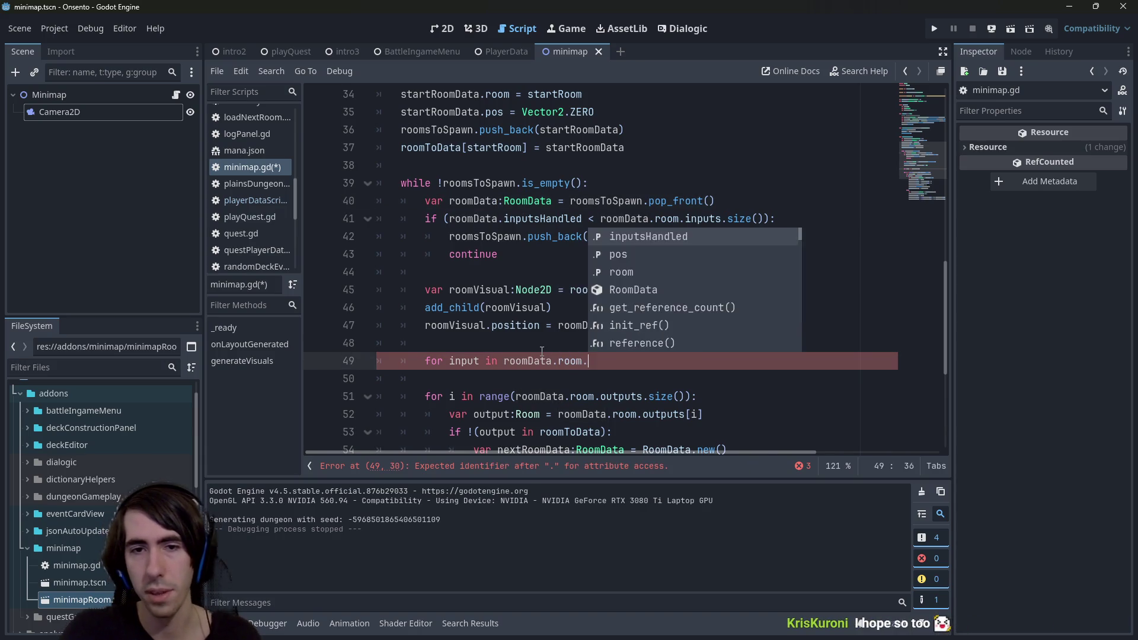
# End the loop header with a colon, open an indented body, delete the extra line 51, and save.
pyautogui.press('Return')
pyautogui.press('Return')
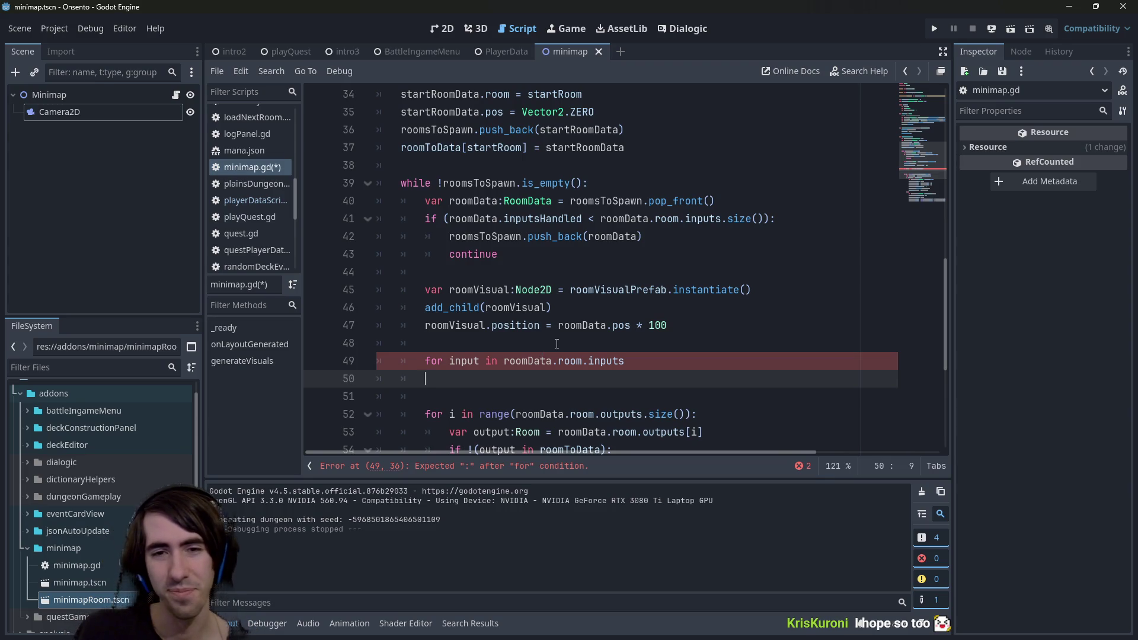
pyautogui.click(662, 360)
pyautogui.write(':')
pyautogui.press('Return')
pyautogui.hotkey('ctrl', 's')
pyautogui.press('Down')
pyautogui.hotkey('shift', 'Home')
pyautogui.press('BackSpace')
pyautogui.press('BackSpace')
pyautogui.hotkey('ctrl', 's')
pyautogui.scroll(10, 509, 249)
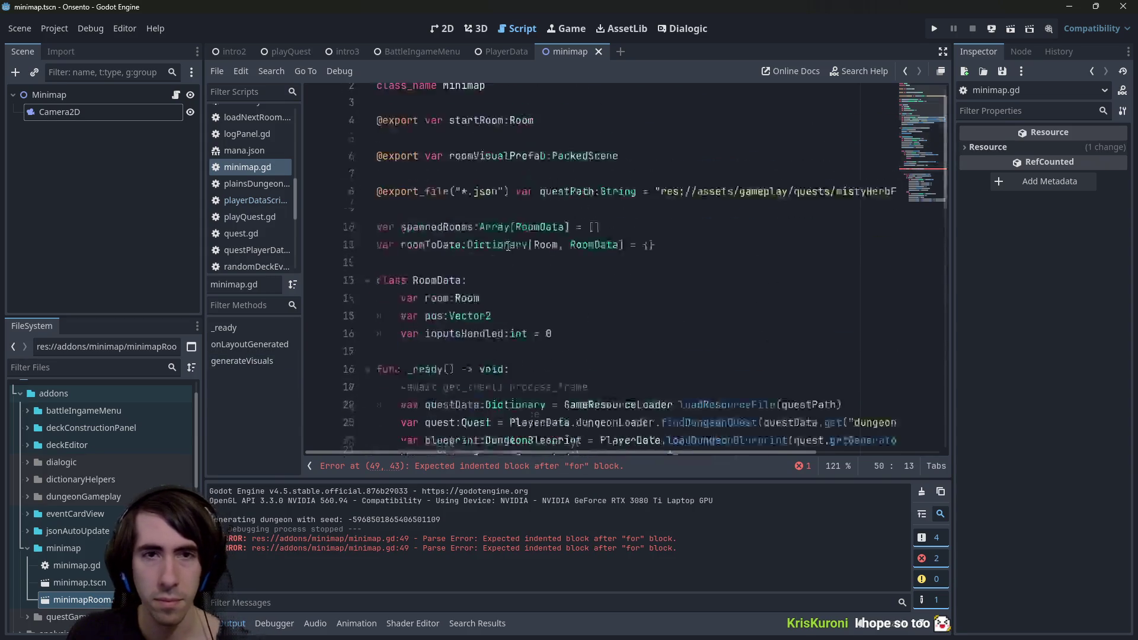
# Add a 'var roomVisual:Node2D' field to class RoomData.
pyautogui.scroll(-2, 508, 246)
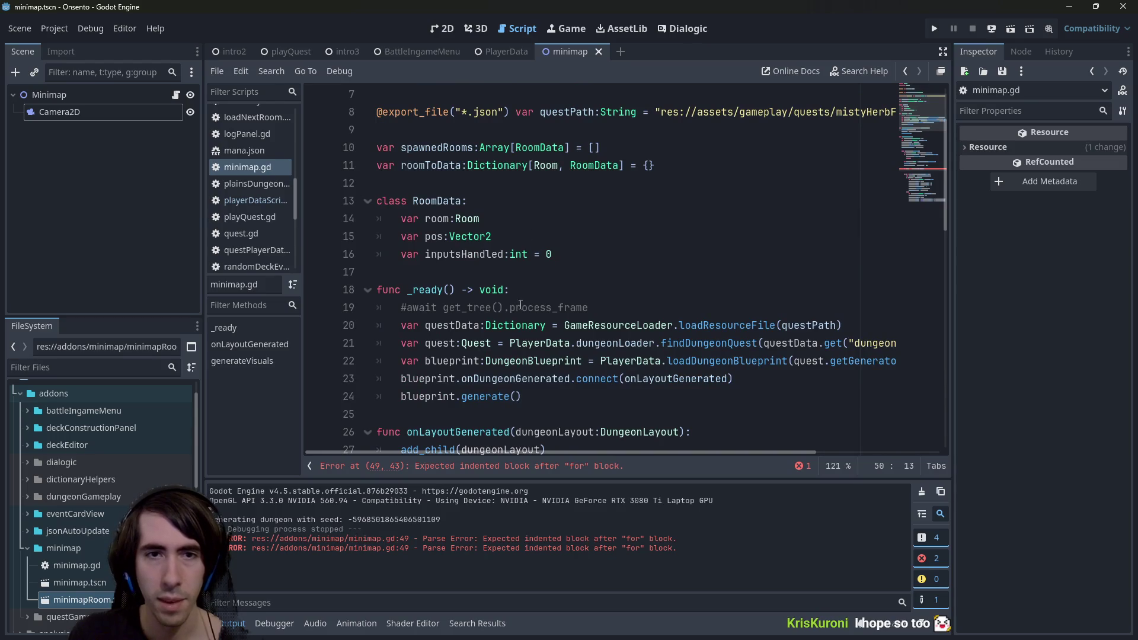
pyautogui.scroll(-9, 516, 295)
pyautogui.scroll(1, 535, 262)
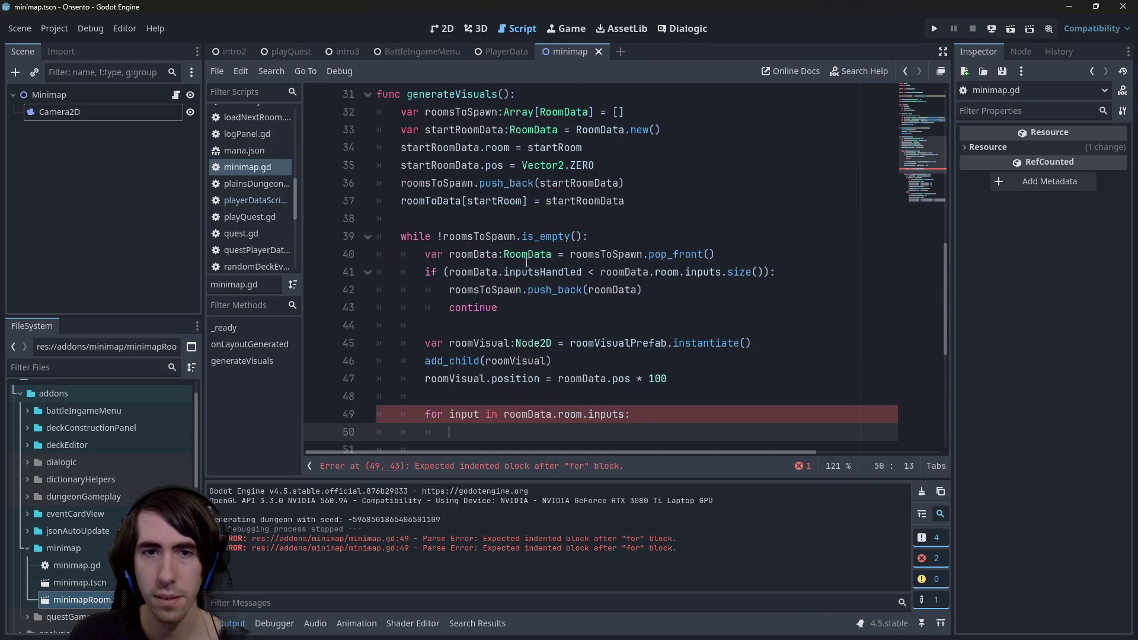
pyautogui.doubleClick(526, 261)
pyautogui.click(539, 330)
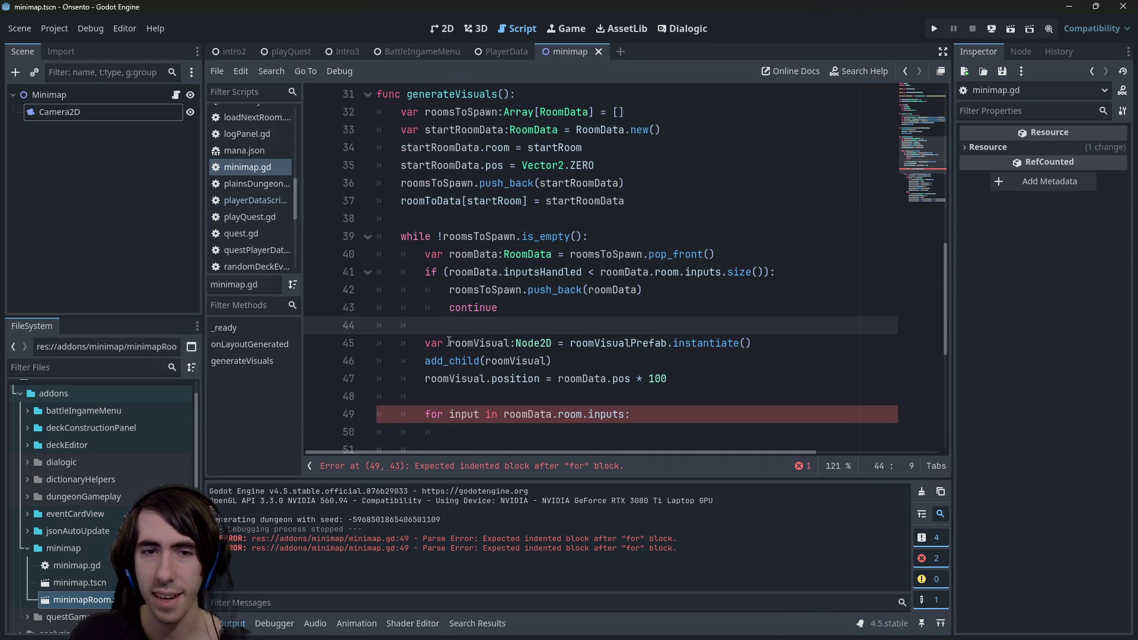
pyautogui.moveTo(448, 343); pyautogui.dragTo(552, 343)
pyautogui.scroll(8, 514, 269)
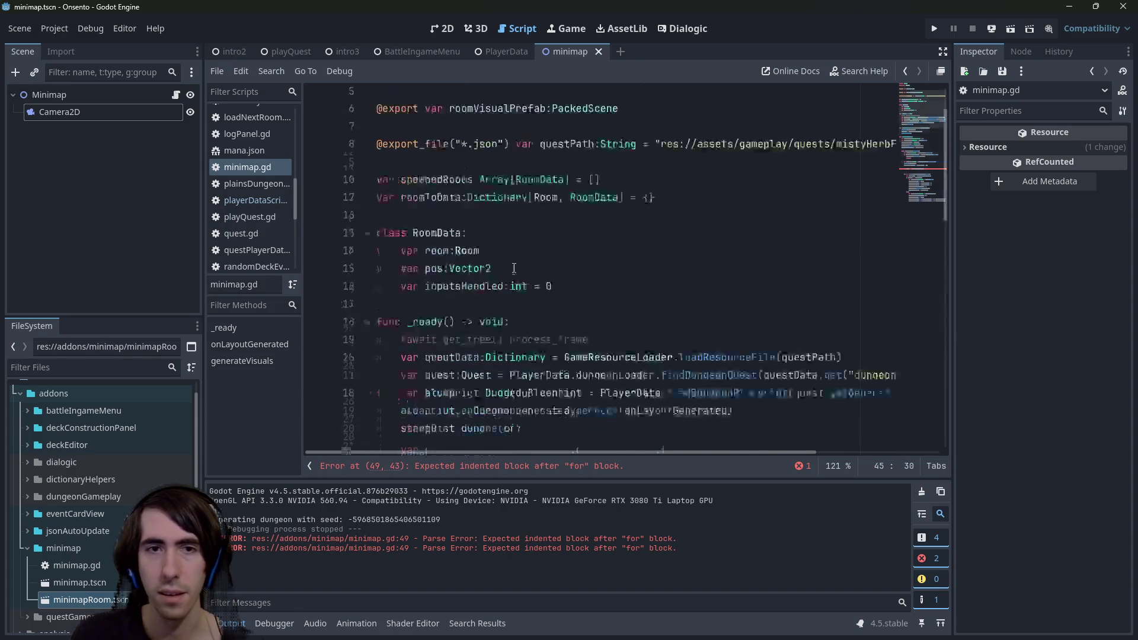
pyautogui.click(529, 307)
pyautogui.press('Return')
pyautogui.hotkey('ctrl', 'v')
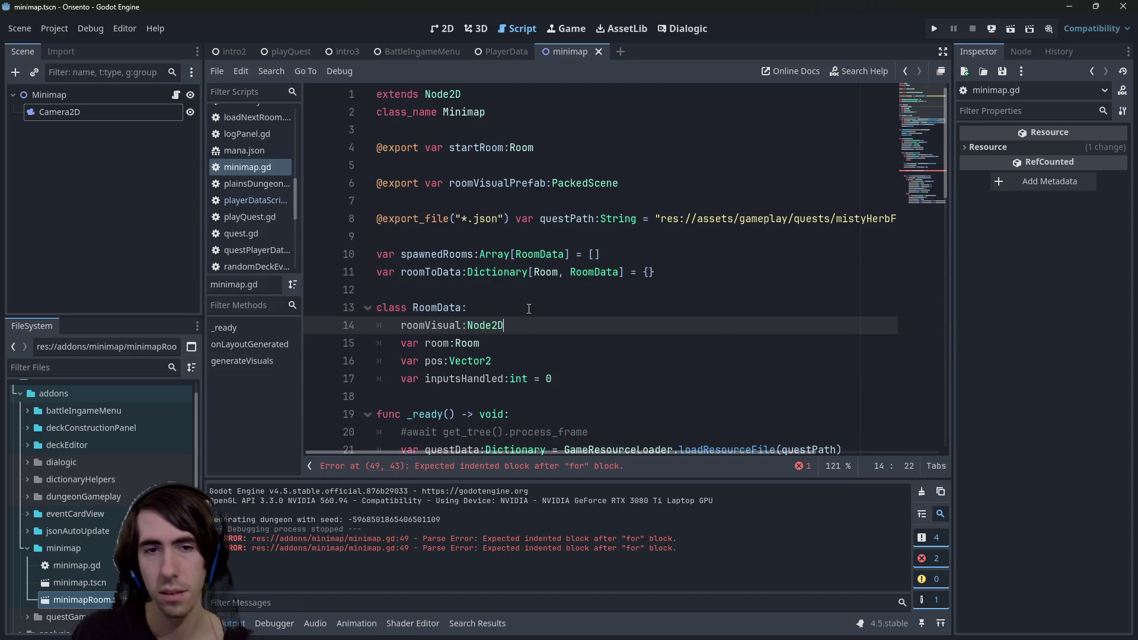
pyautogui.click(402, 325)
pyautogui.write('var')
pyautogui.doubleClick(457, 326)
pyautogui.click(527, 329)
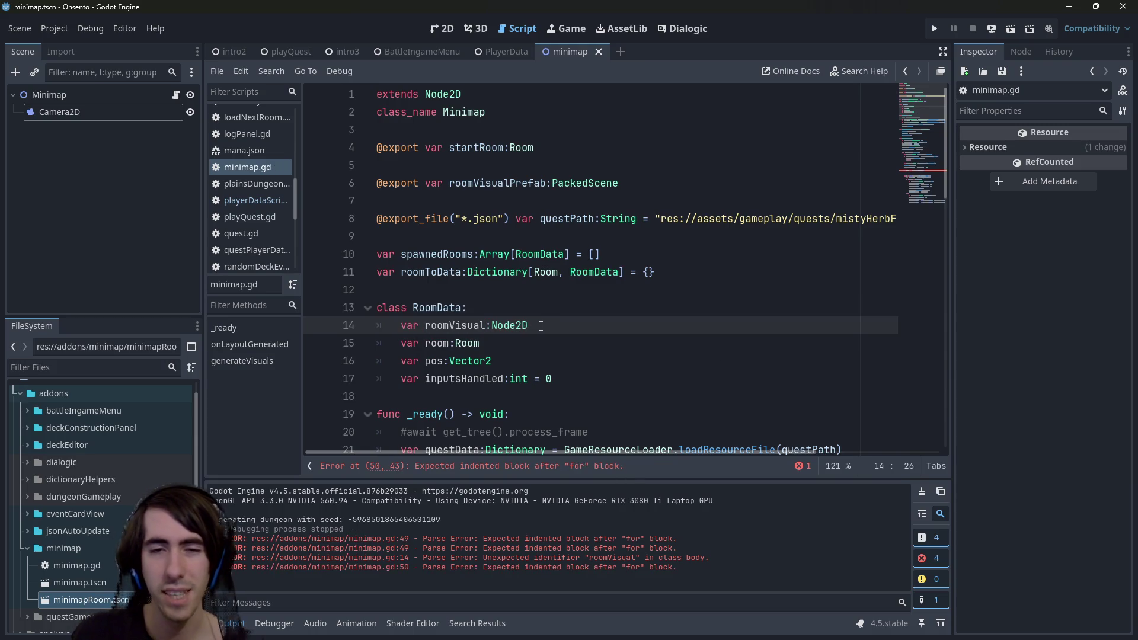
pyautogui.doubleClick(457, 326)
# Replace the local roomVisual declaration on line 46 with roomData.roomVisual.
pyautogui.scroll(-12, 505, 352)
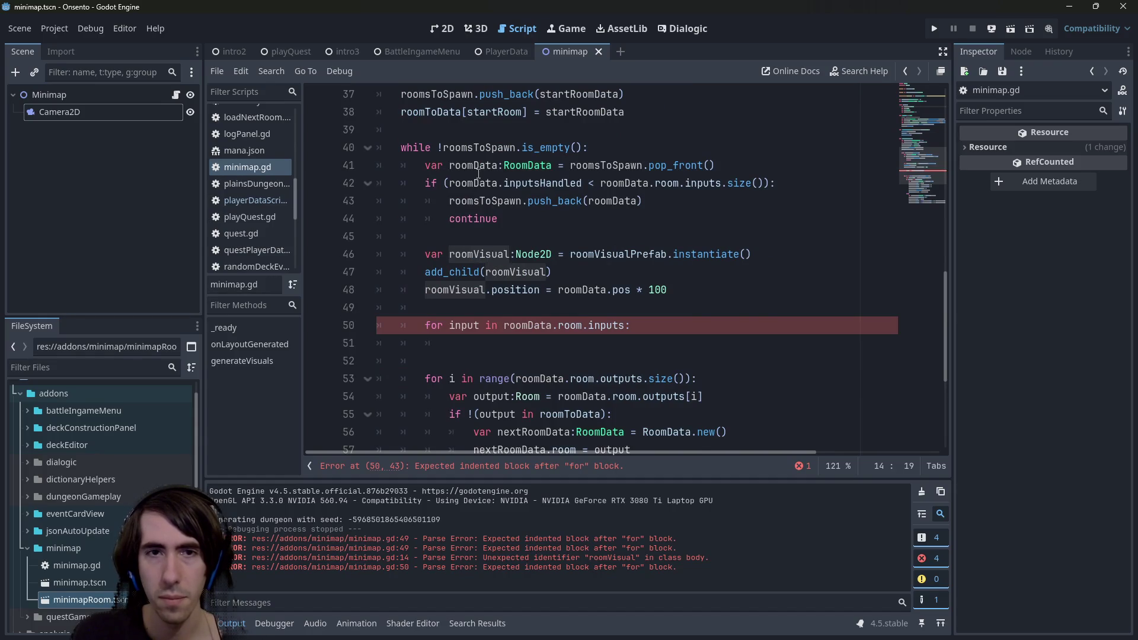
pyautogui.doubleClick(478, 168)
pyautogui.moveTo(553, 254); pyautogui.dragTo(425, 253)
pyautogui.hotkey('ctrl', 'v')
pyautogui.write('.roo')
pyautogui.press('Down')
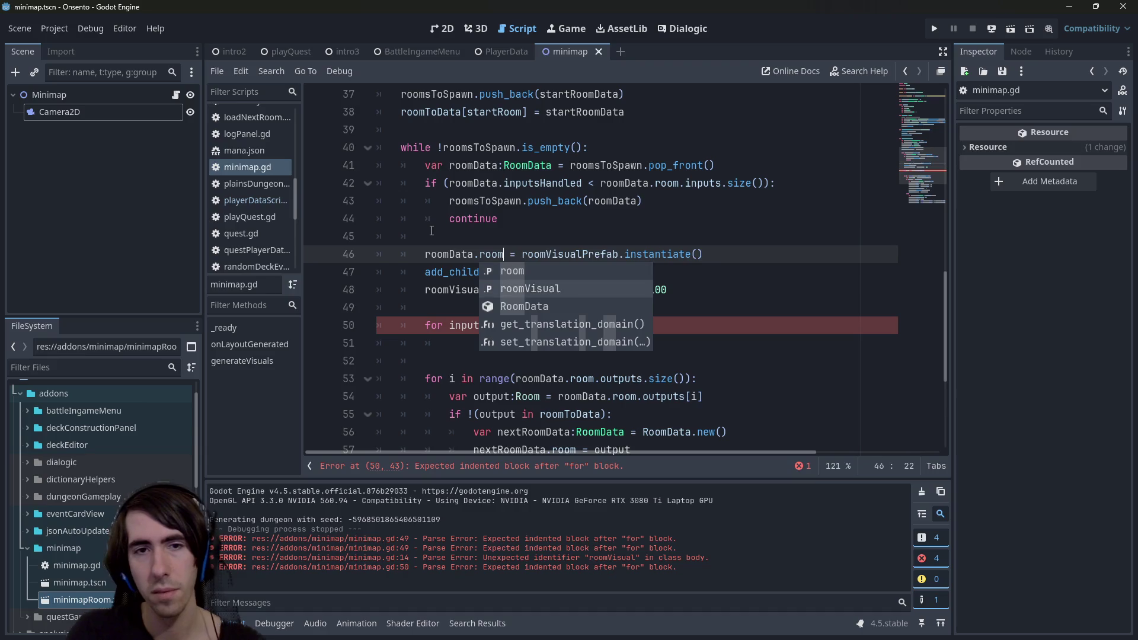
pyautogui.press('Return')
# Use roomData.roomVisual in the add_child call and the position line.
pyautogui.moveTo(422, 254); pyautogui.dragTo(539, 254)
pyautogui.hotkey('ctrl', 'c')
pyautogui.doubleClick(516, 271)
pyautogui.hotkey('ctrl', 'v')
pyautogui.click(473, 289)
pyautogui.press('Home')
pyautogui.write('roomData.')
pyautogui.press('Escape')
pyautogui.click(524, 340)
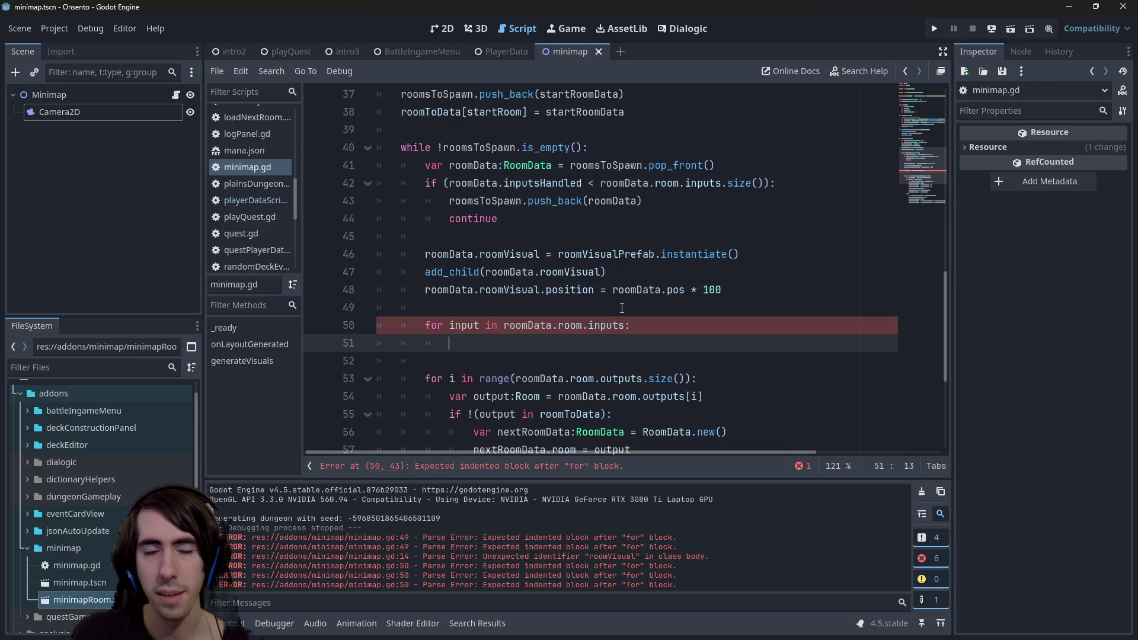
# Start loop body line 51 with roomToData[ in place of the mistyped input text.
pyautogui.write('input.')
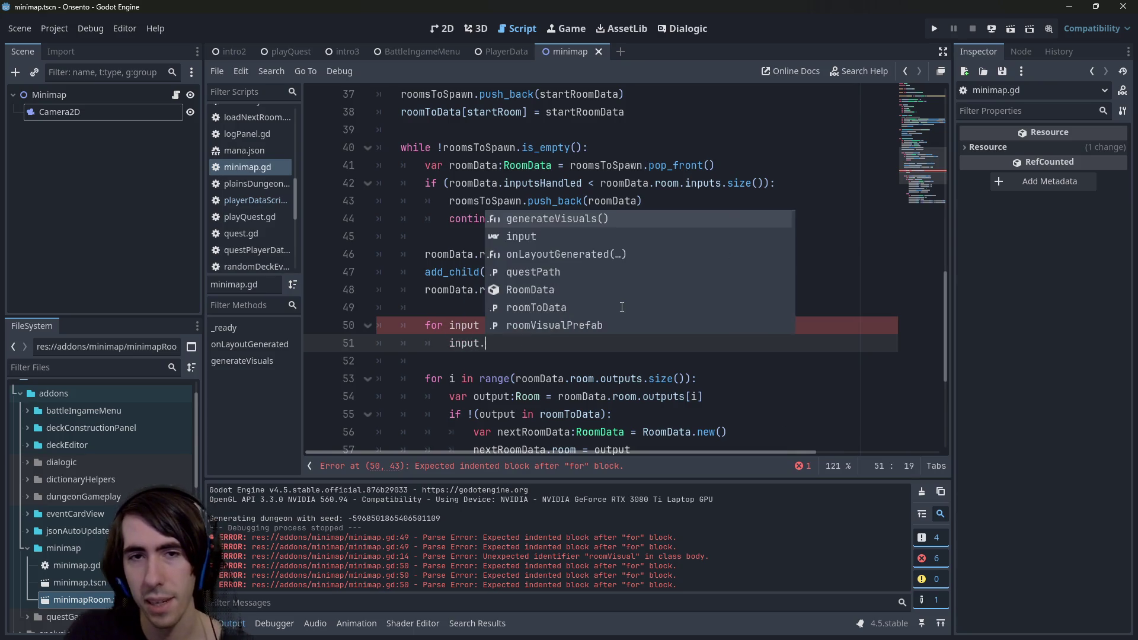
pyautogui.write('roomv')
pyautogui.press('BackSpace')
pyautogui.press('BackSpace')
pyautogui.press('BackSpace')
pyautogui.press('Escape')
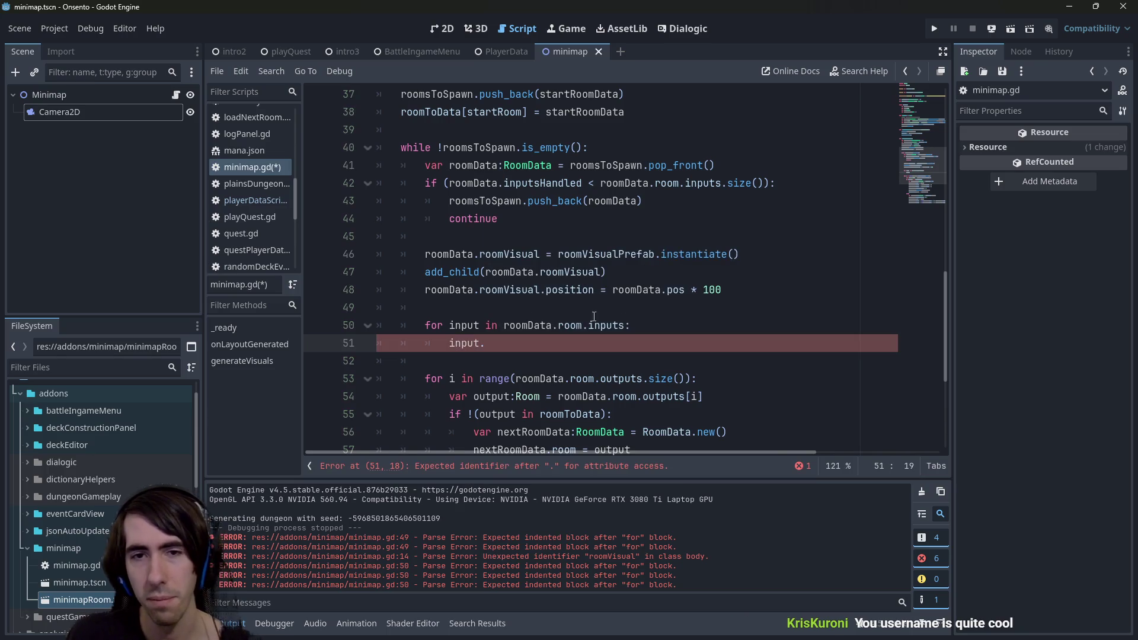
pyautogui.doubleClick(608, 325)
pyautogui.click(449, 342)
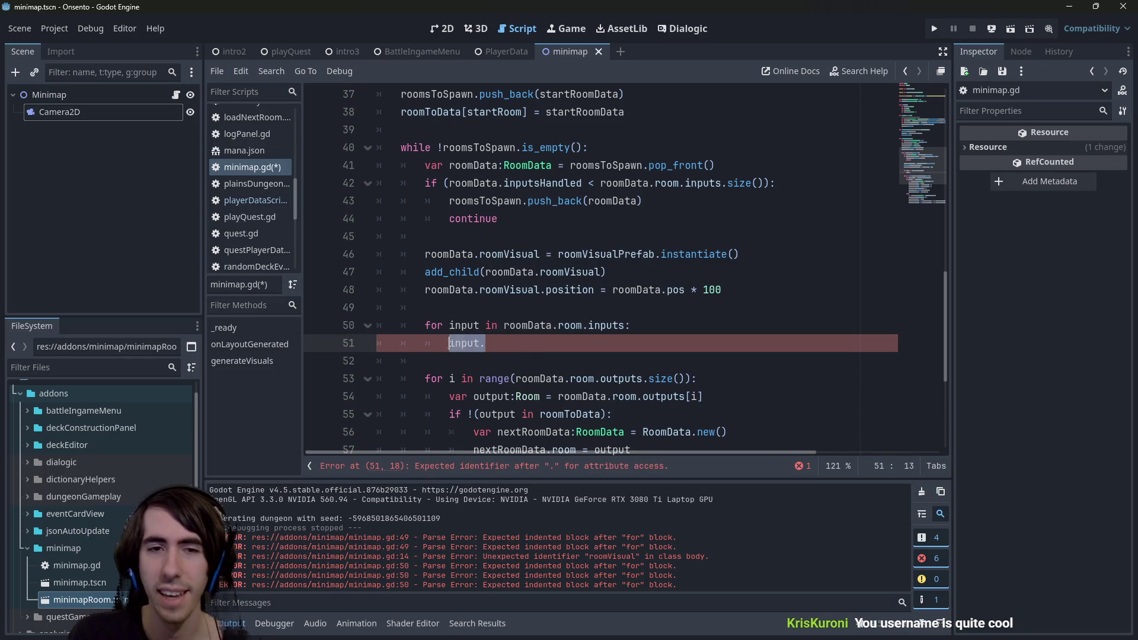
pyautogui.scroll(12, 507, 259)
pyautogui.scroll(-5, 508, 259)
pyautogui.scroll(3, 475, 225)
pyautogui.click(450, 168)
pyautogui.scroll(-12, 474, 237)
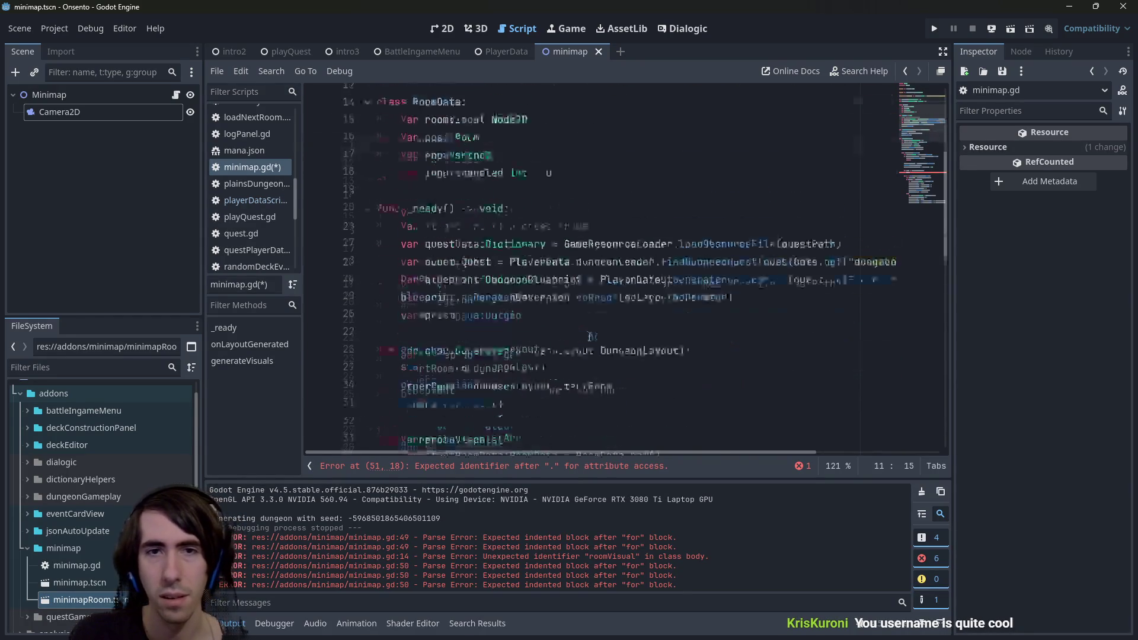
pyautogui.moveTo(485, 236); pyautogui.dragTo(448, 236)
pyautogui.write('roomToData[')
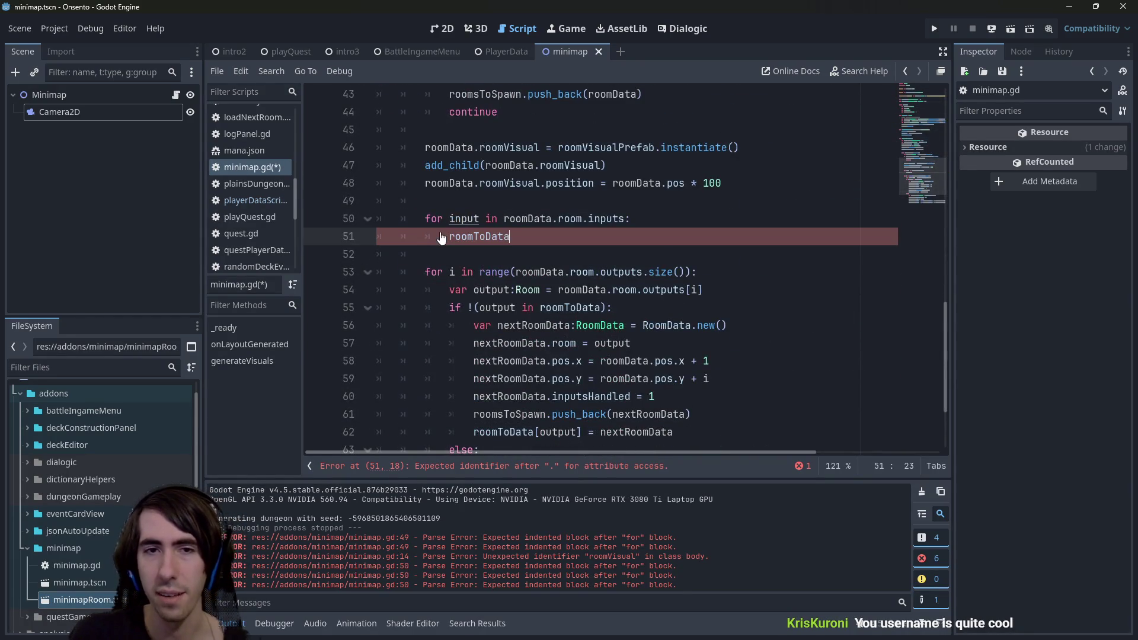
# Copy the loop variable into the brackets to form roomToData[input] and save.
pyautogui.press('Up')
pyautogui.press('Left')
pyautogui.press('Left')
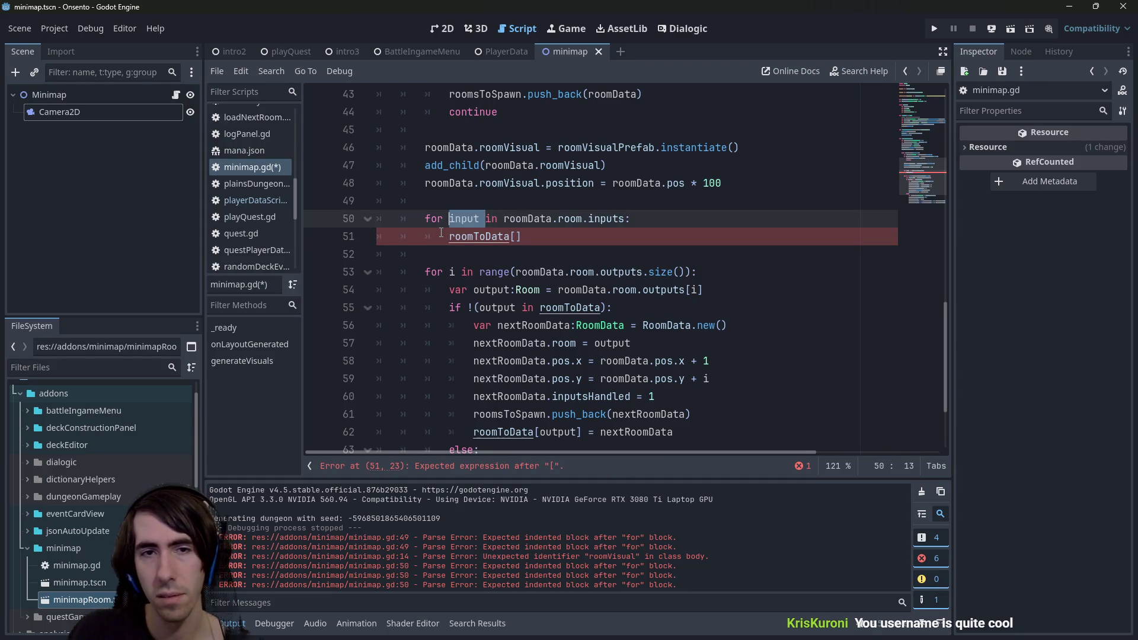
pyautogui.hotkey('ctrl', 'shift', 'Left')
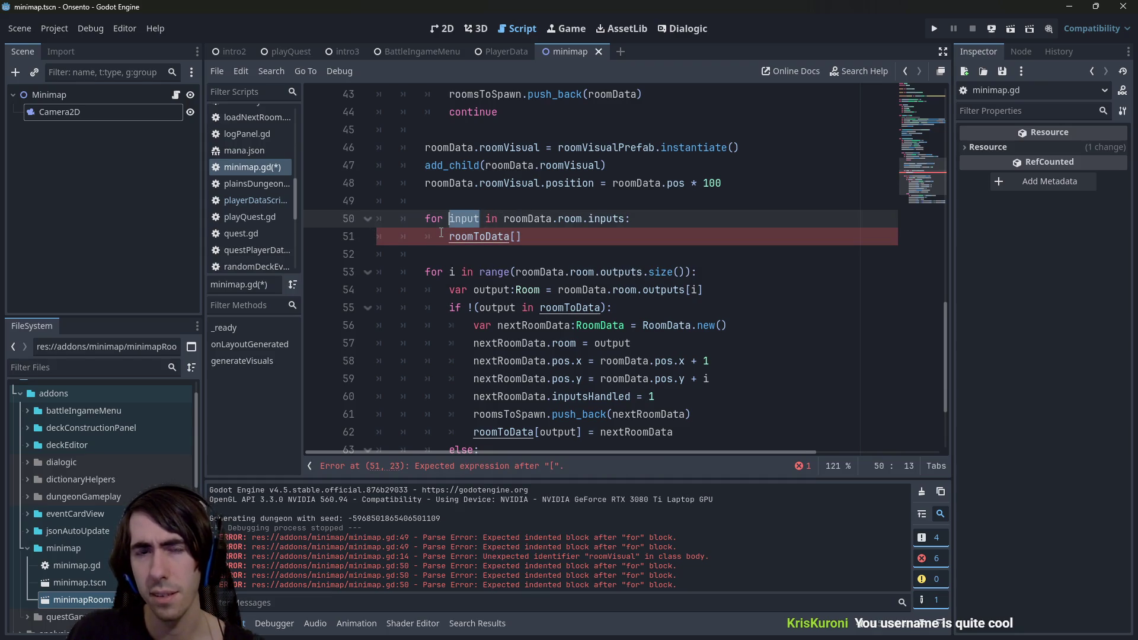
pyautogui.hotkey('ctrl', 'c')
pyautogui.press('Down')
pyautogui.press('End')
pyautogui.press('Left')
pyautogui.hotkey('ctrl', 'v')
pyautogui.hotkey('ctrl', 's')
# Paste a nextRoomData declaration onto line 55 in the outputs loop and save.
pyautogui.scroll(-2, 427, 236)
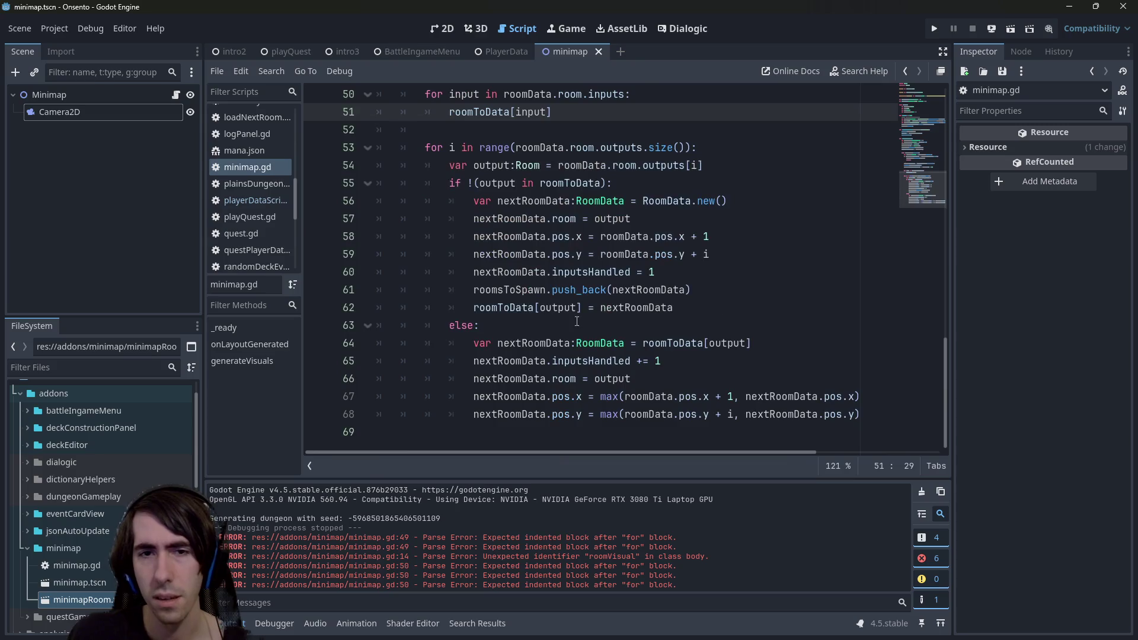
pyautogui.moveTo(450, 325); pyautogui.dragTo(659, 361)
pyautogui.click(750, 344)
pyautogui.tripleClick(750, 344)
pyautogui.moveTo(613, 182); pyautogui.dragTo(322, 180)
pyautogui.click(750, 162)
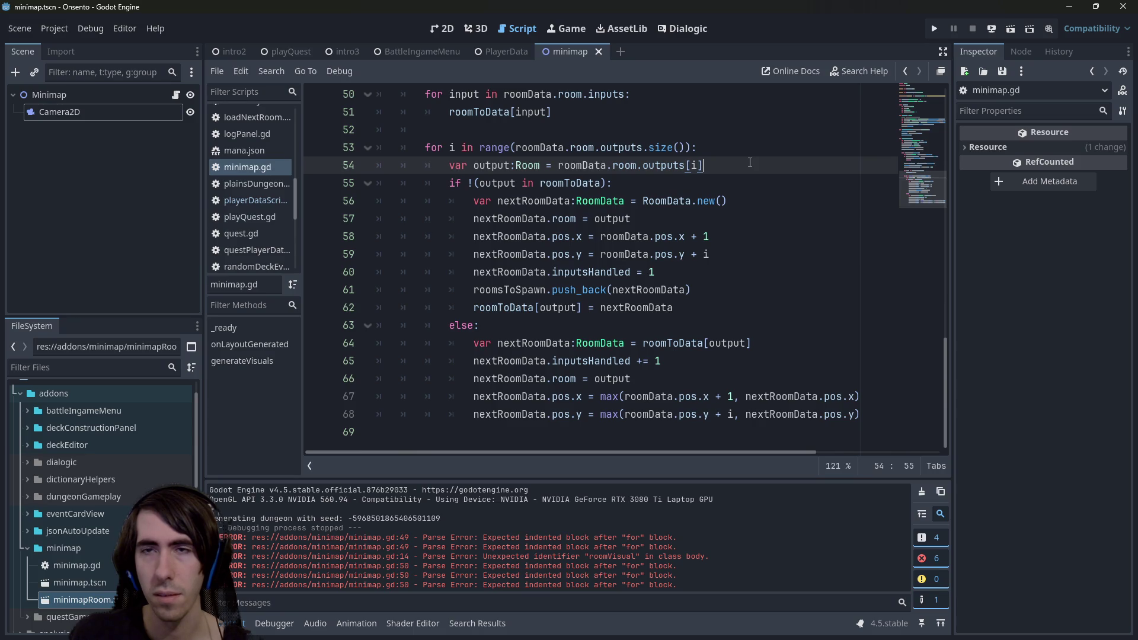
pyautogui.write('ar')
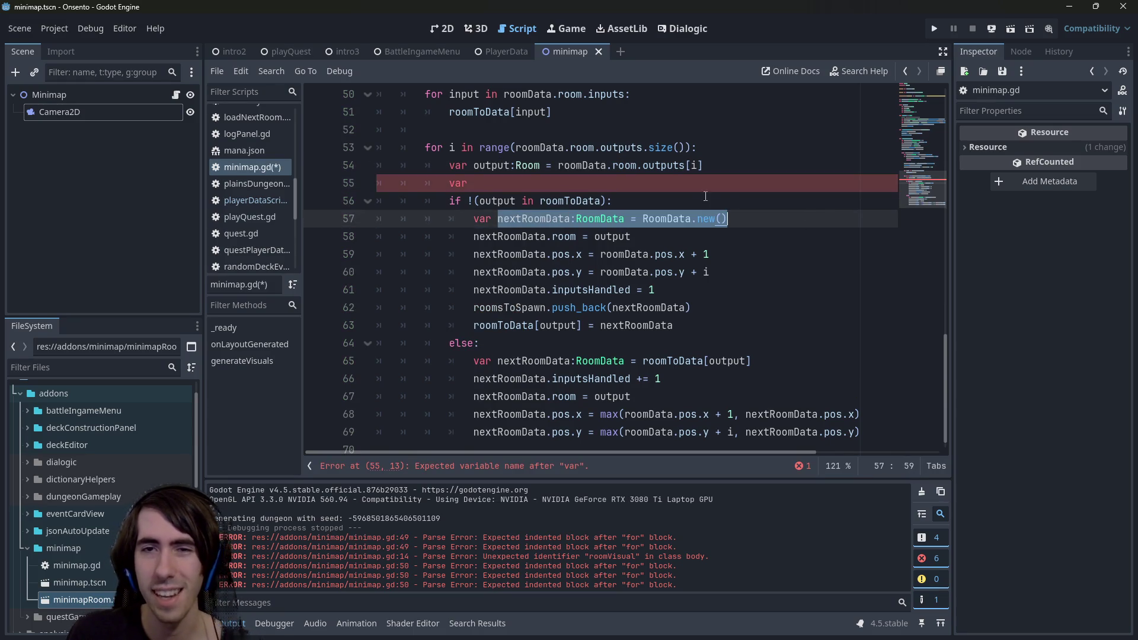
pyautogui.hotkey('ctrl', 'v')
pyautogui.hotkey('ctrl', 's')
# Initialise nextRoomData with roomToData.get(output, null) and change the condition to nextRoomData == null.
pyautogui.moveTo(703, 183); pyautogui.dragTo(600, 188)
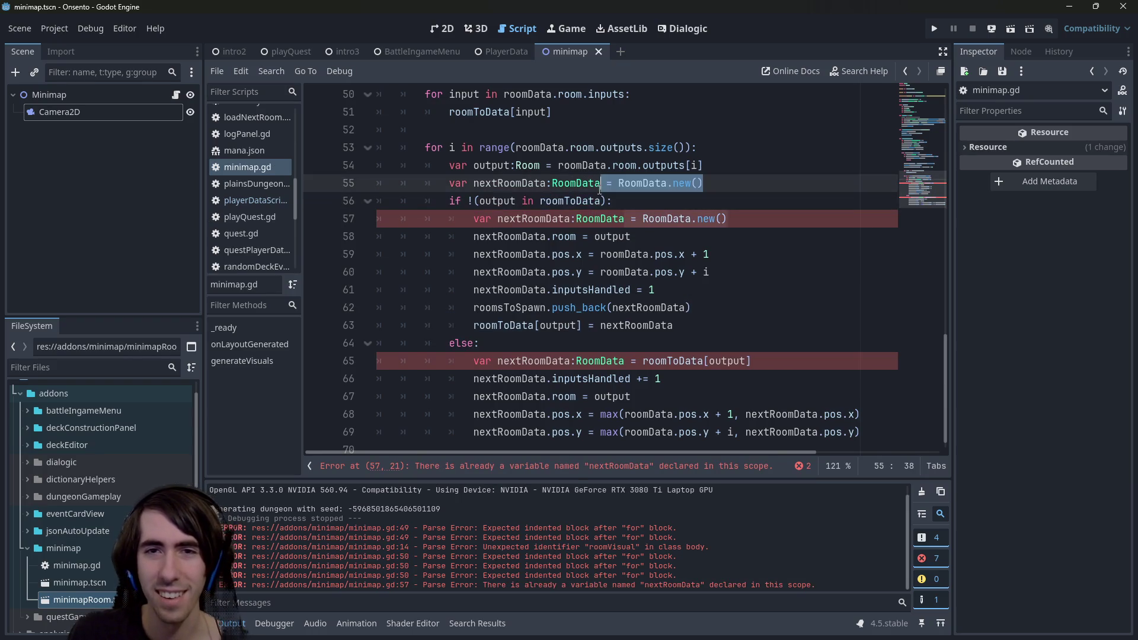
pyautogui.write('= ')
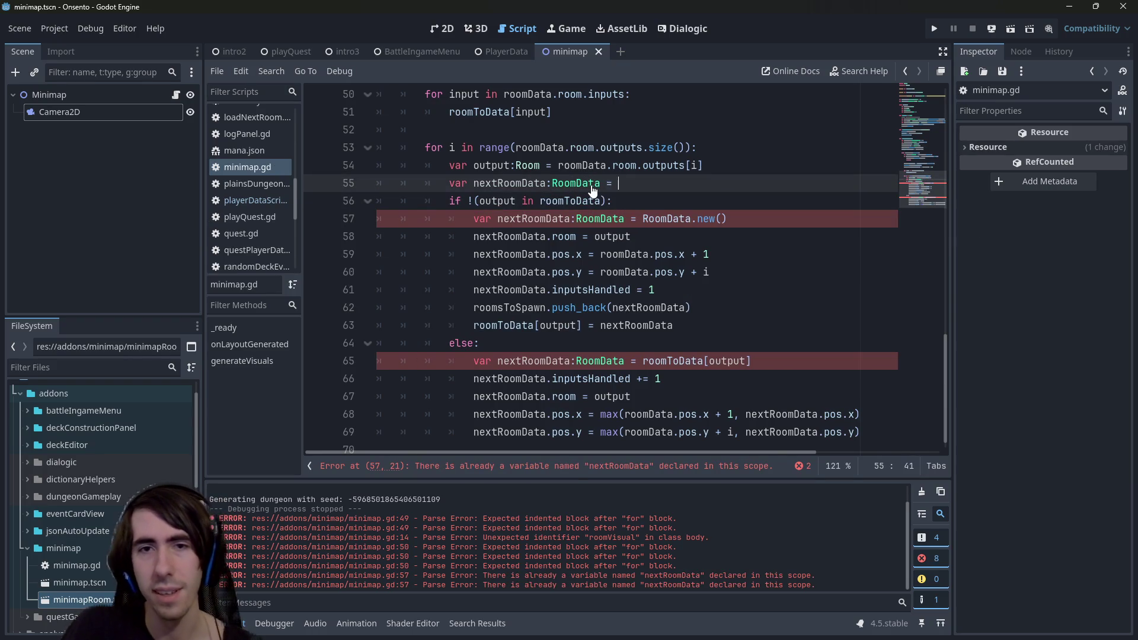
pyautogui.write('roomToData.g')
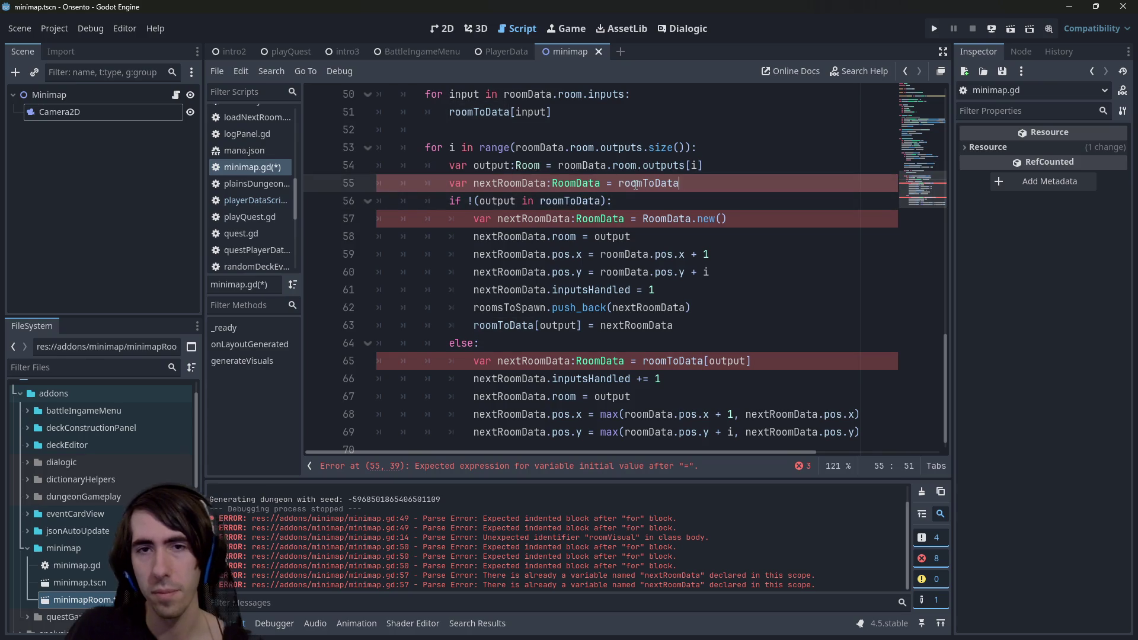
pyautogui.write('et(output, n')
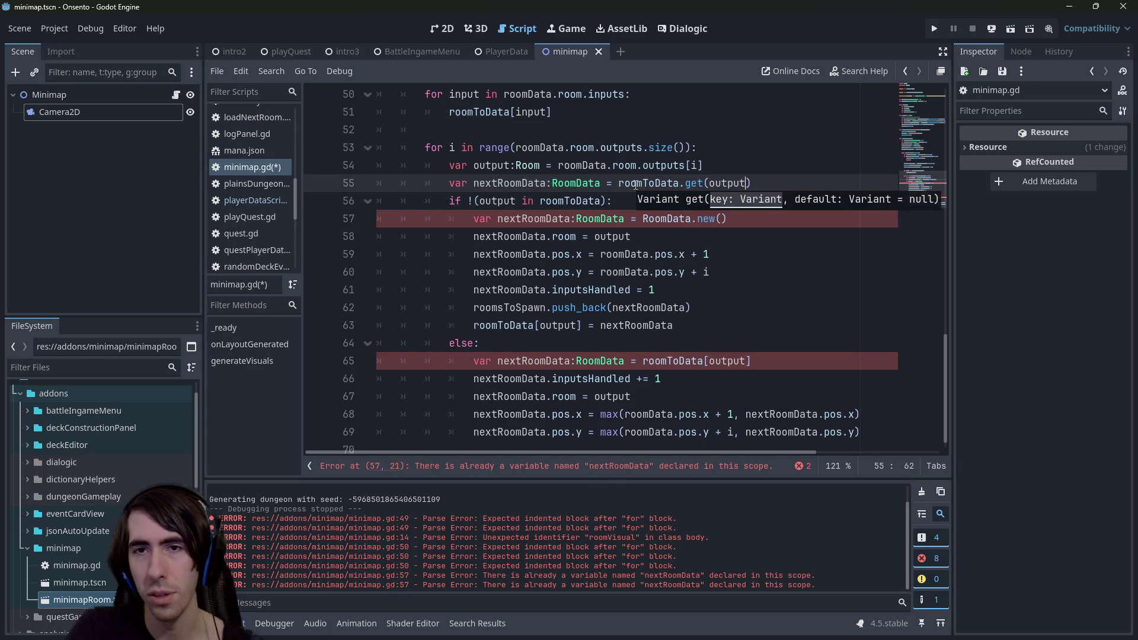
pyautogui.write('ull')
pyautogui.doubleClick(482, 185)
pyautogui.moveTo(469, 201); pyautogui.dragTo(607, 201)
pyautogui.write('nextRoomData:')
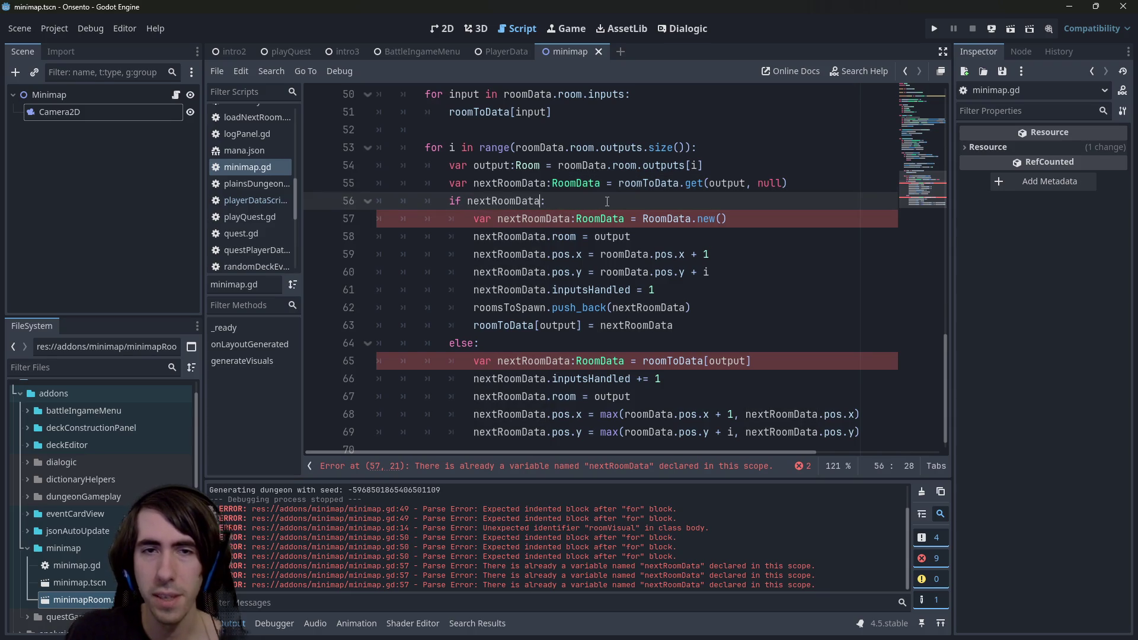
pyautogui.write(' == null')
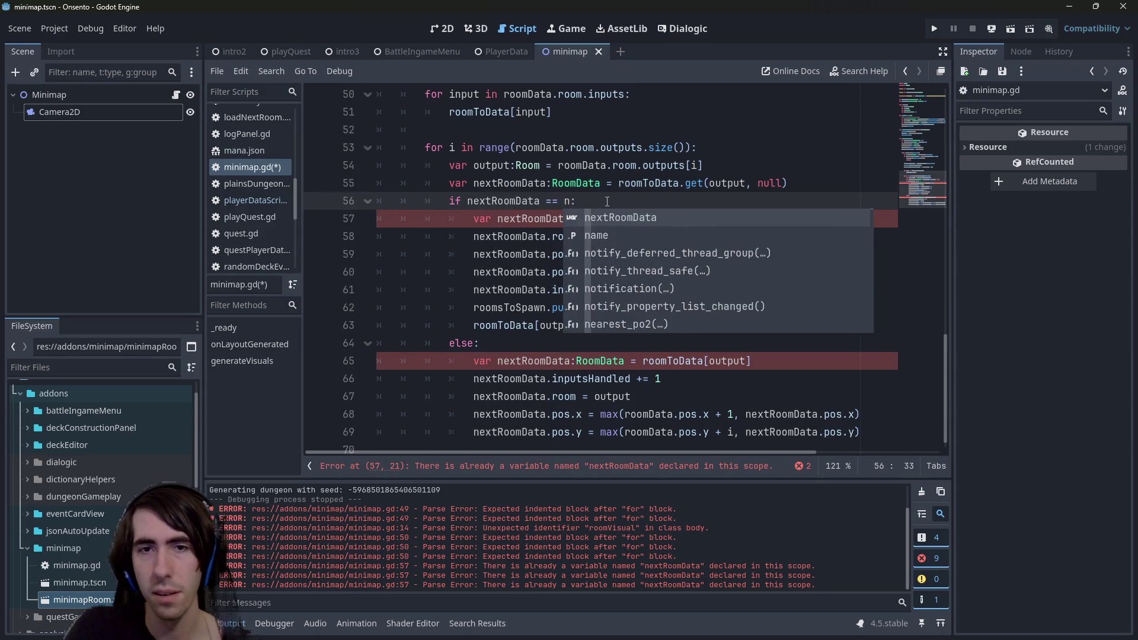
pyautogui.hotkey('ctrl', 's')
# Make line 57 a plain nextRoomData reassignment, delete the duplicate declaration on line 65, and save.
pyautogui.doubleClick(530, 219)
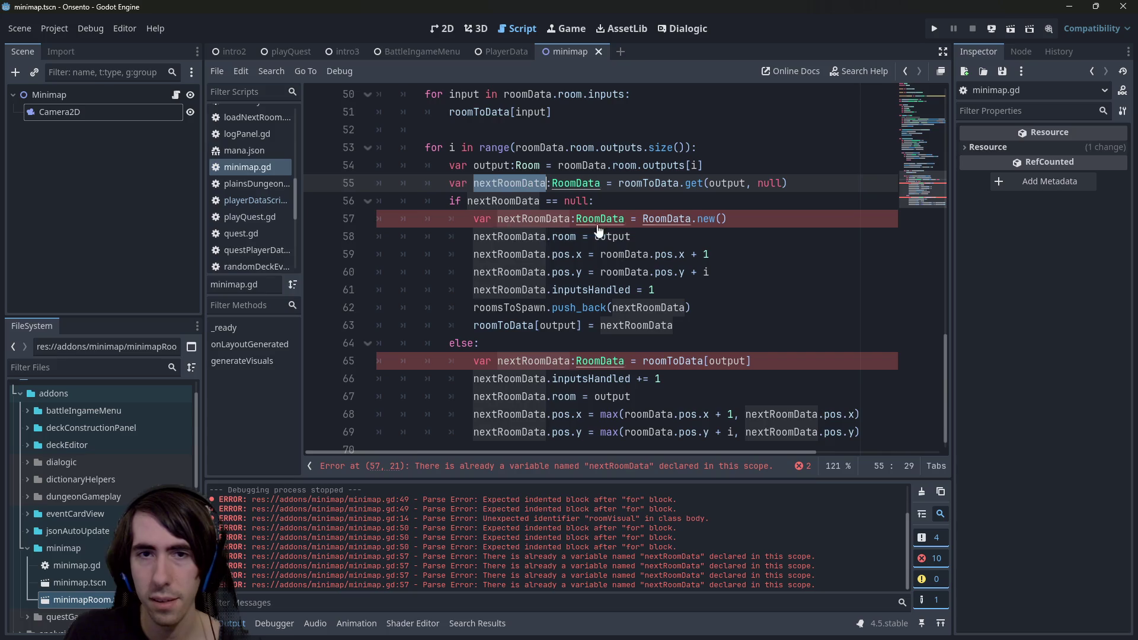
pyautogui.doubleClick(600, 219)
pyautogui.press('BackSpace')
pyautogui.press('BackSpace')
pyautogui.press('Home')
pyautogui.press('Delete')
pyautogui.press('Delete')
pyautogui.press('Delete')
pyautogui.hotkey('ctrl', 's')
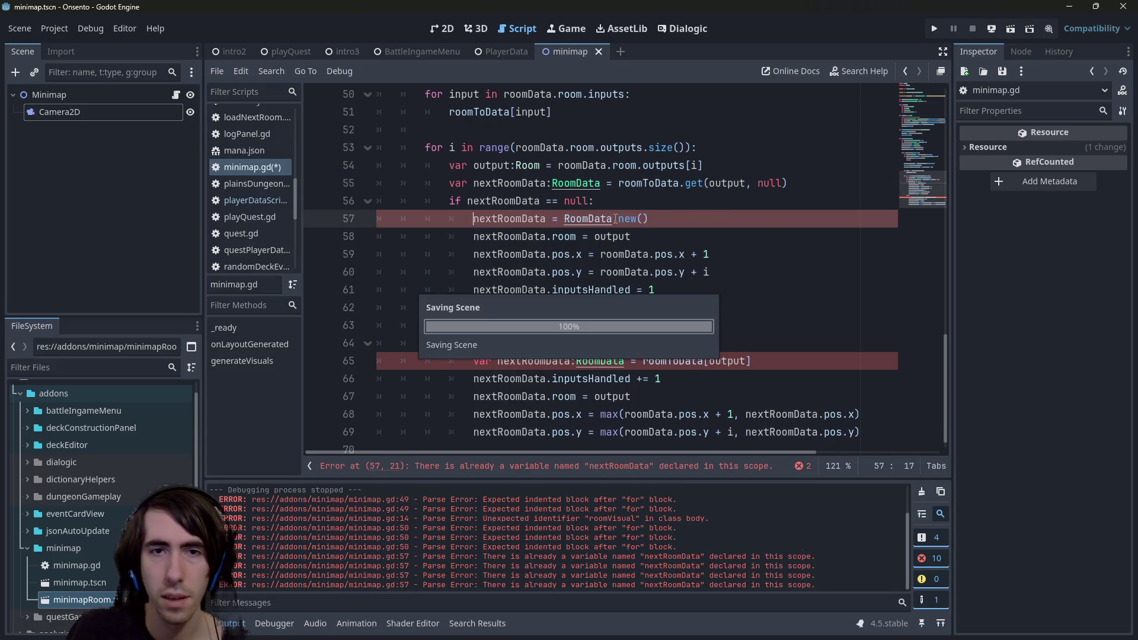
pyautogui.click(326, 362)
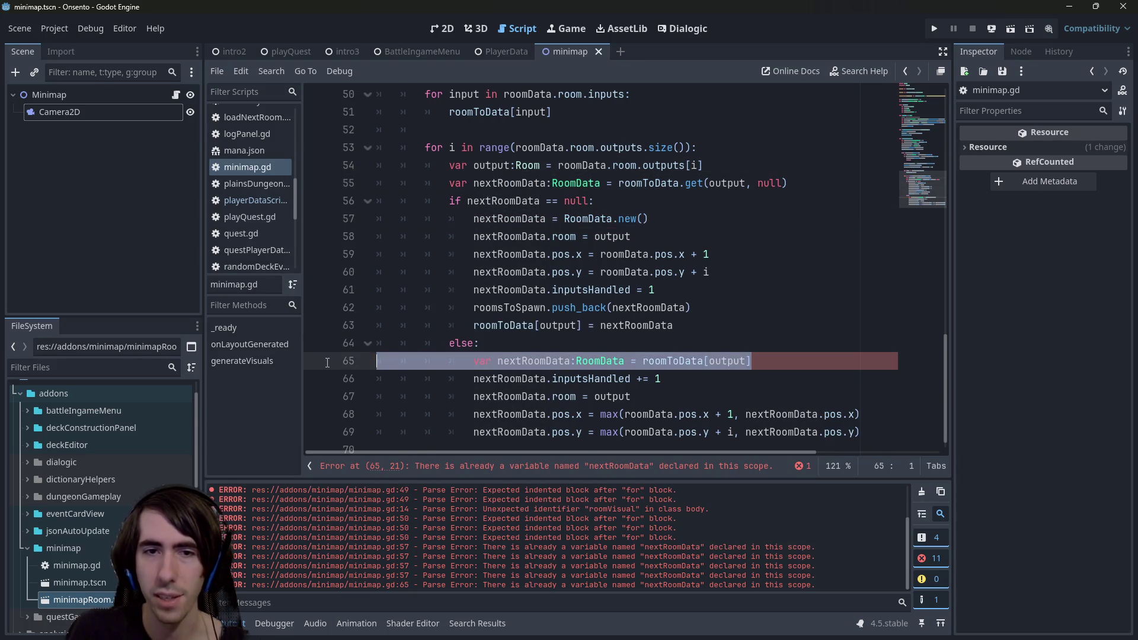
pyautogui.press('BackSpace')
pyautogui.press('BackSpace')
pyautogui.hotkey('ctrl', 's')
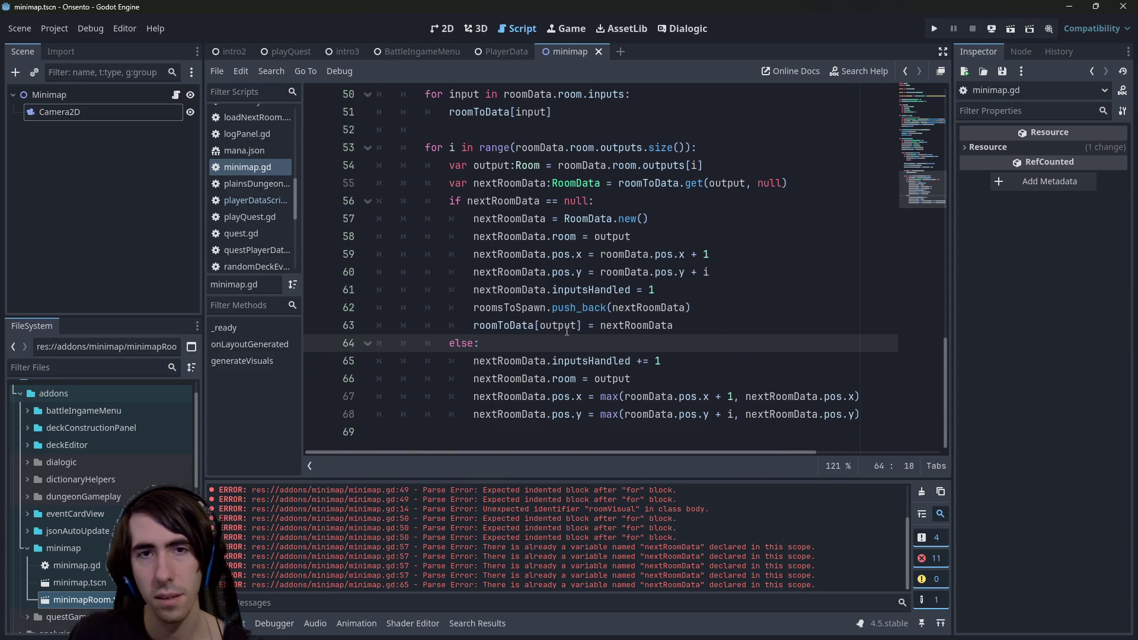
pyautogui.scroll(3, 575, 326)
pyautogui.scroll(3, 575, 326)
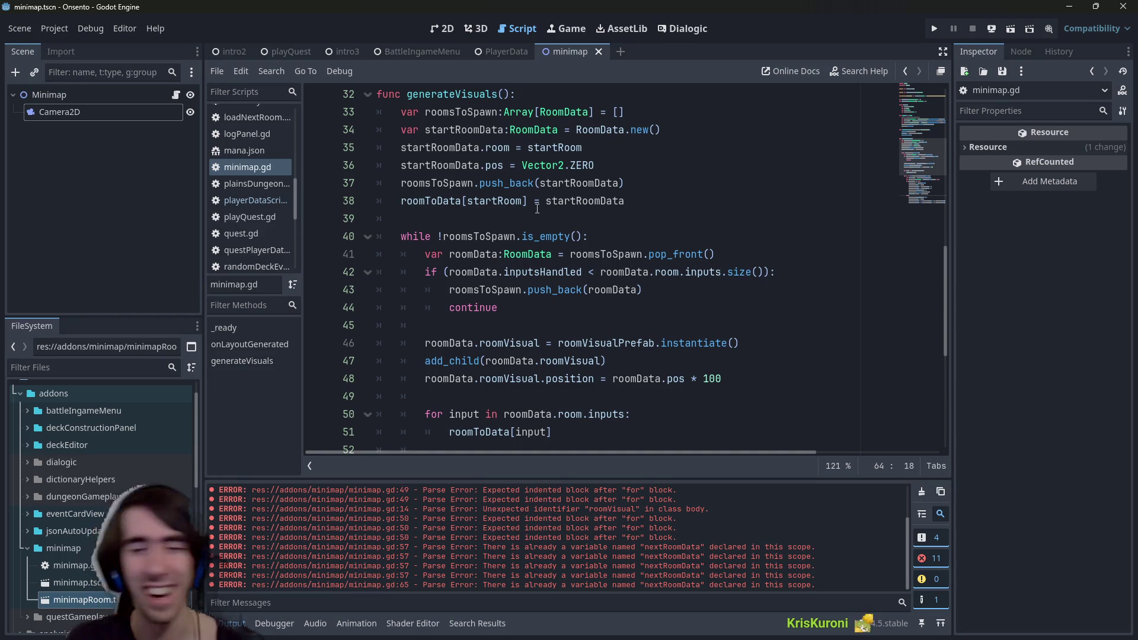
pyautogui.scroll(3, 607, 185)
pyautogui.scroll(-9, 619, 207)
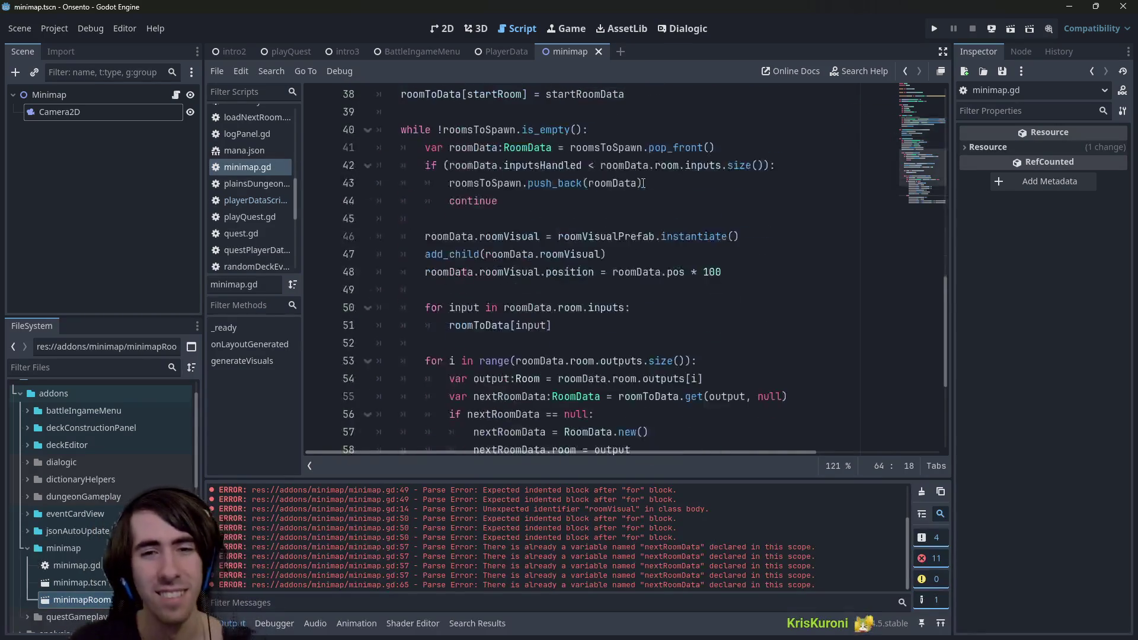
pyautogui.scroll(5, 633, 229)
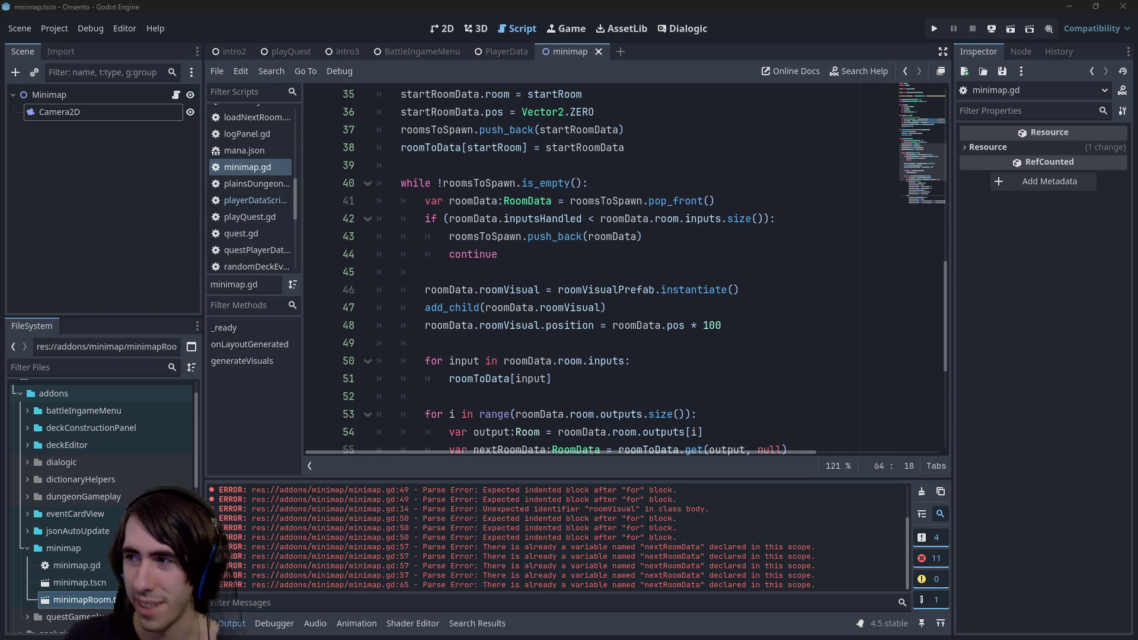
pyautogui.scroll(-2, 655, 266)
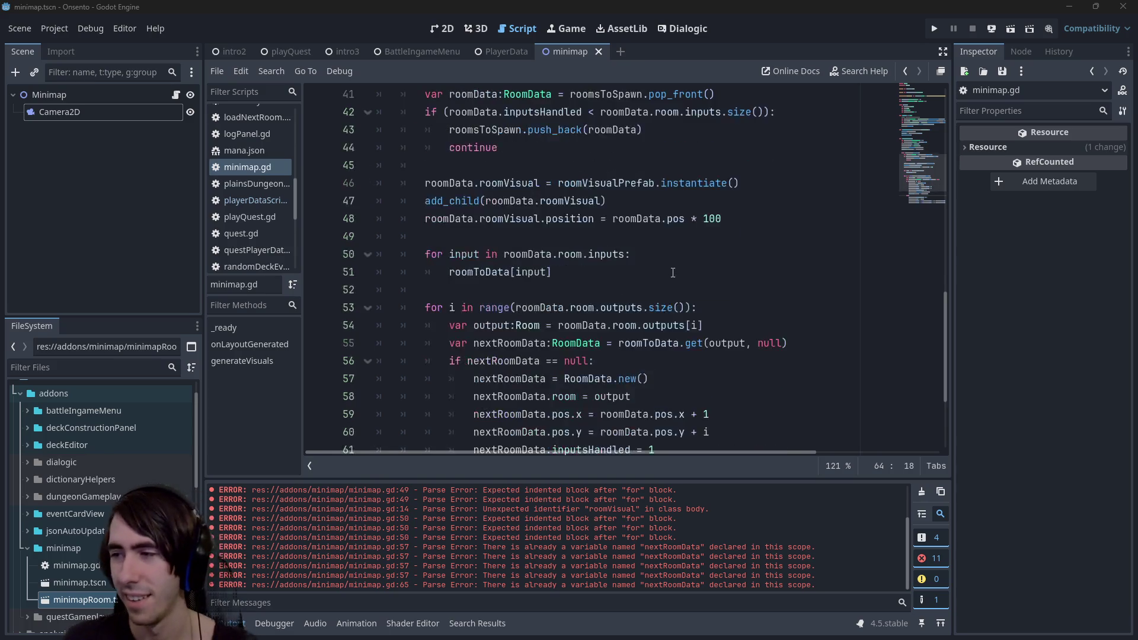
pyautogui.scroll(13, 652, 265)
pyautogui.scroll(-16, 648, 265)
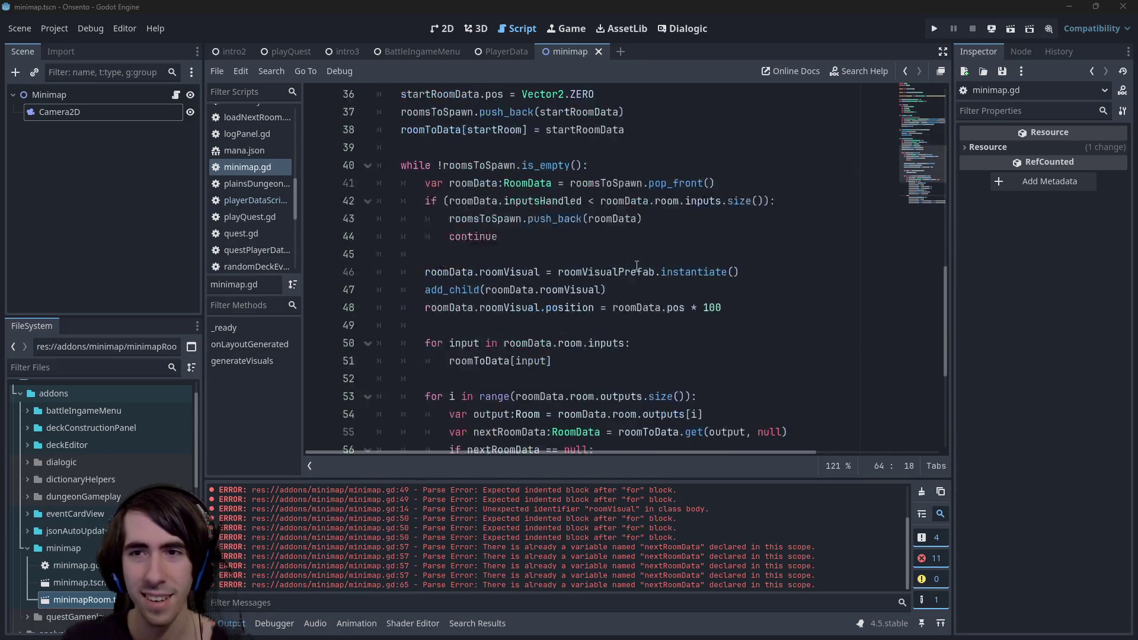
pyautogui.doubleClick(604, 361)
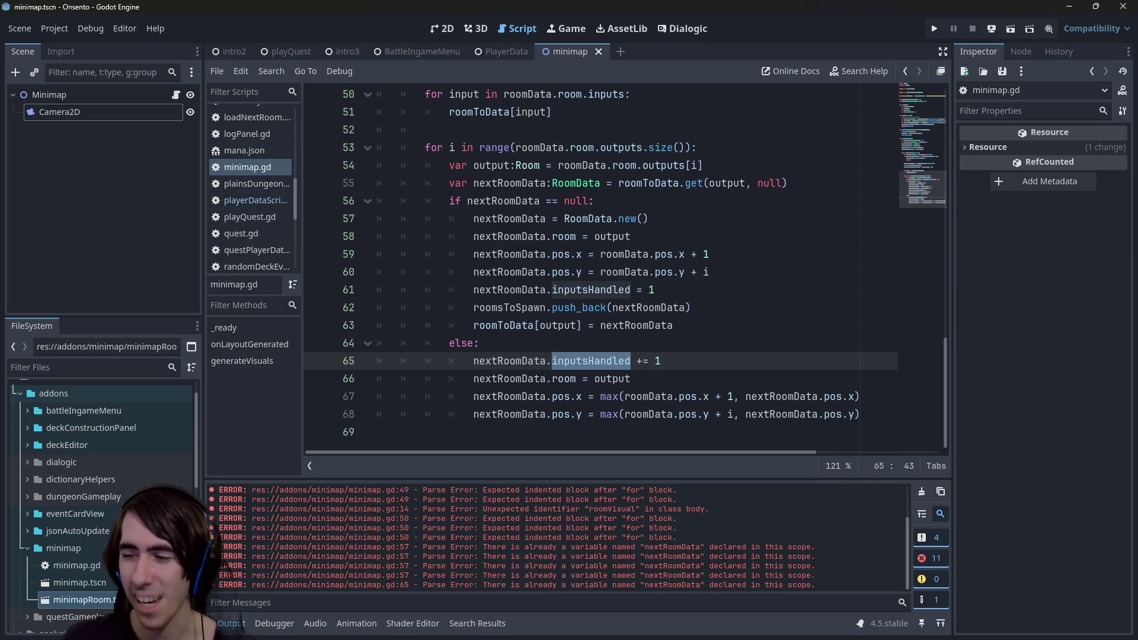
pyautogui.moveTo(480, 365)
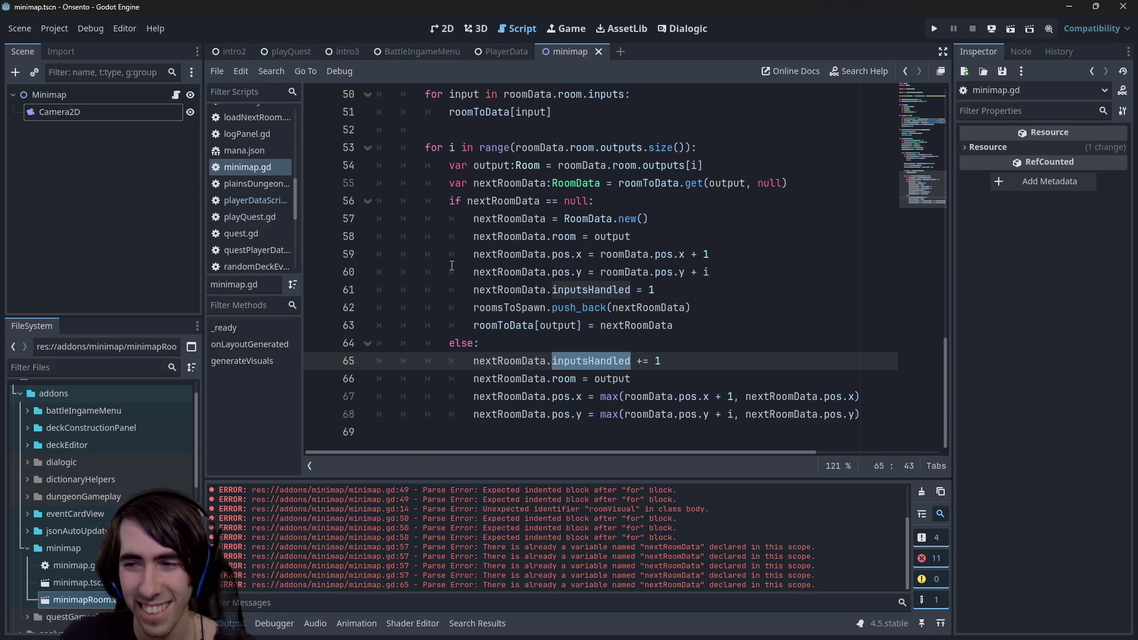
pyautogui.scroll(10, 532, 302)
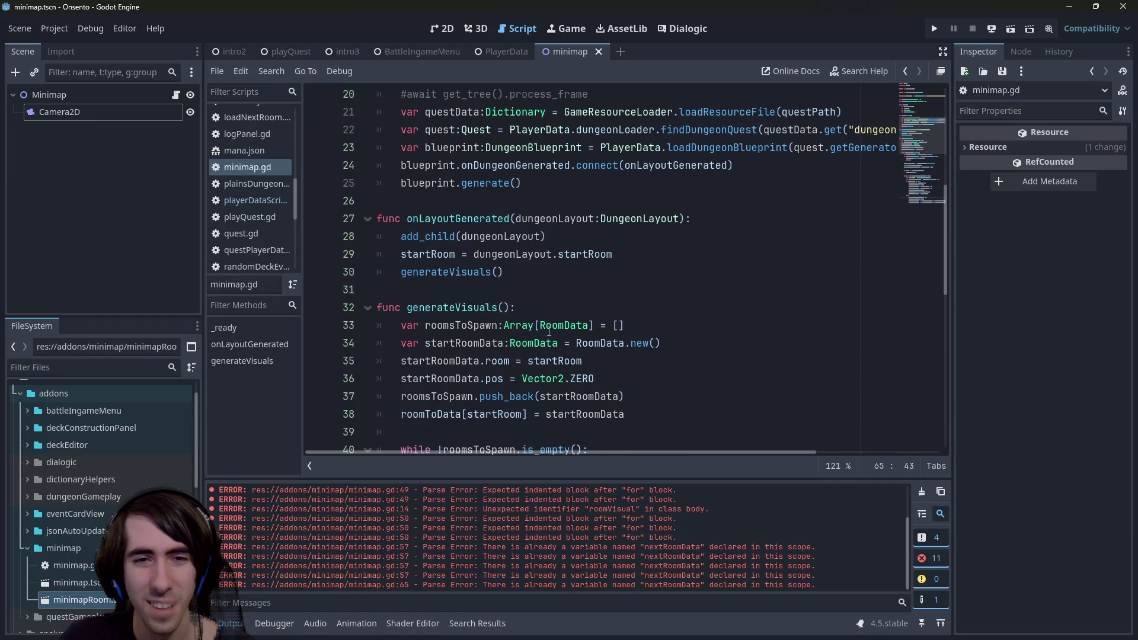
pyautogui.scroll(6, 570, 335)
pyautogui.doubleClick(463, 356)
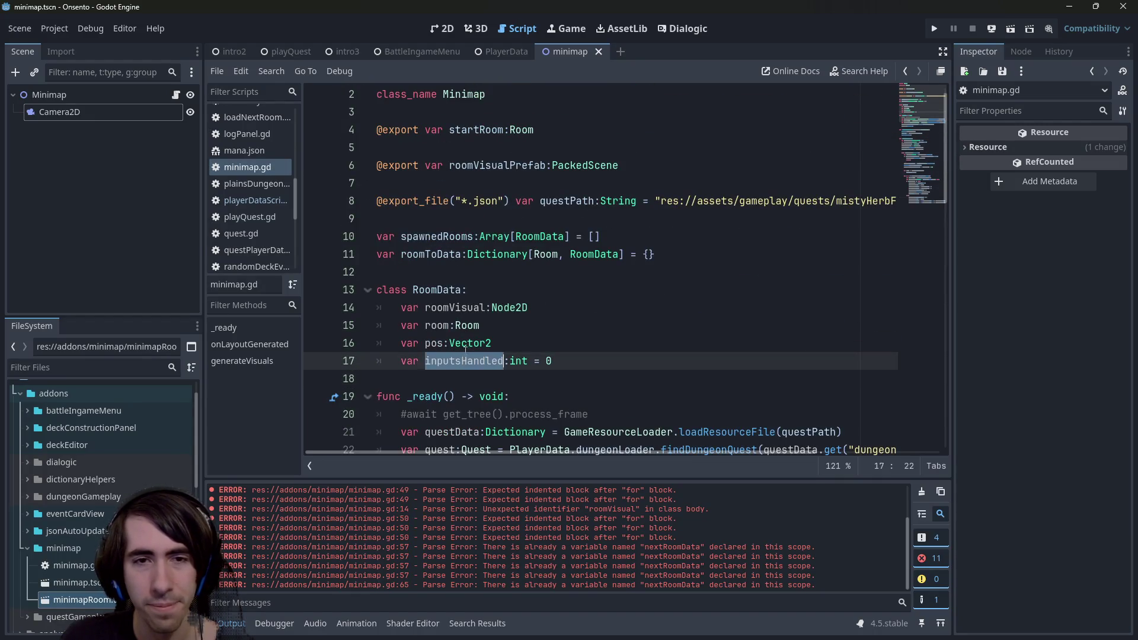
pyautogui.scroll(-16, 534, 338)
pyautogui.scroll(4, 581, 325)
# Reference roomToData[input].roomVisual.position and roomData.roomVisual.position in the inputs loop.
pyautogui.click(581, 325)
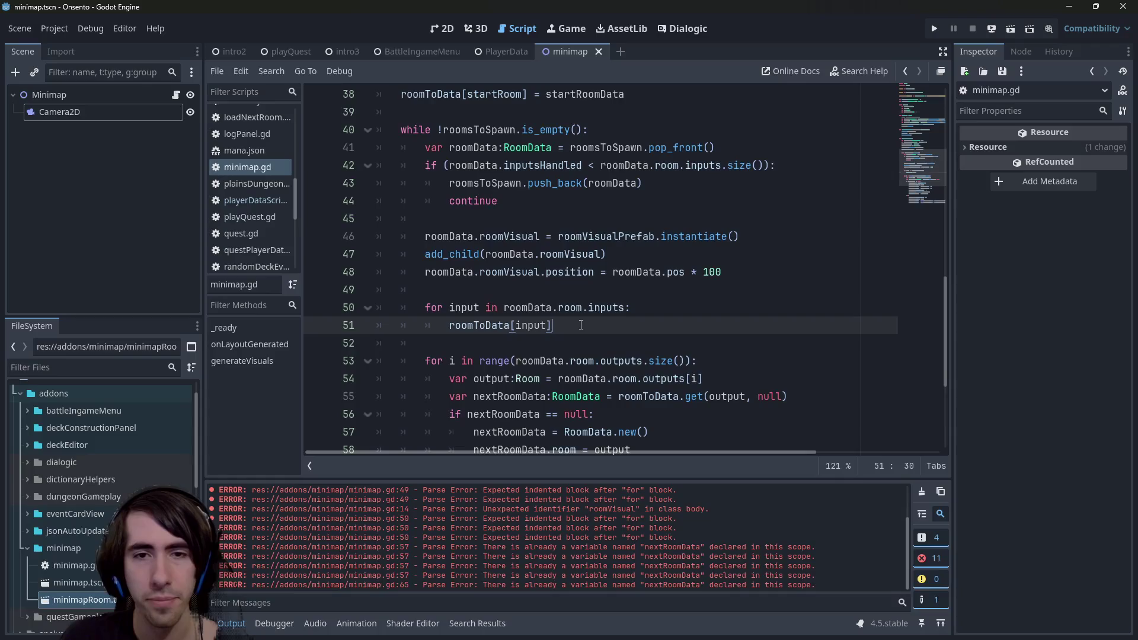
pyautogui.write('.')
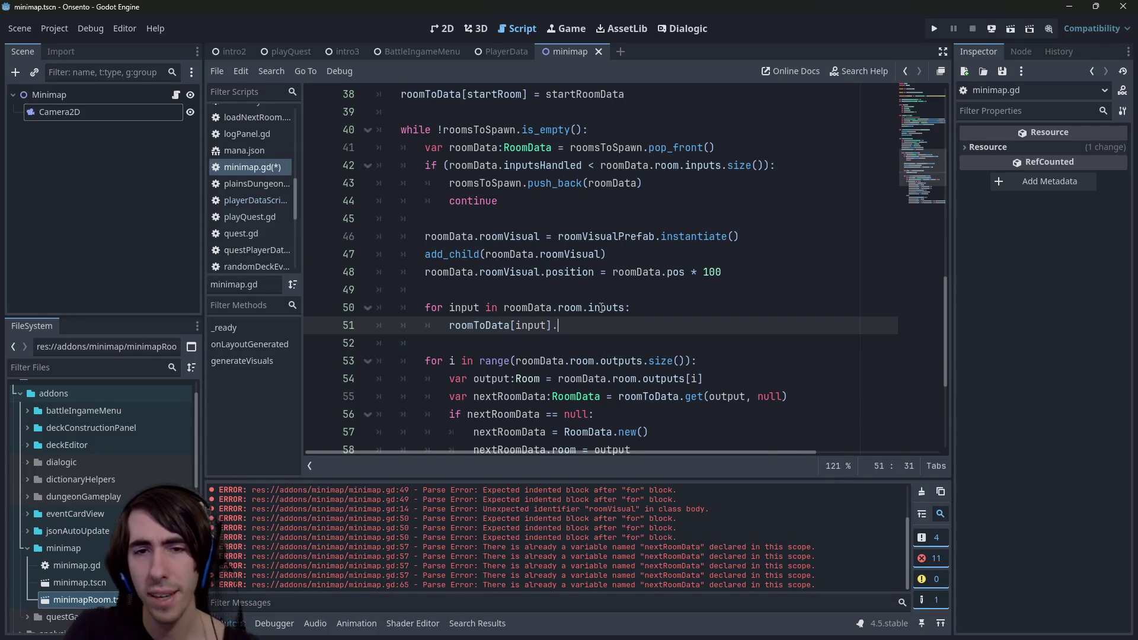
pyautogui.write('roomVisual')
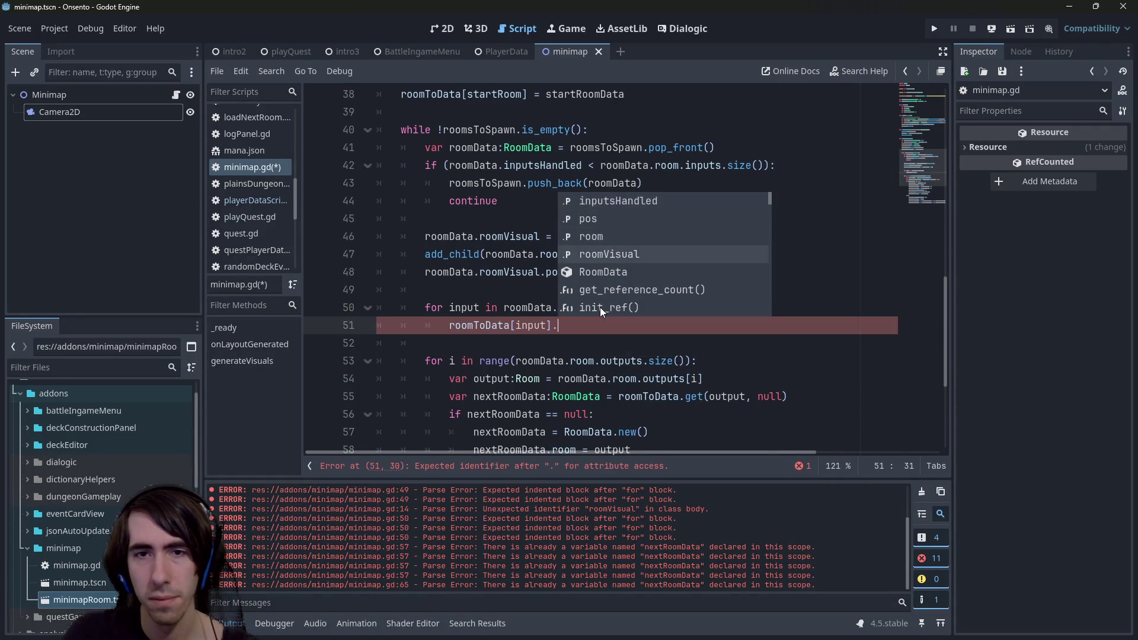
pyautogui.write('.position')
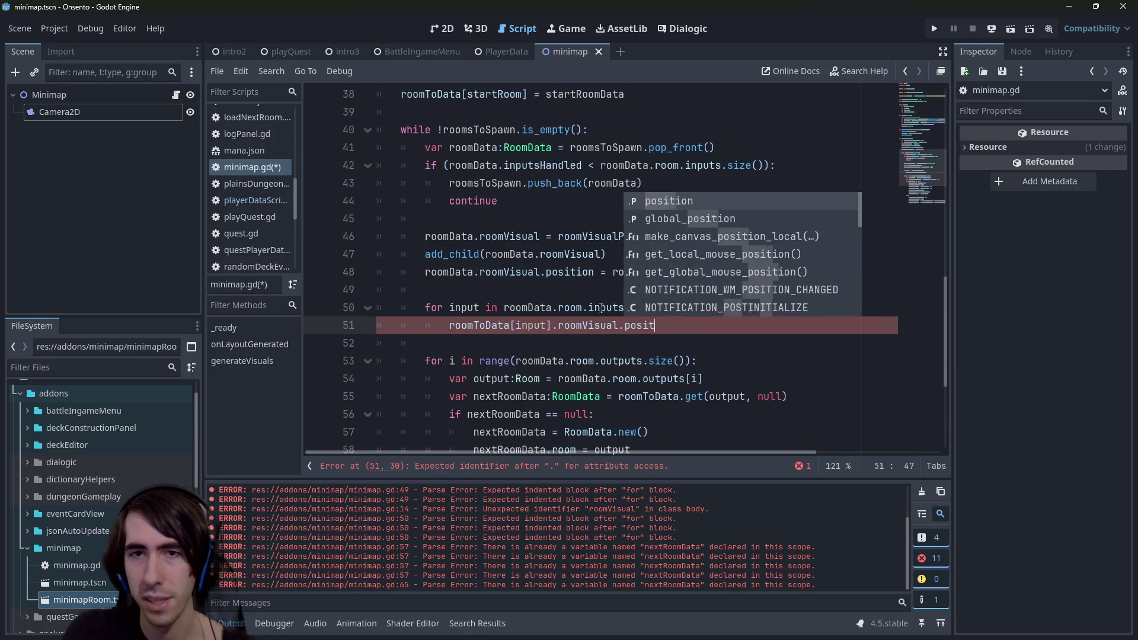
pyautogui.hotkey('ctrl', 's')
pyautogui.click(455, 253)
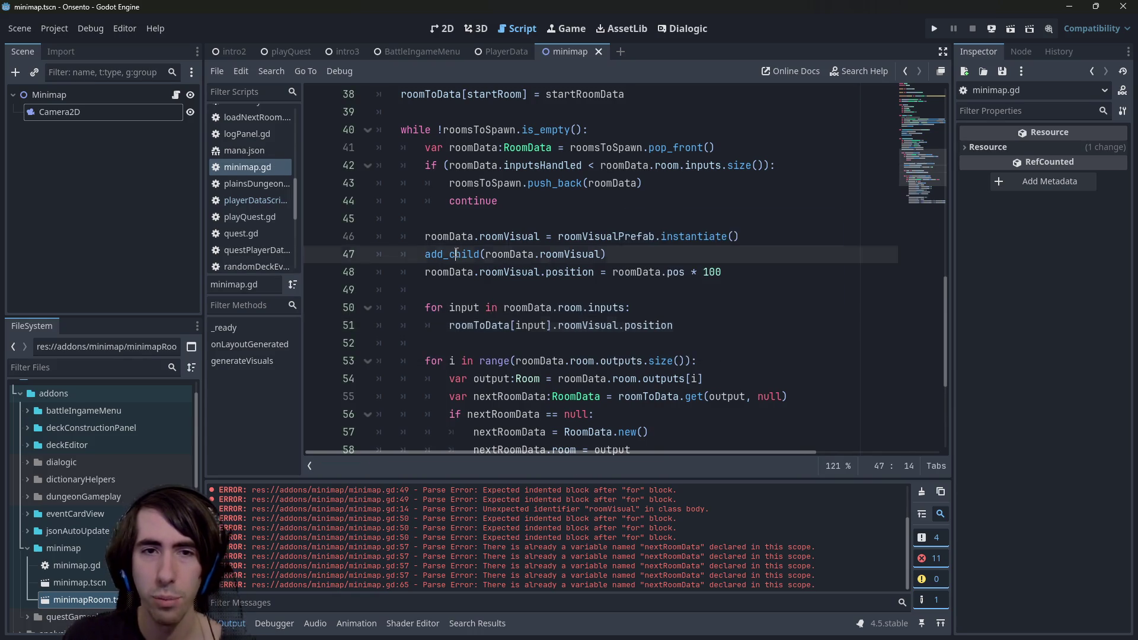
pyautogui.moveTo(419, 275)
pyautogui.mouseDown()
pyautogui.moveTo(639, 271)
pyautogui.moveTo(602, 271)
pyautogui.mouseUp()
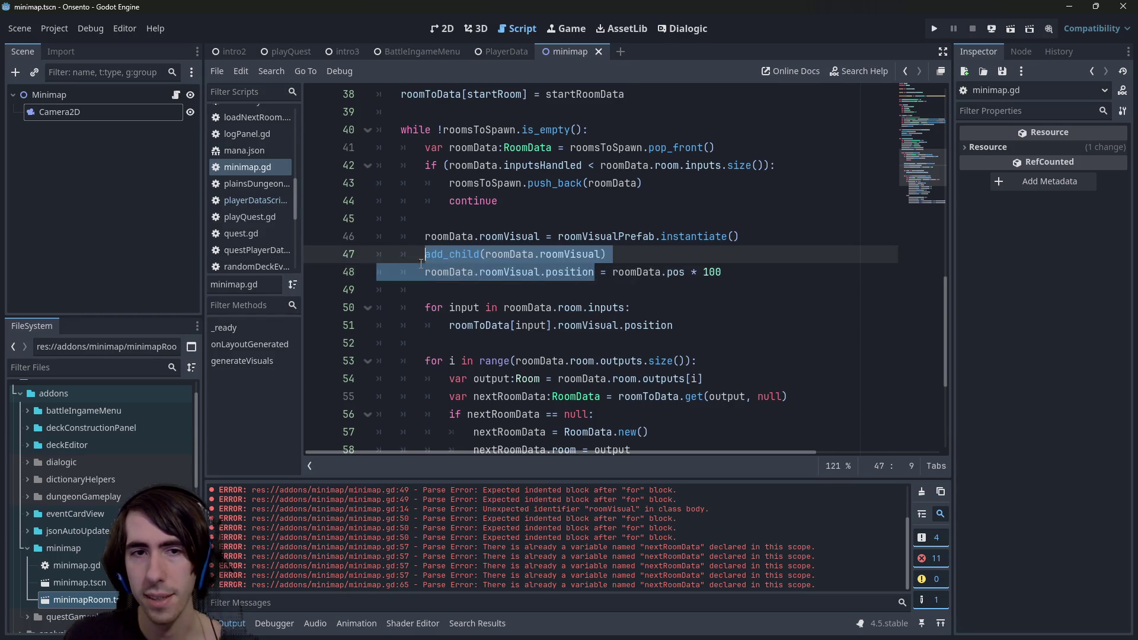
pyautogui.click(735, 336)
pyautogui.hotkey('ctrl', 'v')
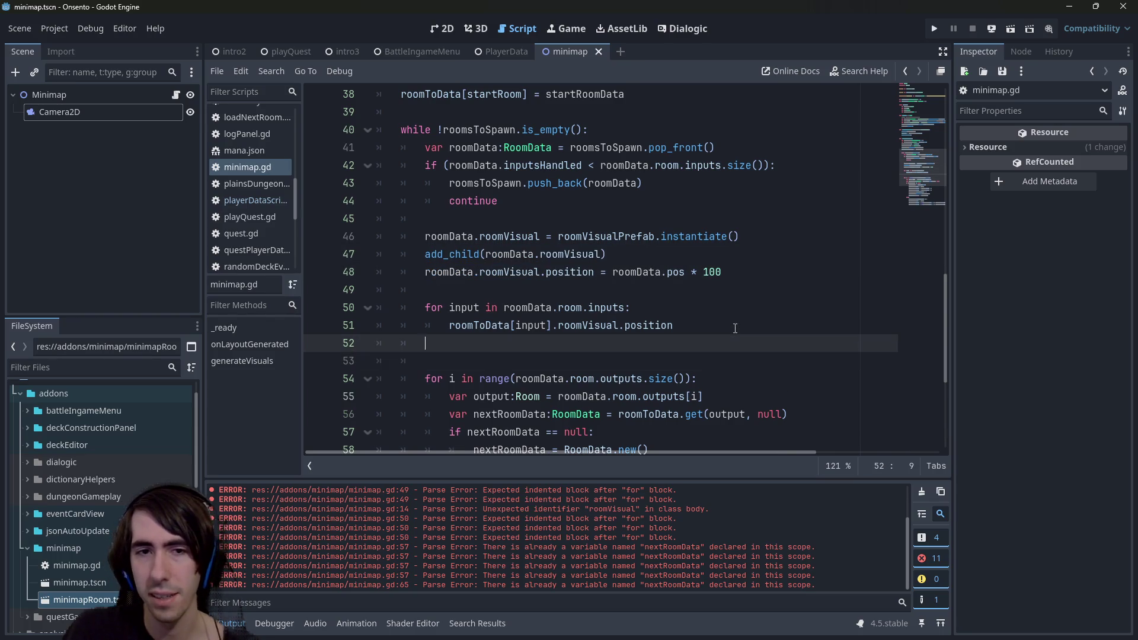
# Duplicate the exported roomVisualPrefab PackedScene line.
pyautogui.scroll(4, 682, 258)
pyautogui.scroll(9, 682, 259)
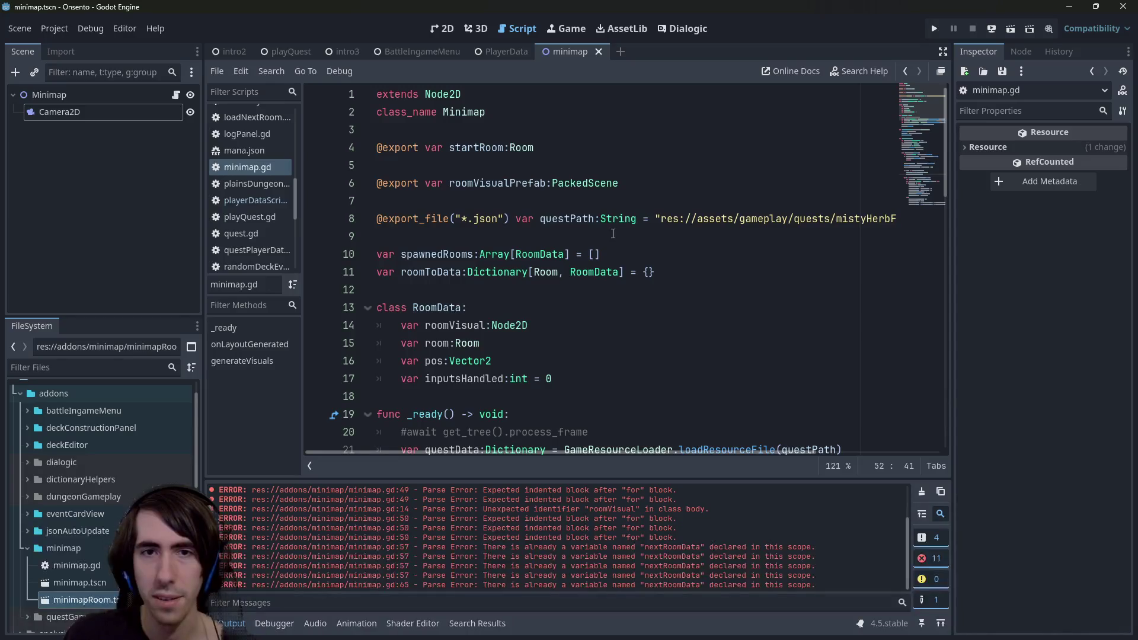
pyautogui.moveTo(344, 201); pyautogui.dragTo(341, 186)
pyautogui.hotkey('ctrl', 'c')
pyautogui.click(646, 200)
pyautogui.hotkey('ctrl', 'v')
pyautogui.press('Return')
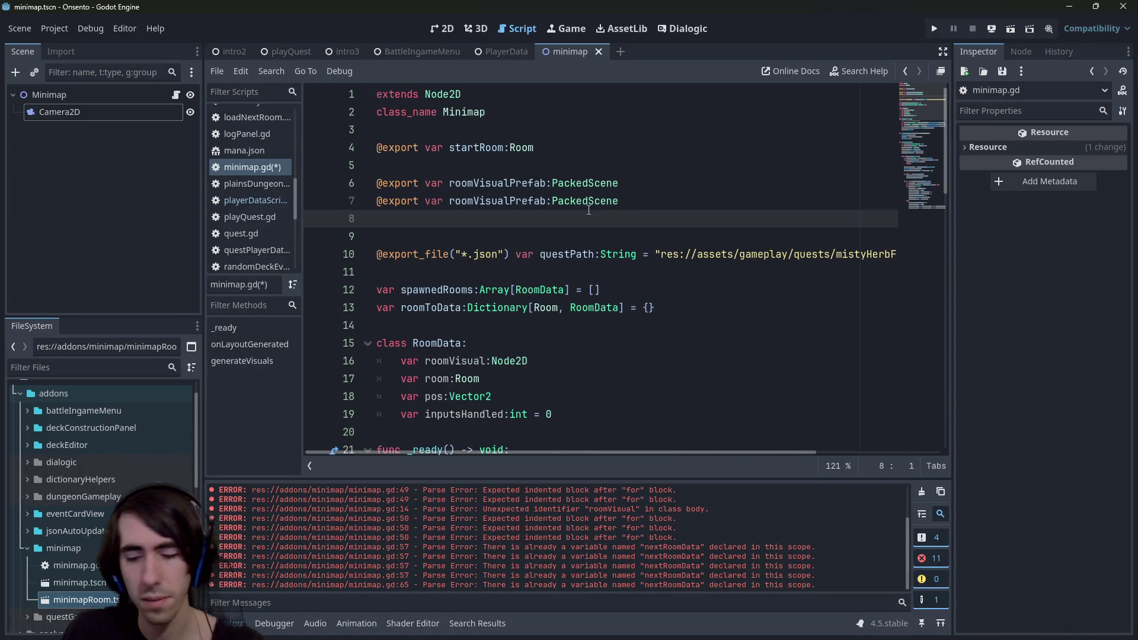
pyautogui.press('BackSpace')
# Rename the duplicated variable, trying corridorVisualPrefab then linkVisualPrefab, and save.
pyautogui.click(474, 201)
pyautogui.press('BackSpace')
pyautogui.press('BackSpace')
pyautogui.press('BackSpace')
pyautogui.write('corridor')
pyautogui.hotkey('ctrl', 's')
pyautogui.press('BackSpace')
pyautogui.press('BackSpace')
pyautogui.press('BackSpace')
pyautogui.write('link')
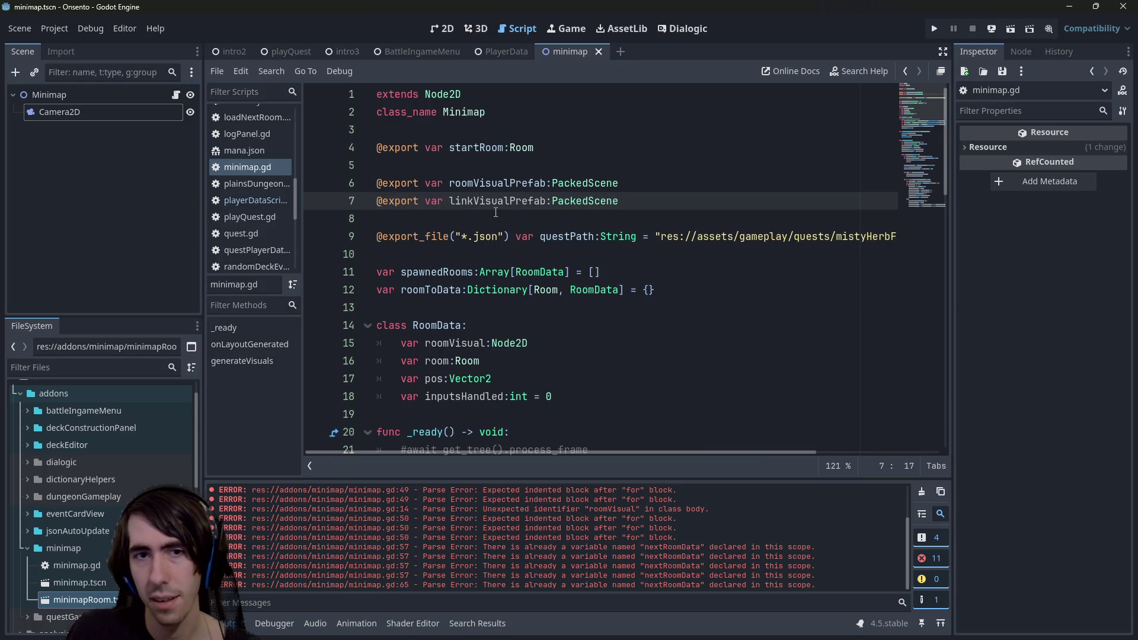
# Rename the duplicated export variable to connectionVisualPrefab.
pyautogui.doubleClick(501, 201)
pyautogui.scroll(-10, 549, 261)
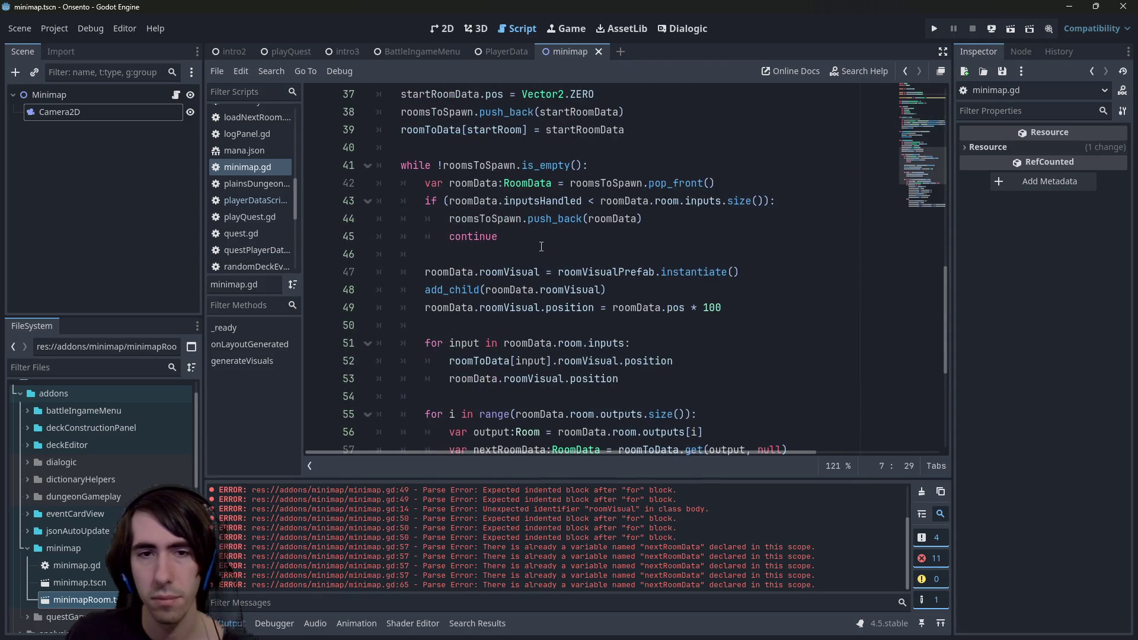
pyautogui.scroll(12, 540, 251)
pyautogui.click(476, 201)
pyautogui.press('BackSpace')
pyautogui.press('BackSpace')
pyautogui.press('BackSpace')
pyautogui.write('connection')
pyautogui.click(554, 209)
pyautogui.doubleClick(554, 201)
pyautogui.scroll(-17, 569, 248)
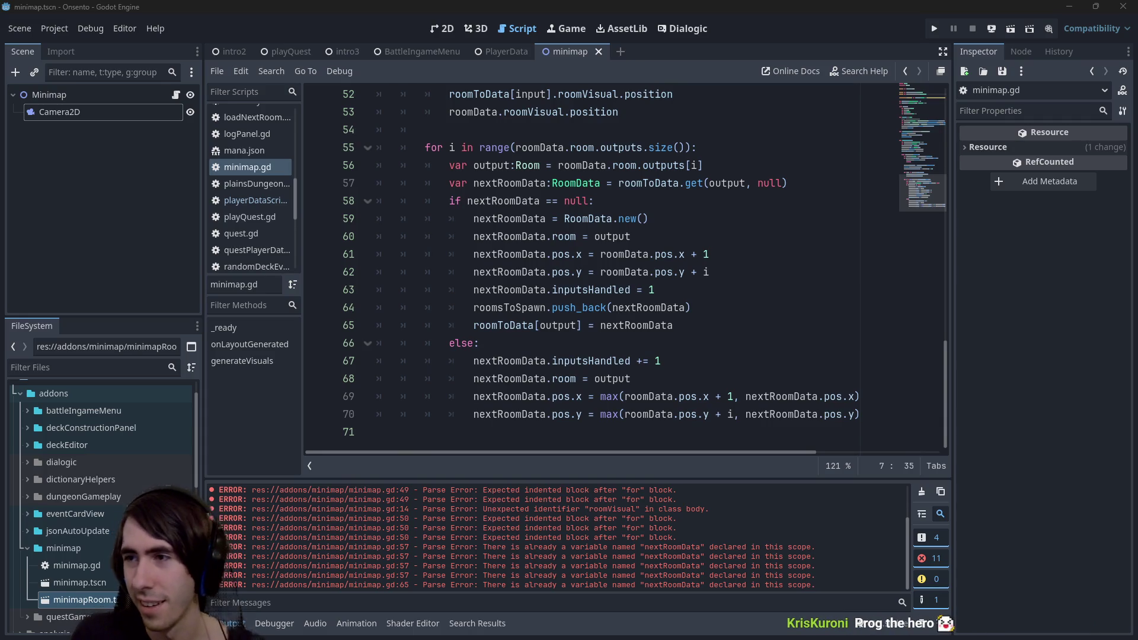
# Switch to the browser showing Google results for 'ogre names'.
pyautogui.hotkey('alt', 'Tab')
pyautogui.scroll(-1, 180, 266)
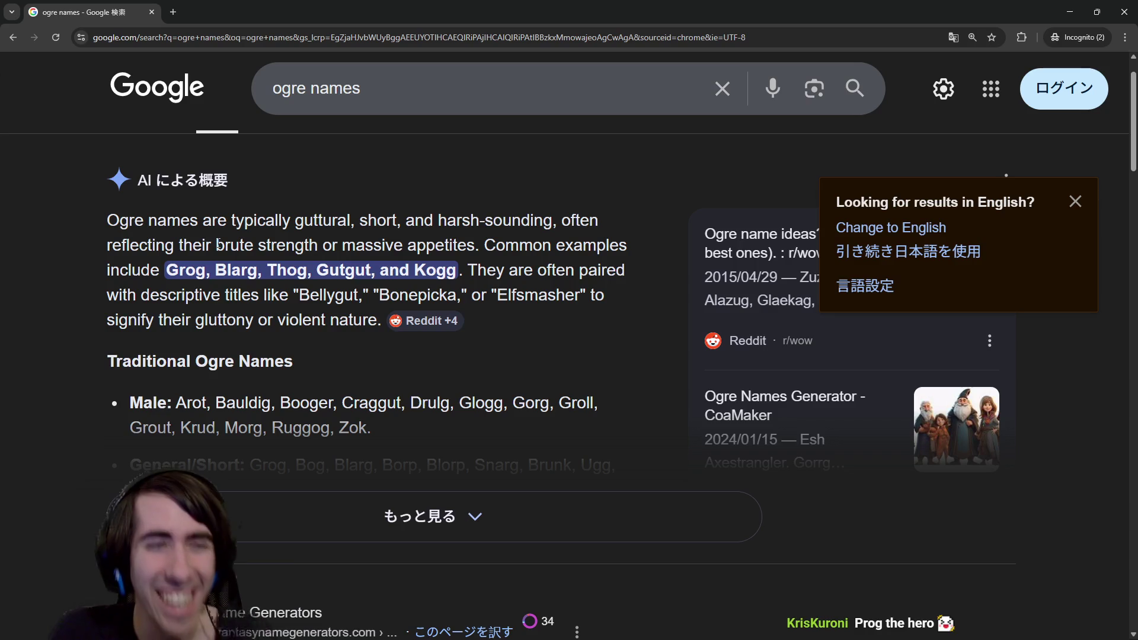
# Expand the AI overview to reveal the Male ogre name list (Grog, Groll, Gorg).
pyautogui.doubleClick(174, 272)
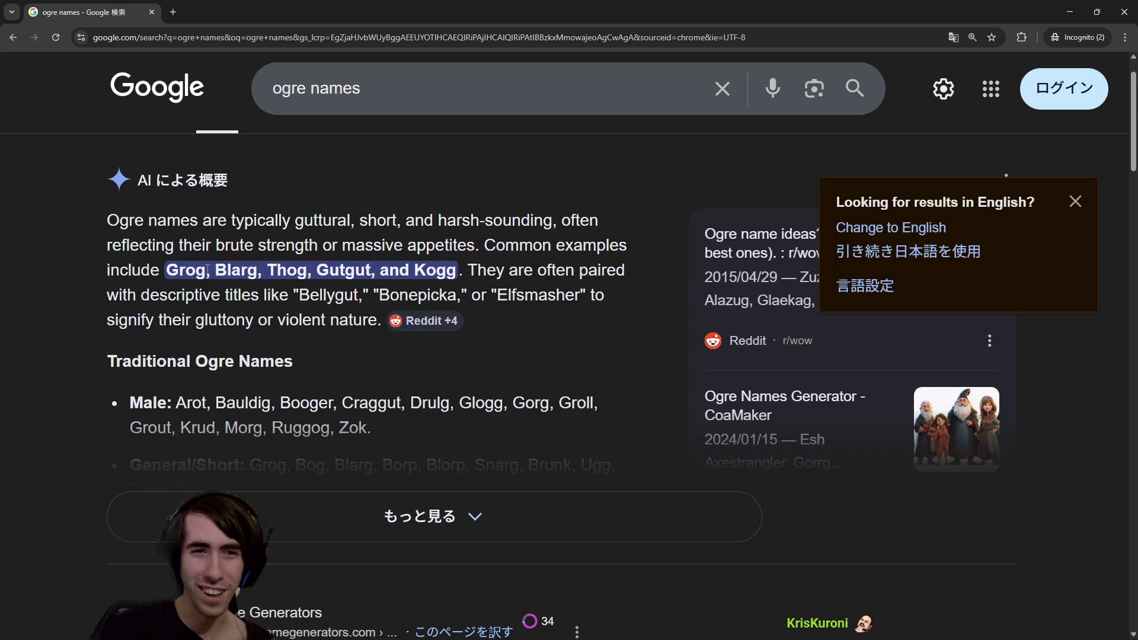
pyautogui.tripleClick(290, 266)
pyautogui.click(322, 302)
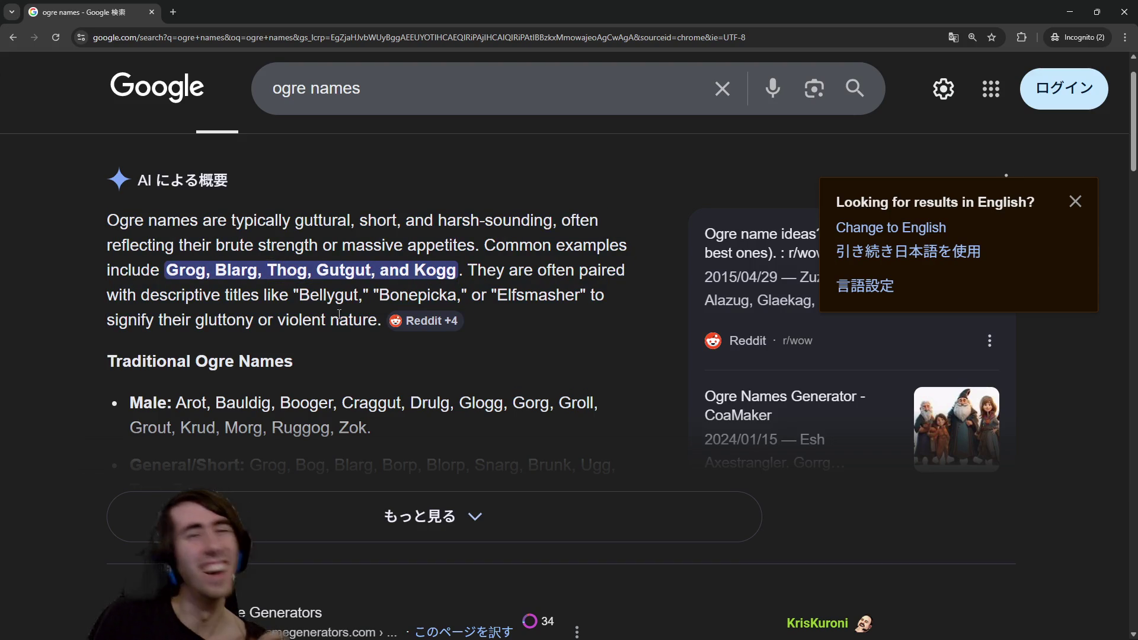
pyautogui.click(334, 501)
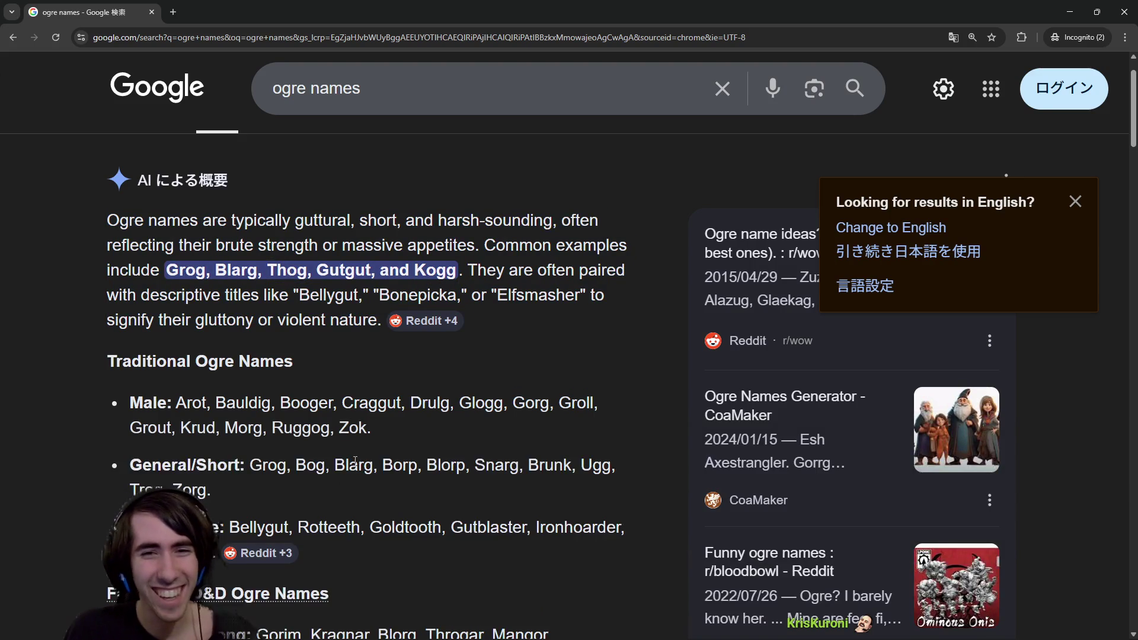
pyautogui.doubleClick(572, 403)
pyautogui.moveTo(526, 403); pyautogui.dragTo(548, 407)
pyautogui.click(546, 409)
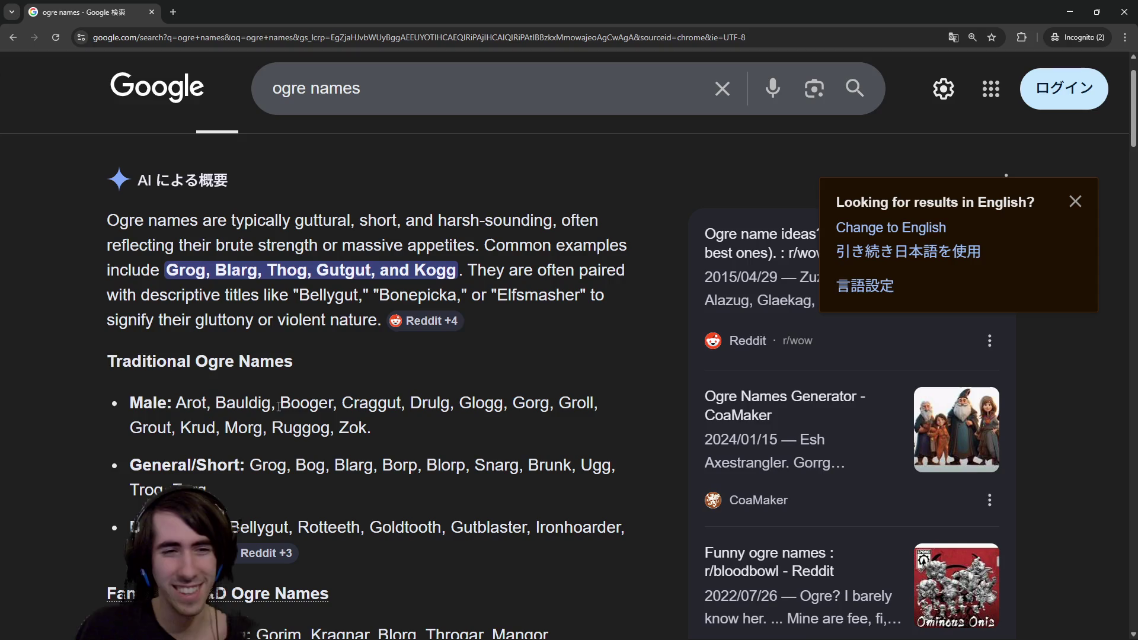
# Scroll through the ogre name lists to Famous Ogres in Fiction/Folklore, then select 'ogre' in the query.
pyautogui.scroll(-1, 390, 439)
pyautogui.scroll(-3, 388, 436)
pyautogui.scroll(-1, 386, 426)
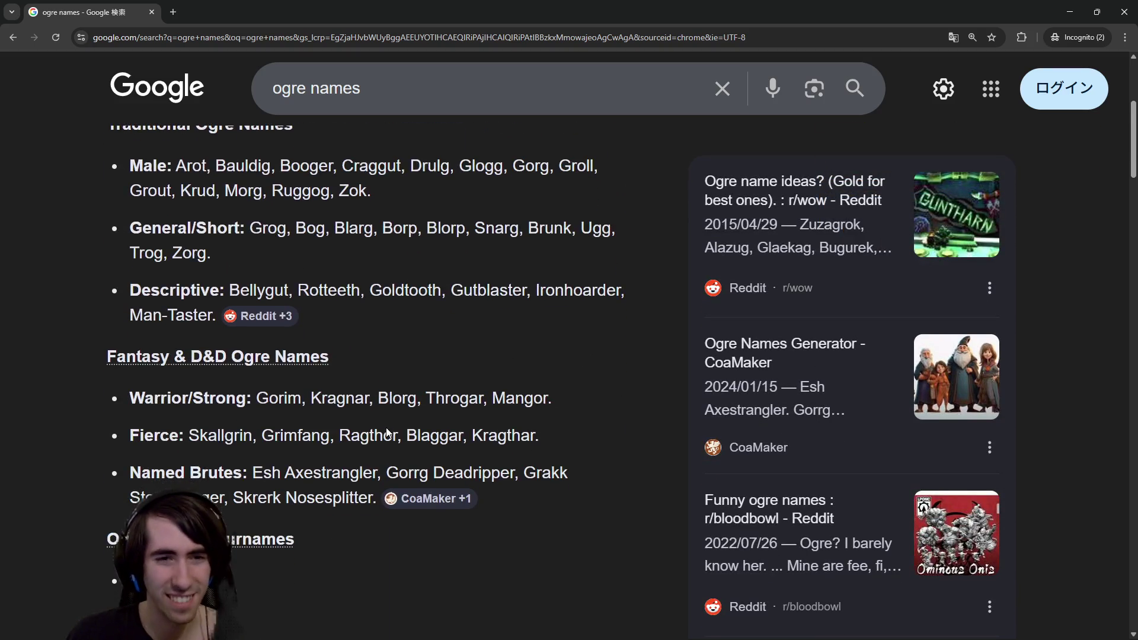
pyautogui.scroll(-3, 386, 427)
pyautogui.scroll(-7, 387, 428)
pyautogui.scroll(15, 385, 431)
pyautogui.scroll(-14, 380, 437)
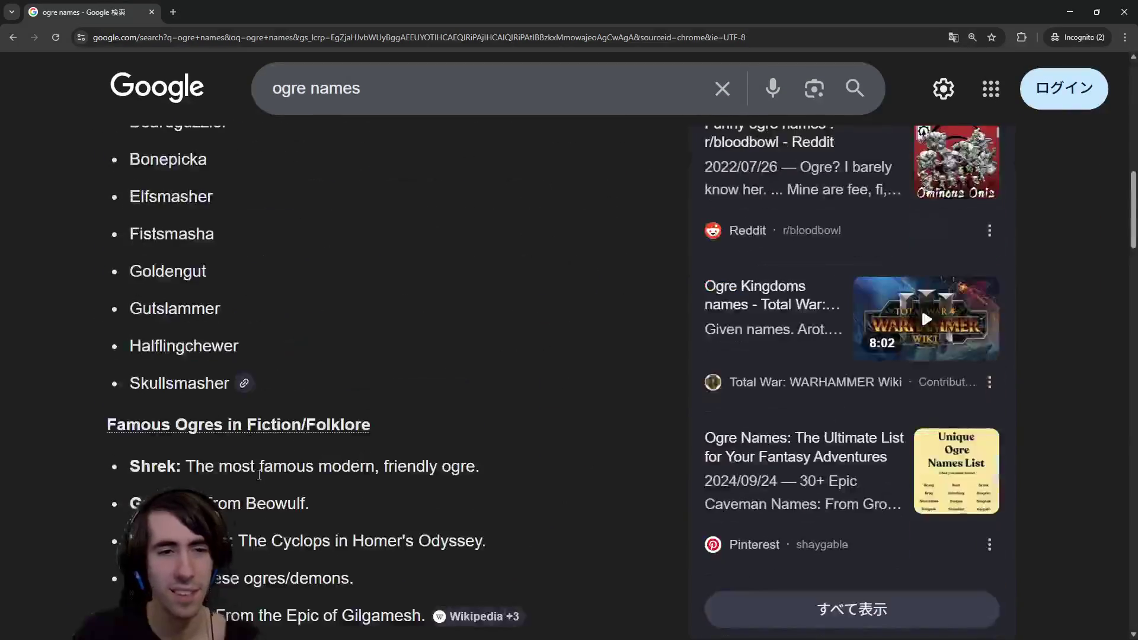
pyautogui.scroll(5, 249, 427)
pyautogui.doubleClick(283, 77)
# Search Google for 'troll names' and expand the male and female troll name lists.
pyautogui.write('troll')
pyautogui.press('Return')
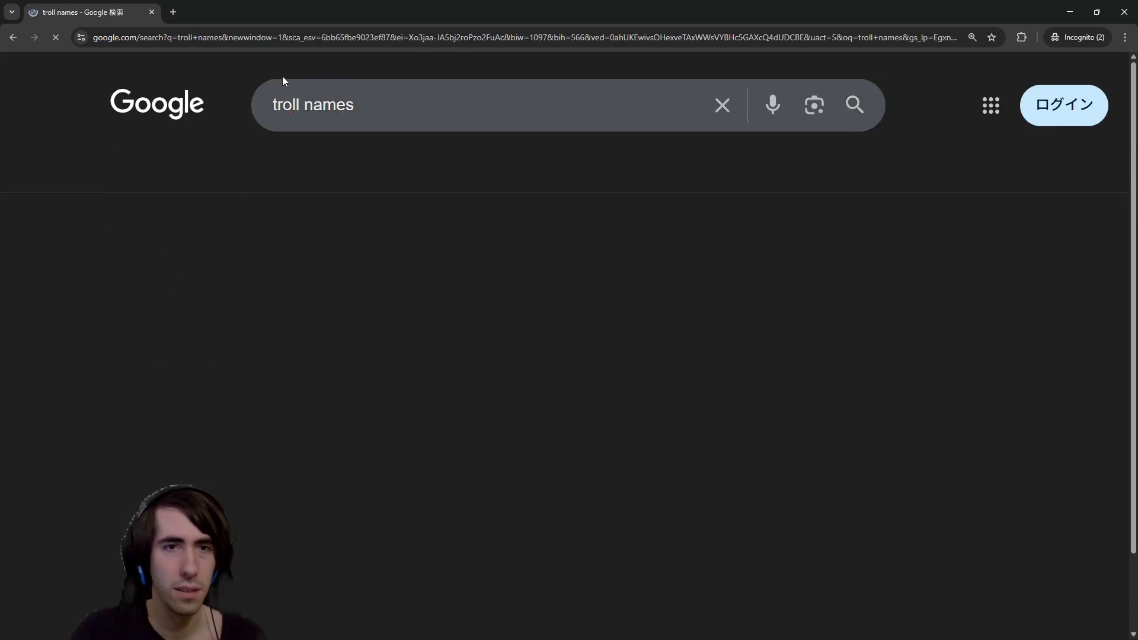
pyautogui.scroll(-5, 316, 363)
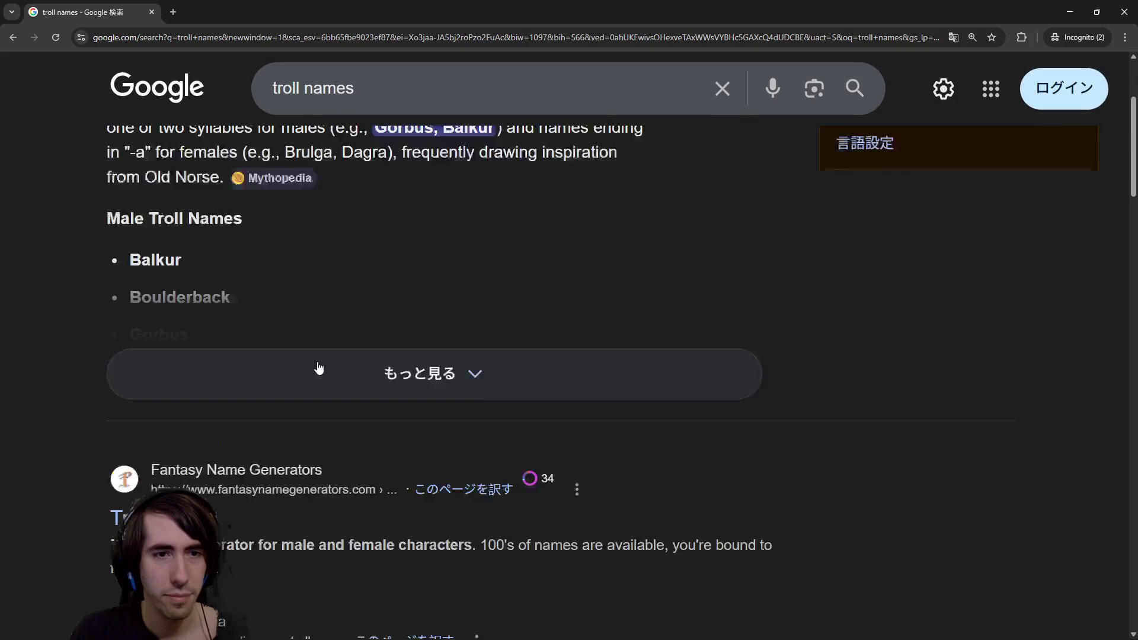
pyautogui.scroll(2, 318, 367)
pyautogui.click(308, 457)
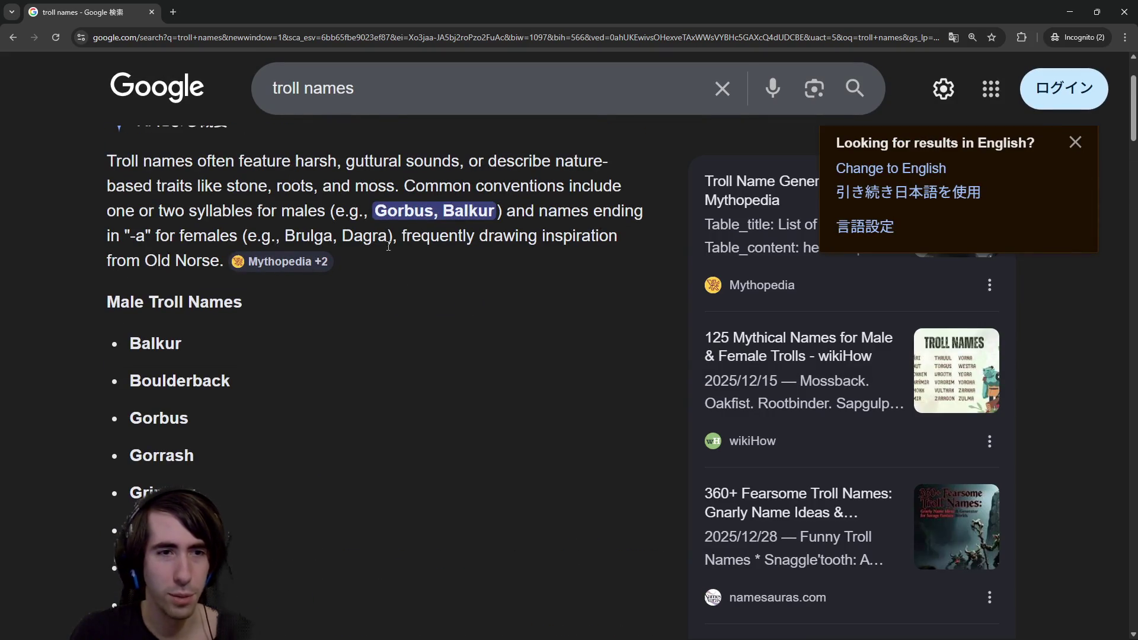
pyautogui.scroll(-7, 255, 414)
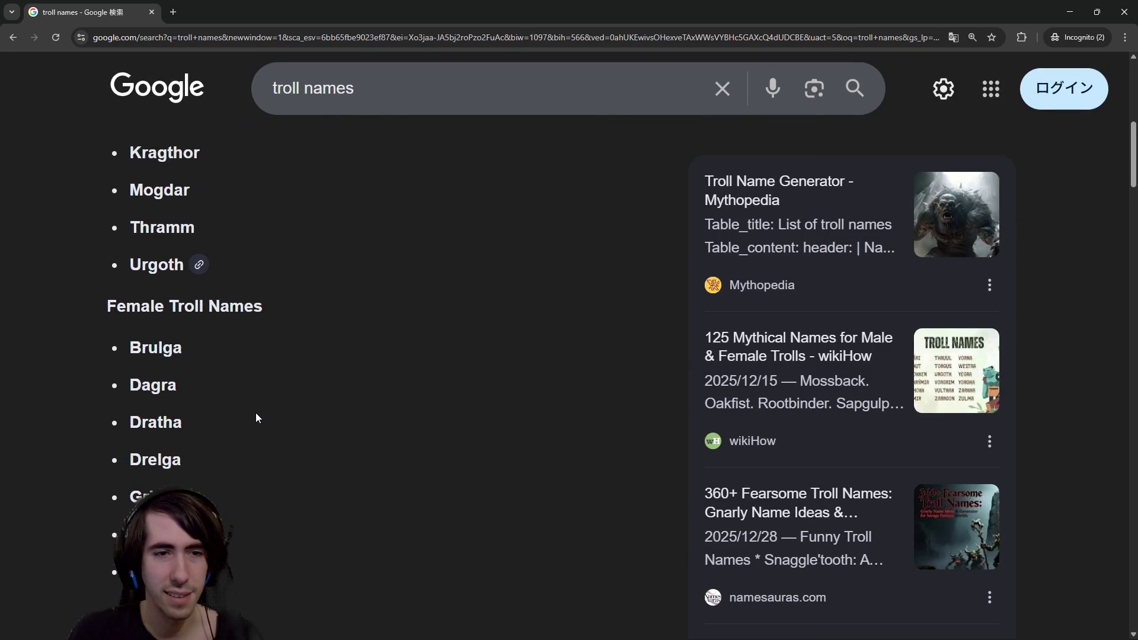
pyautogui.scroll(-12, 256, 409)
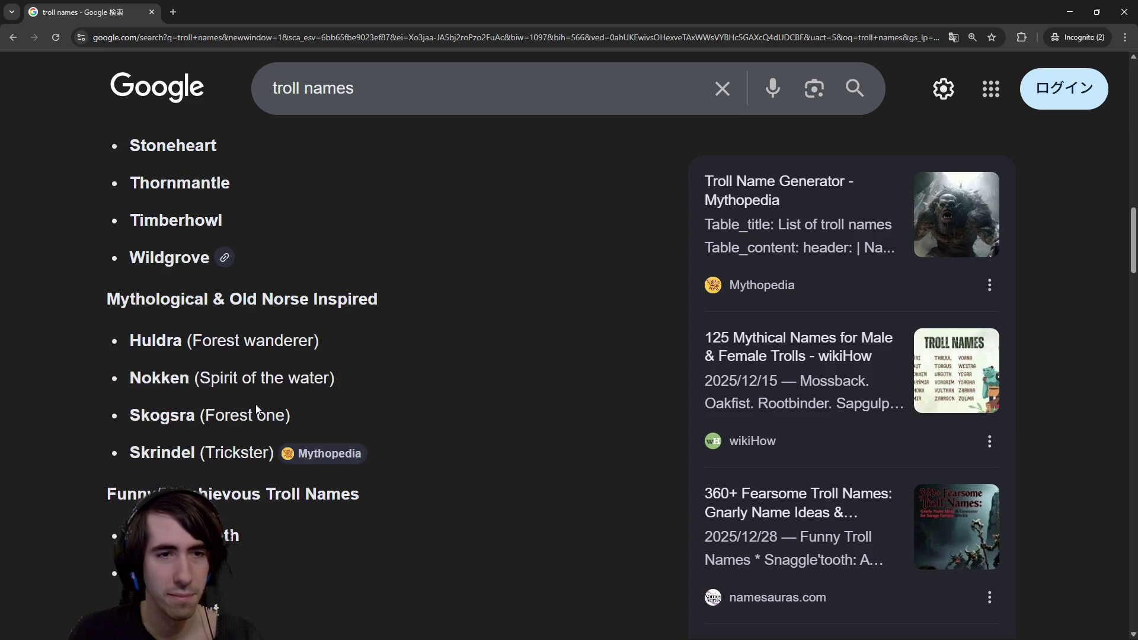
pyautogui.scroll(-7, 258, 403)
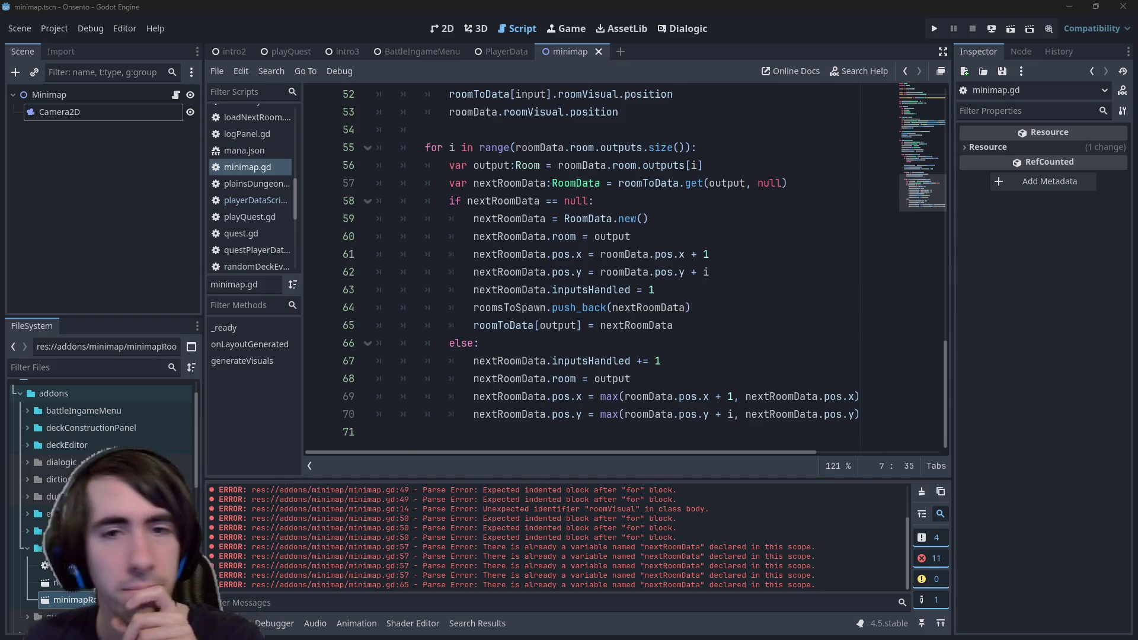
pyautogui.doubleClick(578, 225)
pyautogui.scroll(1, 645, 315)
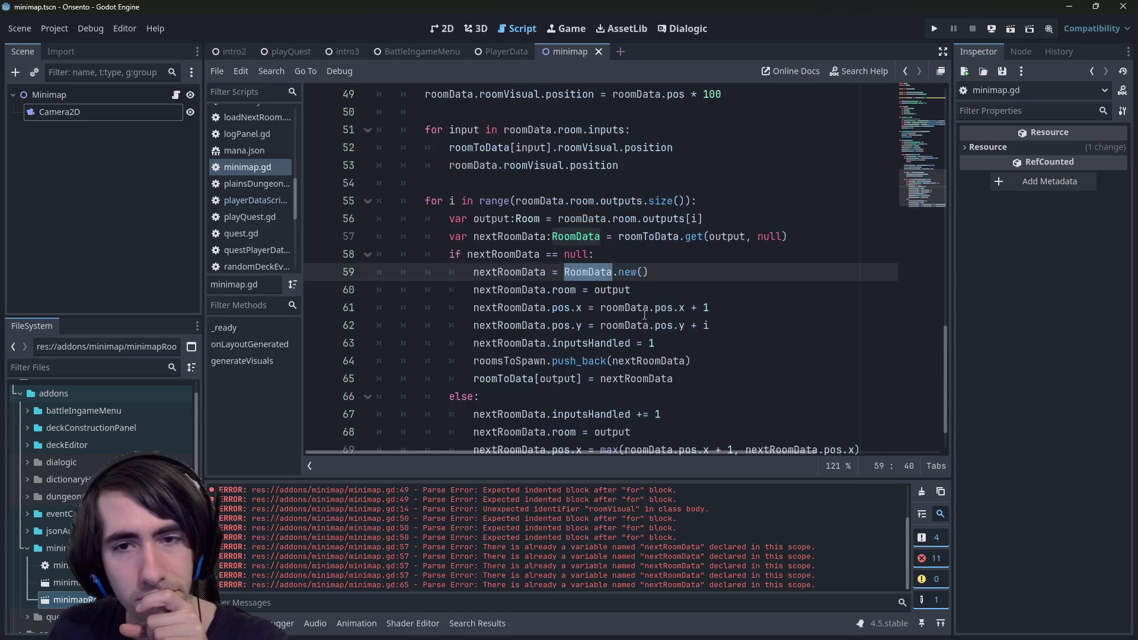
pyautogui.scroll(2, 645, 308)
pyautogui.scroll(-1, 646, 291)
pyautogui.moveTo(682, 432); pyautogui.dragTo(450, 290)
pyautogui.click(761, 373)
pyautogui.moveTo(759, 374); pyautogui.dragTo(304, 354)
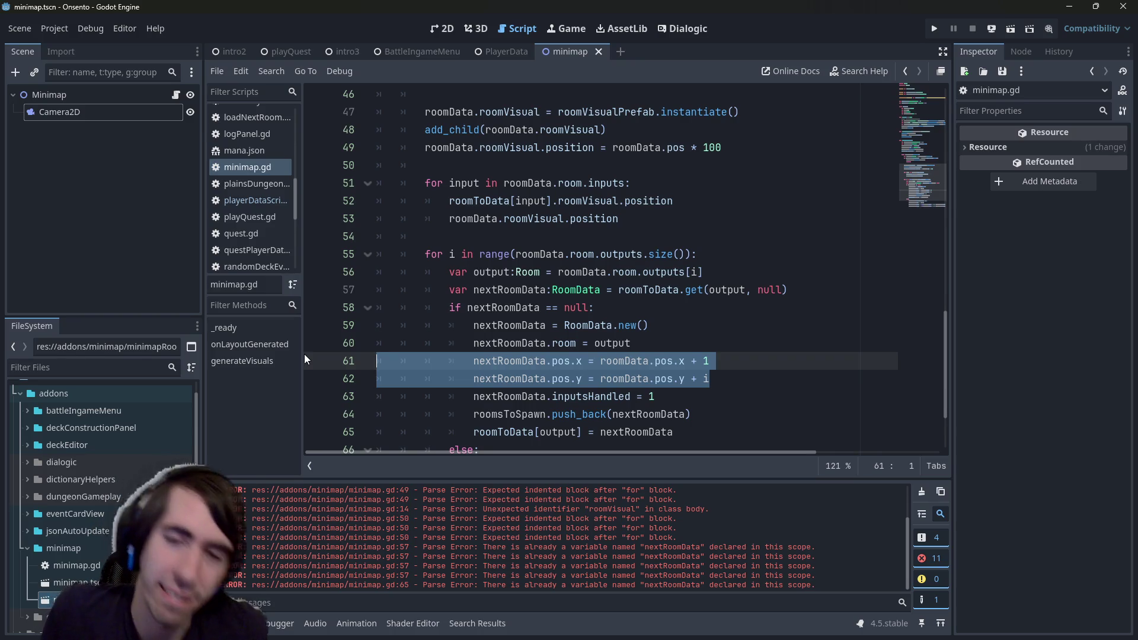
pyautogui.scroll(2, 375, 326)
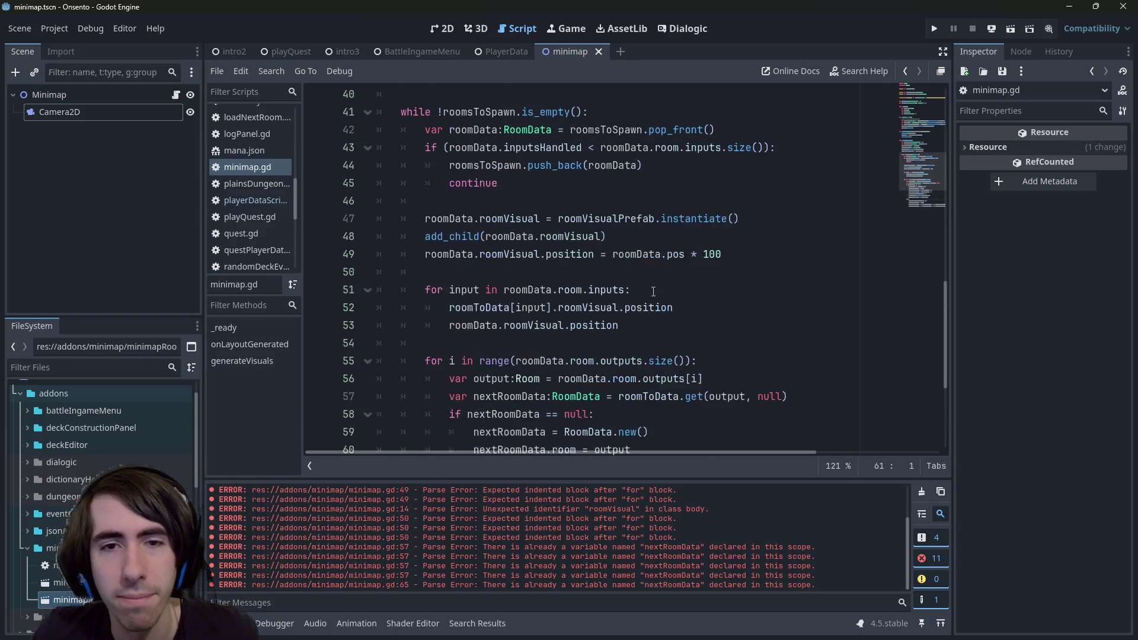
pyautogui.click(694, 308)
pyautogui.press('Down')
pyautogui.scroll(-1, 676, 357)
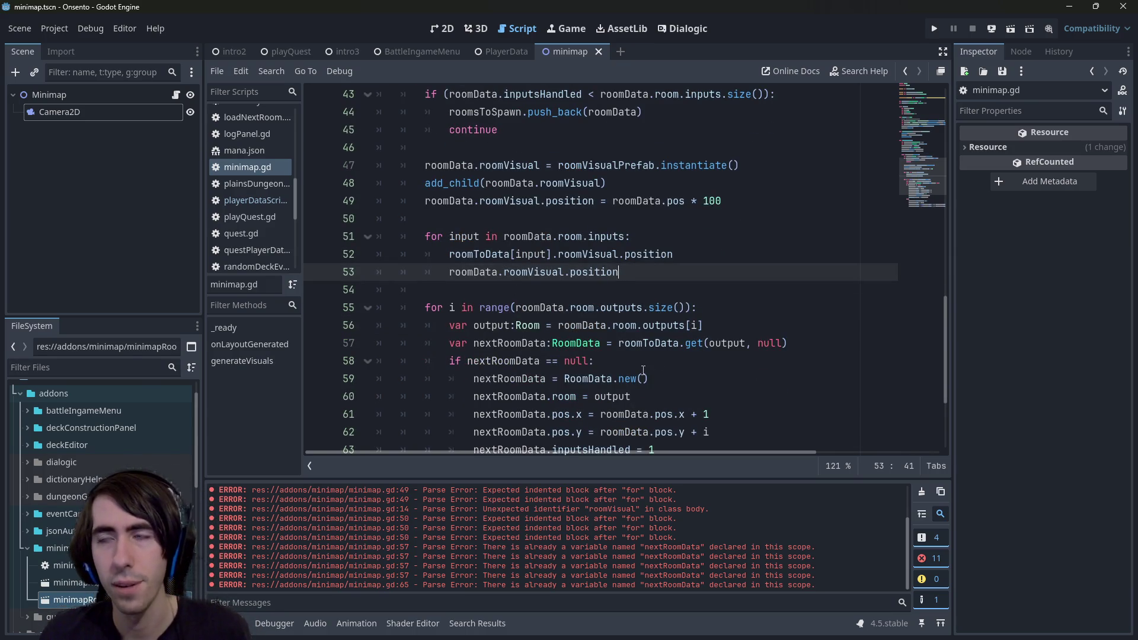
pyautogui.scroll(2, 643, 370)
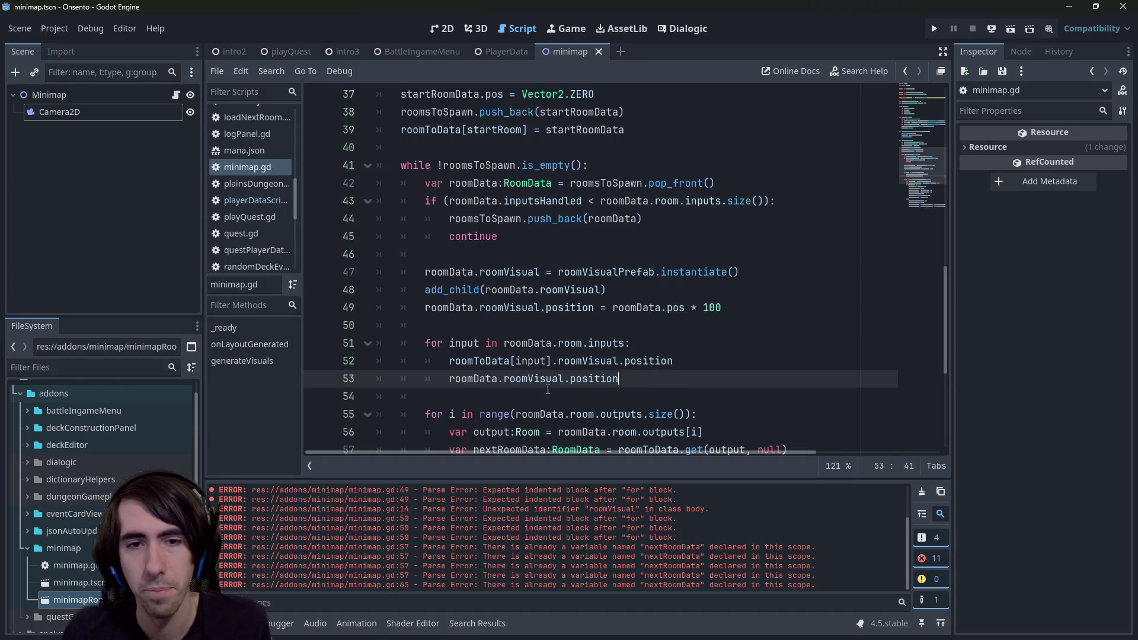
pyautogui.moveTo(654, 378)
pyautogui.mouseDown()
pyautogui.moveTo(370, 360)
pyautogui.moveTo(371, 342)
pyautogui.mouseUp()
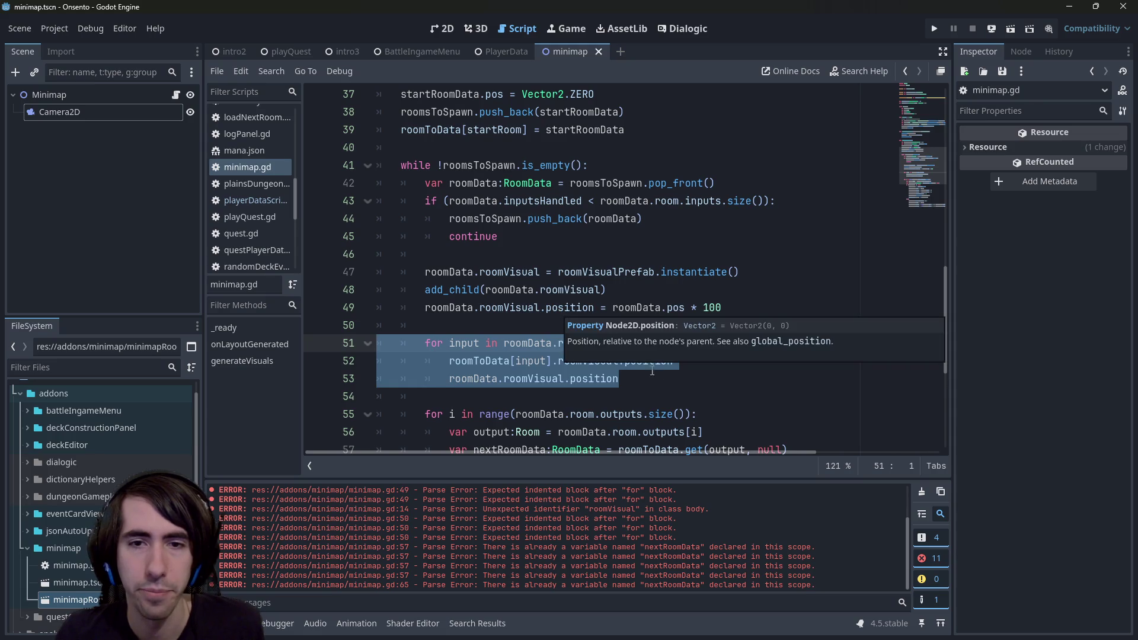
pyautogui.click(655, 384)
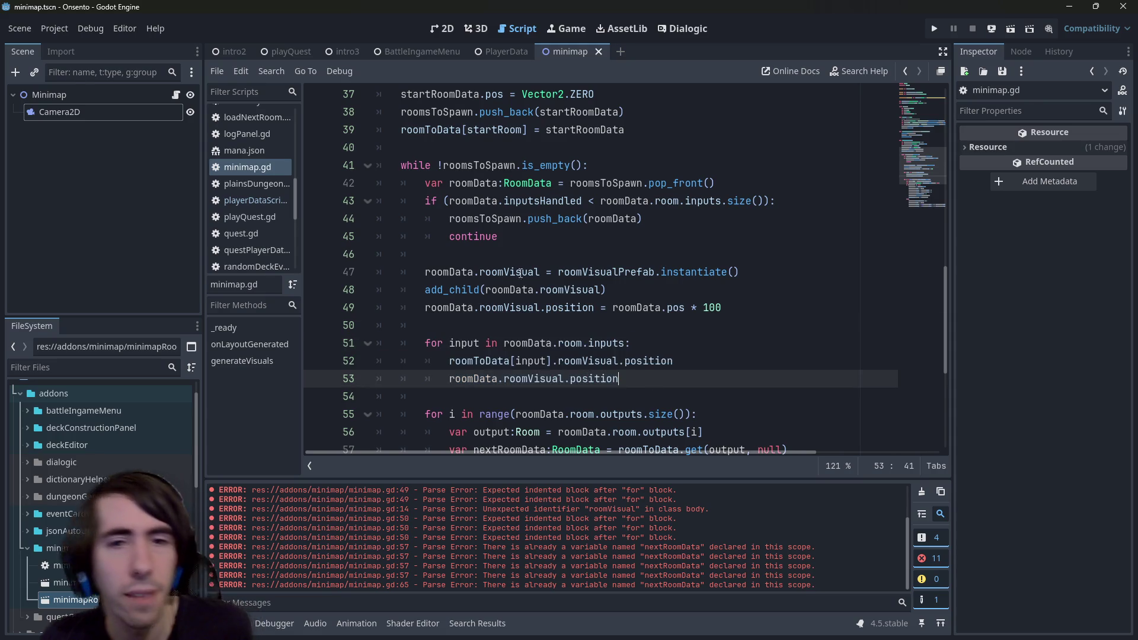
pyautogui.scroll(11, 569, 320)
pyautogui.doubleClick(504, 147)
pyautogui.scroll(-13, 502, 195)
pyautogui.scroll(1, 502, 195)
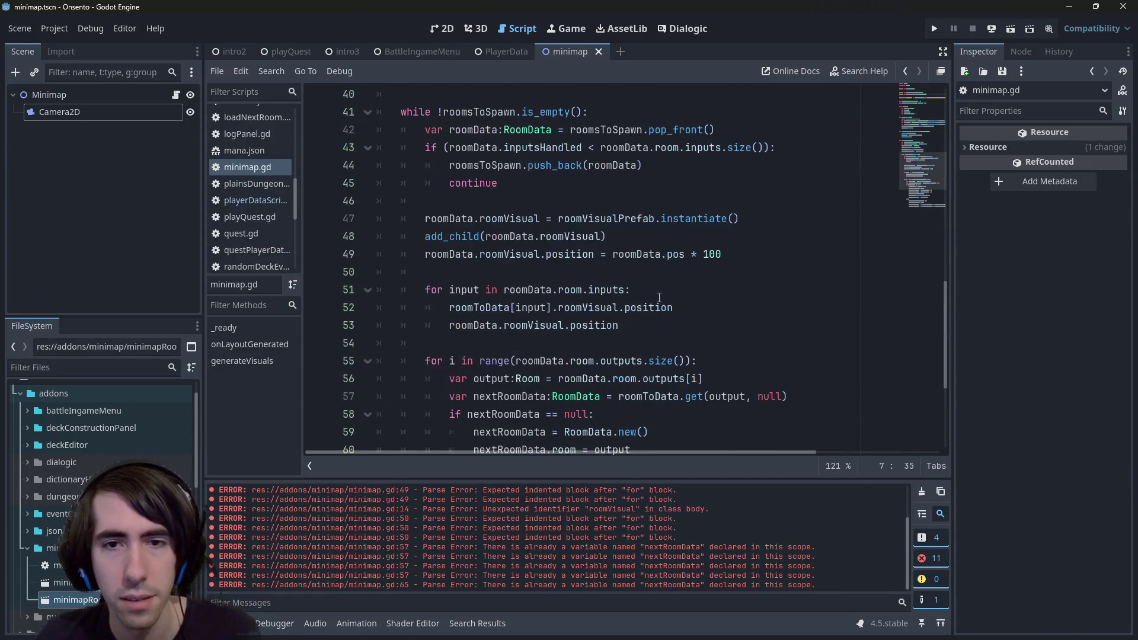
pyautogui.click(663, 293)
# Declare a connectionVisual: Node2D variable from connectionVisualPrefab in the inputs loop.
pyautogui.press('Return')
pyautogui.write('var ')
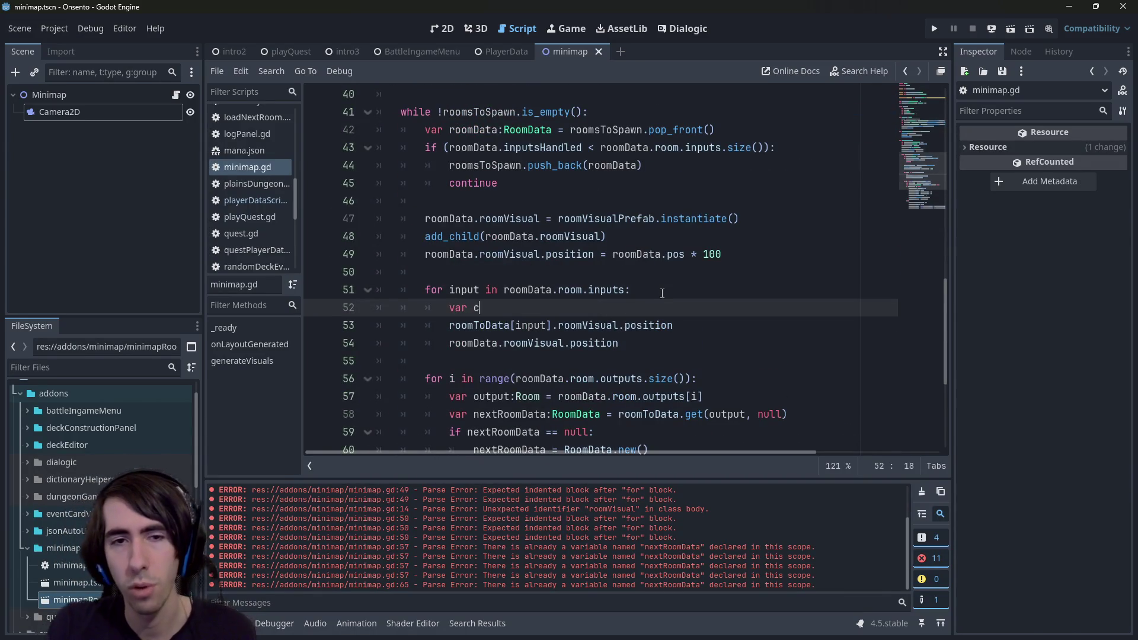
pyautogui.write('connection =')
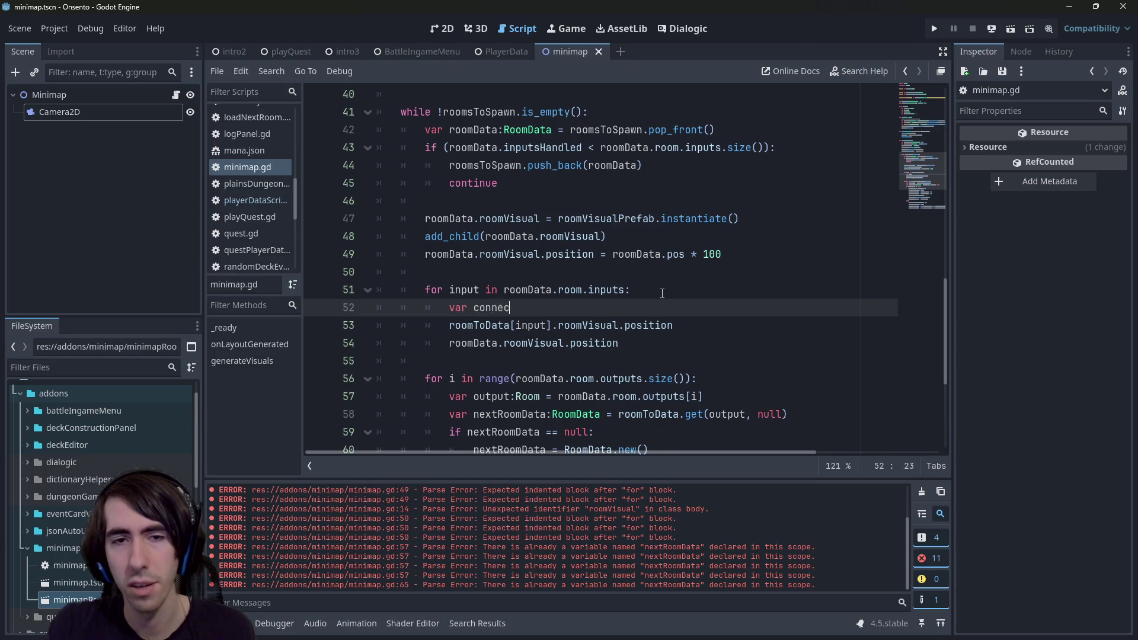
pyautogui.write('= connectionVisualPrefab')
pyautogui.hotkey('ctrl', 'Right')
pyautogui.write('Visual')
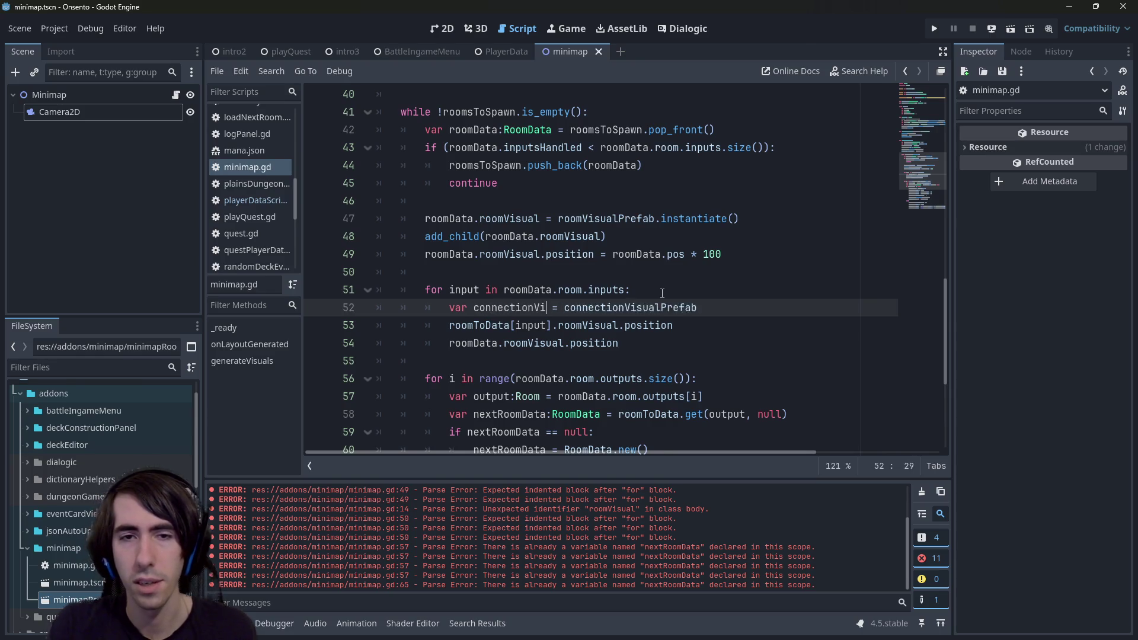
pyautogui.write(':Node2D')
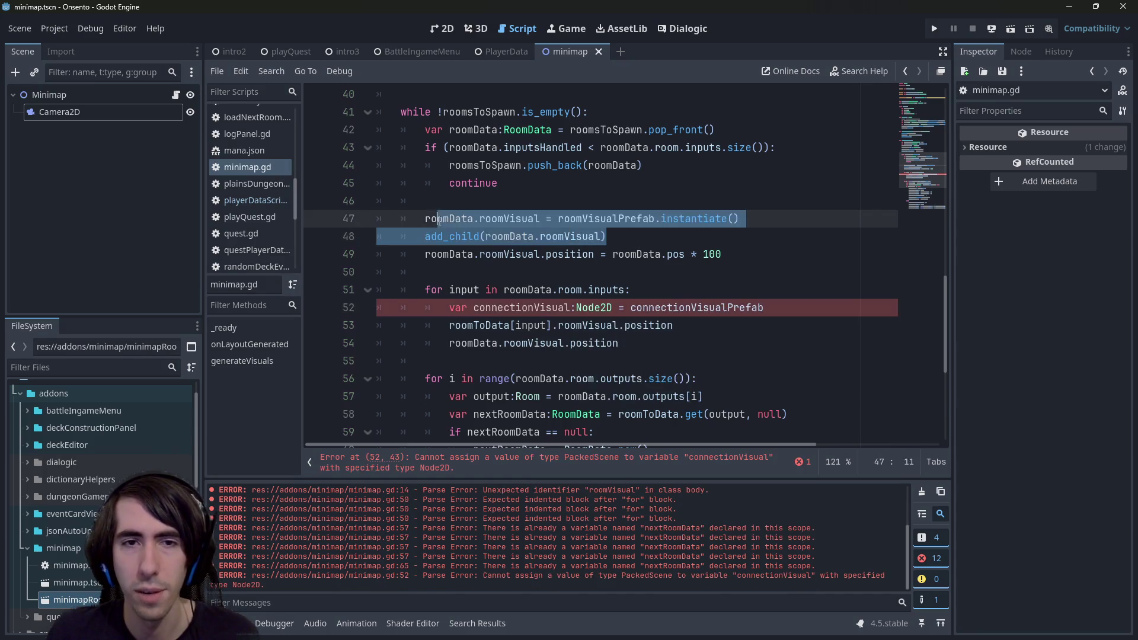
# Call instantiate() on connectionVisualPrefab and copy an add_child call below it.
pyautogui.moveTo(424, 236); pyautogui.dragTo(649, 235)
pyautogui.hotkey('ctrl', 'c')
pyautogui.click(789, 305)
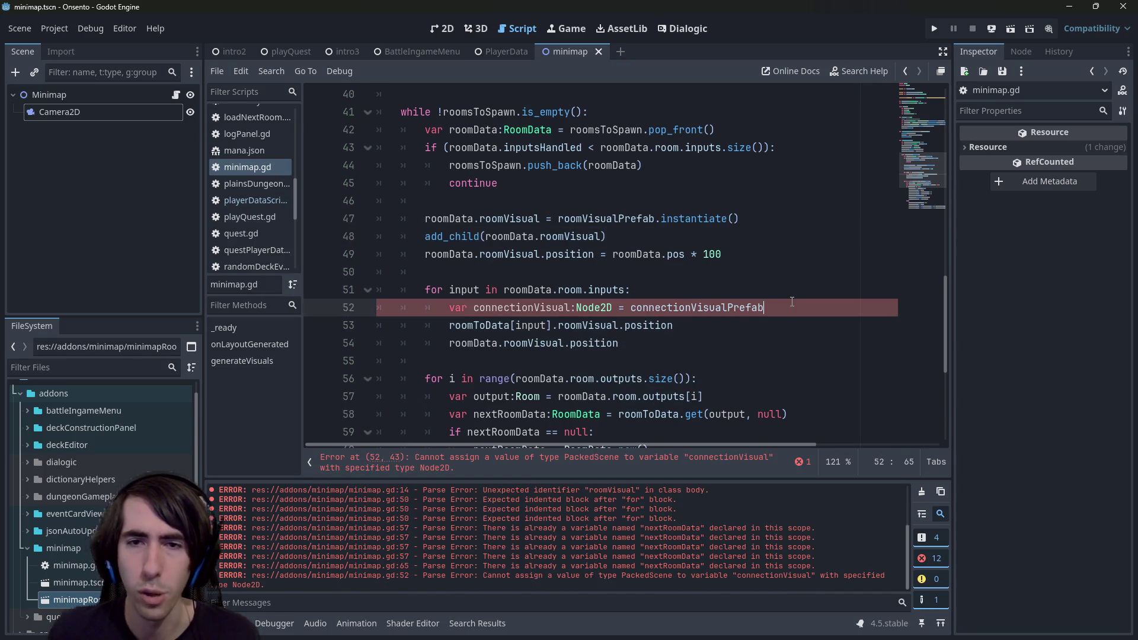
pyautogui.press('Return')
pyautogui.hotkey('ctrl', 'v')
pyautogui.click(792, 303)
pyautogui.write('.inst')
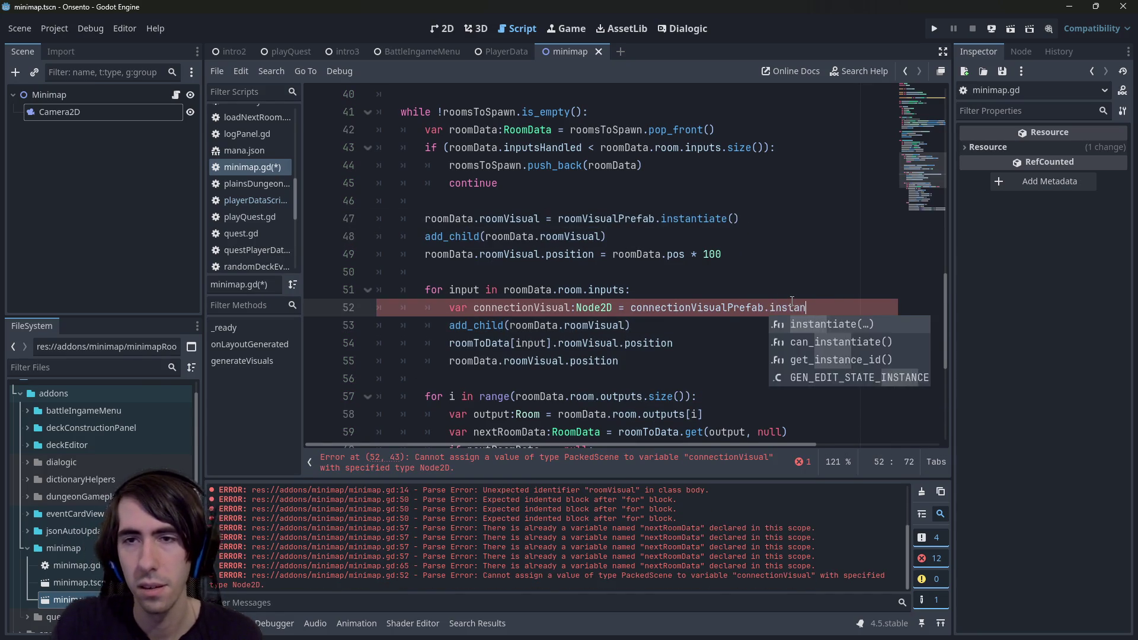
pyautogui.press('Return')
pyautogui.hotkey('ctrl', 's')
# Change the pasted add_child argument to connectionVisual.
pyautogui.click(503, 308)
pyautogui.doubleClick(503, 307)
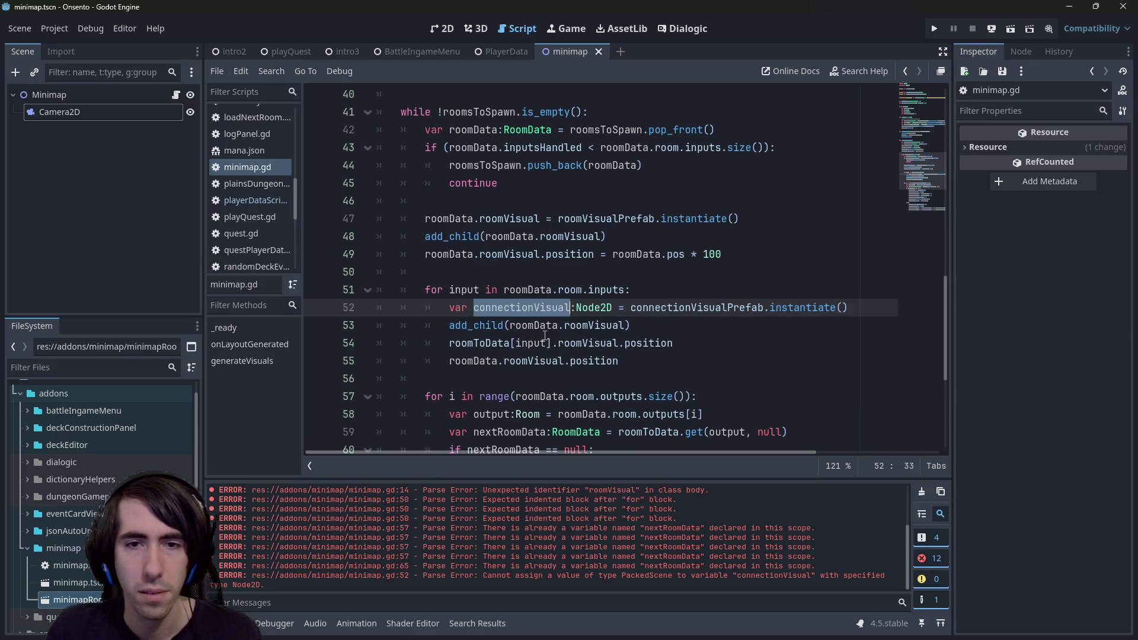
pyautogui.doubleClick(526, 326)
pyautogui.hotkey('ctrl', 'shift', 'Right')
pyautogui.write('connectionVisual')
pyautogui.press('Return')
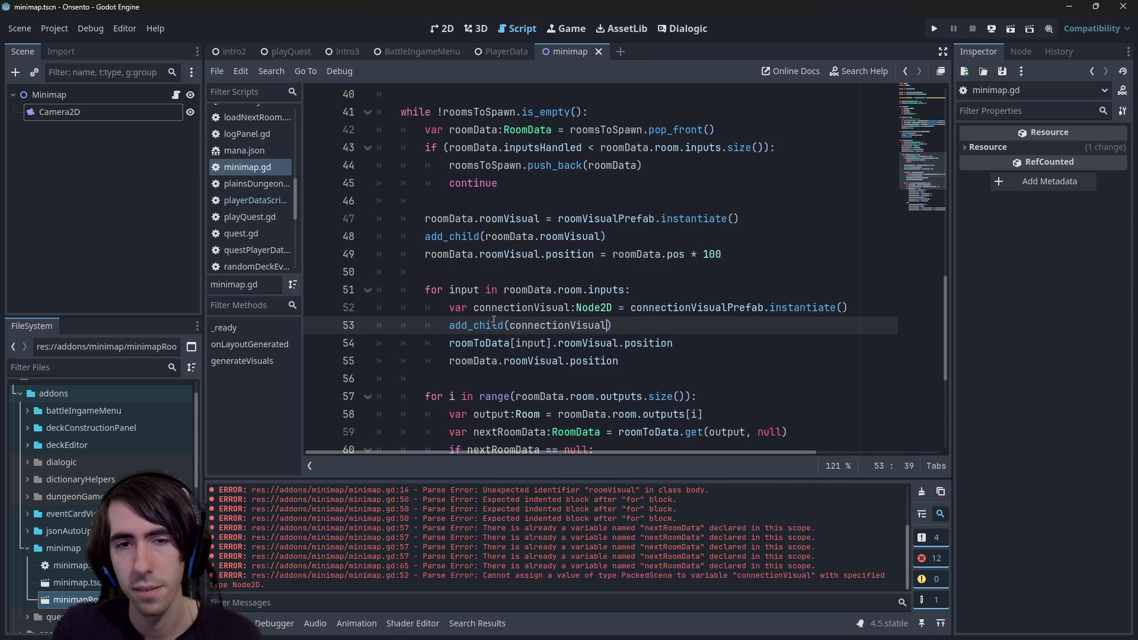
pyautogui.press('End')
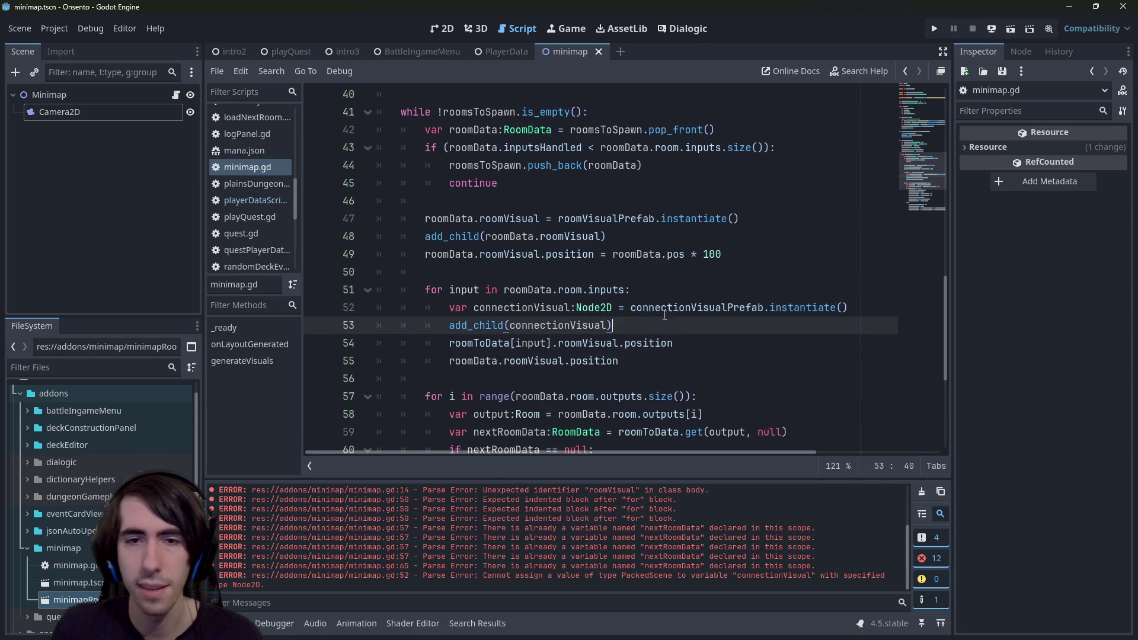
# Start a connectionVisual.position = lerp( line, undoing accidental line joins.
pyautogui.press('Return')
pyautogui.write('connectionVisual.position =')
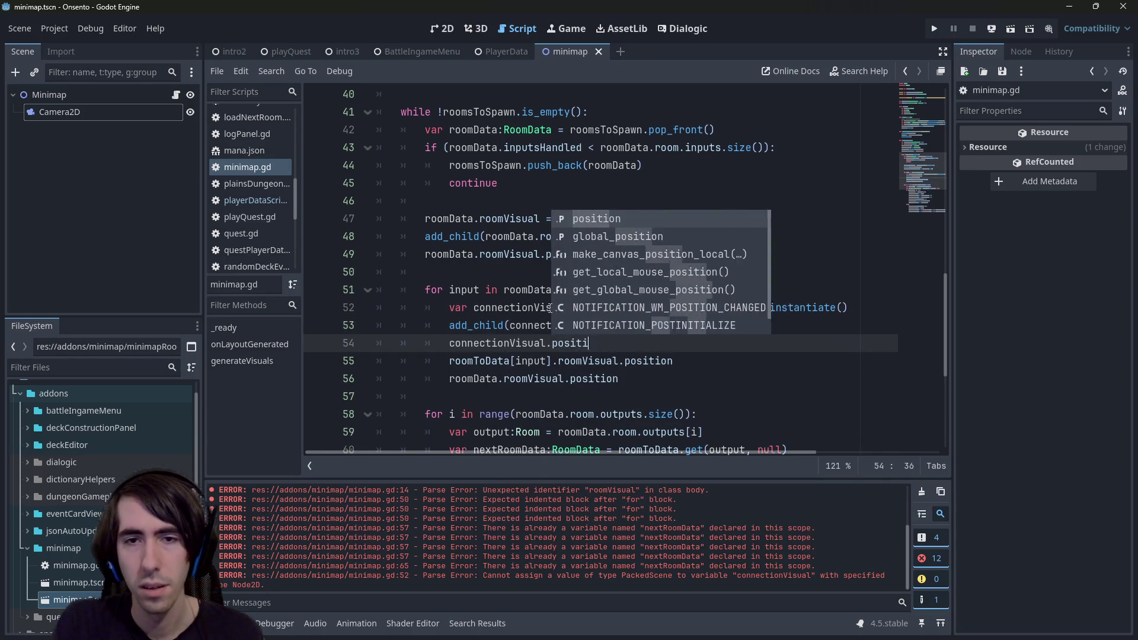
pyautogui.write(' lerp(')
pyautogui.press('Delete')
pyautogui.hotkey('ctrl', 'Delete')
pyautogui.hotkey('ctrl', 'z')
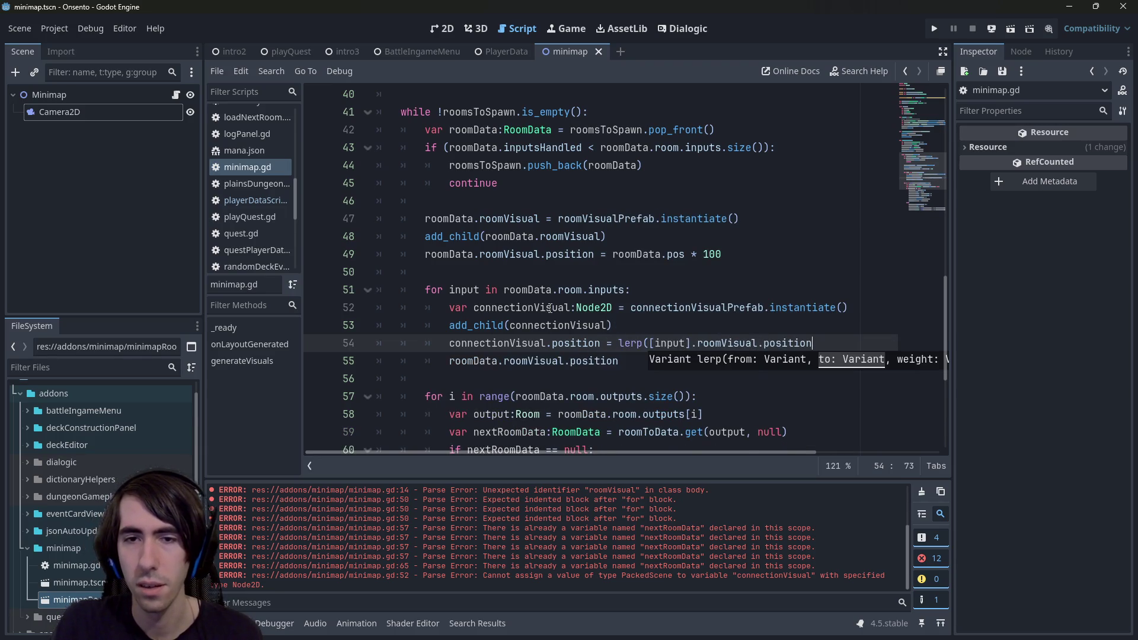
pyautogui.hotkey('ctrl', 'z')
pyautogui.press('Delete')
pyautogui.hotkey('ctrl', 'z')
pyautogui.press('BackSpace')
pyautogui.press('Delete')
# Finish the lerp with roomData.roomVisual.position and 0.5 as arguments, and save.
pyautogui.press('Delete')
pyautogui.press('End')
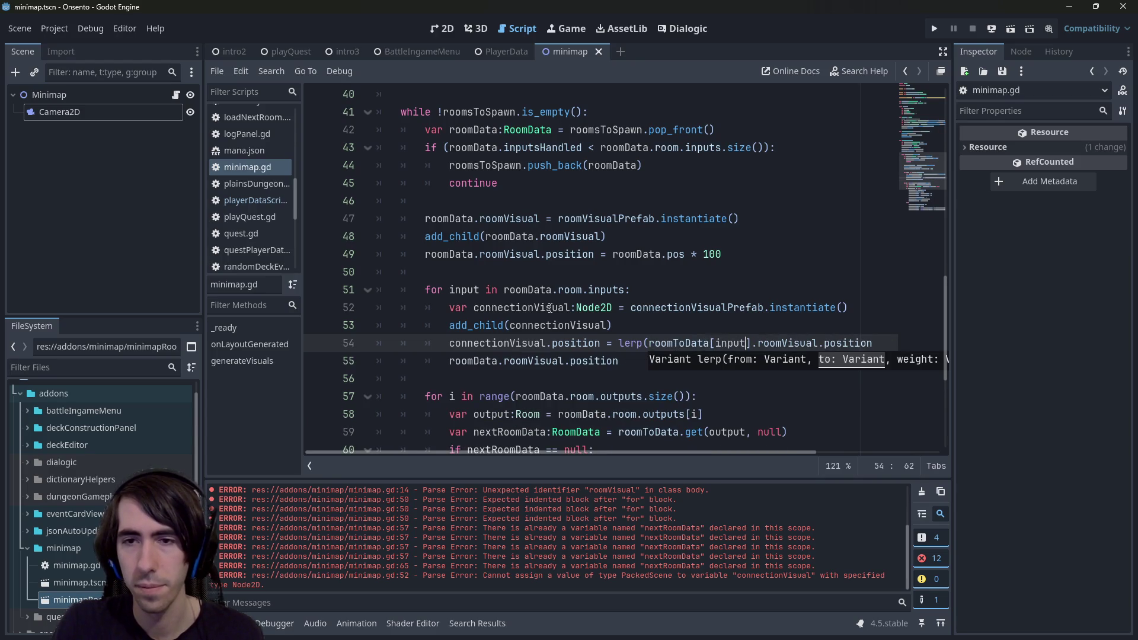
pyautogui.write(',')
pyautogui.press('Delete')
pyautogui.press('Delete')
pyautogui.press('Delete')
pyautogui.hotkey('ctrl', 'Right')
pyautogui.hotkey('ctrl', 'Right')
pyautogui.press('End')
pyautogui.write(', 0.5')
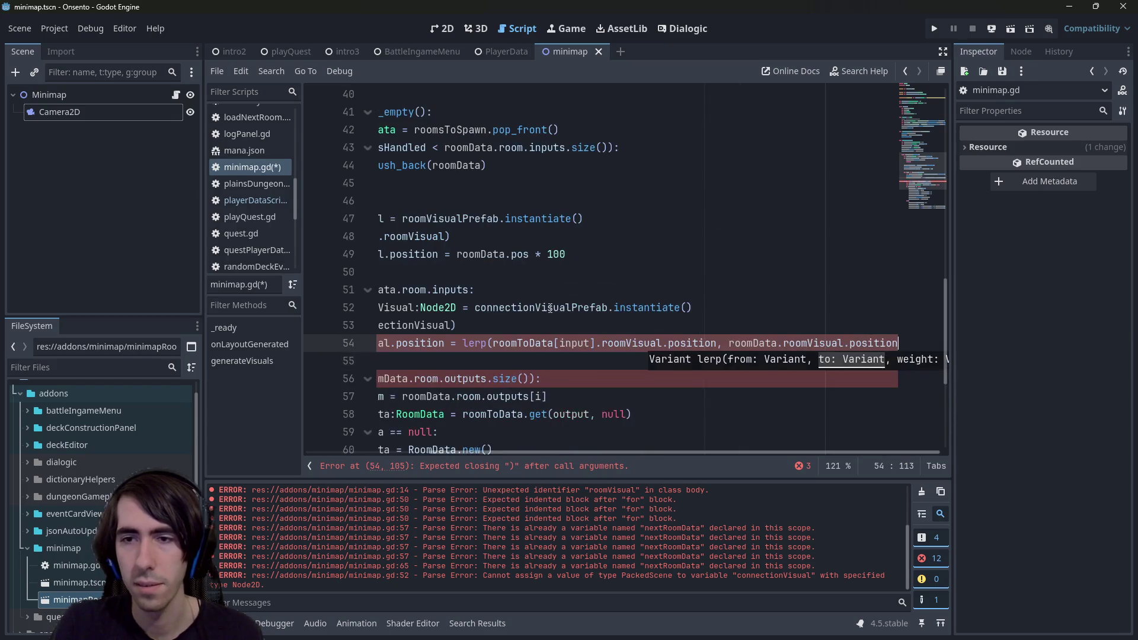
pyautogui.write(')')
pyautogui.hotkey('ctrl', 's')
# Remove an unfinished connectionVisual line, save, and select the lerp positioning line.
pyautogui.click(491, 362)
pyautogui.click(510, 346)
pyautogui.click(517, 360)
pyautogui.press('Return')
pyautogui.click(517, 356)
pyautogui.write('connectionVisual')
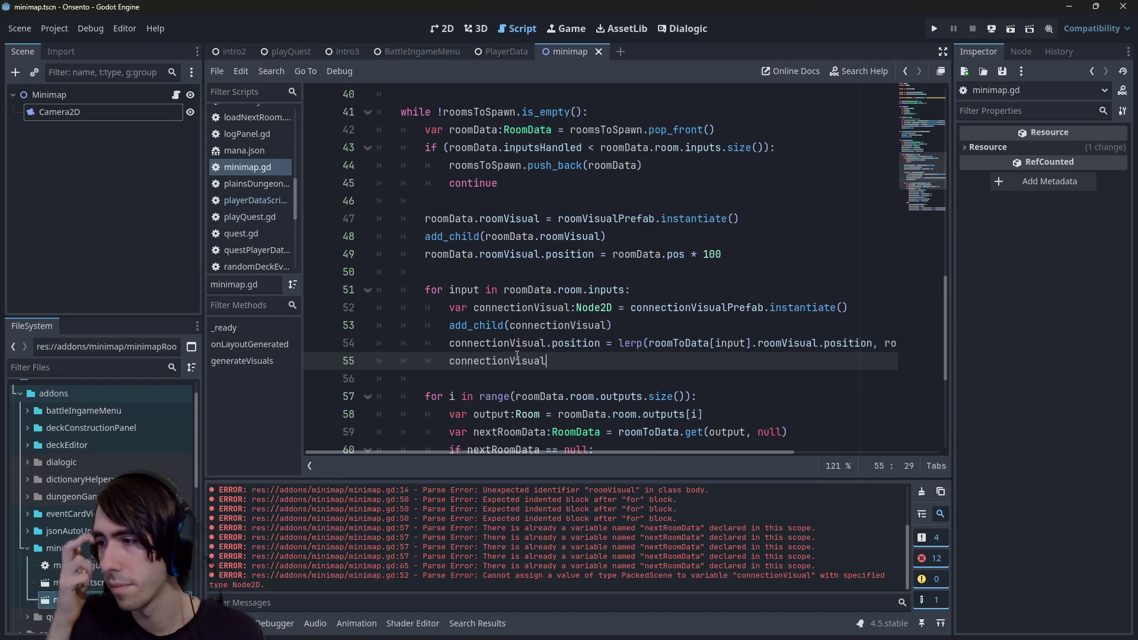
pyautogui.write('.')
pyautogui.press('BackSpace')
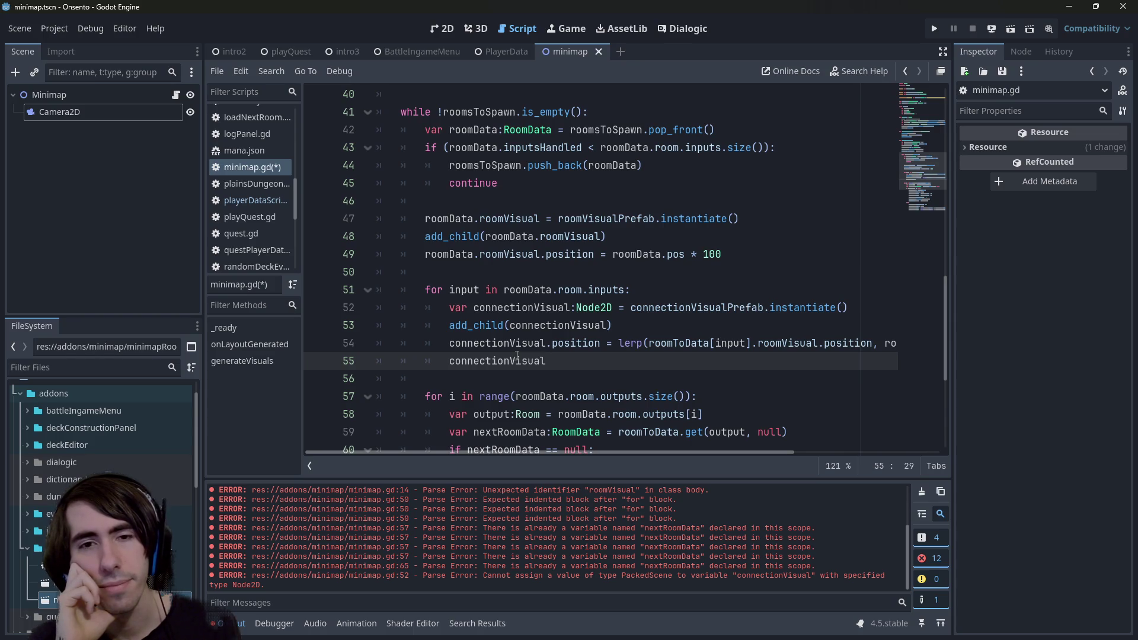
pyautogui.hotkey('ctrl', 'BackSpace')
pyautogui.hotkey('ctrl', 's')
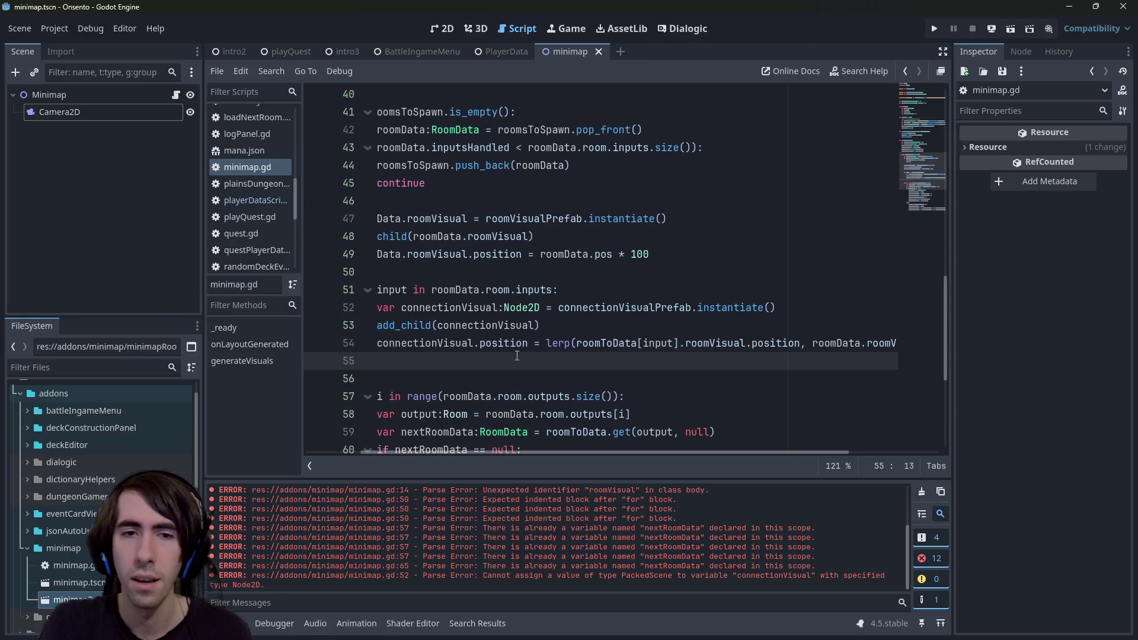
pyautogui.hotkey('shift', 'Up')
pyautogui.hotkey('shift', 'Home')
# Duplicate minimapRoom.tscn as minimapConnection.tscn.
pyautogui.click(89, 600)
pyautogui.hotkey('ctrl', 'd')
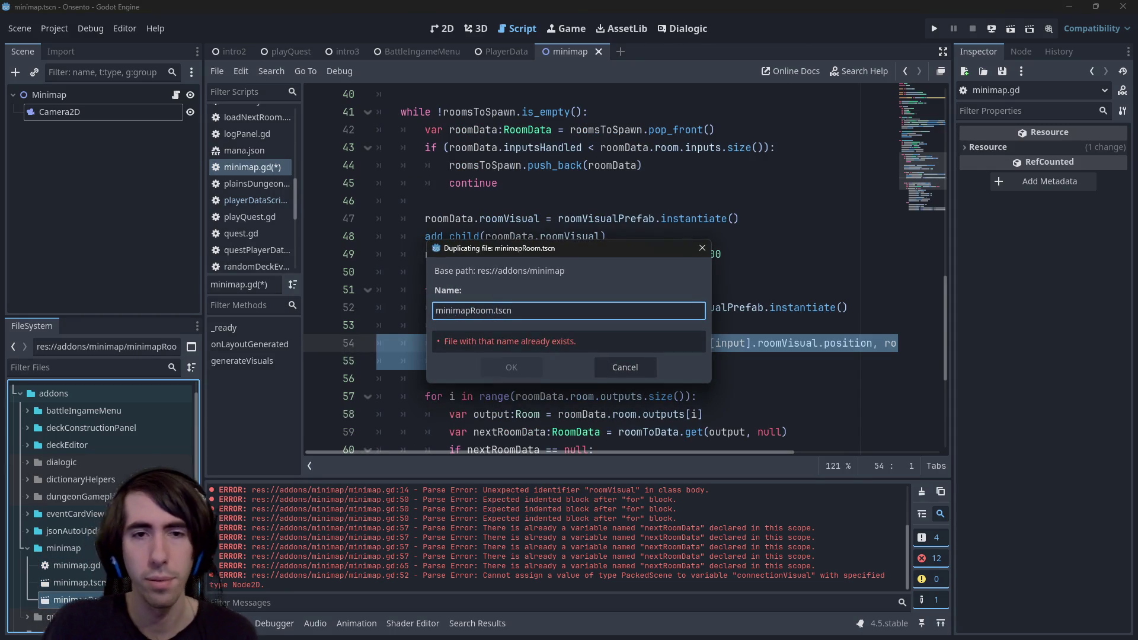
pyautogui.press('BackSpace')
pyautogui.press('BackSpace')
pyautogui.press('BackSpace')
pyautogui.write('Connection')
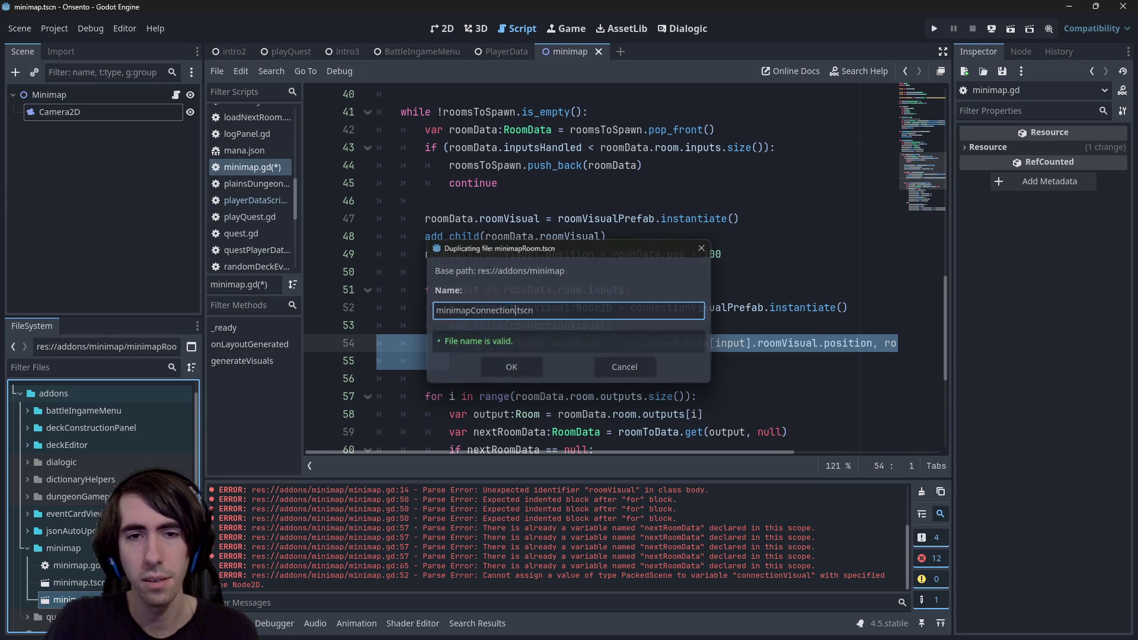
pyautogui.press('Return')
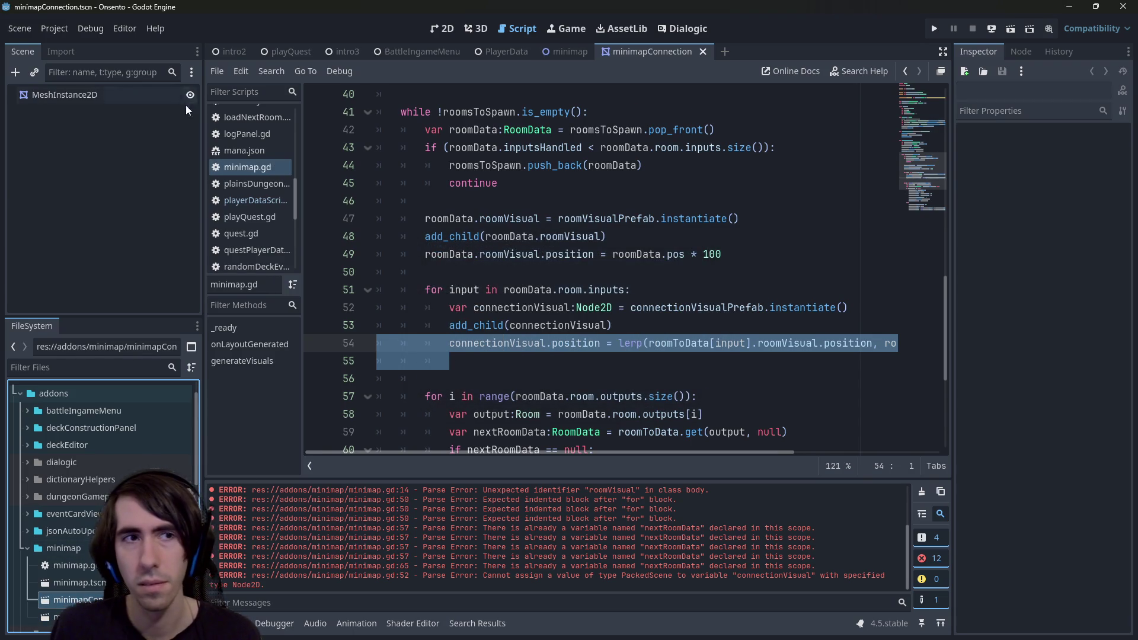
# Set the MeshInstance2D scale in minimapConnection.tscn to 25 and save the scene.
pyautogui.click(178, 98)
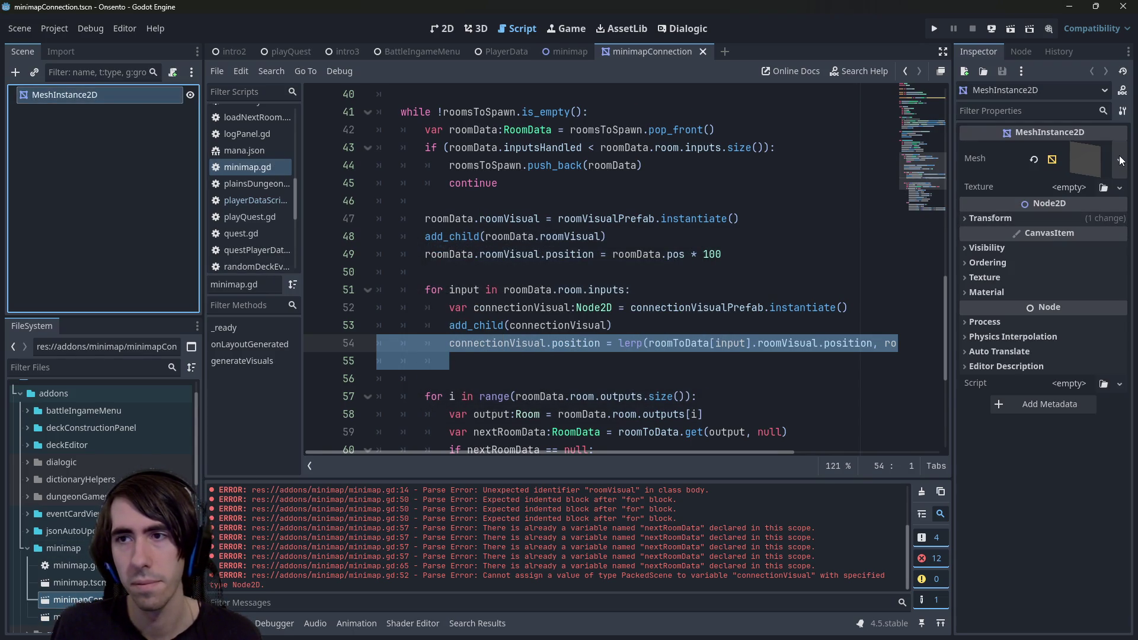
pyautogui.click(1037, 220)
pyautogui.click(1075, 298)
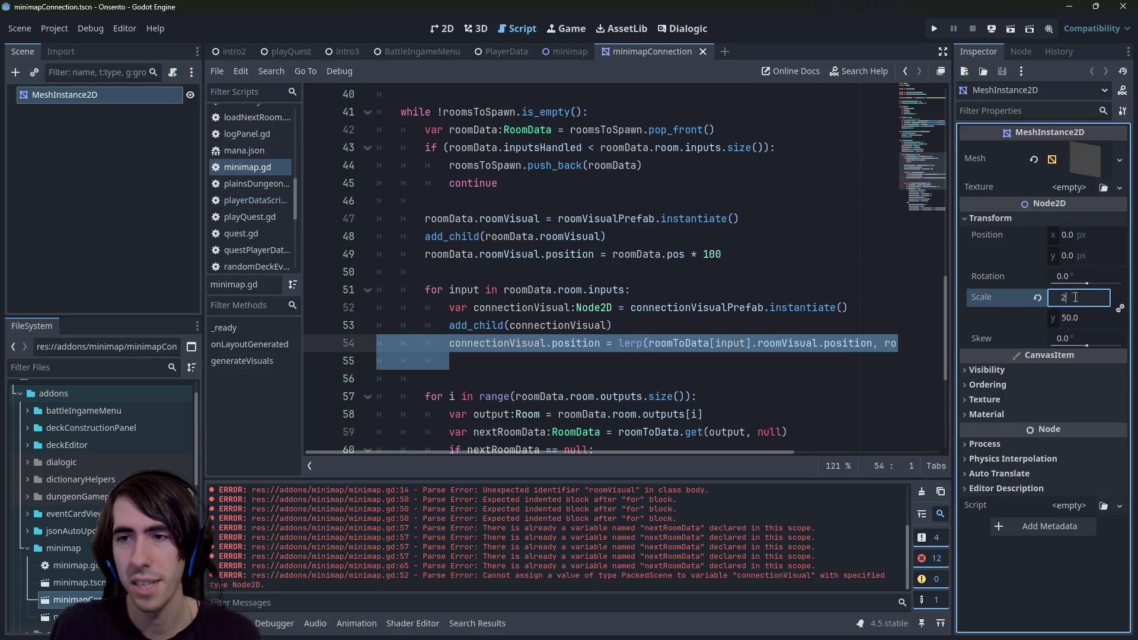
pyautogui.click(1076, 318)
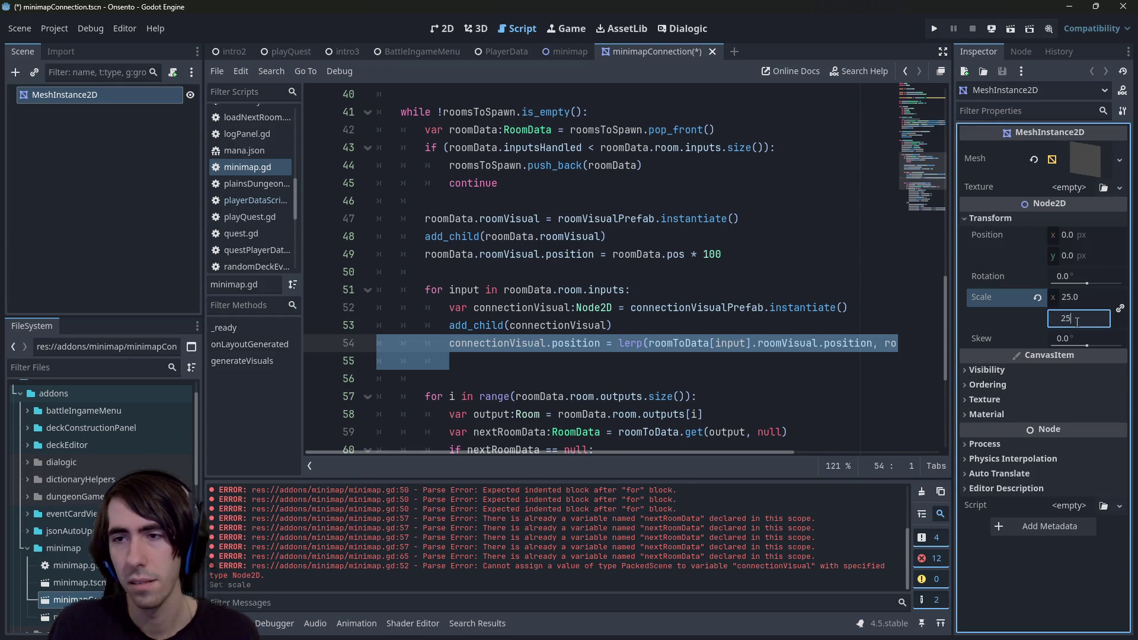
pyautogui.click(1077, 298)
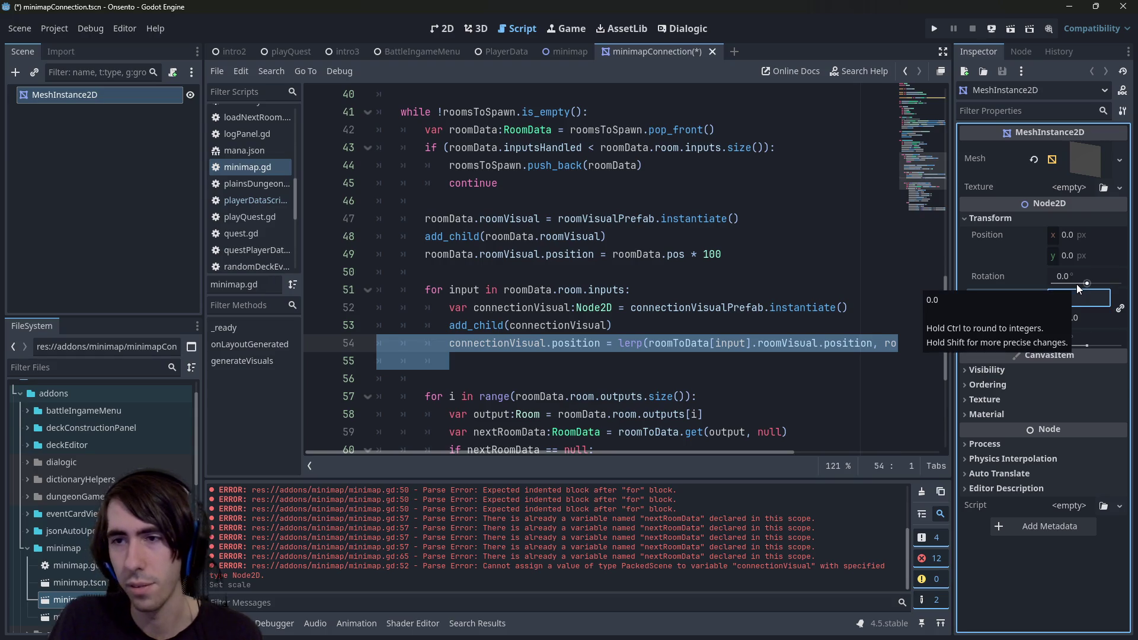
pyautogui.press('Tab')
pyautogui.hotkey('ctrl', 's')
pyautogui.hotkey('ctrl', 'z')
pyautogui.click(789, 332)
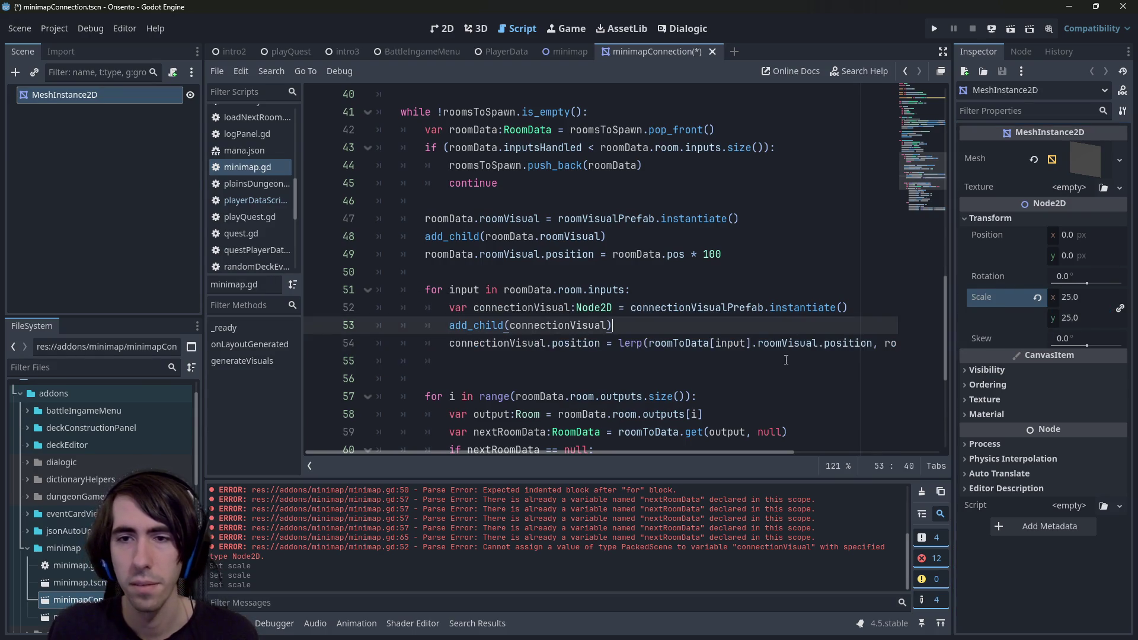
pyautogui.click(789, 356)
pyautogui.hotkey('ctrl', 's')
# Assign minimapConnection.tscn as the Minimap's Connection Visual Prefab and run the scene.
pyautogui.click(566, 51)
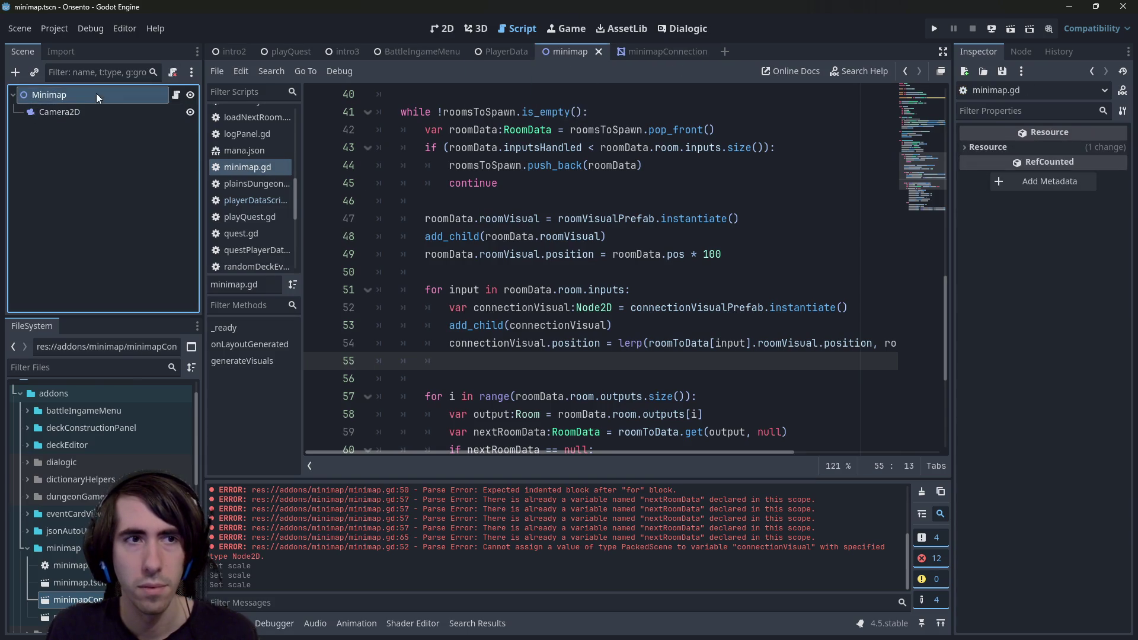
pyautogui.click(98, 96)
pyautogui.moveTo(77, 599)
pyautogui.mouseDown()
pyautogui.moveTo(1008, 237)
pyautogui.moveTo(1062, 187)
pyautogui.mouseUp()
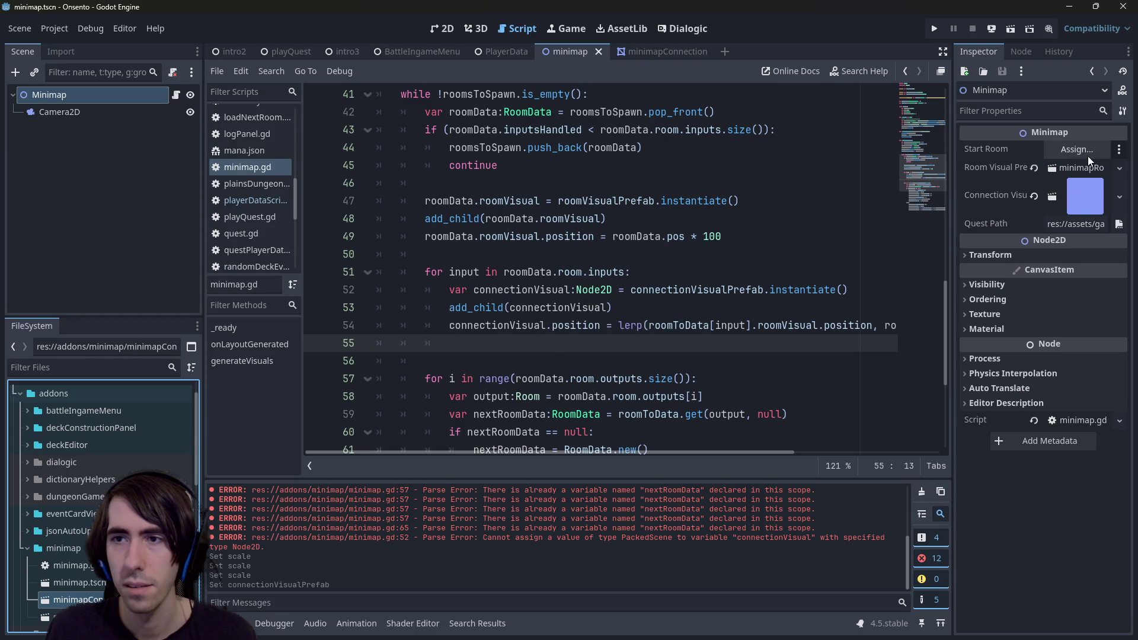
pyautogui.click(593, 254)
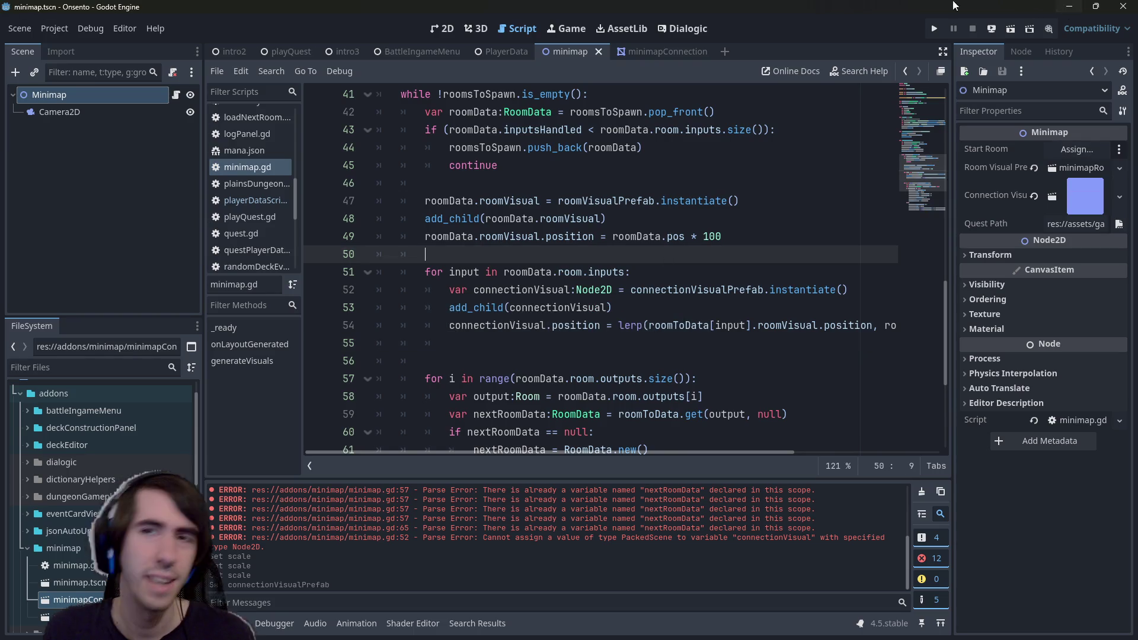
pyautogui.click(1011, 30)
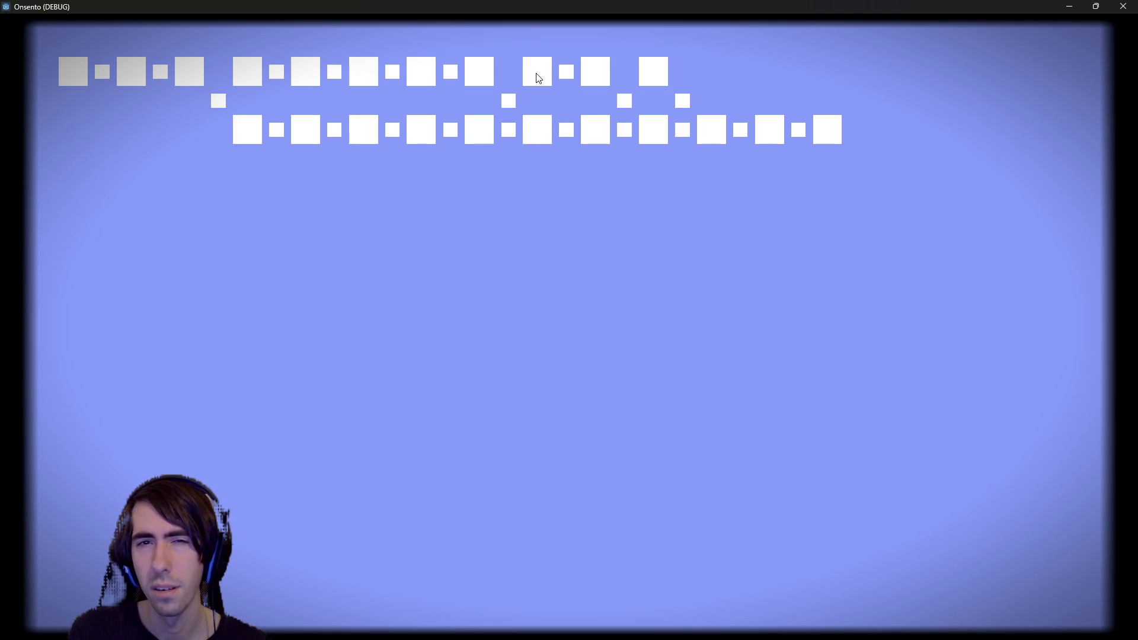
pyautogui.click(1125, 7)
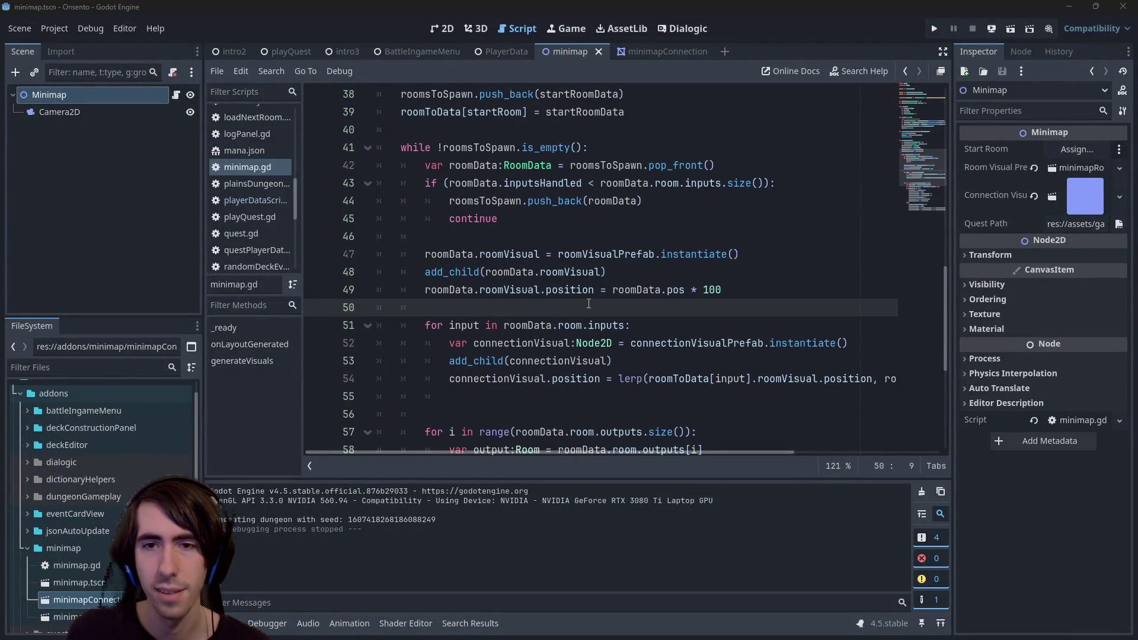
# Review the inputs loop, highlighting every use of input and inputs.
pyautogui.doubleClick(464, 325)
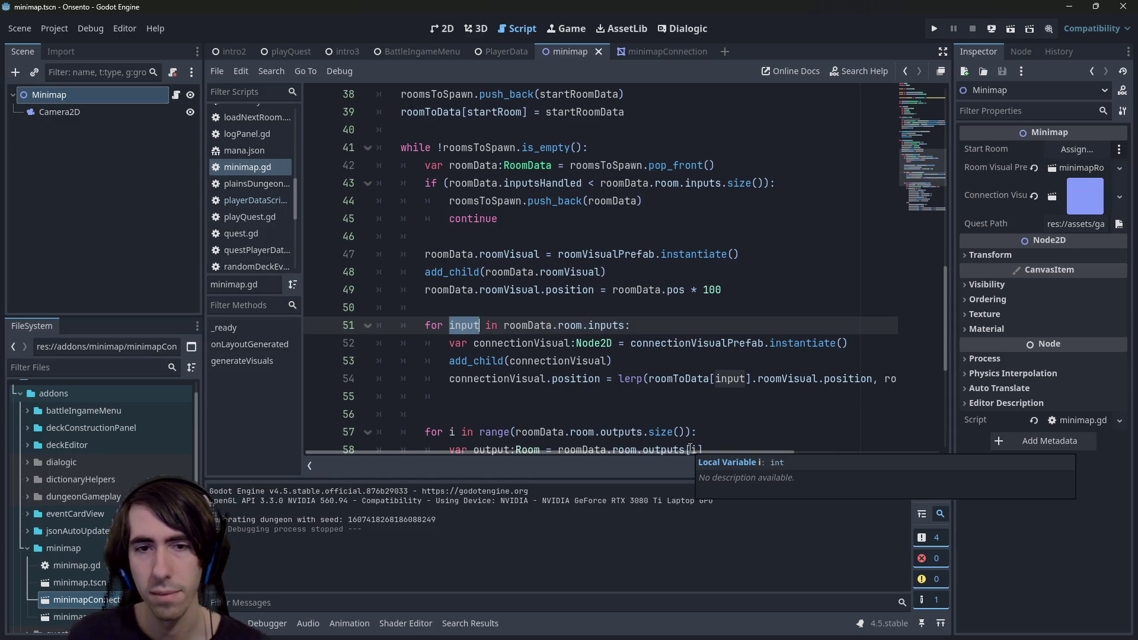
pyautogui.moveTo(644, 449); pyautogui.dragTo(622, 474)
pyautogui.scroll(4, 623, 246)
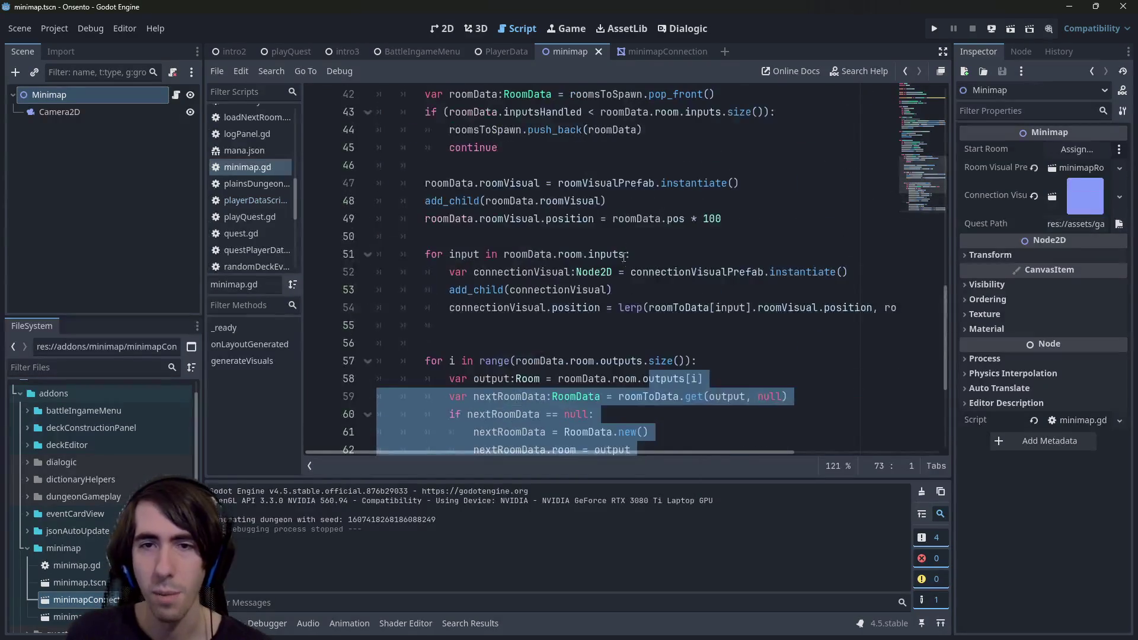
pyautogui.click(509, 323)
pyautogui.click(609, 240)
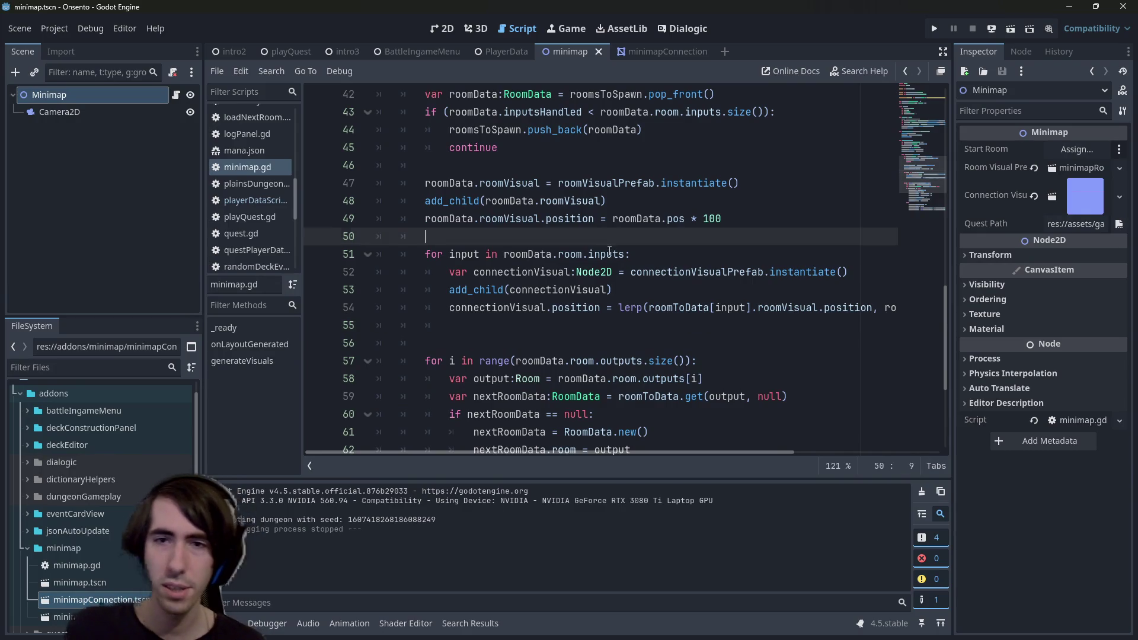
pyautogui.doubleClick(610, 253)
pyautogui.moveTo(692, 450)
pyautogui.mouseDown()
pyautogui.moveTo(784, 441)
pyautogui.moveTo(699, 441)
pyautogui.mouseUp()
# Check the input room's position expression, then run the scene again.
pyautogui.doubleClick(461, 254)
pyautogui.moveTo(734, 308); pyautogui.dragTo(866, 309)
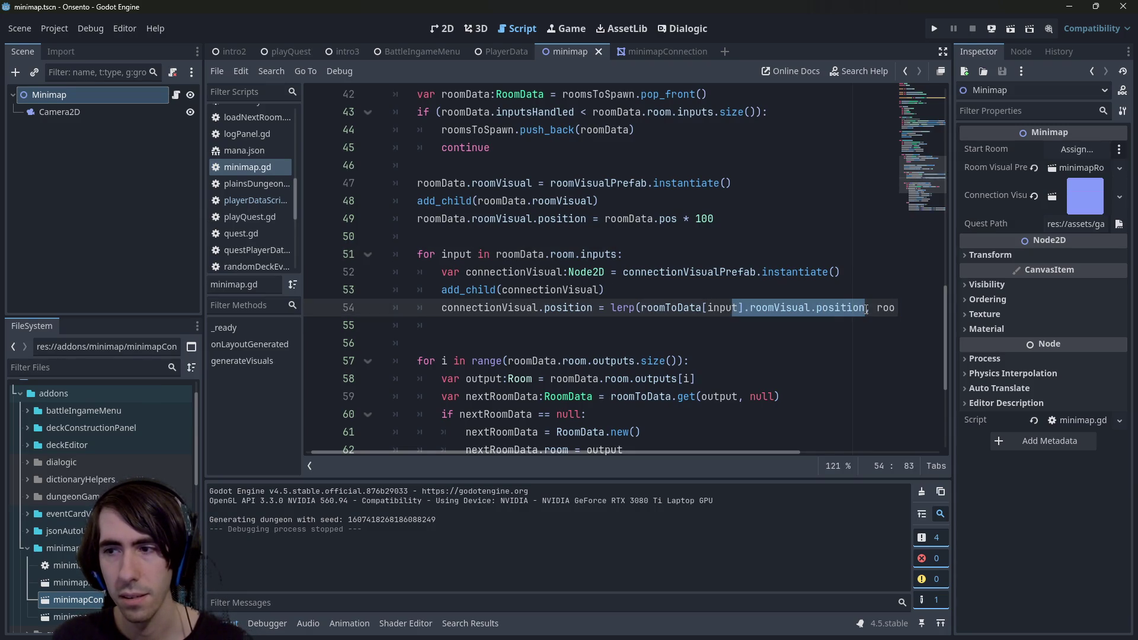
pyautogui.moveTo(862, 308)
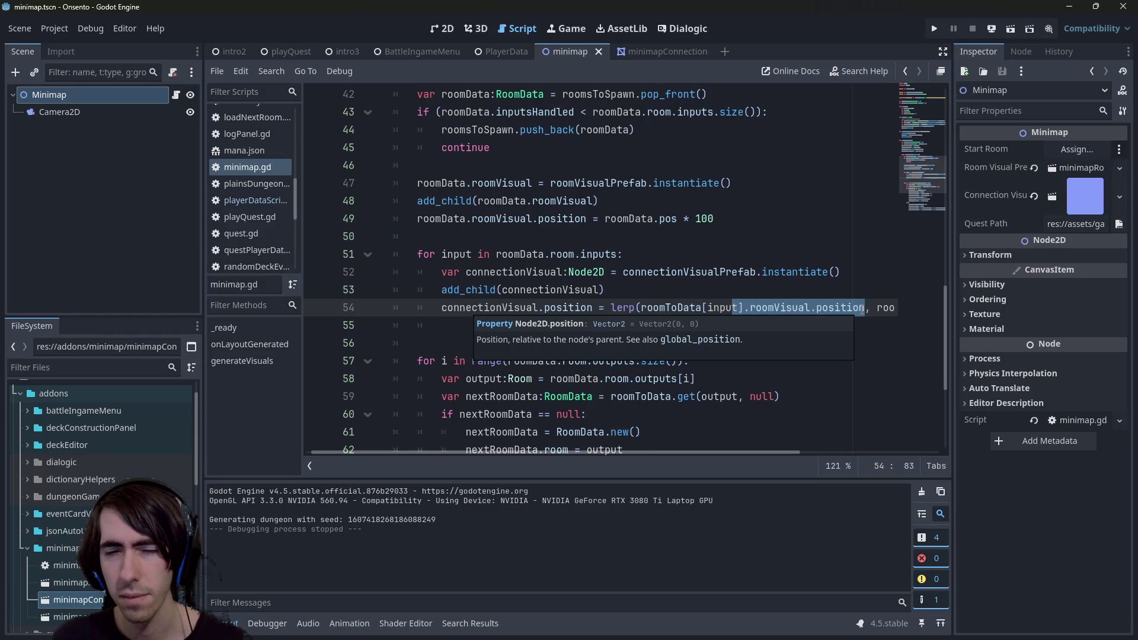
pyautogui.scroll(-2, 862, 308)
pyautogui.scroll(2, 830, 296)
pyautogui.scroll(-2, 712, 264)
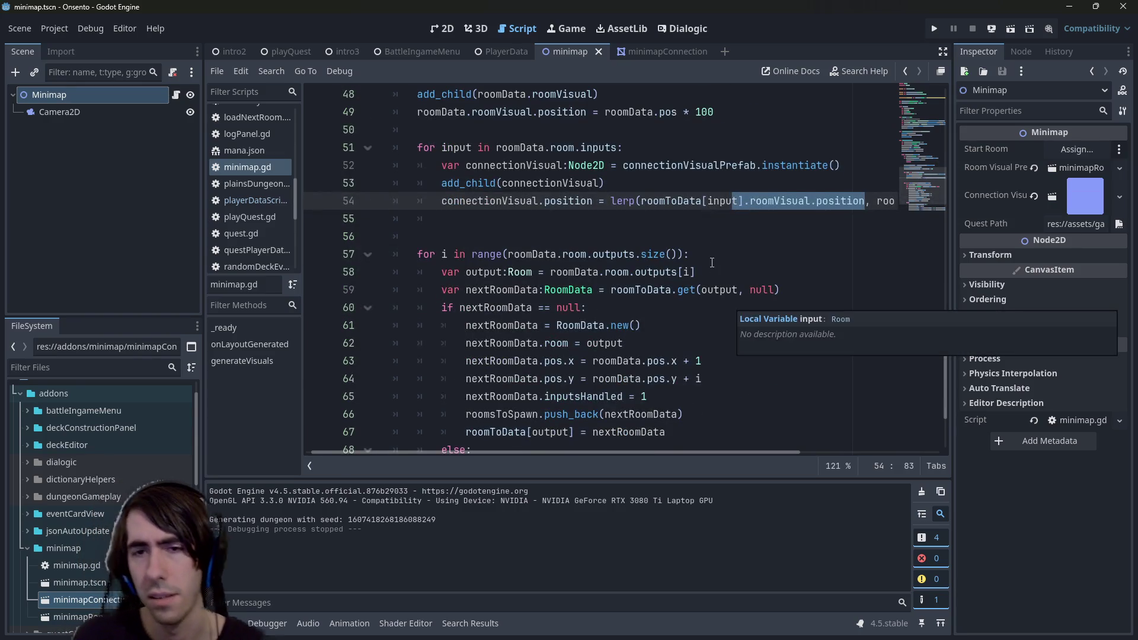
pyautogui.click(1012, 30)
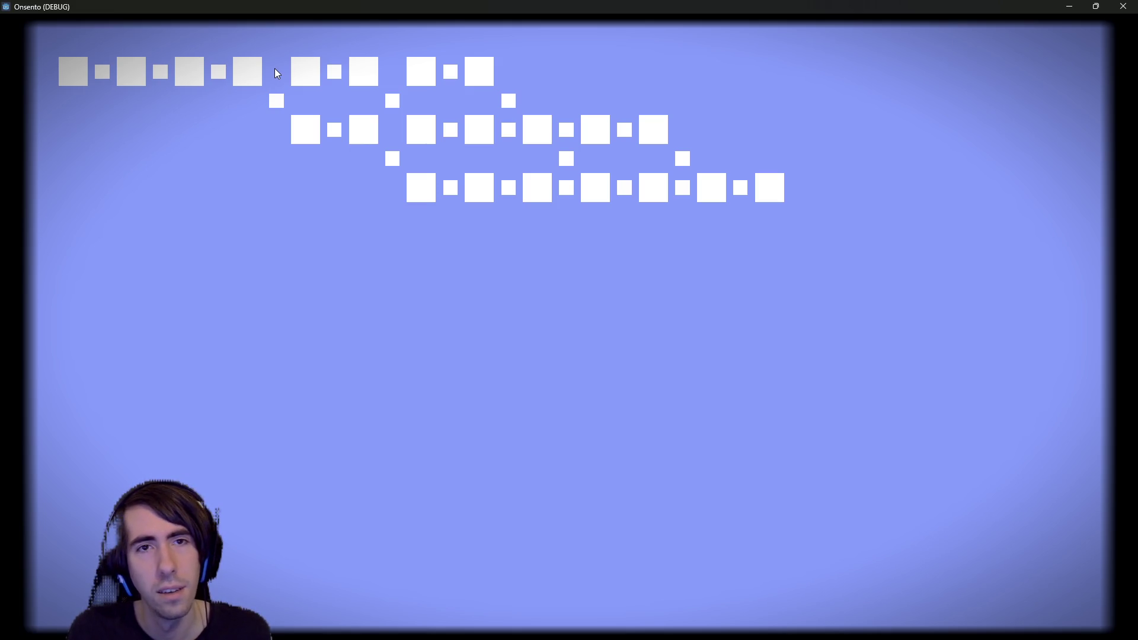
# Close the running Onsento (DEBUG) game window to return to minimap.gd.
pyautogui.click(1123, 5)
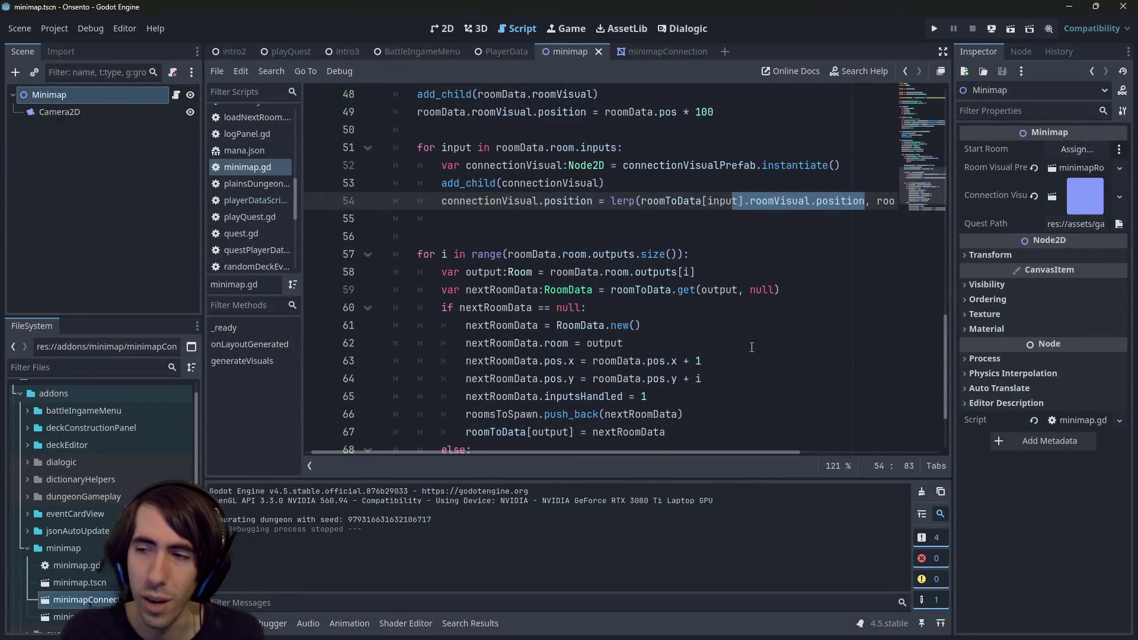
# Delete the extra blank line 55 below the connection-positioning code.
pyautogui.scroll(1, 756, 332)
pyautogui.click(500, 268)
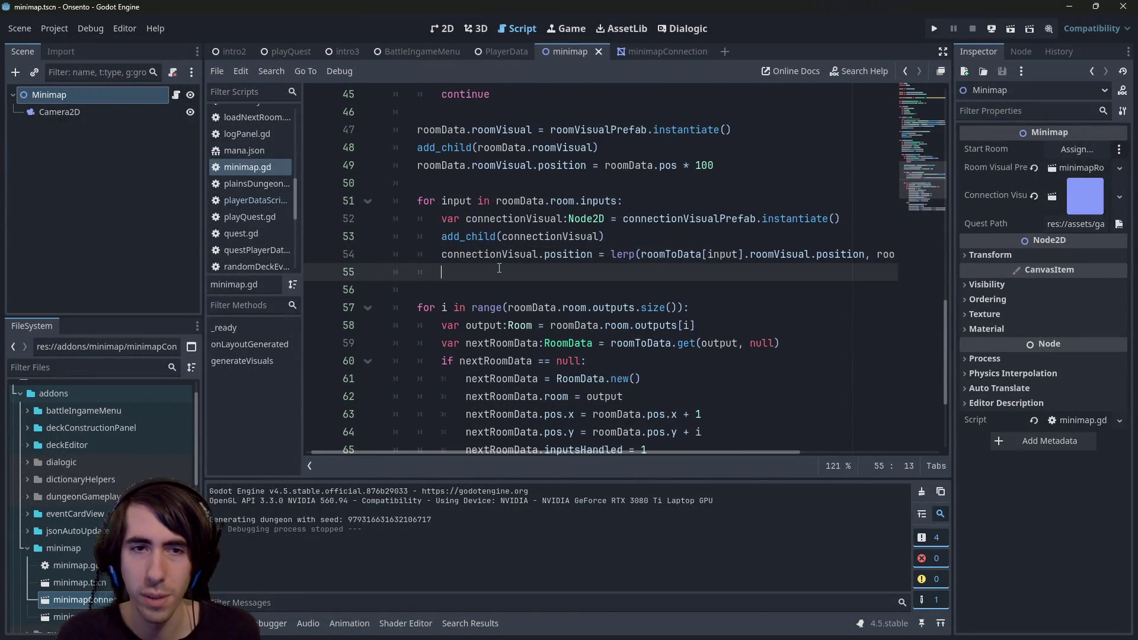
pyautogui.press('BackSpace')
pyautogui.press('BackSpace')
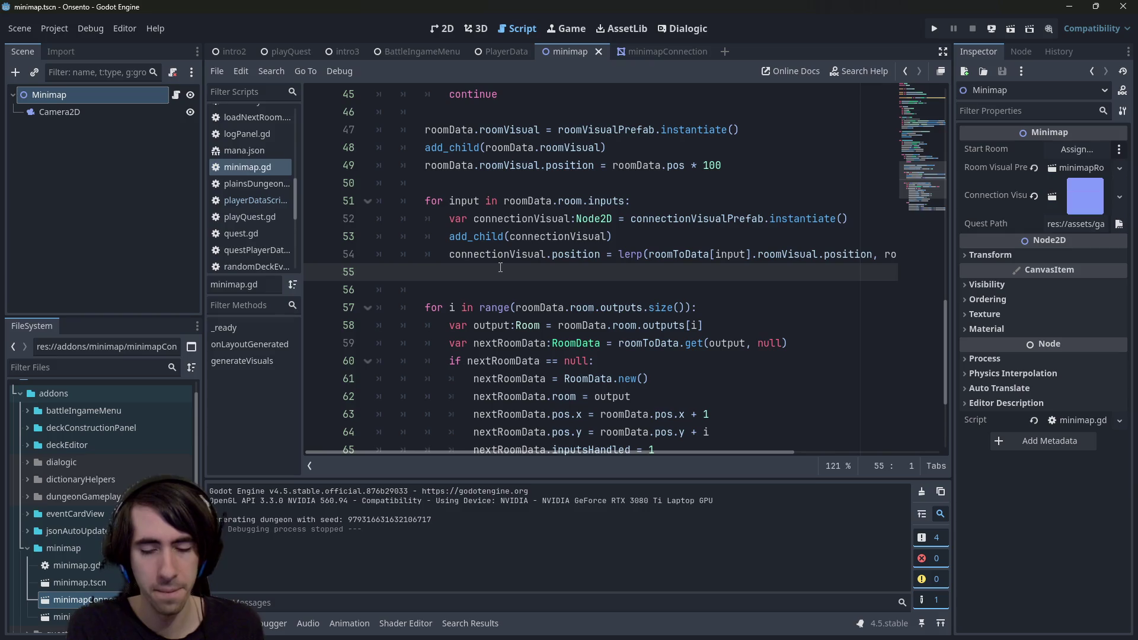
pyautogui.press('BackSpace')
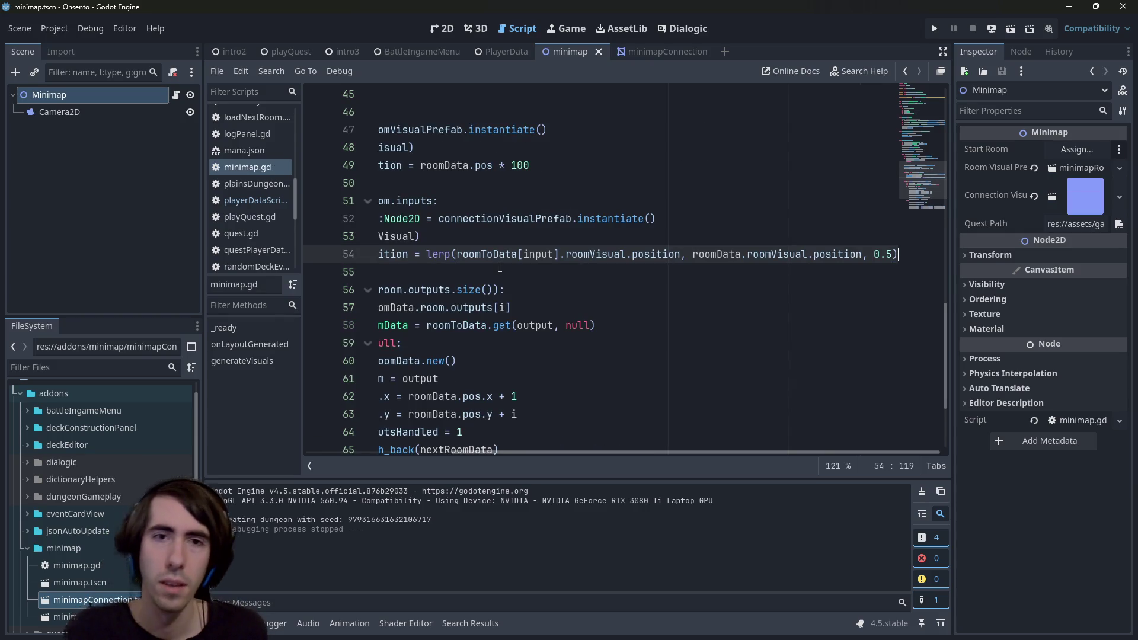
# Review the roomVisual and input usages in the connection code, then run the minimap scene.
pyautogui.moveTo(474, 254); pyautogui.dragTo(309, 236)
pyautogui.click(696, 216)
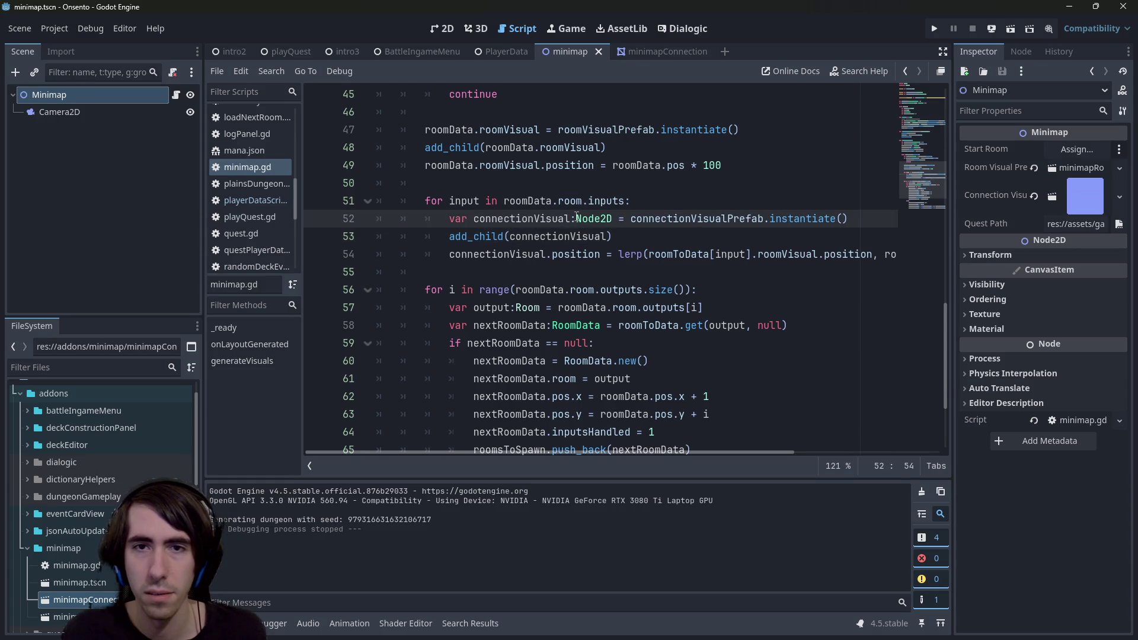
pyautogui.moveTo(697, 453)
pyautogui.mouseDown()
pyautogui.moveTo(802, 450)
pyautogui.moveTo(546, 450)
pyautogui.moveTo(699, 433)
pyautogui.moveTo(1031, 429)
pyautogui.mouseUp()
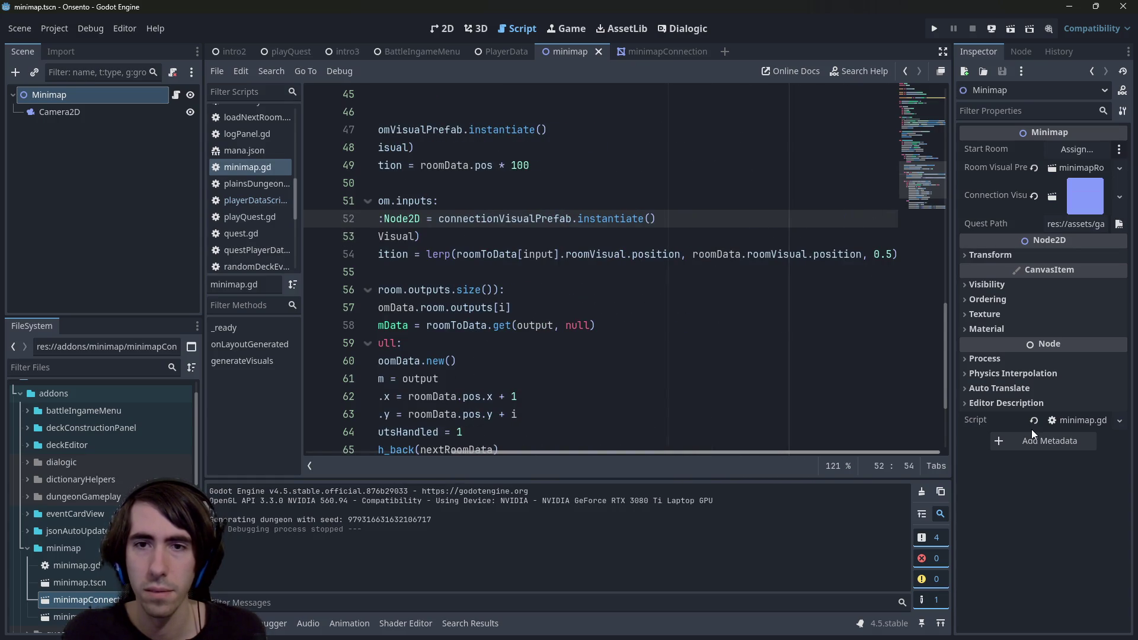
pyautogui.doubleClick(595, 254)
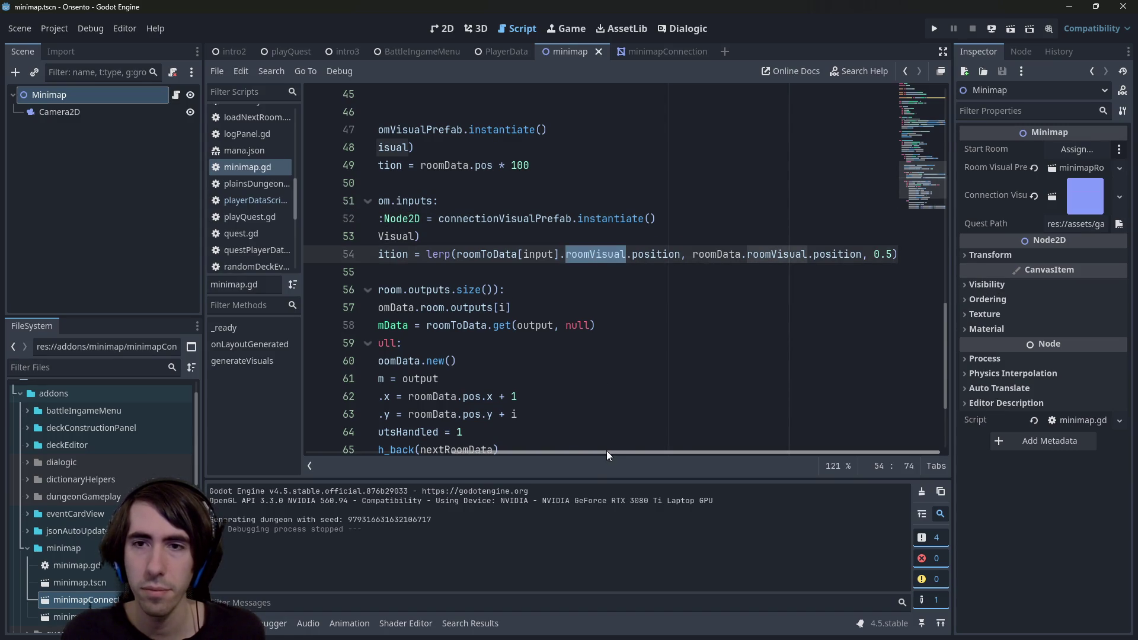
pyautogui.moveTo(607, 451); pyautogui.dragTo(435, 443)
pyautogui.scroll(1, 517, 296)
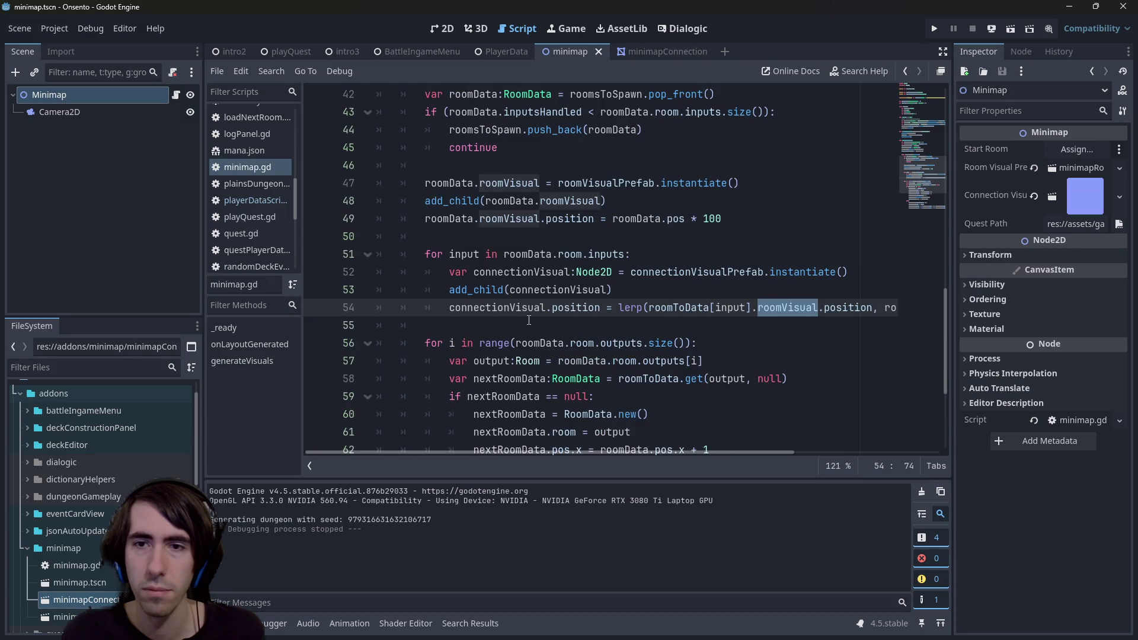
pyautogui.doubleClick(466, 251)
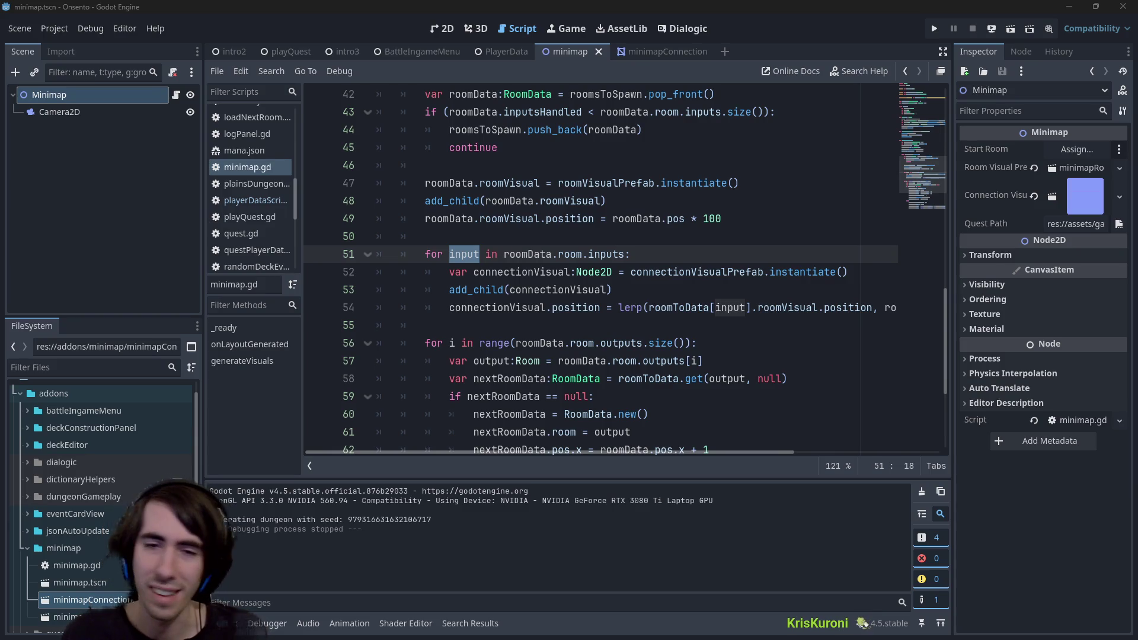
pyautogui.scroll(-4, 835, 389)
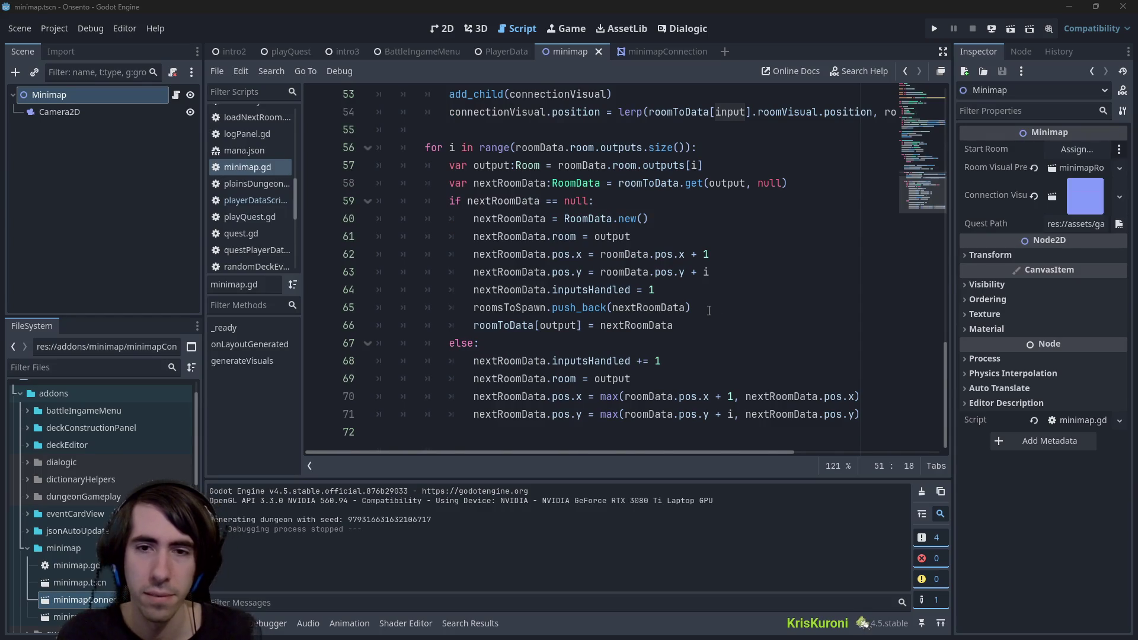
pyautogui.scroll(4, 711, 308)
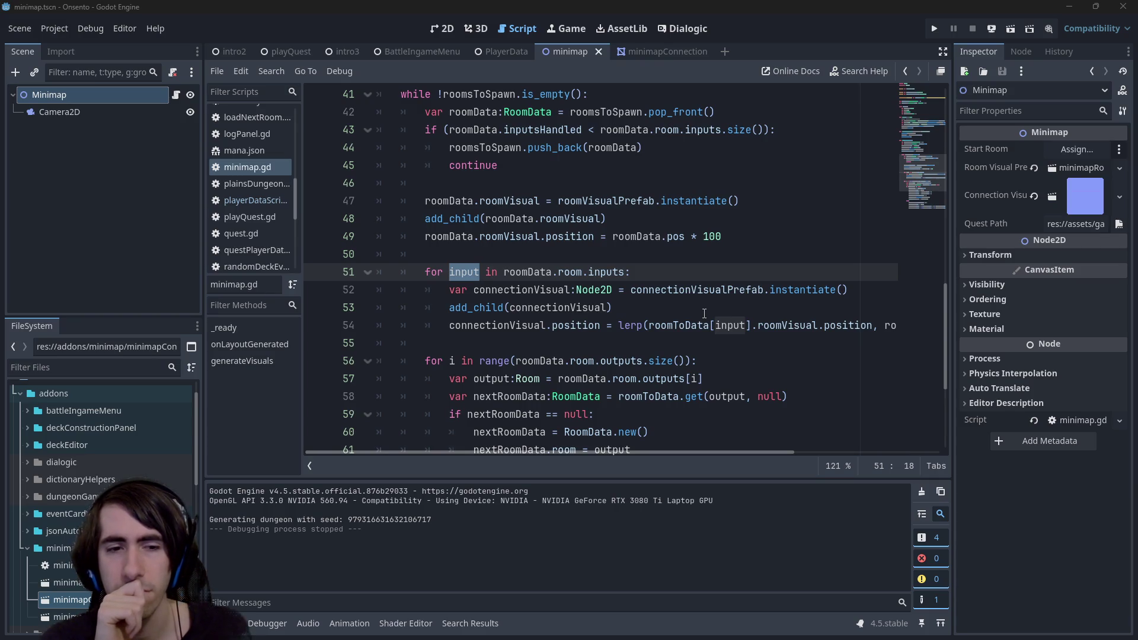
pyautogui.click(670, 326)
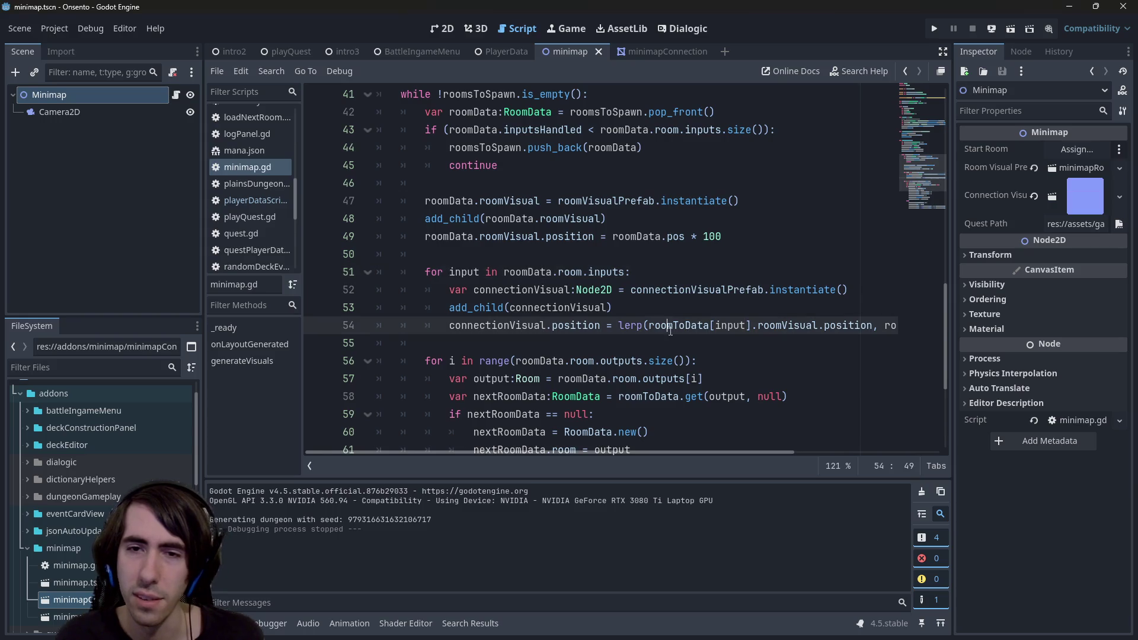
pyautogui.click(1010, 28)
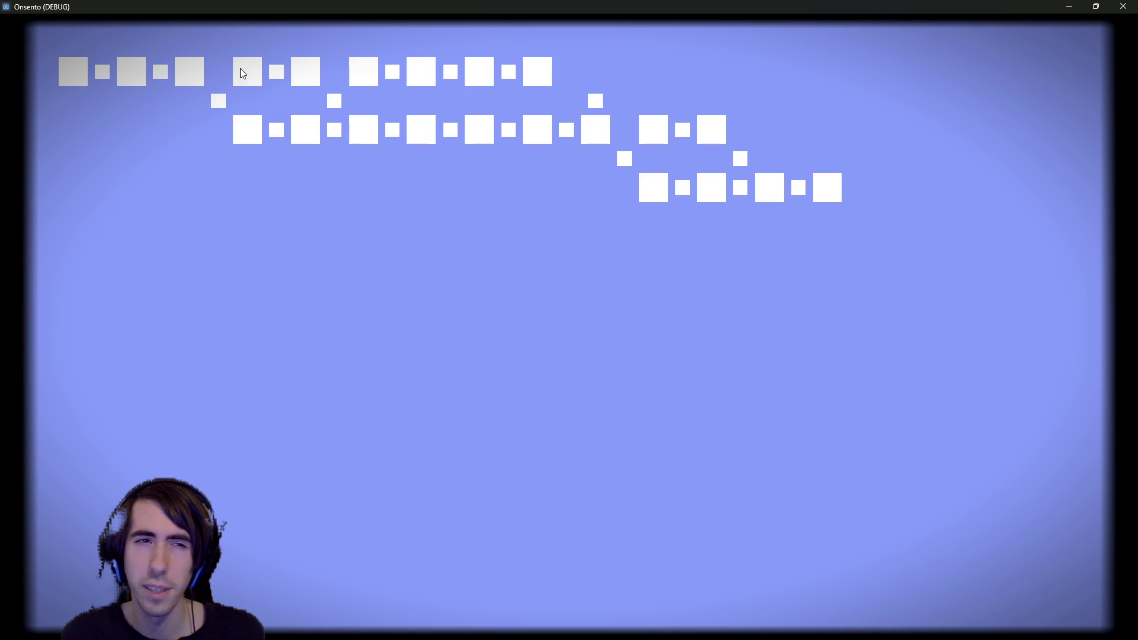
# Minimize the running minimap game after checking the rooms and connector squares.
pyautogui.click(1065, 8)
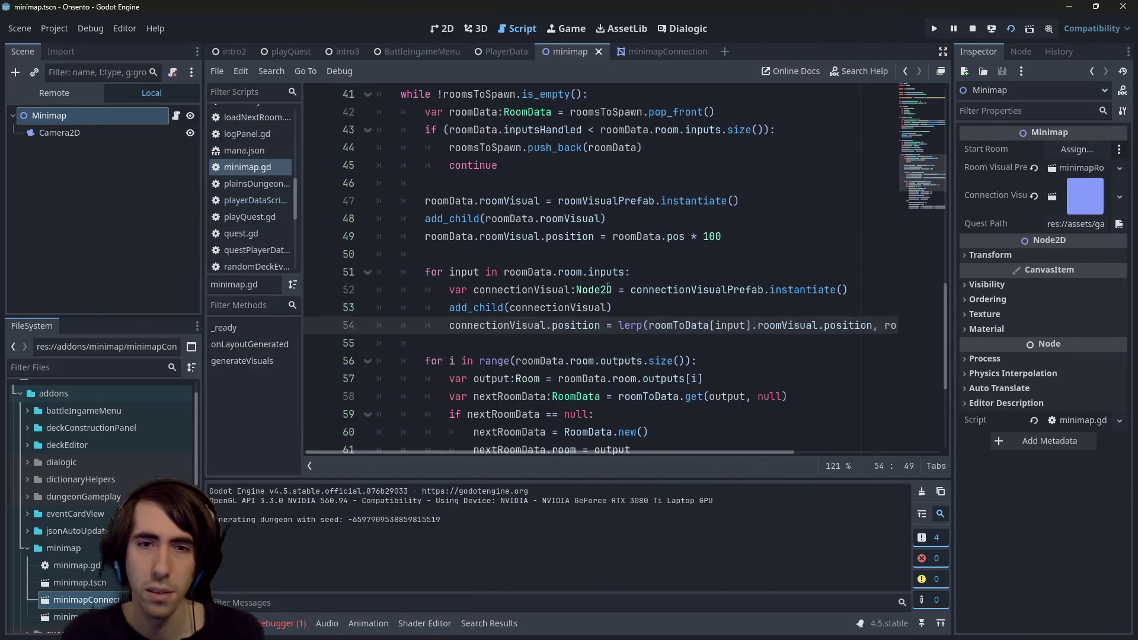
# Insert 'if roomData.room.outputs.size() > 1: pass' above the inputs loop.
pyautogui.click(509, 271)
pyautogui.moveTo(509, 270); pyautogui.dragTo(629, 271)
pyautogui.press('Up')
pyautogui.press('Return')
pyautogui.press('Return')
pyautogui.press('Up')
pyautogui.write('if roomData.room.inputs.siz')
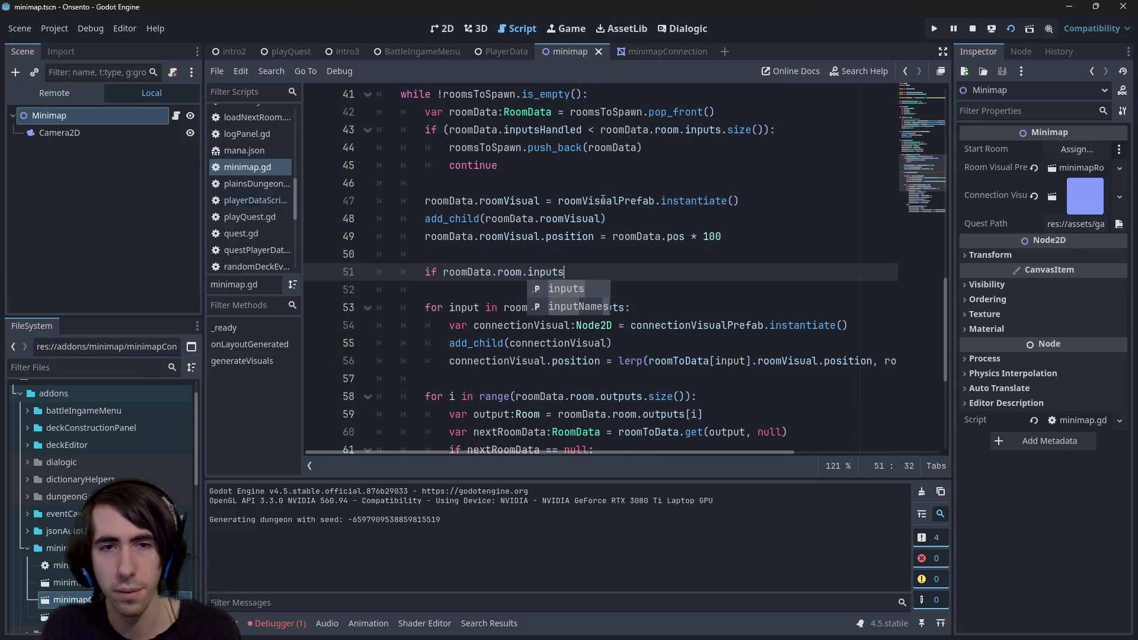
pyautogui.press('BackSpace')
pyautogui.press('BackSpace')
pyautogui.press('BackSpace')
pyautogui.write('outputs')
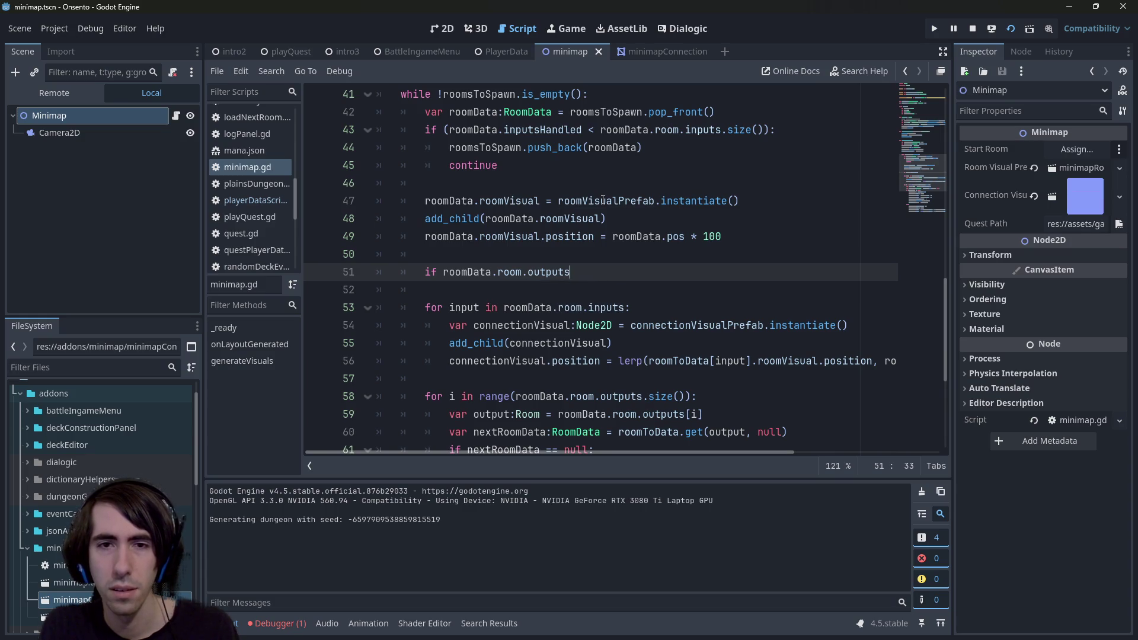
pyautogui.write('.s')
pyautogui.press('Return')
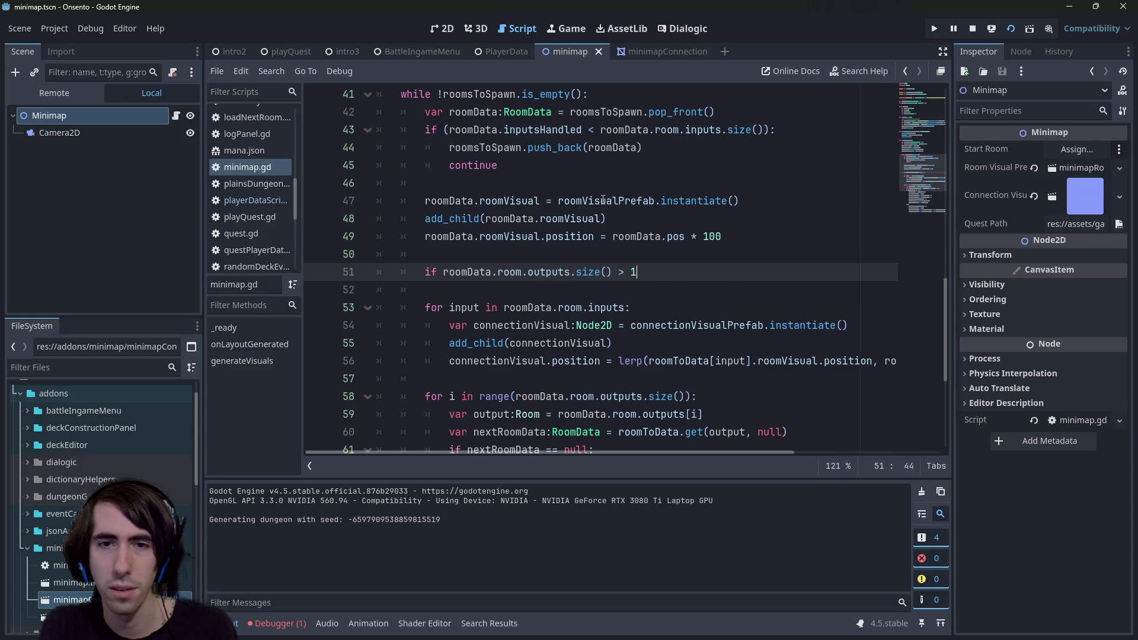
pyautogui.write(':')
pyautogui.press('Return')
pyautogui.write('pass')
pyautogui.press('Escape')
# Set a breakpoint on the pass line and restart the running scene.
pyautogui.moveTo(430, 253); pyautogui.dragTo(316, 295)
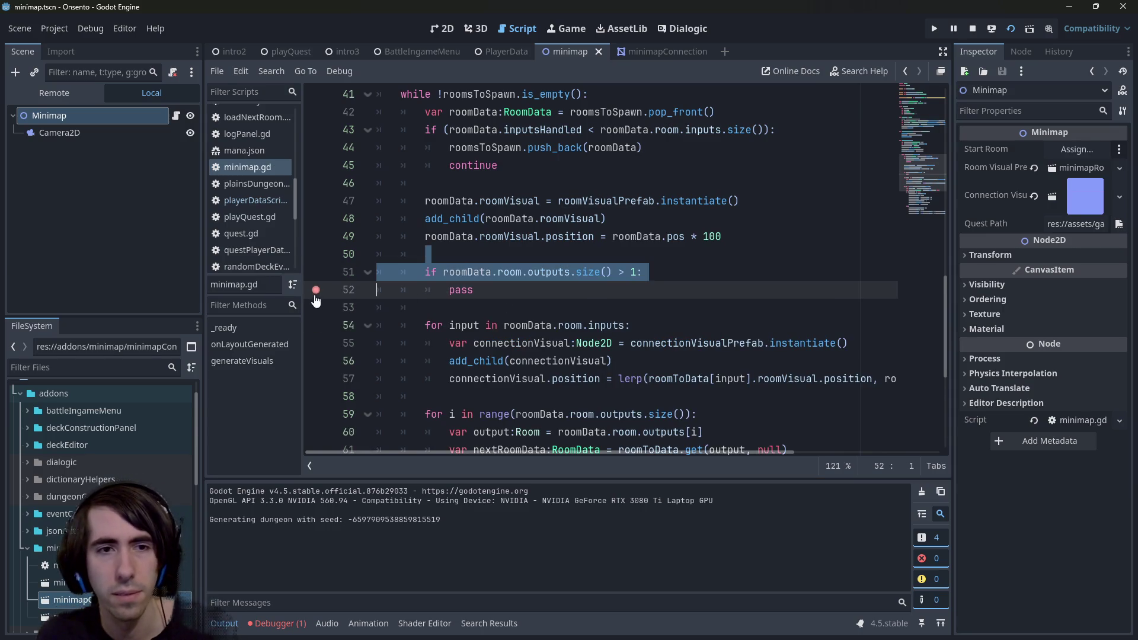
pyautogui.click(316, 290)
pyautogui.click(972, 31)
pyautogui.click(1006, 30)
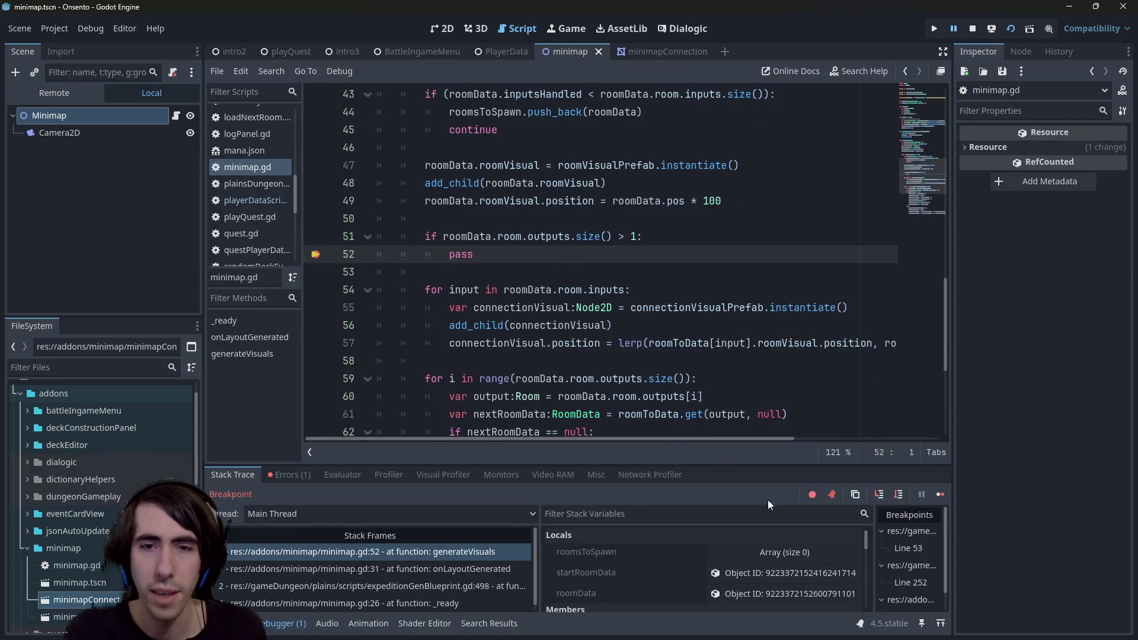
# Stop the debugger and change the check to roomData.room.inputs.size() > 1.
pyautogui.click(899, 494)
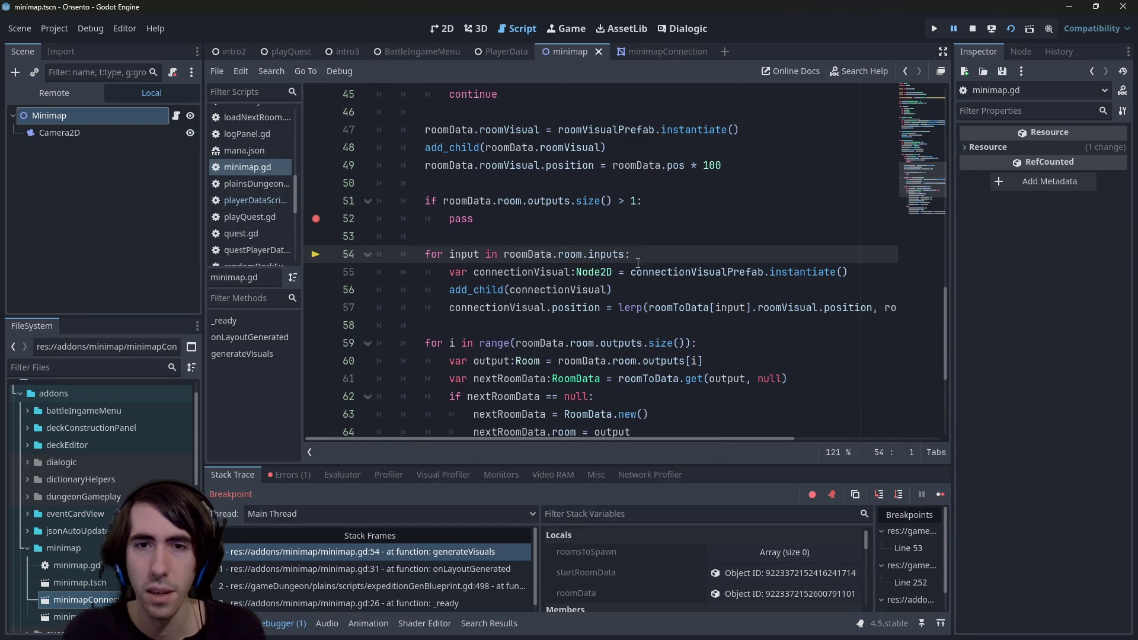
pyautogui.moveTo(613, 255)
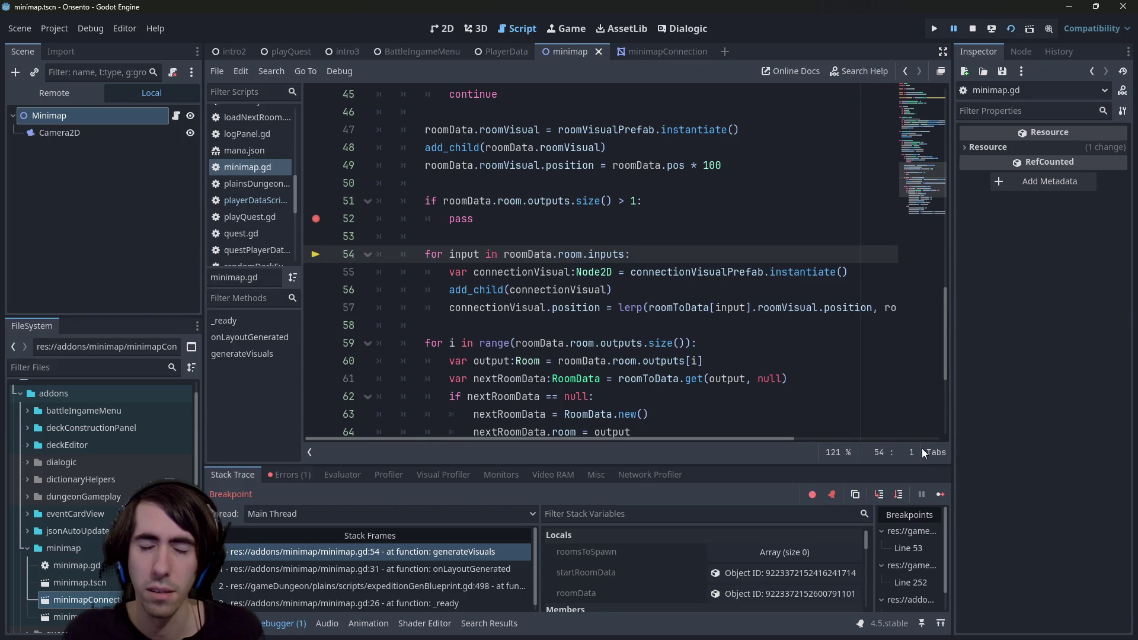
pyautogui.click(967, 29)
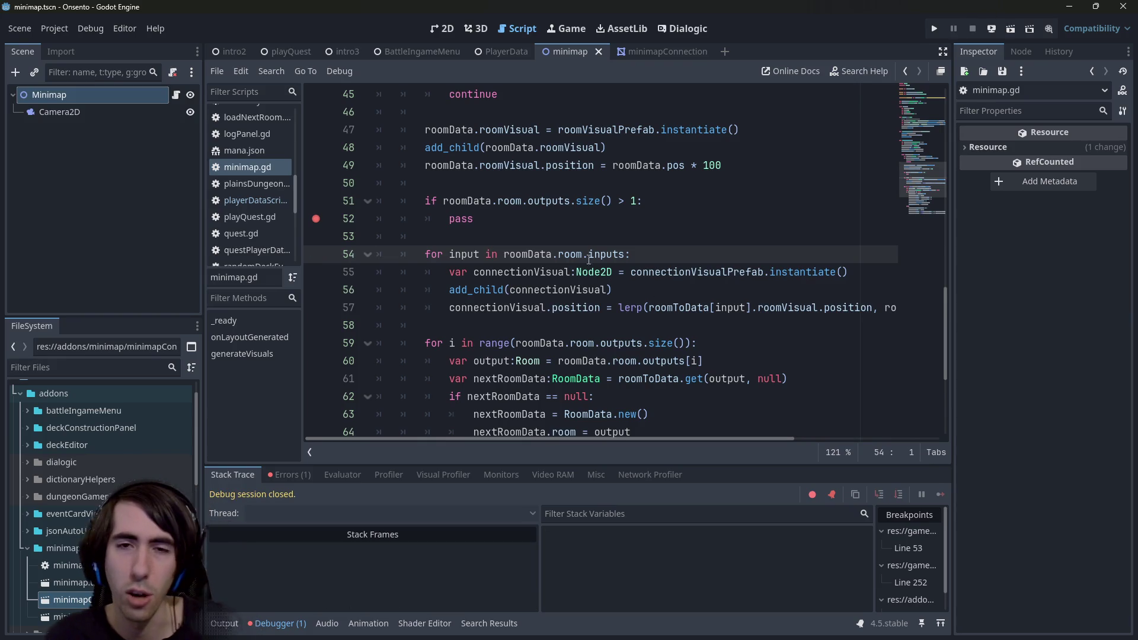
pyautogui.doubleClick(606, 253)
pyautogui.hotkey('ctrl', 'c')
pyautogui.doubleClick(548, 201)
pyautogui.hotkey('ctrl', 'v')
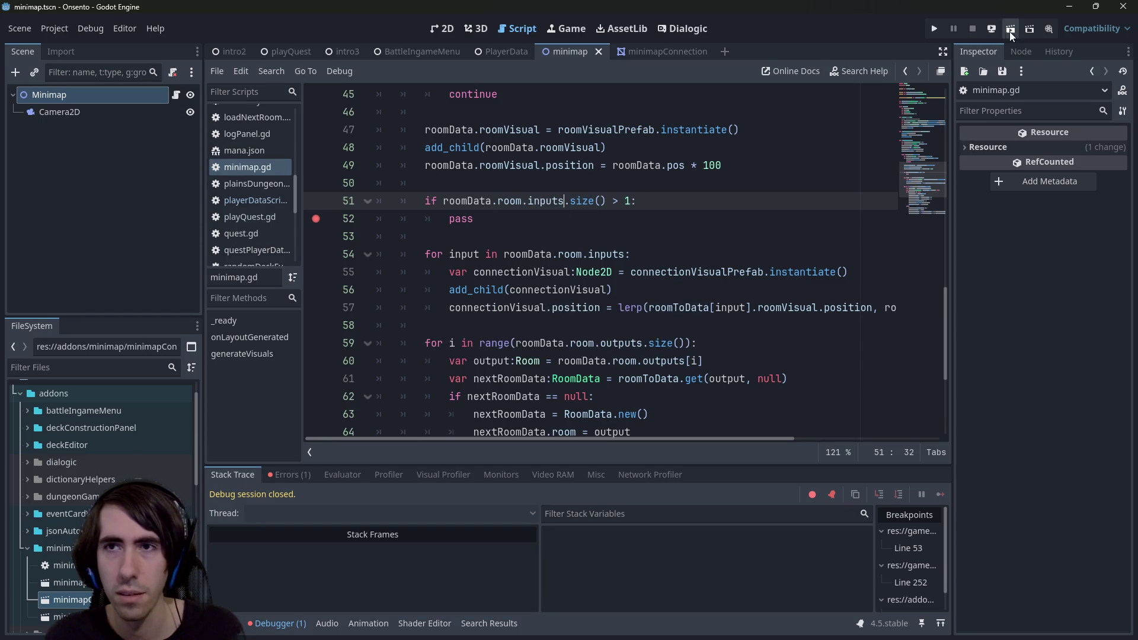
# Relaunch the scene and step over until execution reaches the connection lerp line 57.
pyautogui.click(1011, 29)
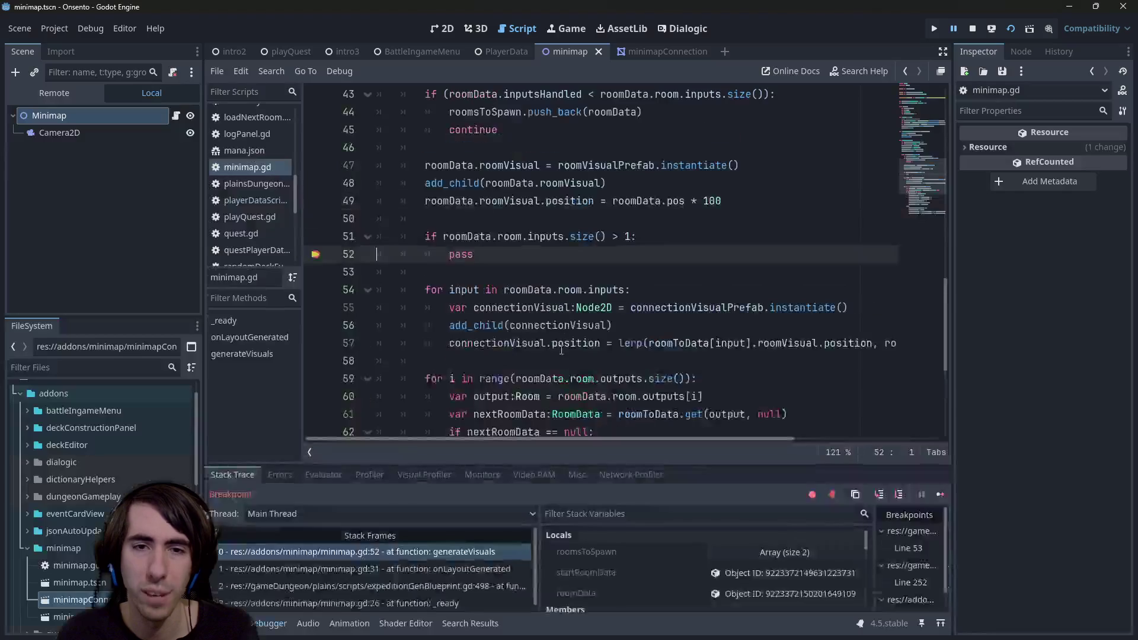
pyautogui.click(899, 495)
pyautogui.click(899, 494)
pyautogui.click(898, 495)
pyautogui.click(898, 494)
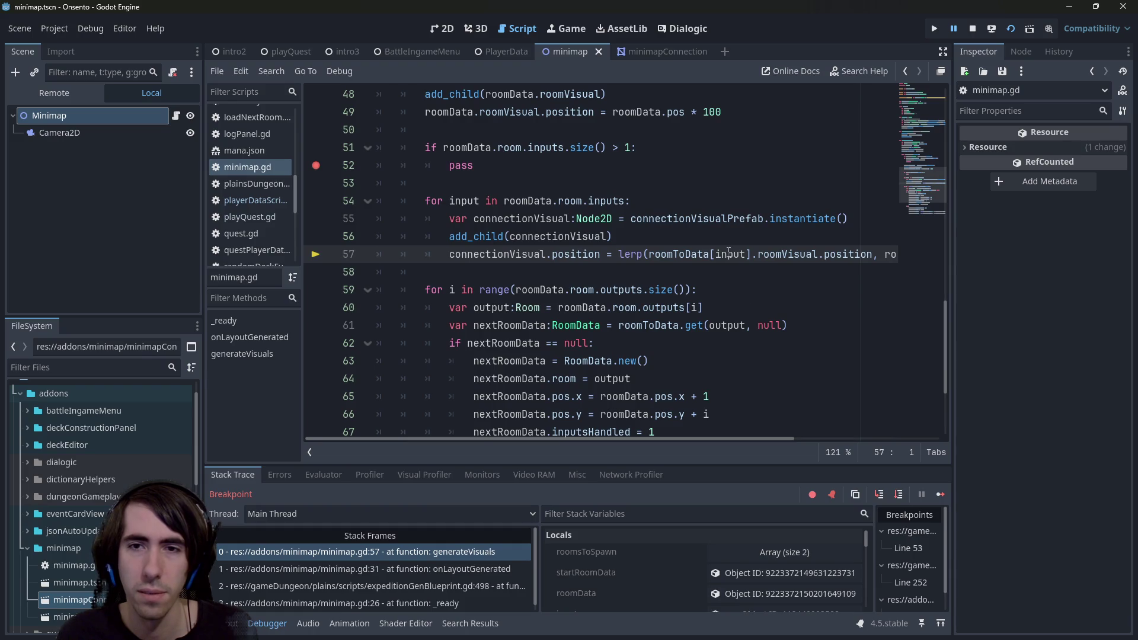
# Widen the code area and select the input room's position expression on line 57.
pyautogui.moveTo(728, 251)
pyautogui.moveTo(858, 251)
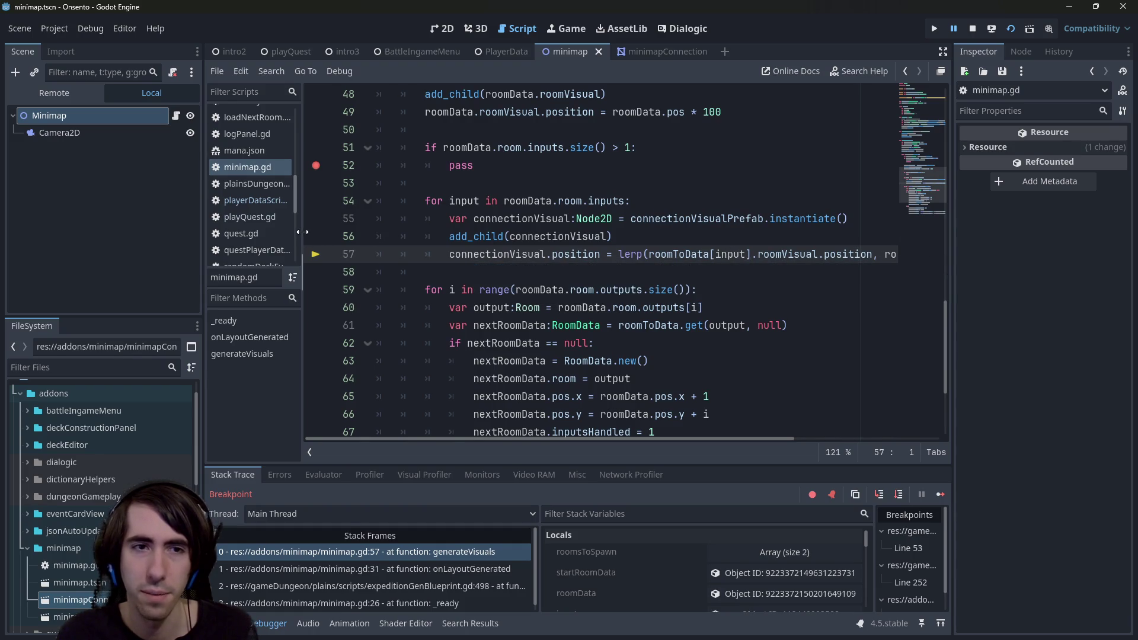
pyautogui.moveTo(302, 243); pyautogui.dragTo(266, 240)
pyautogui.moveTo(711, 439); pyautogui.dragTo(850, 439)
pyautogui.moveTo(836, 255)
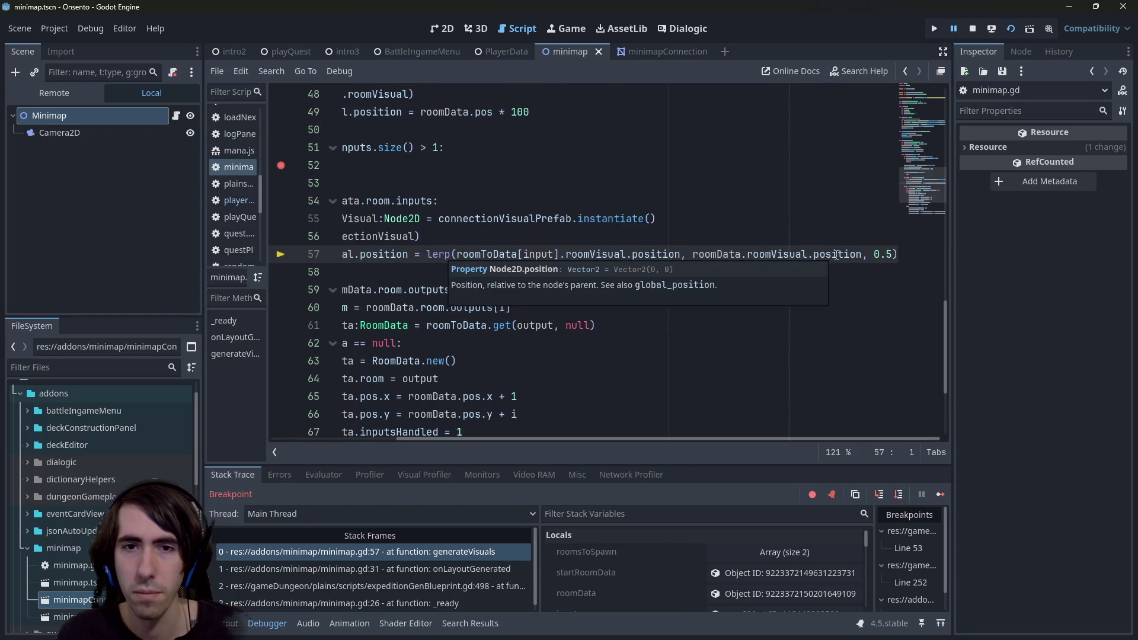
pyautogui.moveTo(456, 255); pyautogui.dragTo(680, 255)
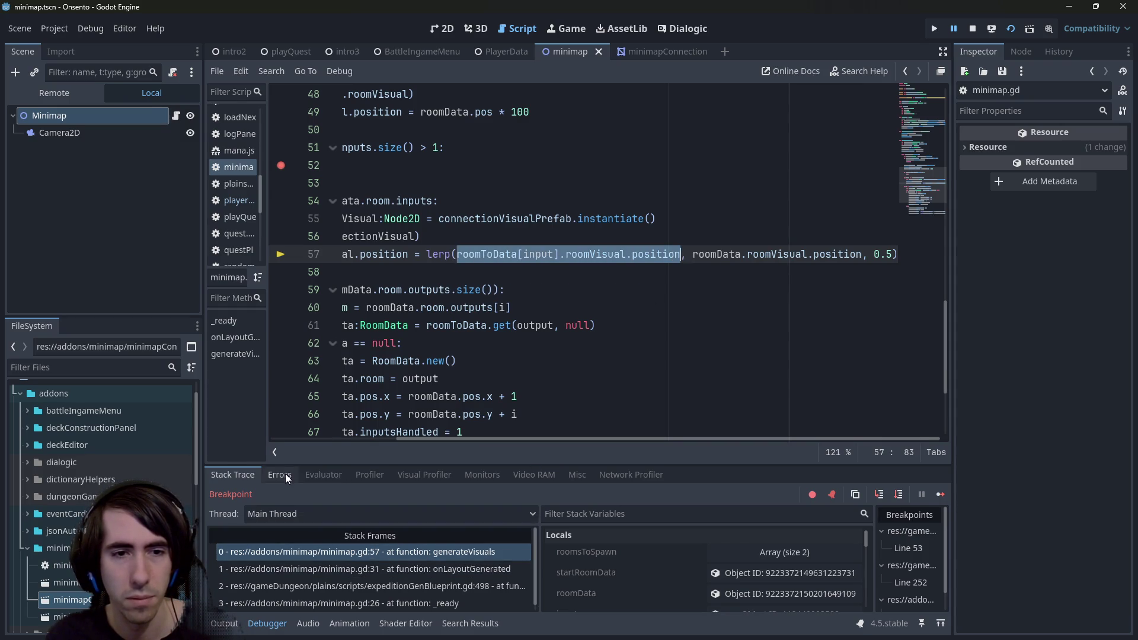
# Evaluate roomToData[input].roomVisual.position and roomData.roomVisual.position in the Evaluator.
pyautogui.click(323, 474)
pyautogui.hotkey('ctrl', 'v')
pyautogui.press('Return')
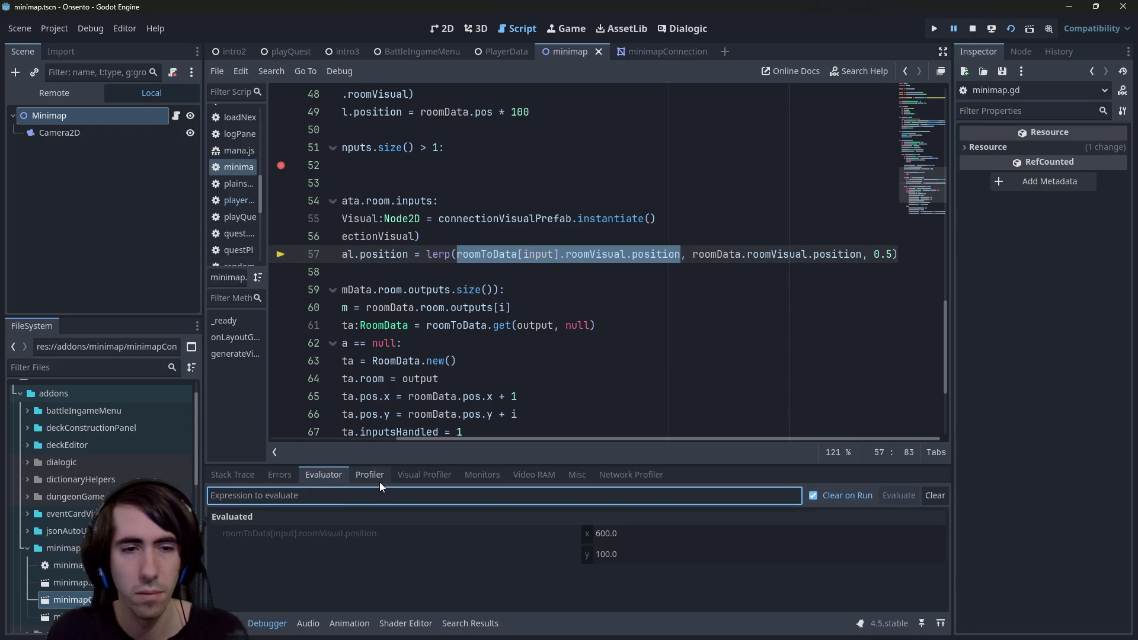
pyautogui.moveTo(692, 253); pyautogui.dragTo(862, 254)
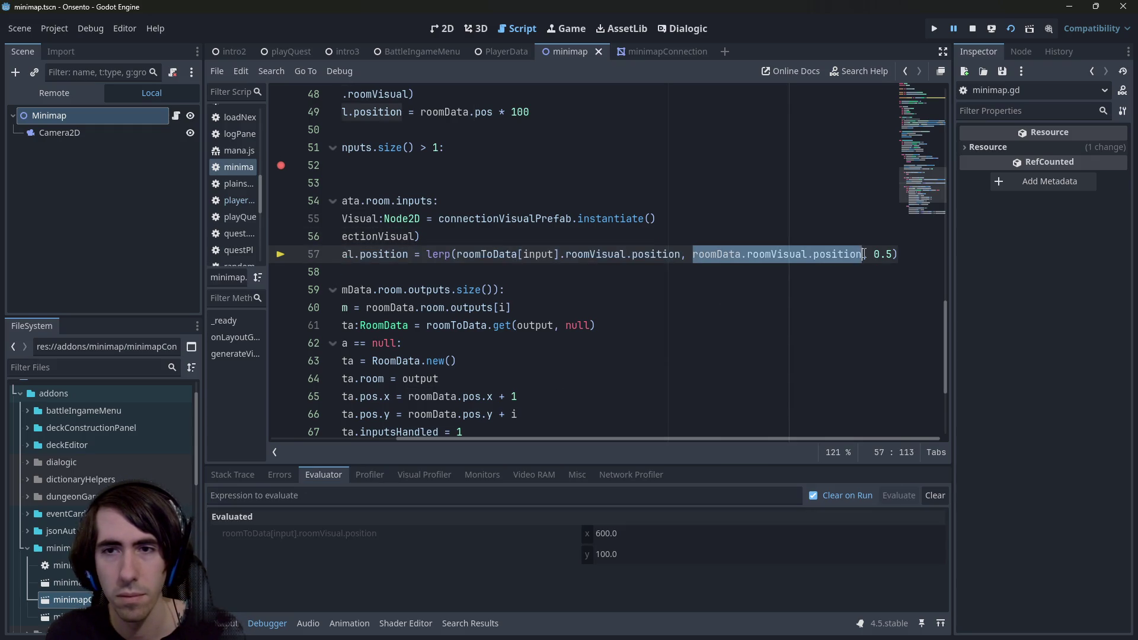
pyautogui.click(358, 500)
pyautogui.hotkey('ctrl', 'v')
pyautogui.press('Return')
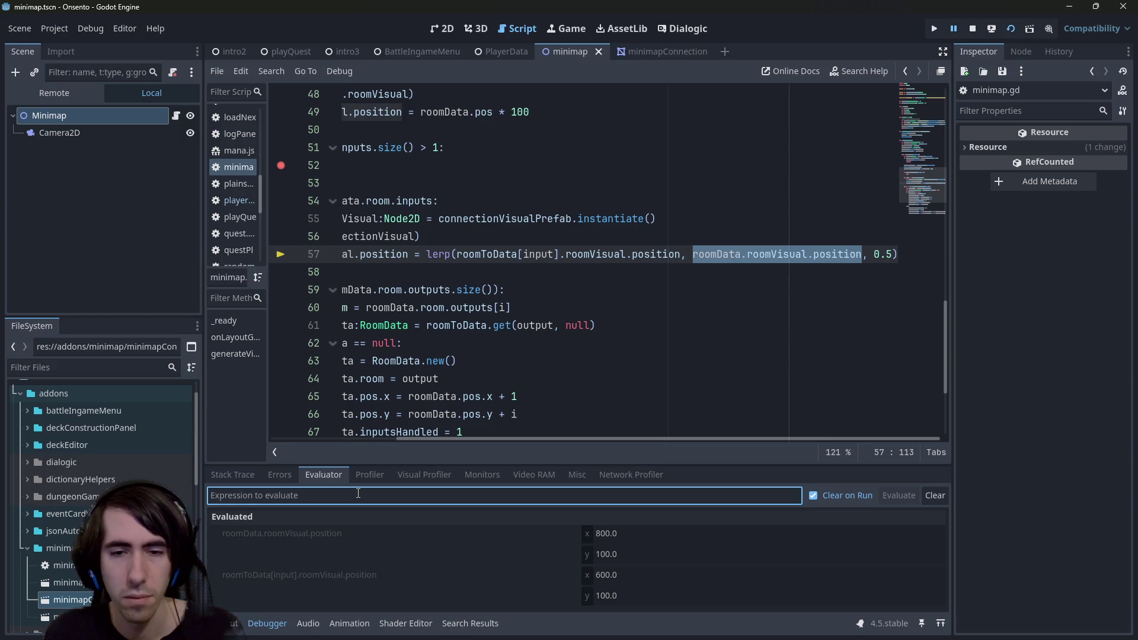
# Compare the results, input room (600, 100) and current room (800, 100), then resume from Stack Trace.
pyautogui.click(617, 554)
pyautogui.click(617, 593)
pyautogui.click(626, 558)
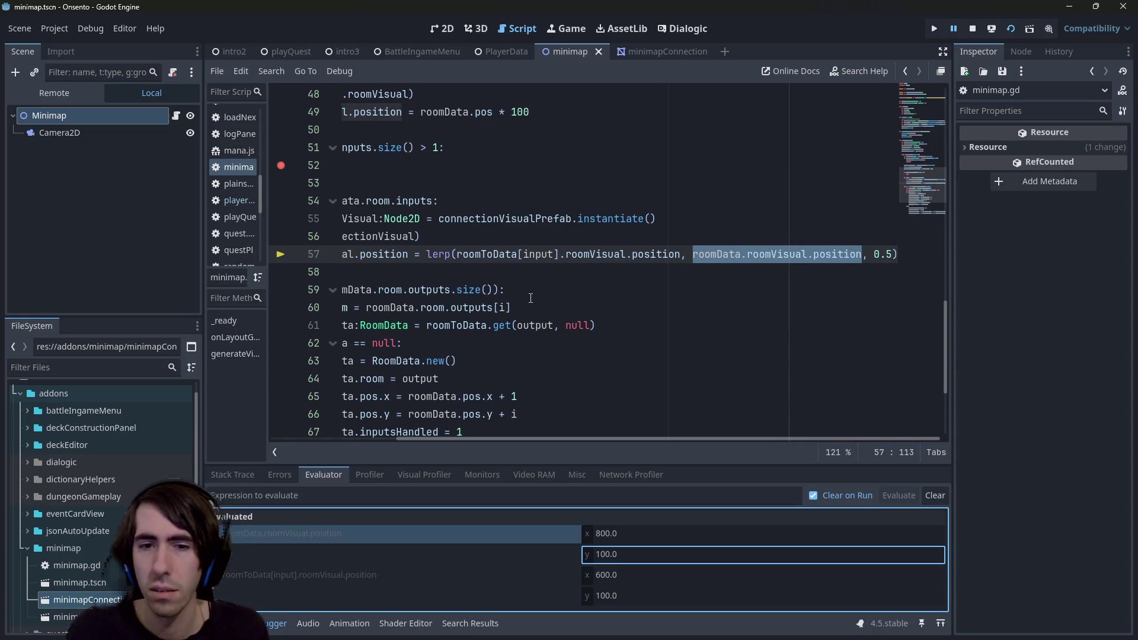
pyautogui.moveTo(479, 254); pyautogui.dragTo(339, 255)
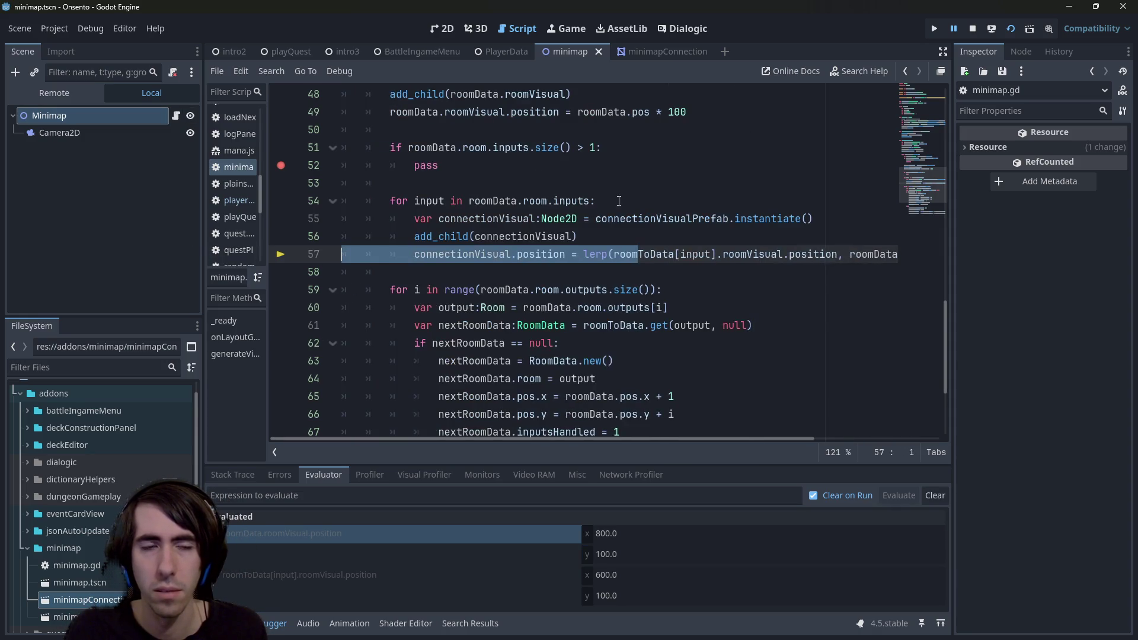
pyautogui.click(232, 475)
pyautogui.click(941, 494)
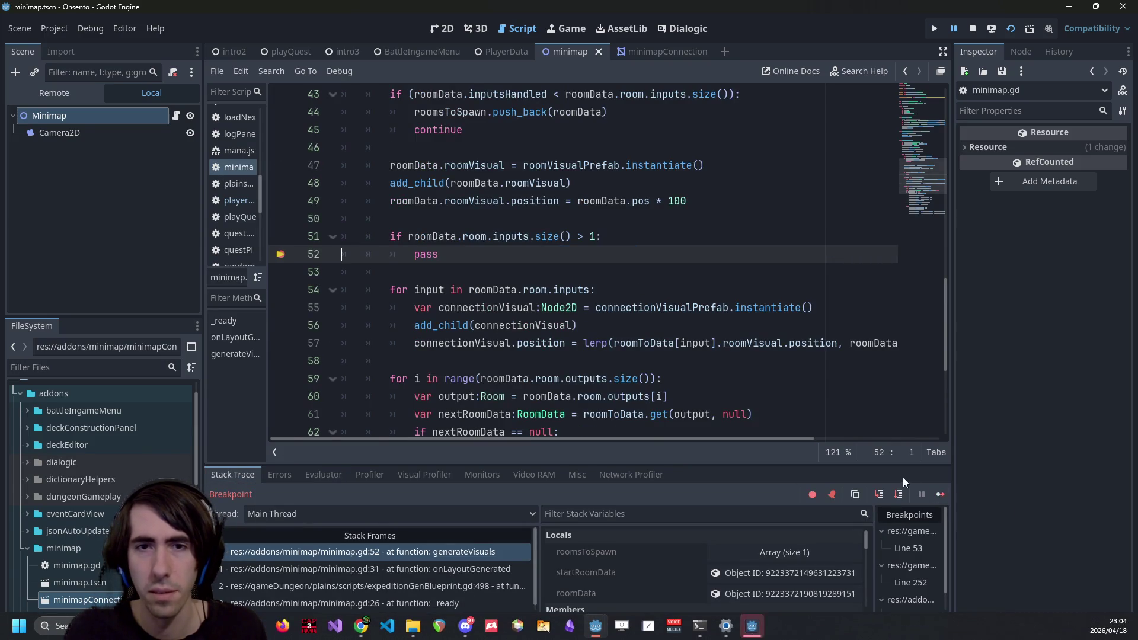
# Step over to the connection position line 57 and switch to the Evaluator.
pyautogui.click(898, 495)
pyautogui.click(898, 496)
pyautogui.click(898, 496)
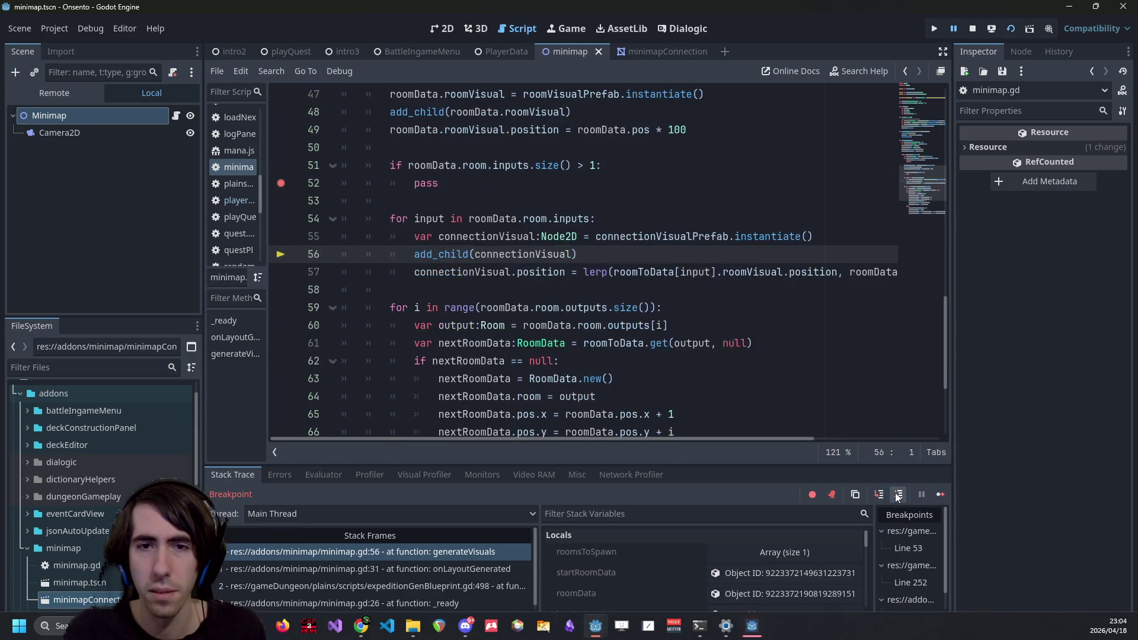
pyautogui.click(898, 495)
pyautogui.click(323, 474)
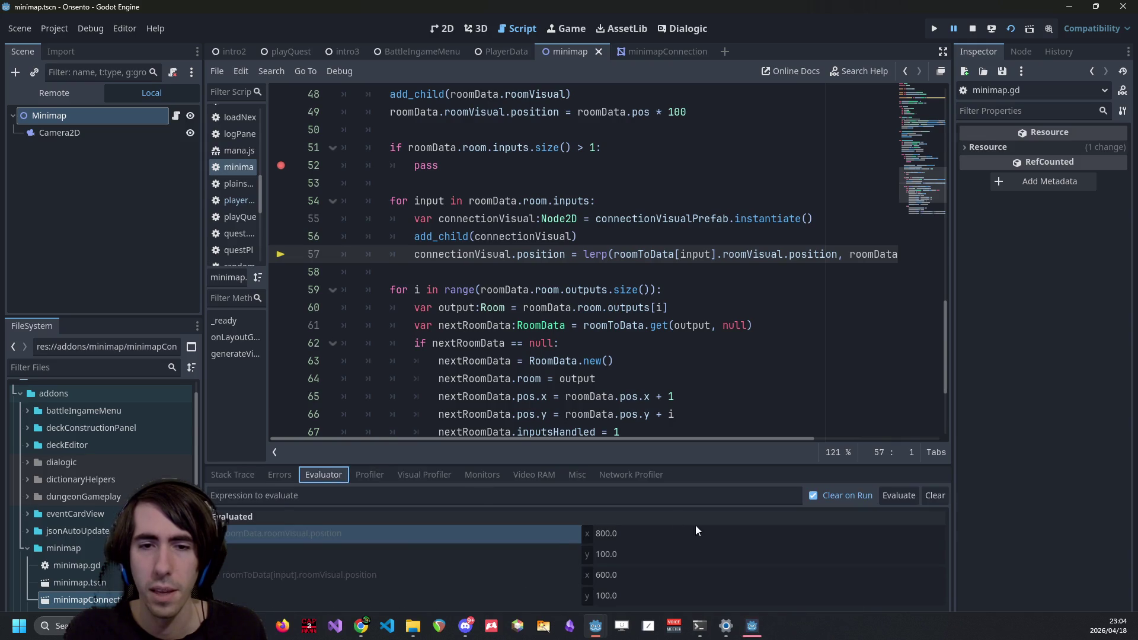
pyautogui.click(903, 500)
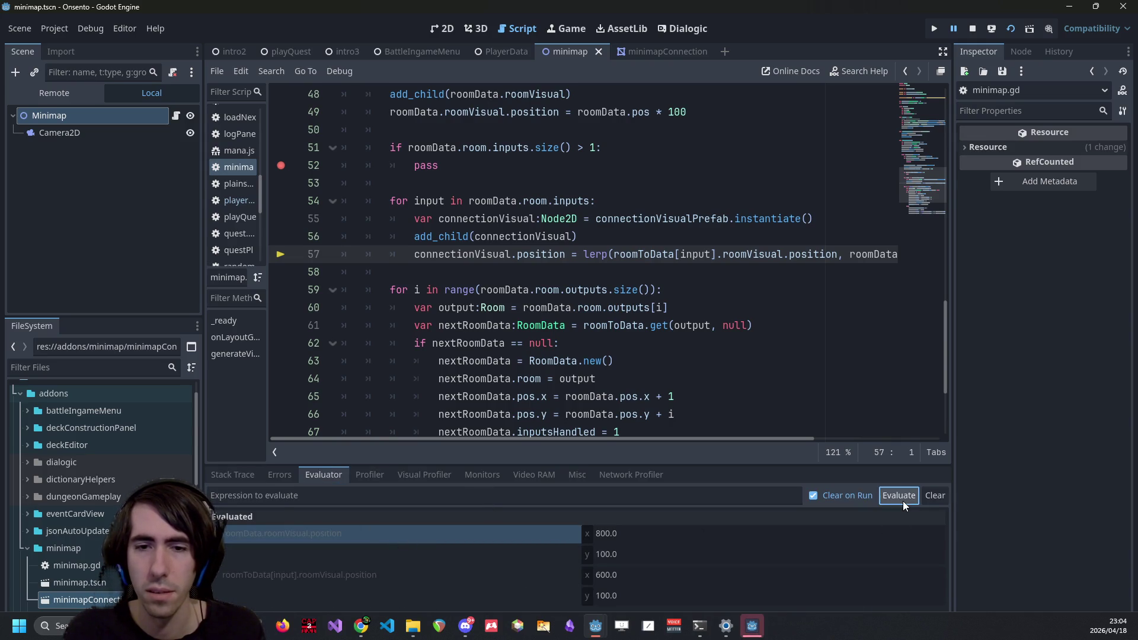
pyautogui.click(351, 534)
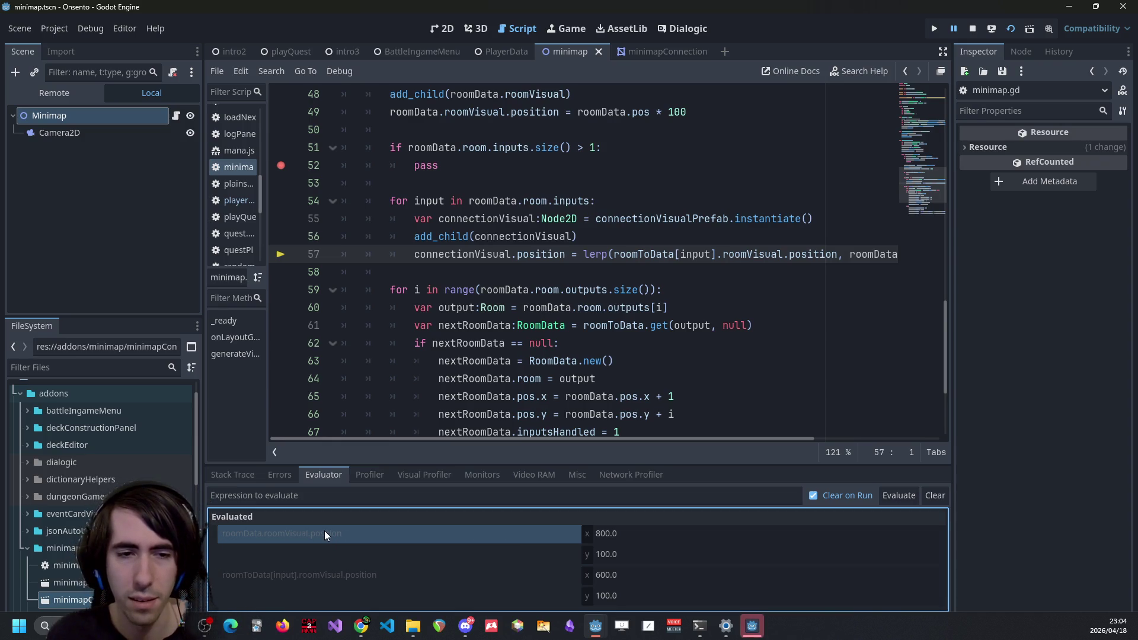
# Evaluate the neighbouring room's and current room's position expressions from line 57.
pyautogui.moveTo(614, 254); pyautogui.dragTo(837, 253)
pyautogui.hotkey('ctrl', 'c')
pyautogui.click(454, 493)
pyautogui.hotkey('ctrl', 'v')
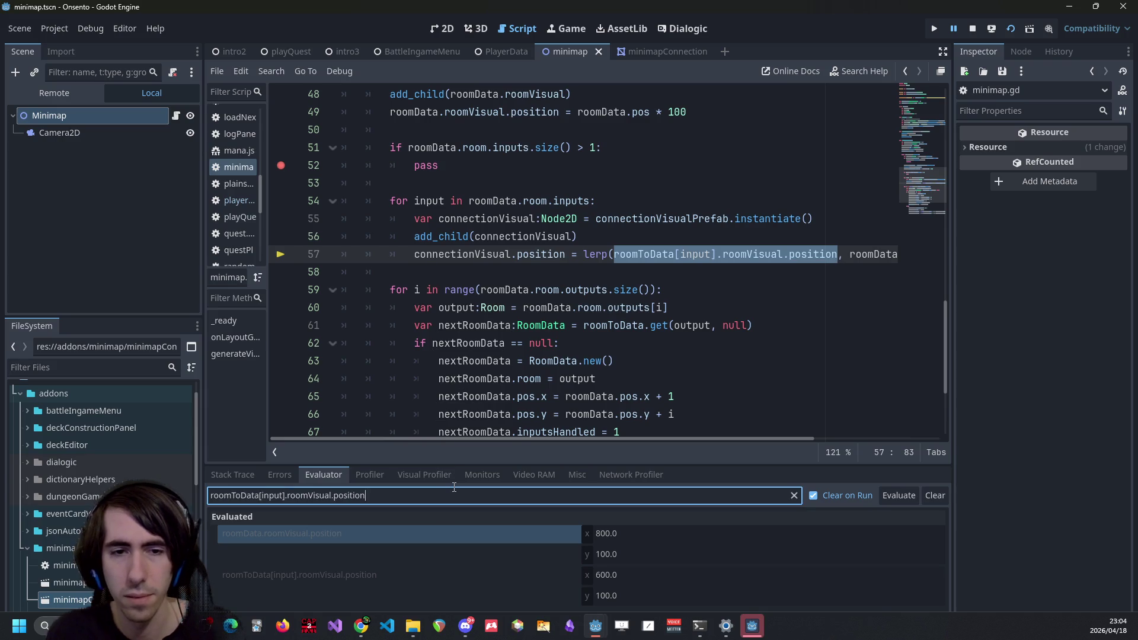
pyautogui.press('Return')
pyautogui.moveTo(851, 253)
pyautogui.mouseDown()
pyautogui.moveTo(894, 255)
pyautogui.moveTo(863, 256)
pyautogui.mouseUp()
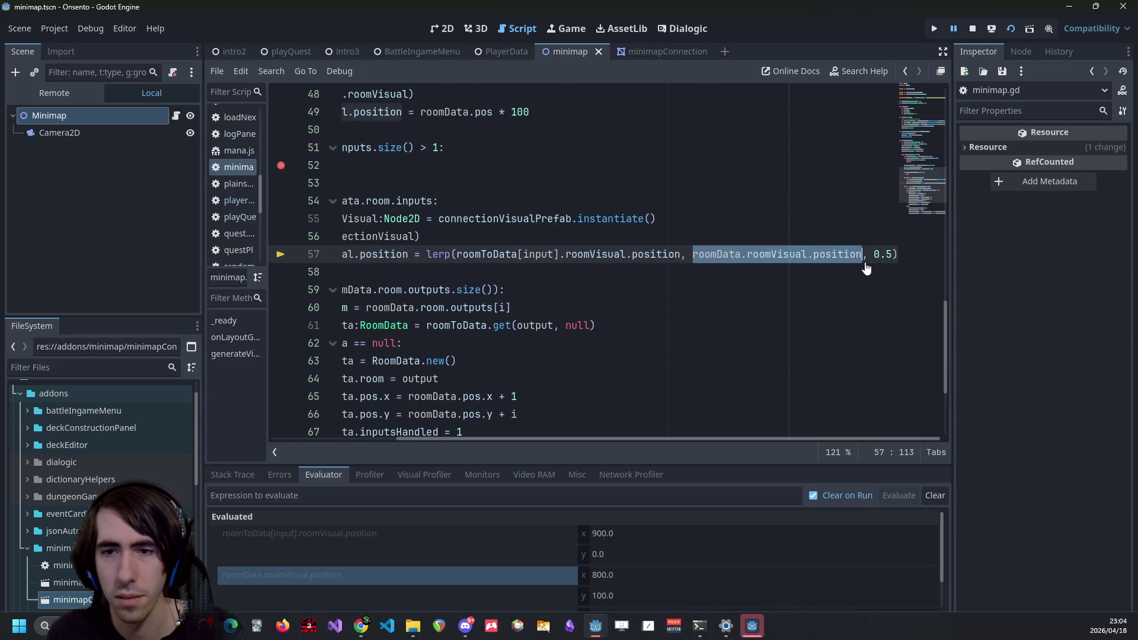
pyautogui.hotkey('ctrl', 'c')
pyautogui.click(336, 489)
pyautogui.hotkey('ctrl', 'v')
pyautogui.press('Return')
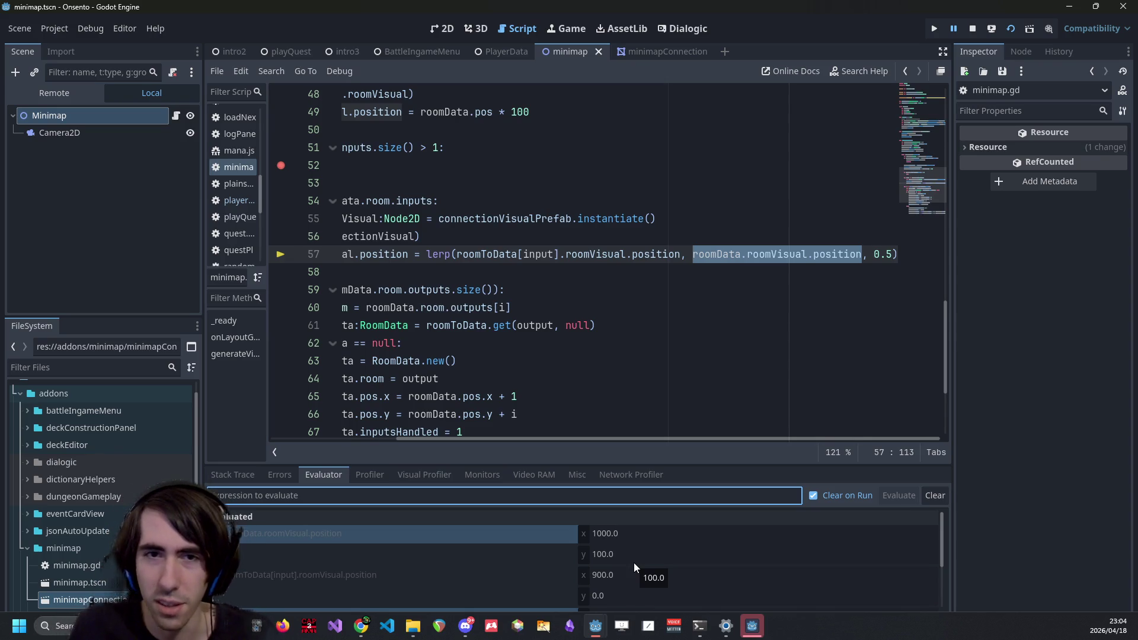
# Step the loop on to line 57 for the next connection and reopen the Evaluator.
pyautogui.moveTo(502, 439); pyautogui.dragTo(366, 439)
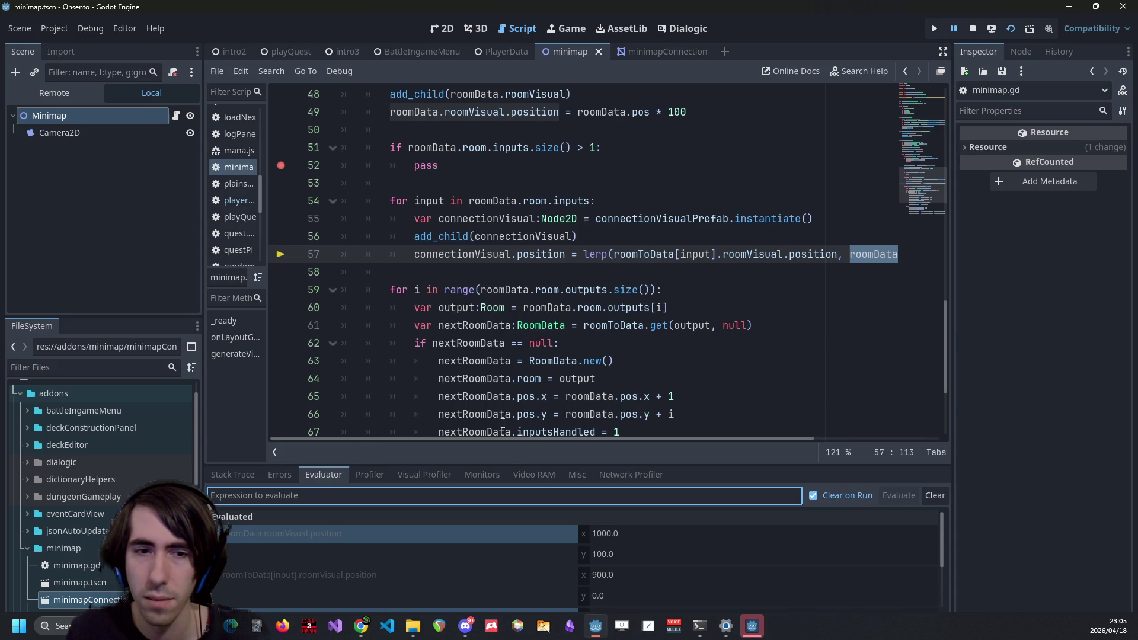
pyautogui.click(223, 474)
pyautogui.click(899, 495)
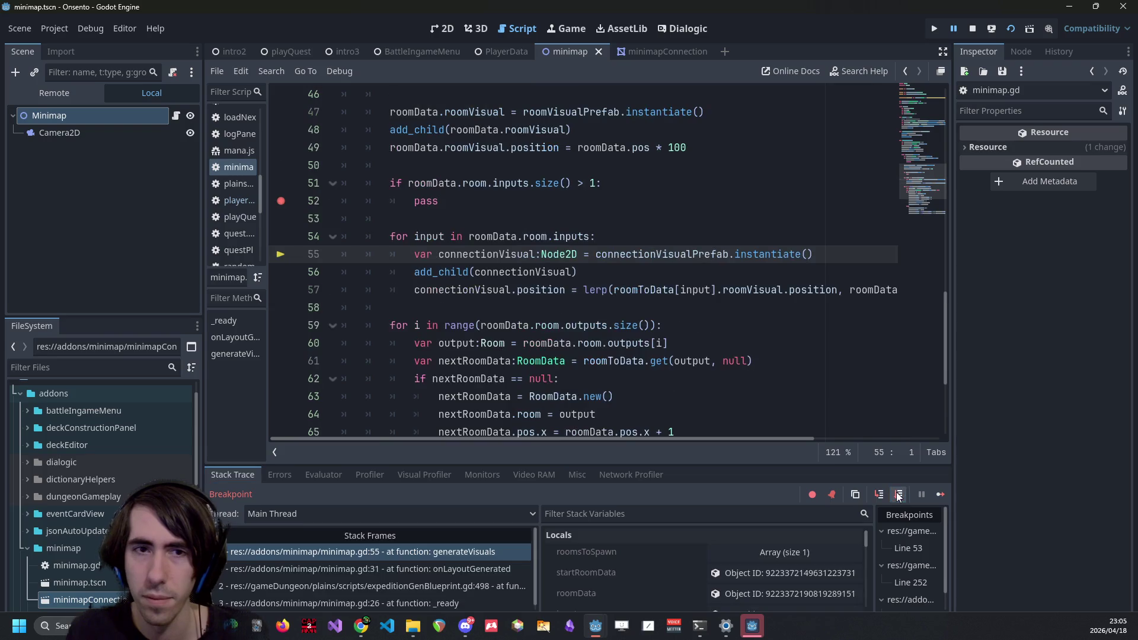
pyautogui.click(898, 495)
pyautogui.click(898, 496)
pyautogui.click(325, 475)
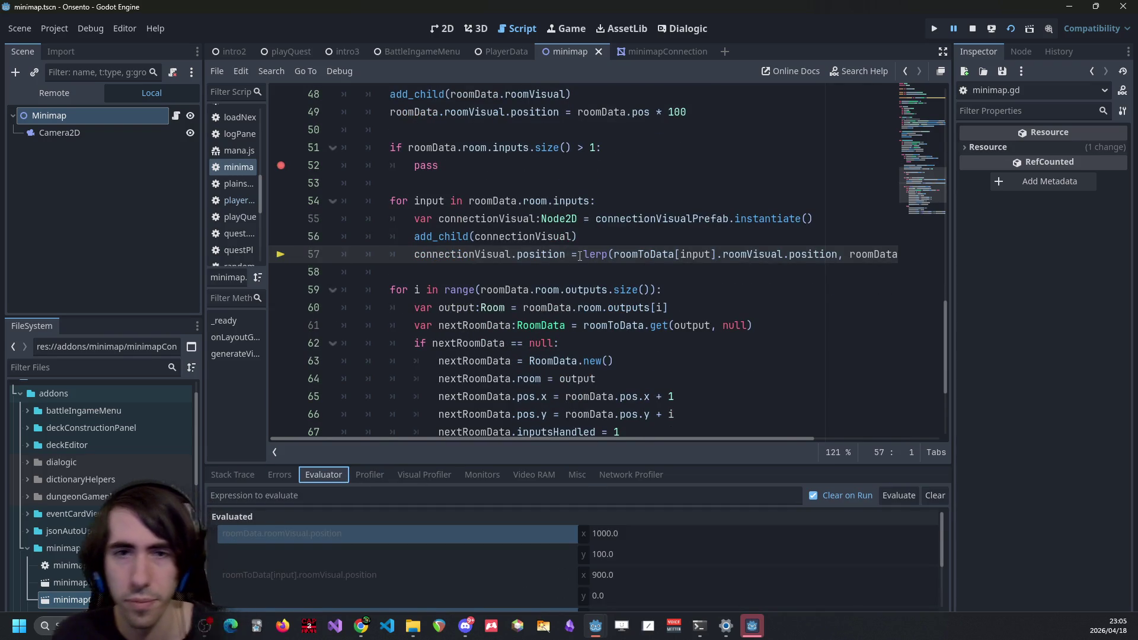
# Re-evaluate both positions: current room (1000, 100), input room (900, 100).
pyautogui.moveTo(612, 253); pyautogui.dragTo(837, 254)
pyautogui.click(541, 491)
pyautogui.hotkey('ctrl', 'v')
pyautogui.press('Return')
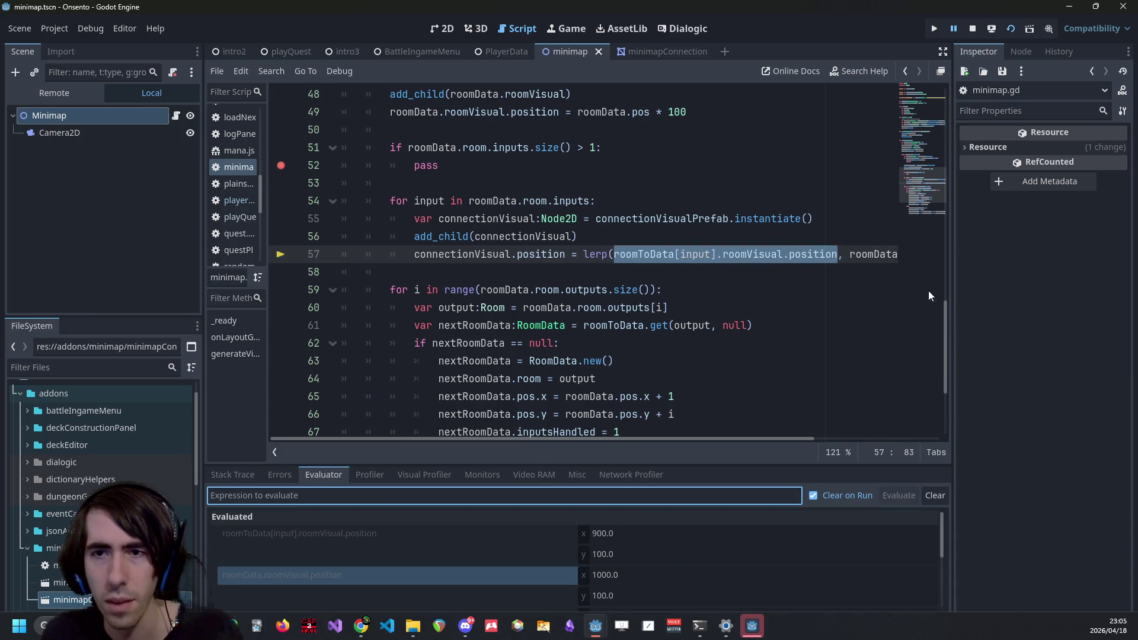
pyautogui.moveTo(852, 253)
pyautogui.mouseDown()
pyautogui.moveTo(901, 254)
pyautogui.moveTo(863, 254)
pyautogui.mouseUp()
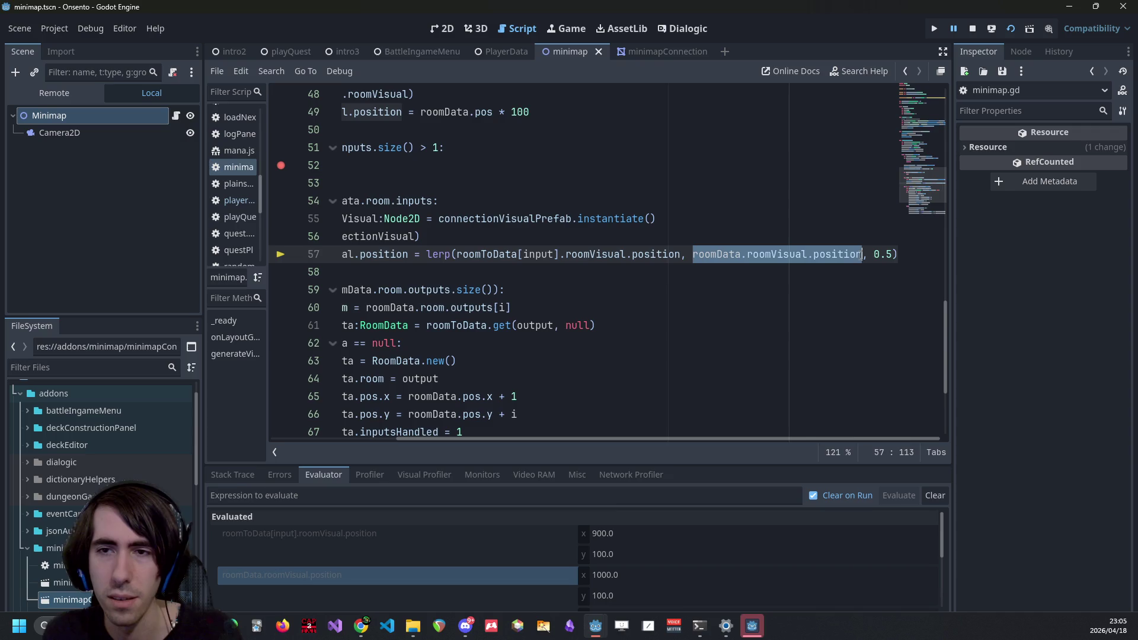
pyautogui.click(623, 495)
pyautogui.hotkey('ctrl', 'v')
pyautogui.press('Return')
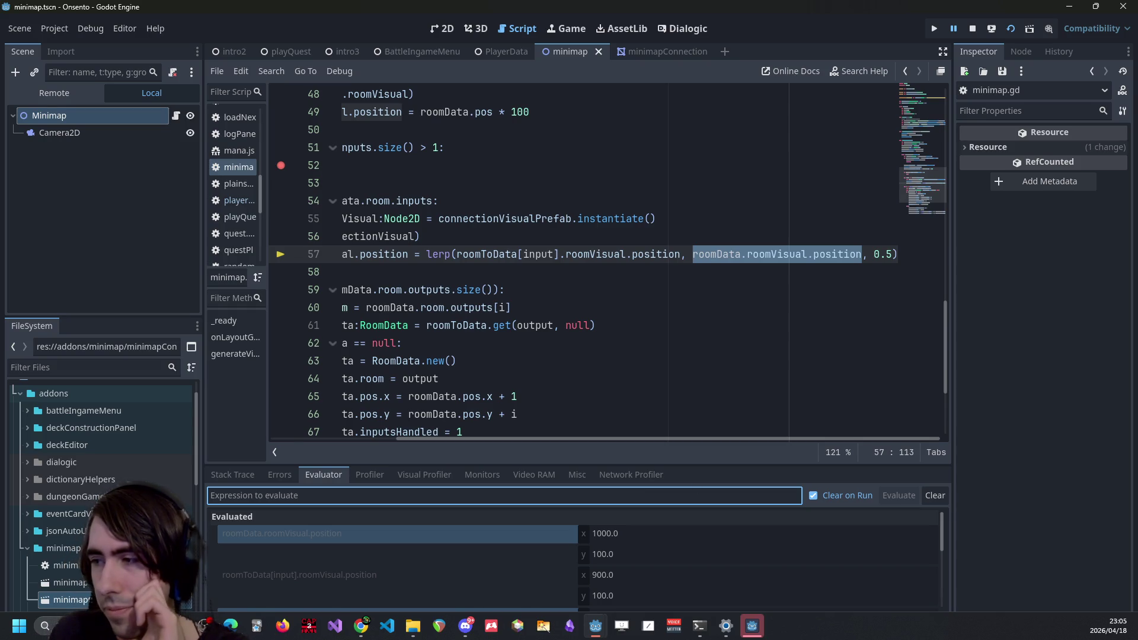
pyautogui.moveTo(450, 272); pyautogui.dragTo(171, 253)
pyautogui.click(534, 254)
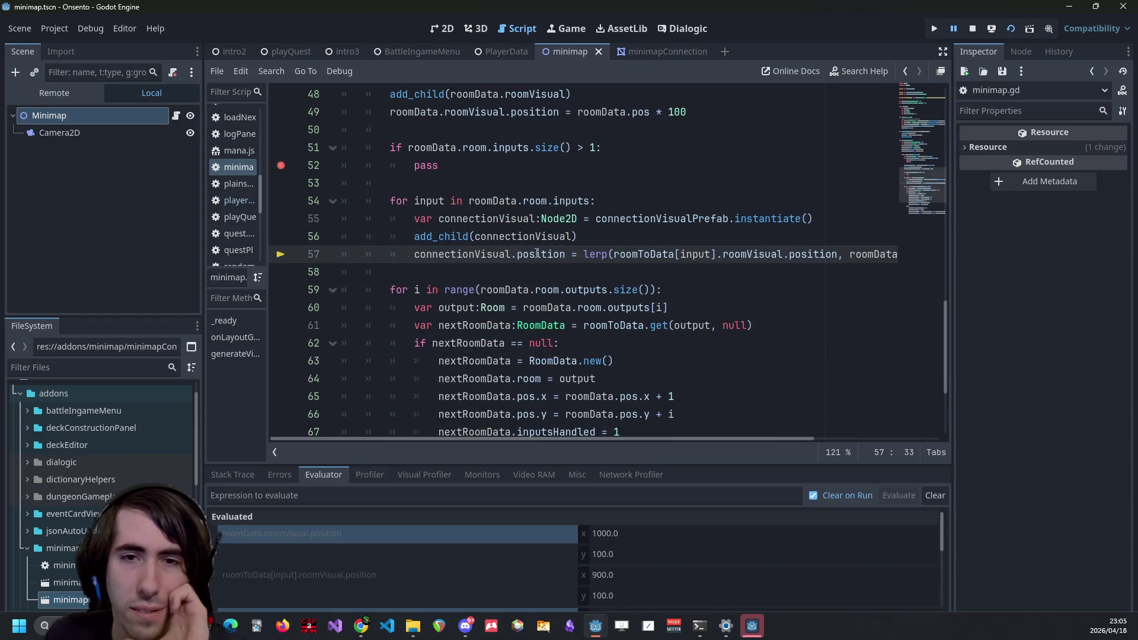
# Add a new line 76 after the outputs loop and paste startRoom onto it.
pyautogui.scroll(-3, 522, 276)
pyautogui.click(512, 410)
pyautogui.scroll(7, 510, 391)
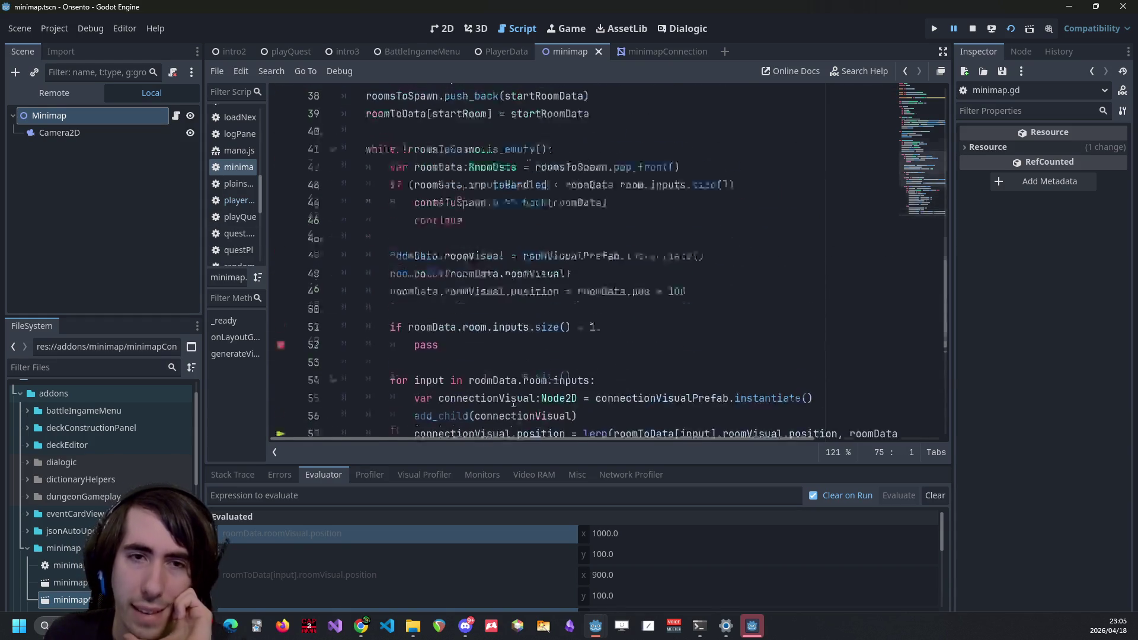
pyautogui.scroll(-6, 508, 388)
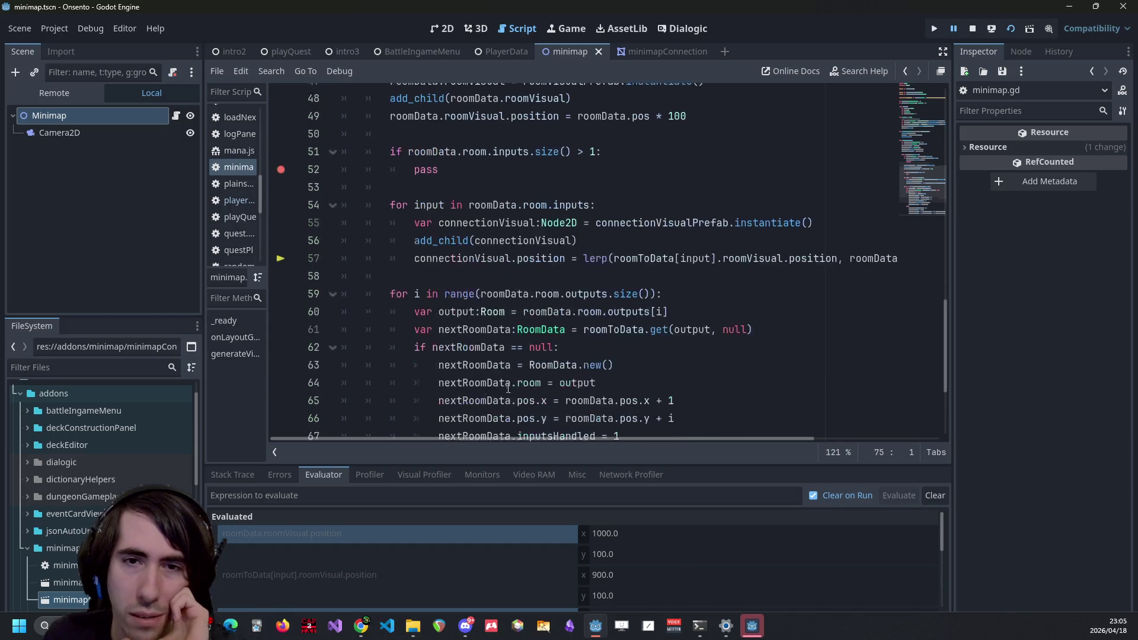
pyautogui.scroll(-1, 508, 388)
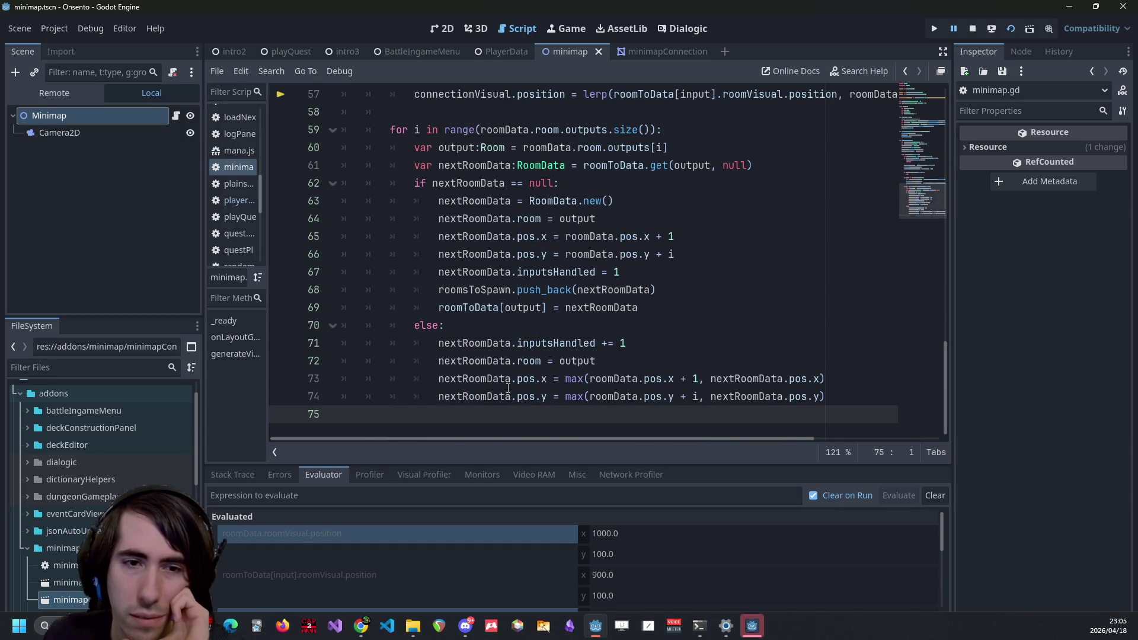
pyautogui.press('Return')
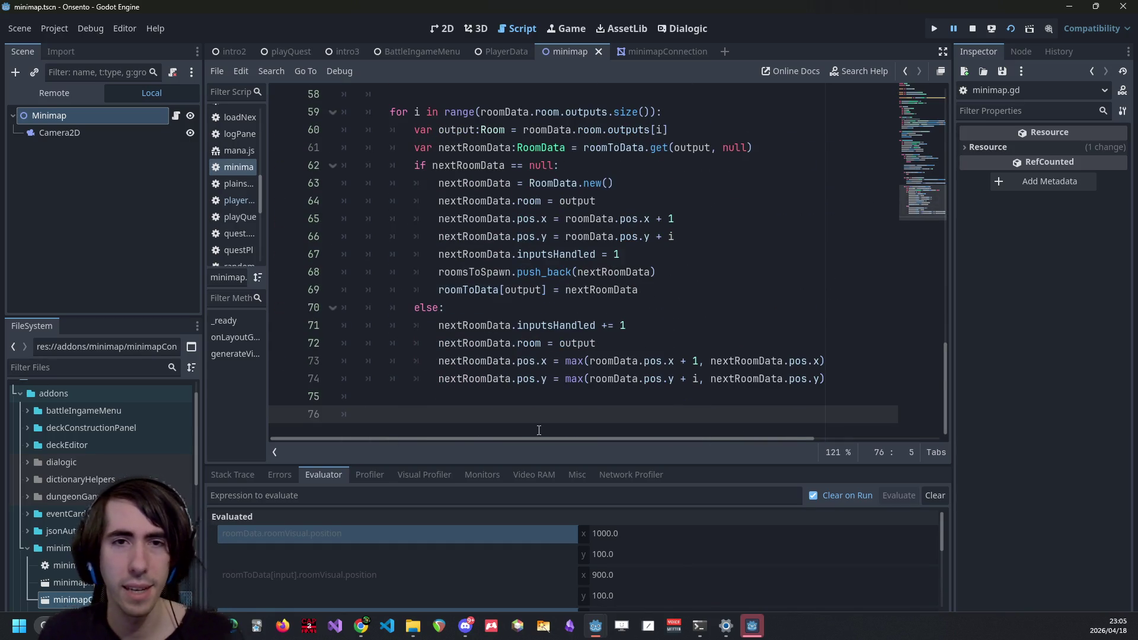
pyautogui.scroll(6, 539, 430)
pyautogui.scroll(-1, 493, 183)
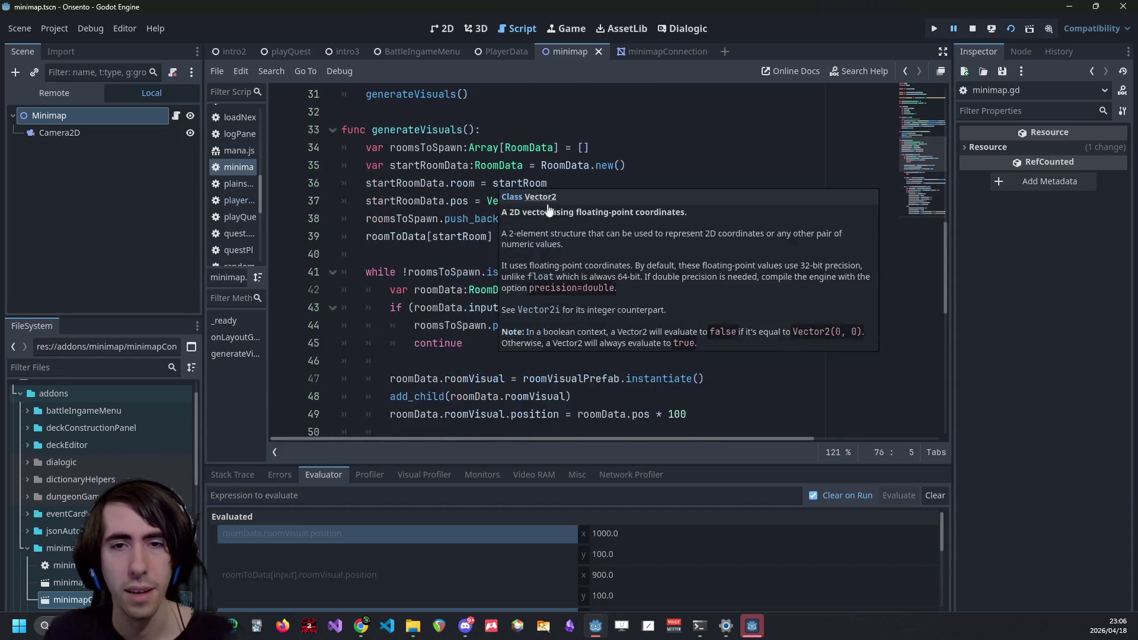
pyautogui.scroll(6, 495, 289)
pyautogui.scroll(4, 495, 289)
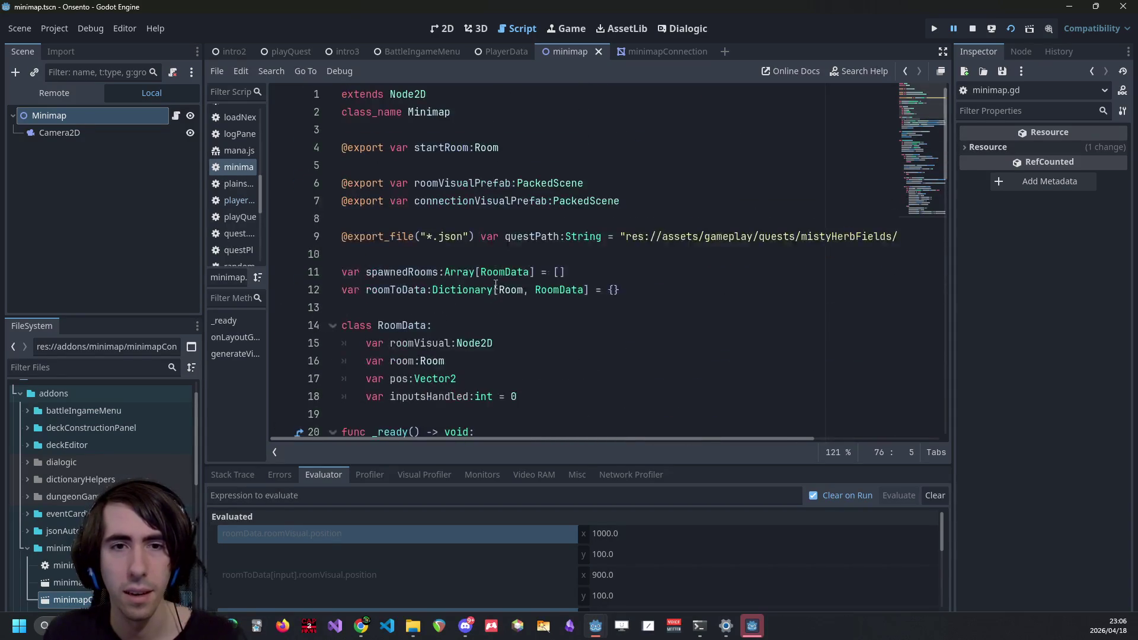
pyautogui.scroll(-3, 495, 285)
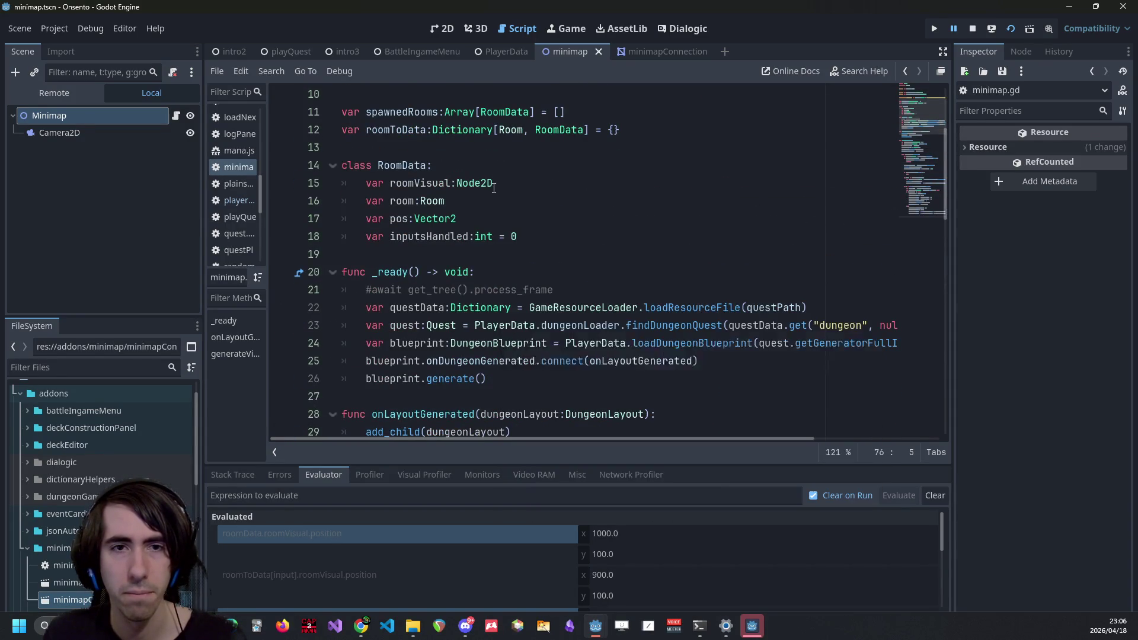
pyautogui.scroll(3, 407, 261)
pyautogui.doubleClick(448, 148)
pyautogui.hotkey('ctrl', 'c')
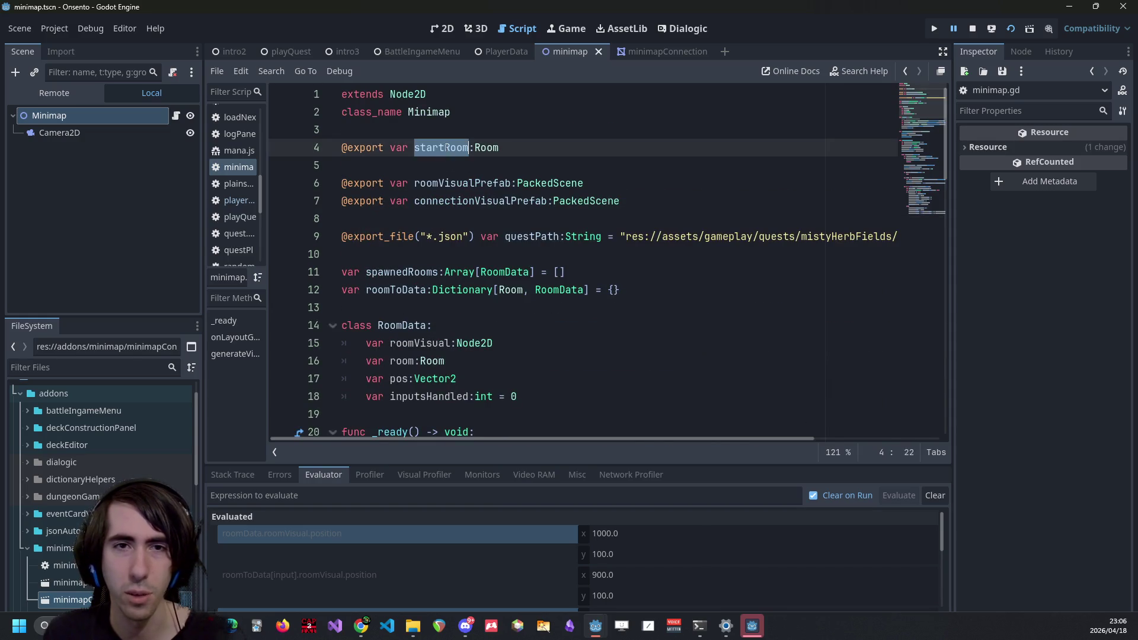
pyautogui.scroll(-19, 422, 356)
pyautogui.click(422, 422)
pyautogui.hotkey('ctrl', 'v')
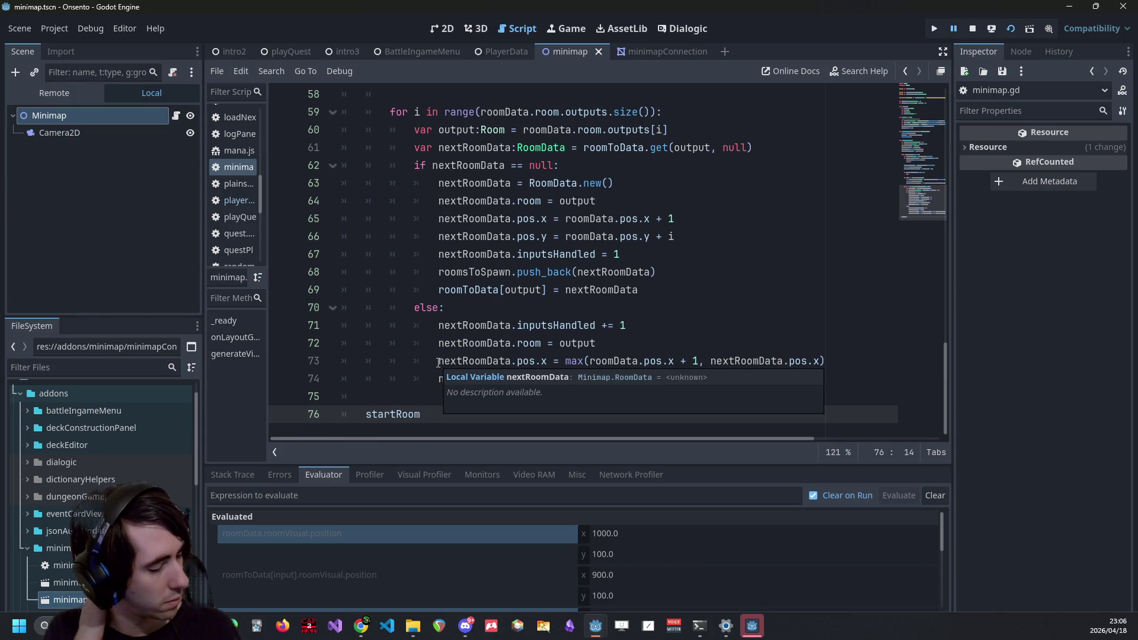
# Inspect the startRoomData, roomsToSpawn and roomToData variables at the top of the script.
pyautogui.scroll(9, 447, 356)
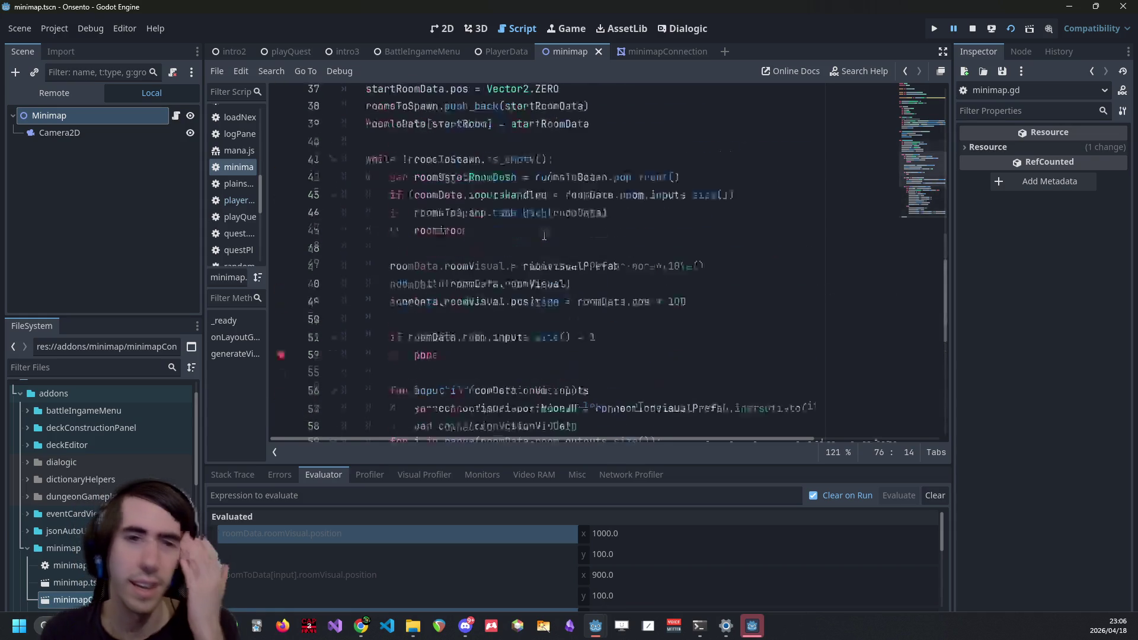
pyautogui.doubleClick(465, 165)
pyautogui.doubleClick(422, 148)
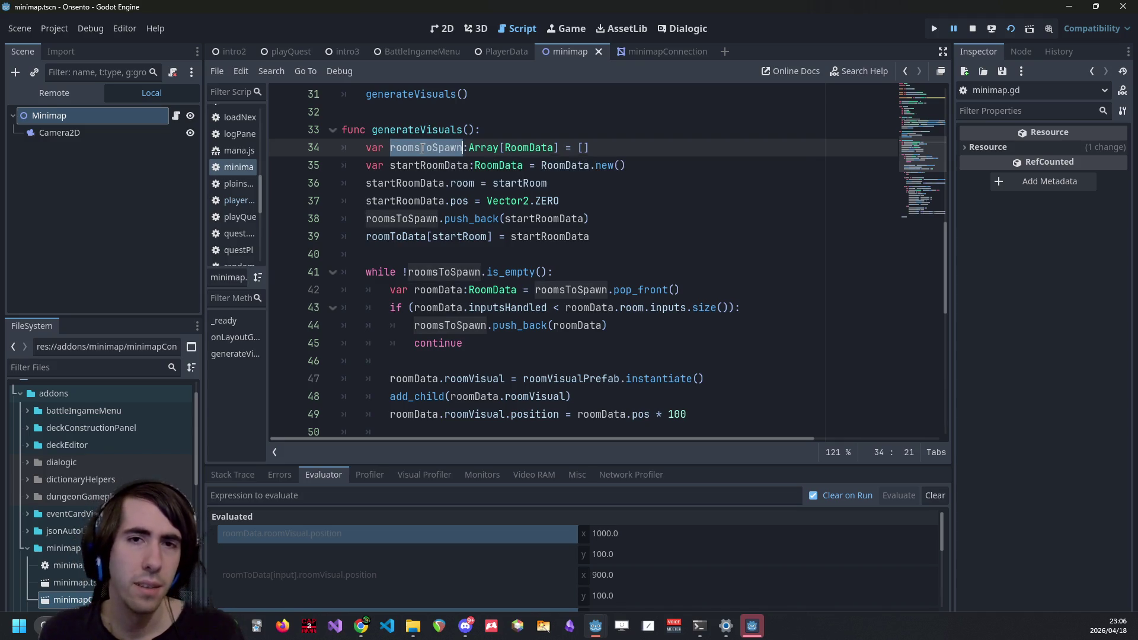
pyautogui.moveTo(439, 157)
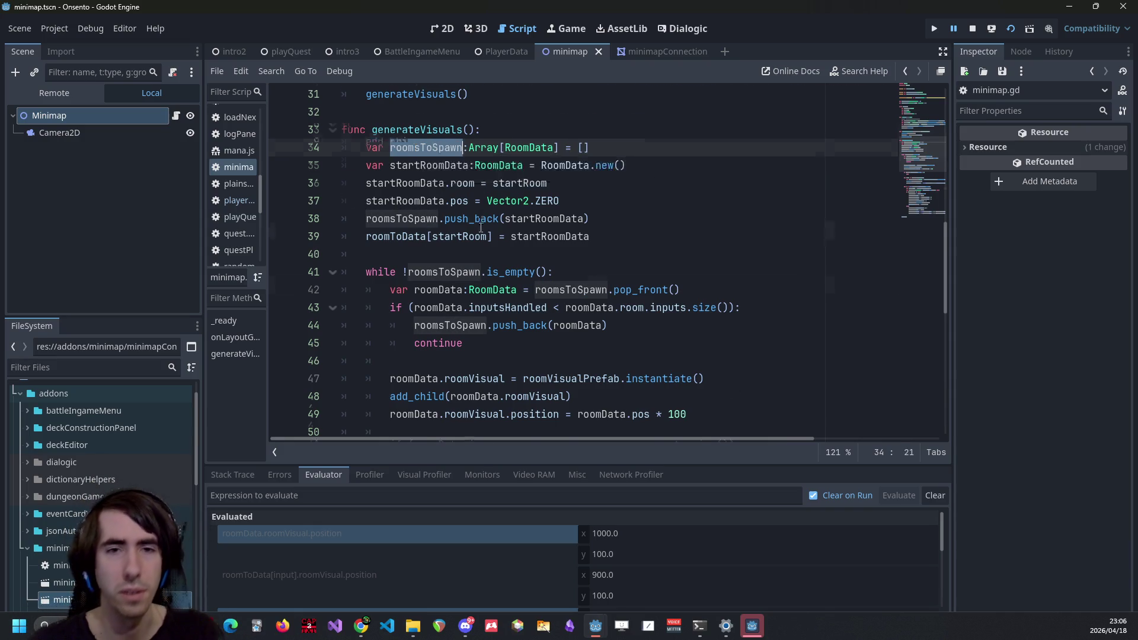
pyautogui.scroll(10, 461, 278)
pyautogui.click(406, 293)
pyautogui.doubleClick(407, 293)
pyautogui.hotkey('ctrl', 'c')
pyautogui.scroll(-19, 457, 303)
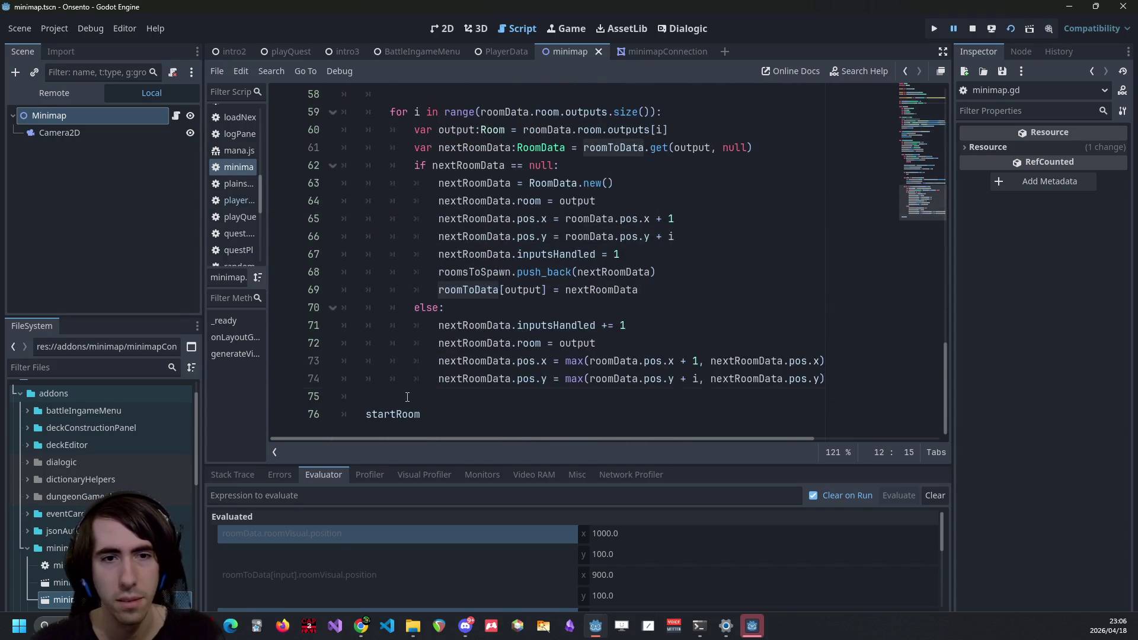
# Replace startRoom on line 76 with roomToData.values().
pyautogui.doubleClick(392, 414)
pyautogui.write('var')
pyautogui.hotkey('ctrl', 'v')
pyautogui.hotkey('ctrl', 'BackSpace')
pyautogui.hotkey('ctrl', 'BackSpace')
pyautogui.hotkey('ctrl', 'v')
pyautogui.write('.valu')
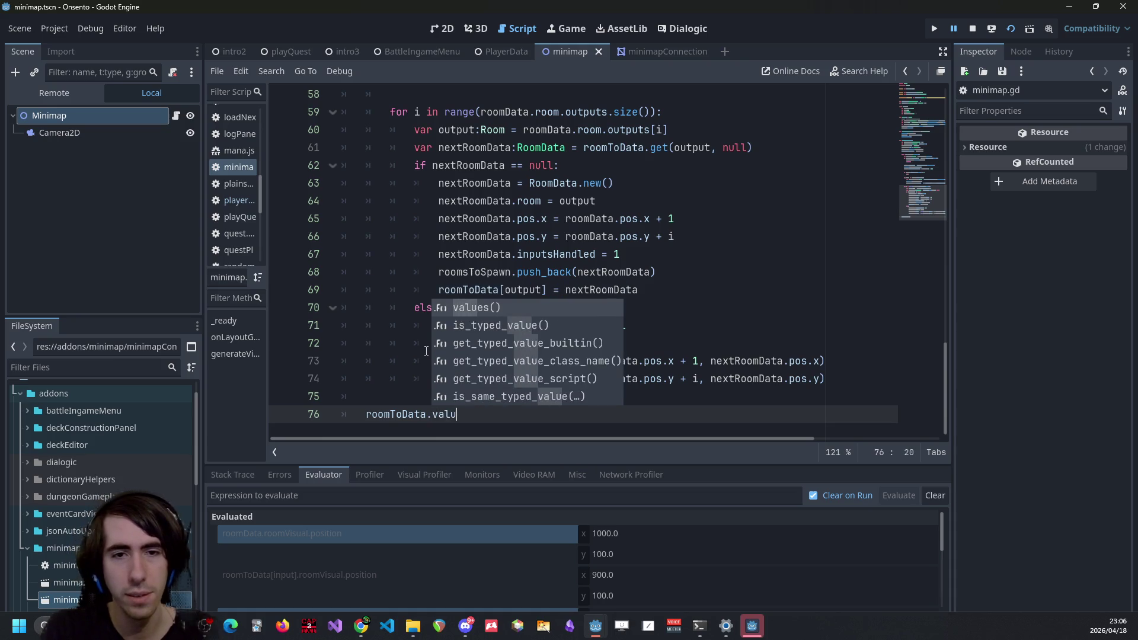
pyautogui.press('Return')
pyautogui.press('Home')
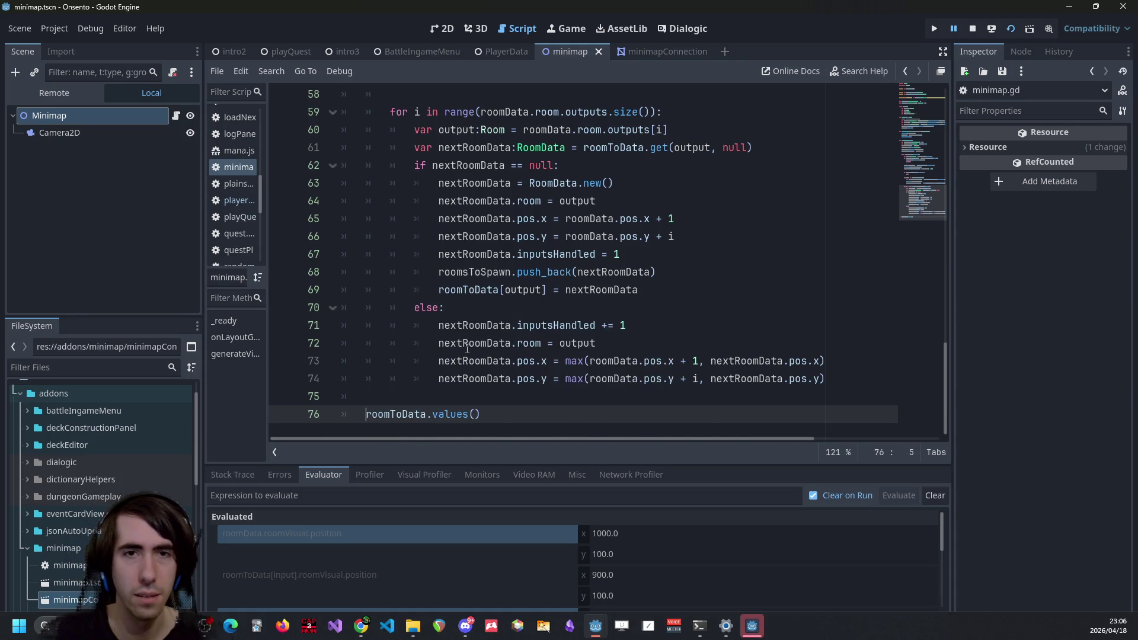
# Prefix line 76 with 'var roomsData:Array[RoomData] =' and save the script.
pyautogui.scroll(10, 613, 169)
pyautogui.scroll(10, 614, 170)
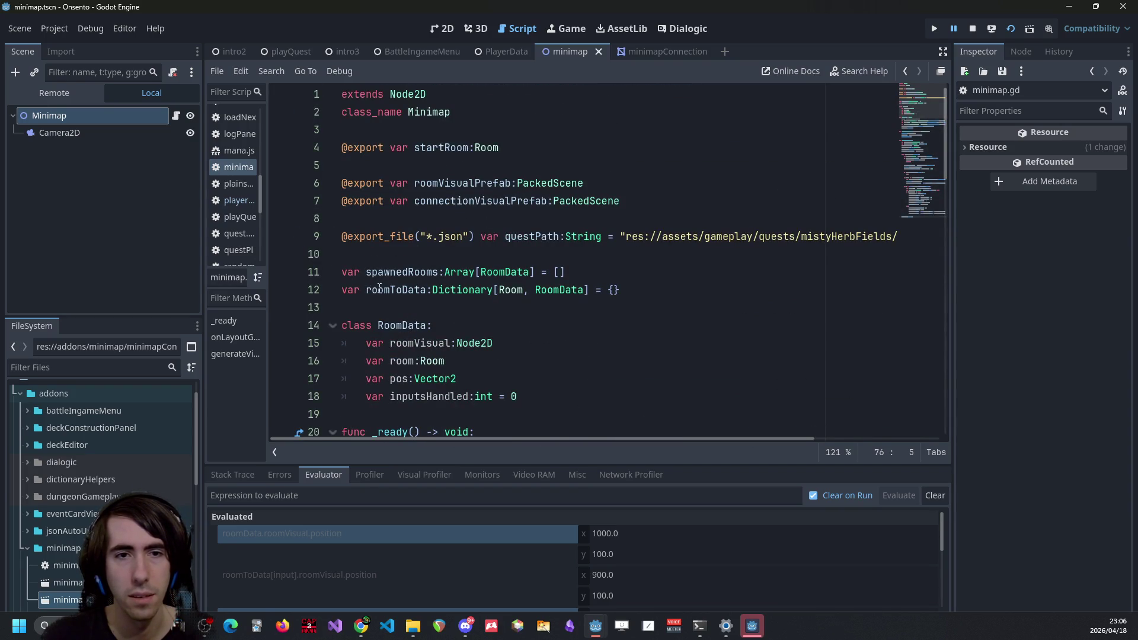
pyautogui.click(584, 289)
pyautogui.doubleClick(557, 290)
pyautogui.scroll(-20, 542, 303)
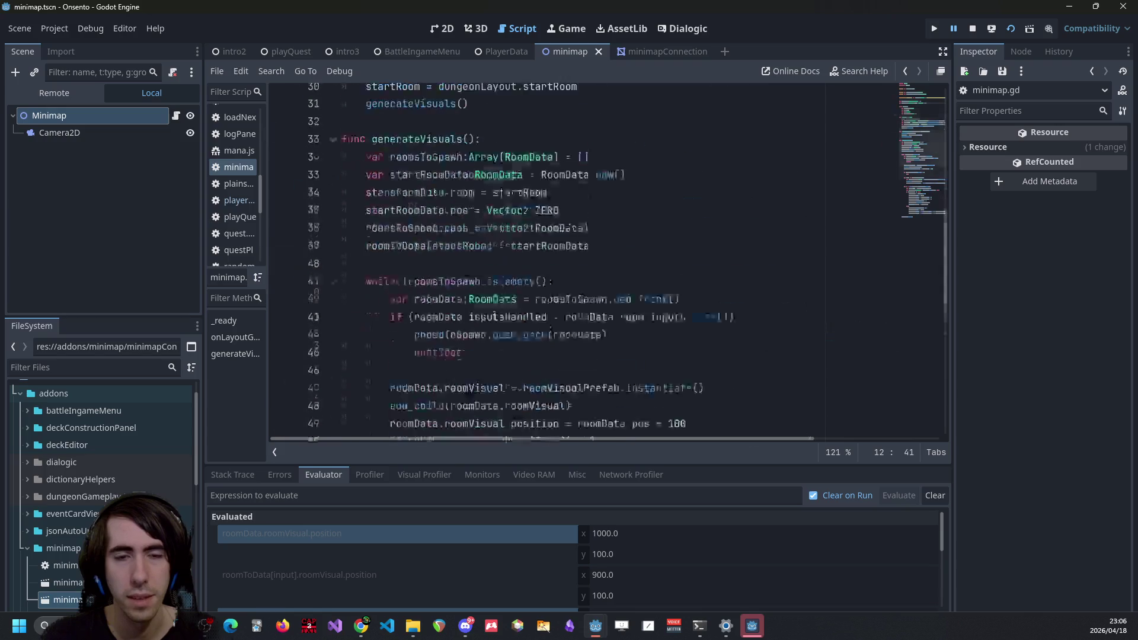
pyautogui.click(366, 414)
pyautogui.write('var roomsData:')
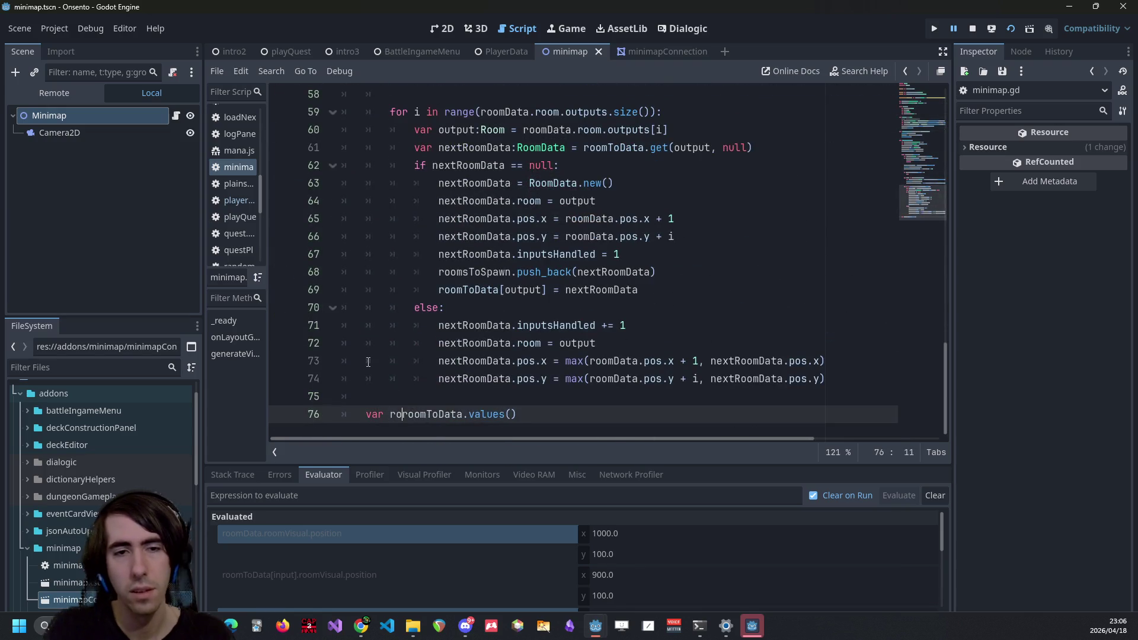
pyautogui.write('Array[RoomData]')
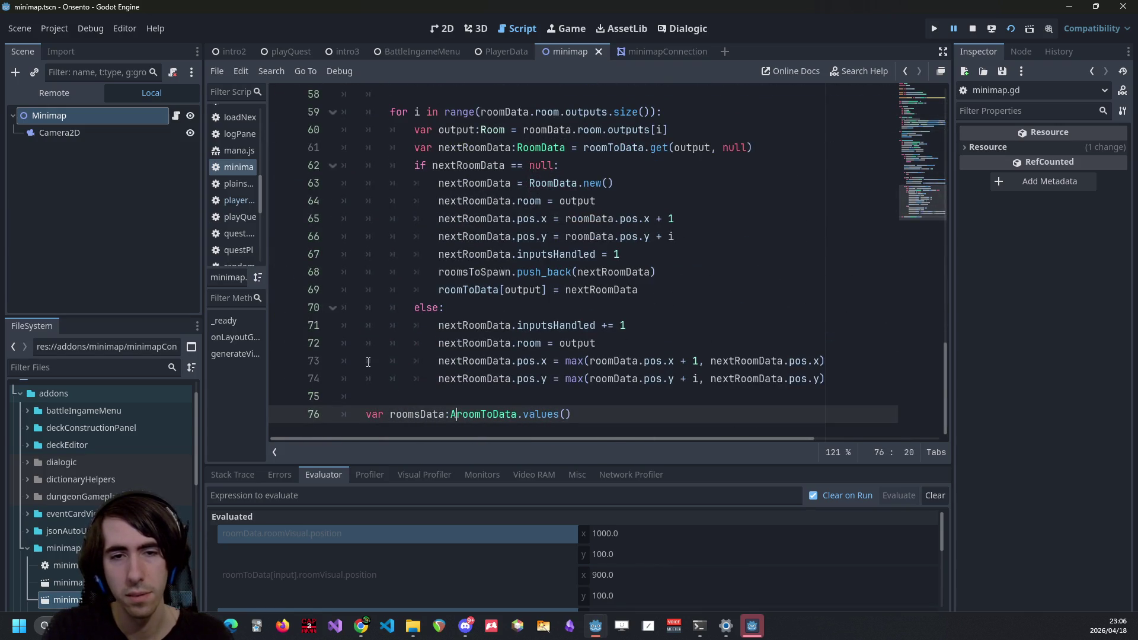
pyautogui.hotkey('ctrl', 's')
pyautogui.press('BackSpace')
pyautogui.write('=')
pyautogui.press('End')
pyautogui.press('Left')
pyautogui.press('Left')
# Add the loop 'for roomData in roomsData:' on a new line below it.
pyautogui.press('Escape')
pyautogui.press('Return')
pyautogui.write('for roomsData')
pyautogui.press('BackSpace')
pyautogui.press('BackSpace')
pyautogui.press('BackSpace')
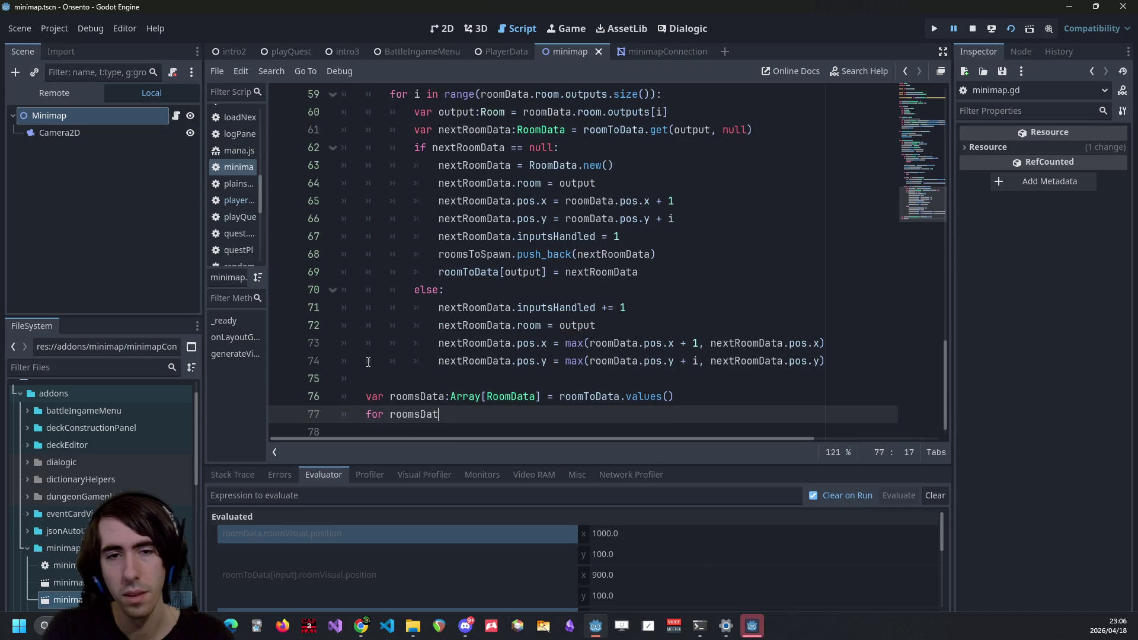
pyautogui.write('Data in roomsData:')
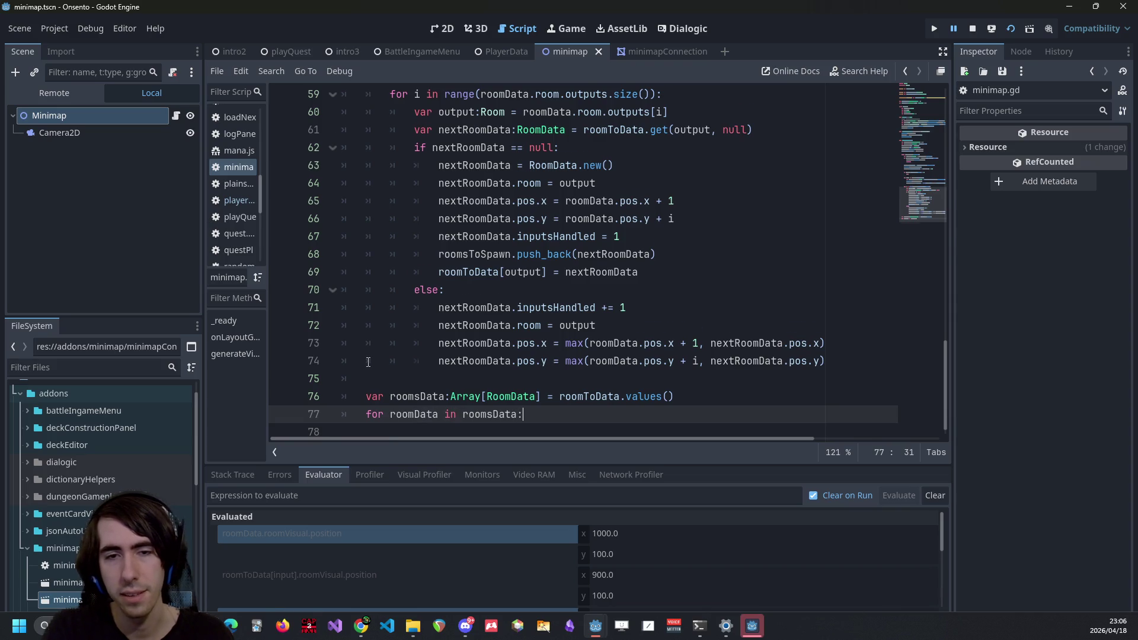
pyautogui.press('Return')
pyautogui.scroll(4, 467, 283)
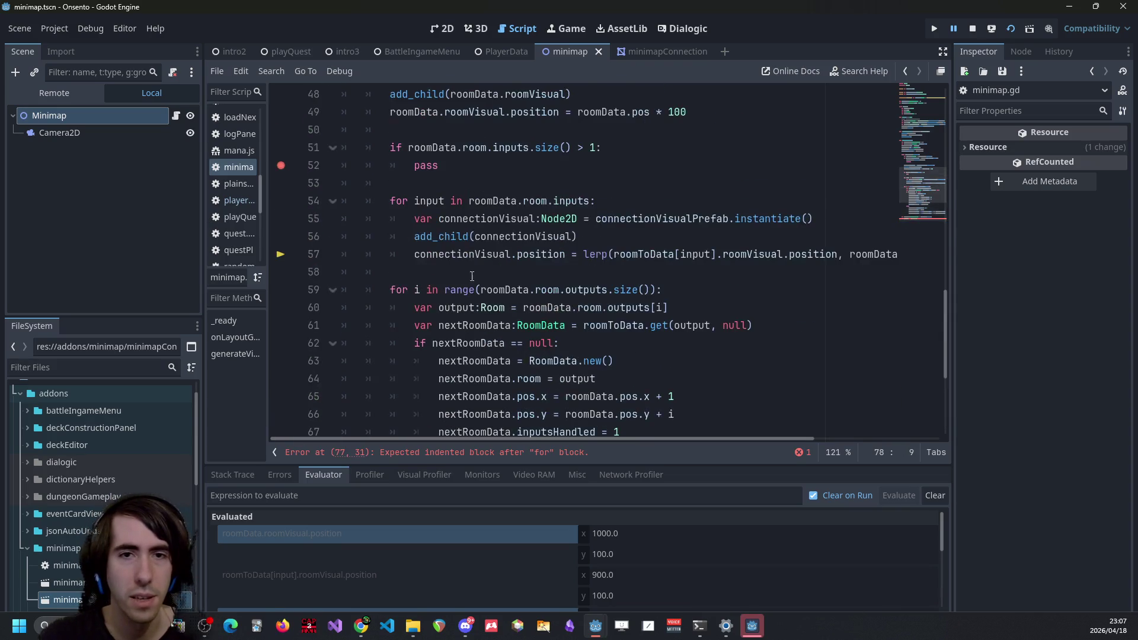
# Move the connection-spawning block from lines 54–57 into the roomsData loop.
pyautogui.moveTo(494, 266); pyautogui.dragTo(286, 205)
pyautogui.hotkey('ctrl', 'c')
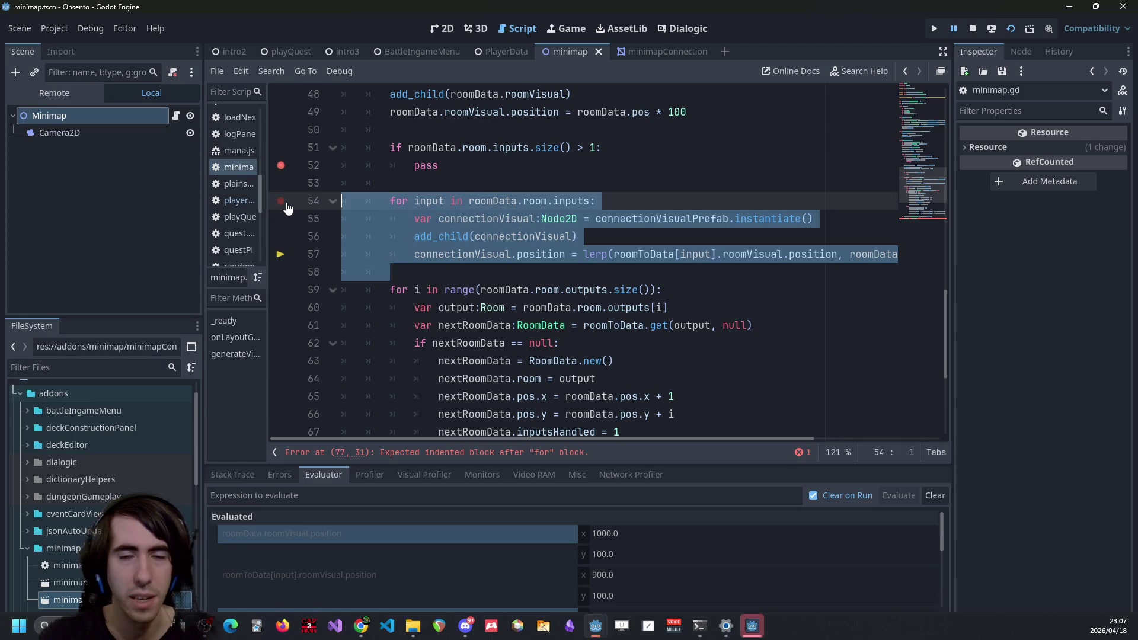
pyautogui.press('BackSpace')
pyautogui.press('BackSpace')
pyautogui.press('BackSpace')
pyautogui.press('BackSpace')
pyautogui.press('BackSpace')
pyautogui.scroll(-3, 300, 207)
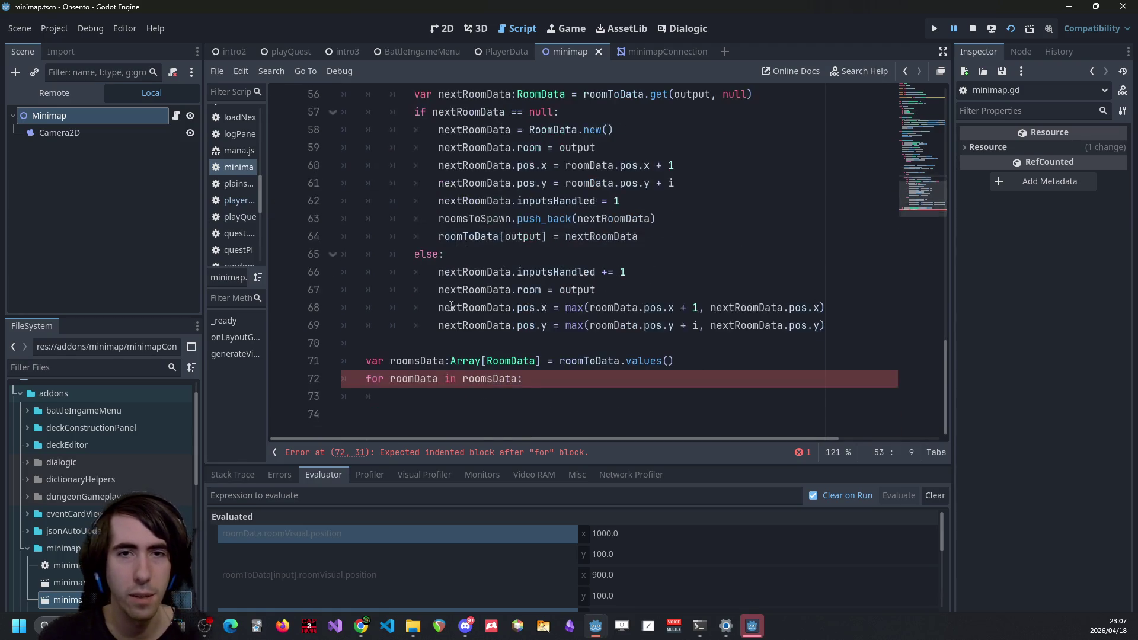
pyautogui.moveTo(438, 396); pyautogui.dragTo(239, 395)
pyautogui.hotkey('ctrl', 'v')
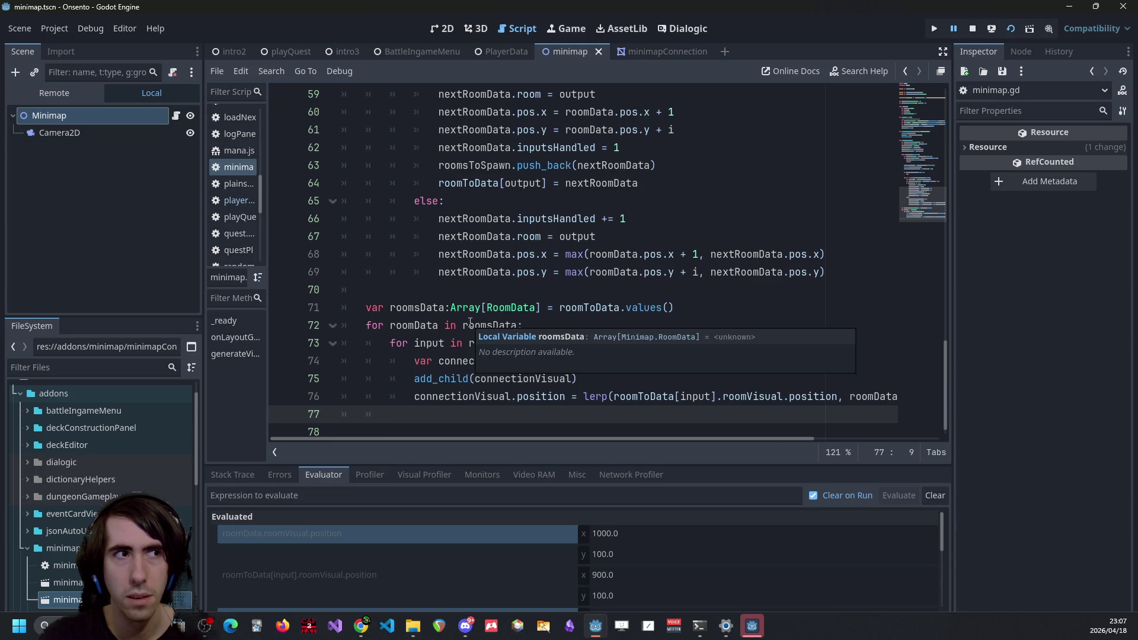
# Make the loop iterate 'output' over roomData.room.outputs instead of inputs, and save.
pyautogui.moveTo(435, 345)
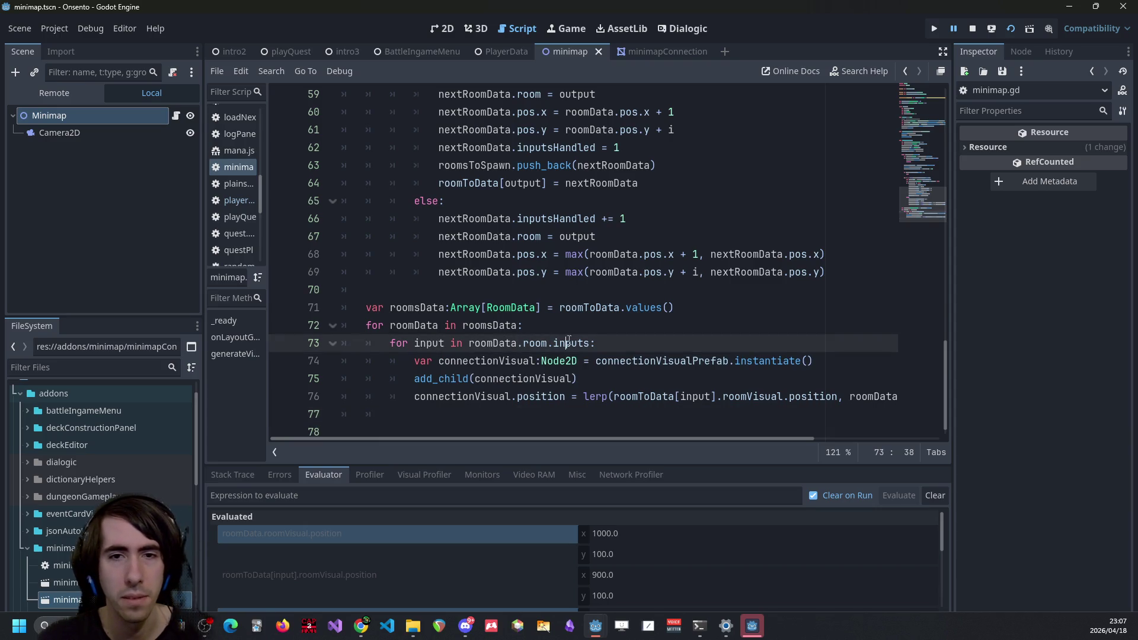
pyautogui.doubleClick(566, 343)
pyautogui.write('outpu')
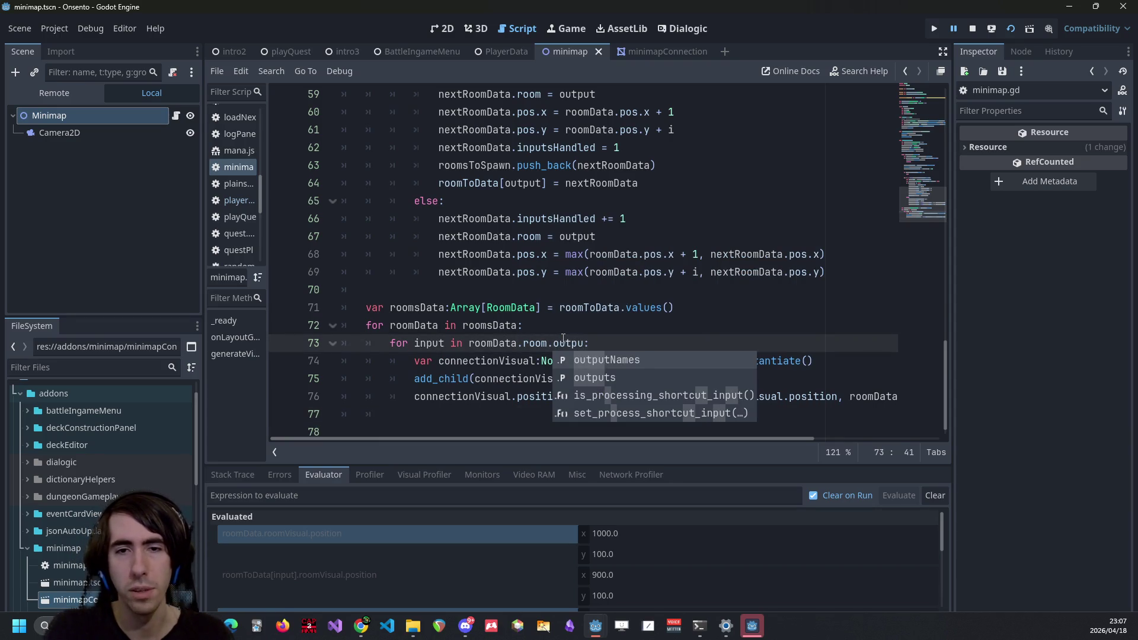
pyautogui.press('Down')
pyautogui.press('Return')
pyautogui.doubleClick(429, 342)
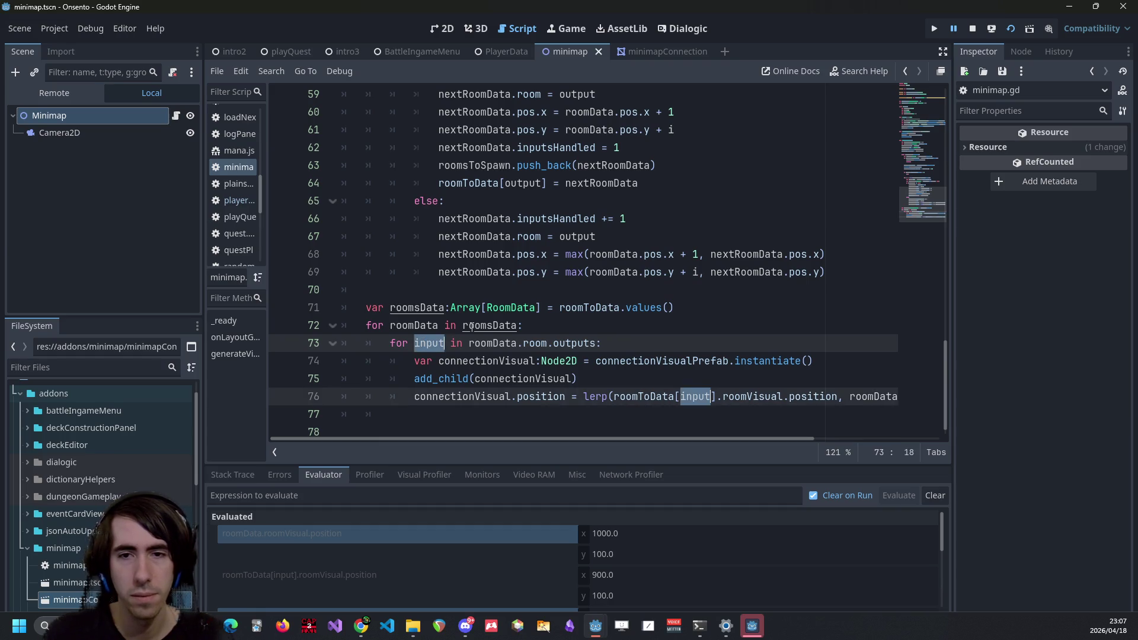
pyautogui.write('output')
pyautogui.hotkey('ctrl', 's')
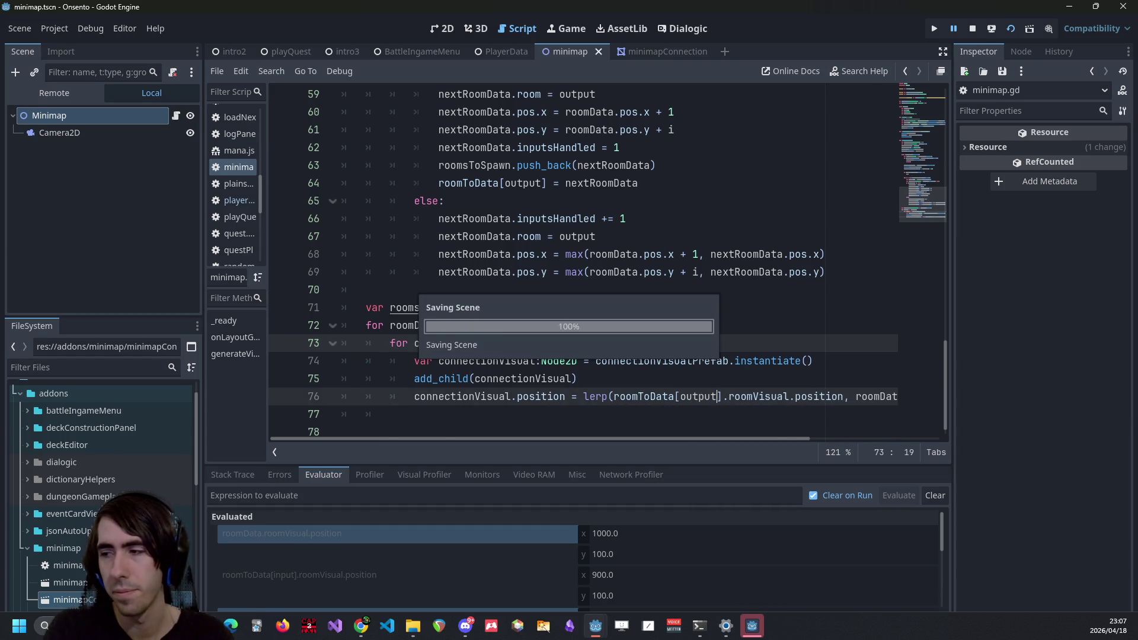
# Review the connectionVisual lines in the new loop, then stop the running game.
pyautogui.hotkey('alt', 'Tab')
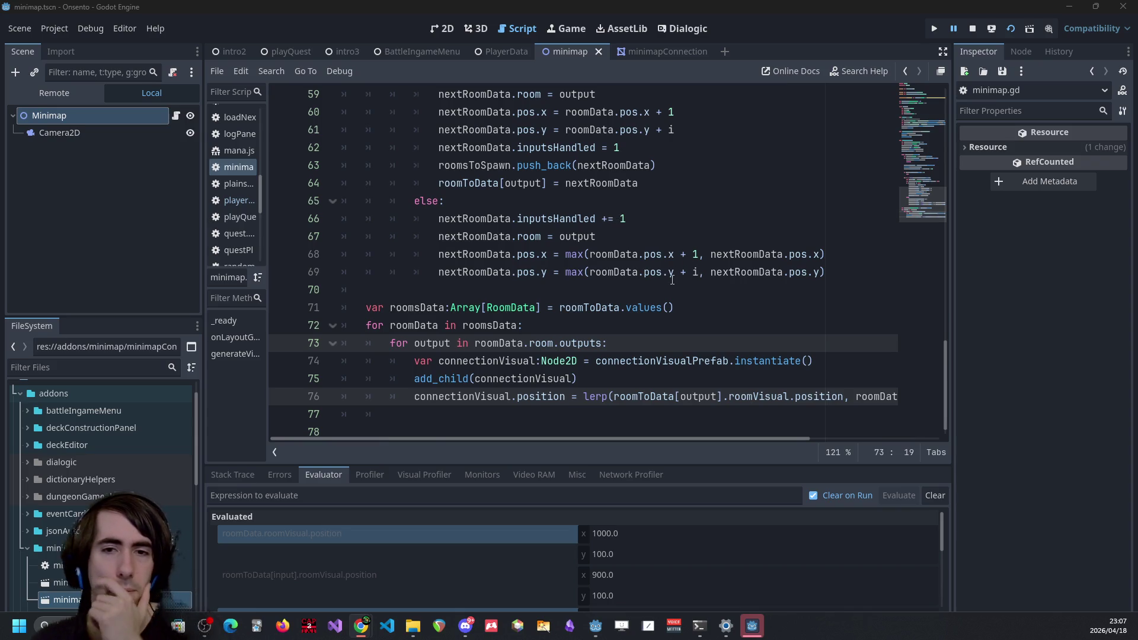
pyautogui.moveTo(666, 255)
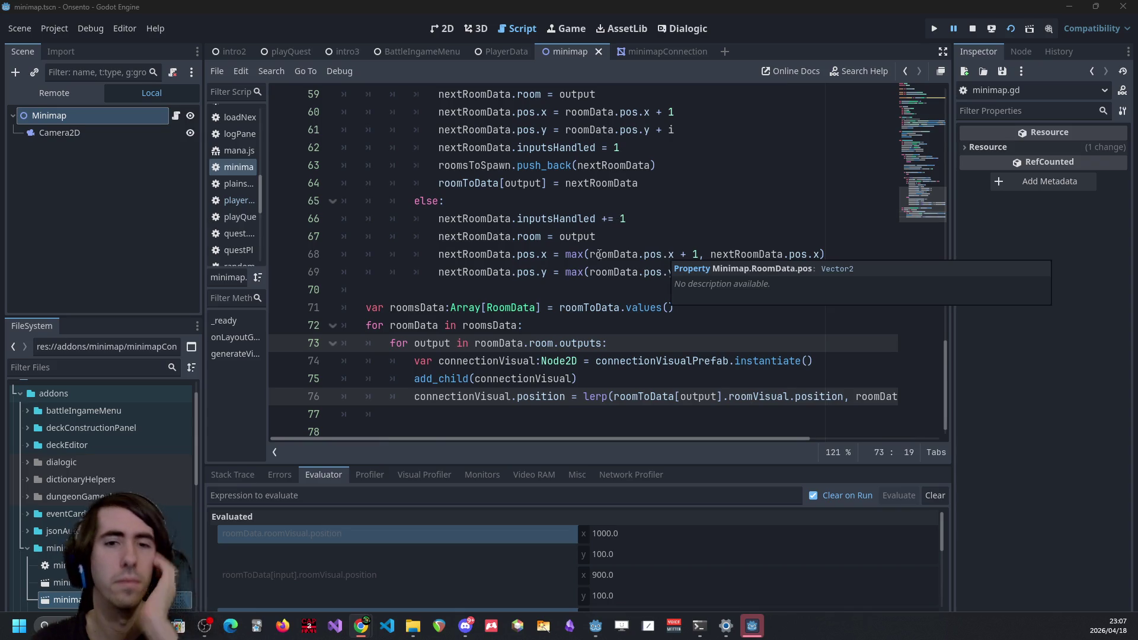
pyautogui.moveTo(513, 438)
pyautogui.mouseDown()
pyautogui.moveTo(574, 437)
pyautogui.moveTo(514, 438)
pyautogui.mouseUp()
pyautogui.doubleClick(528, 362)
pyautogui.doubleClick(432, 343)
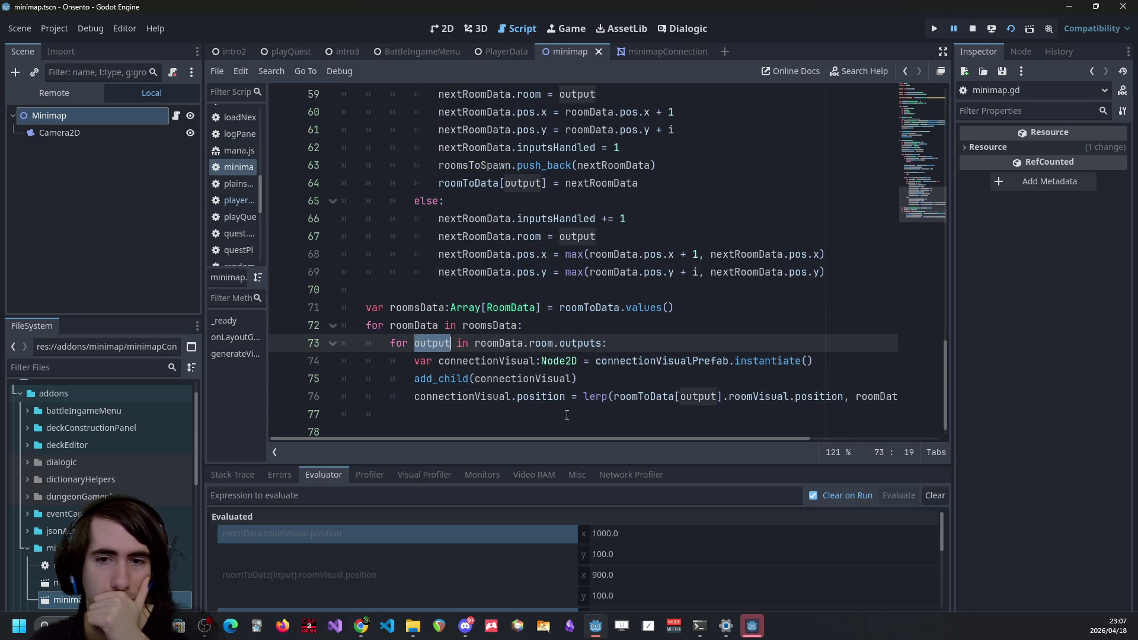
pyautogui.moveTo(643, 440)
pyautogui.mouseDown()
pyautogui.moveTo(869, 446)
pyautogui.moveTo(528, 463)
pyautogui.mouseUp()
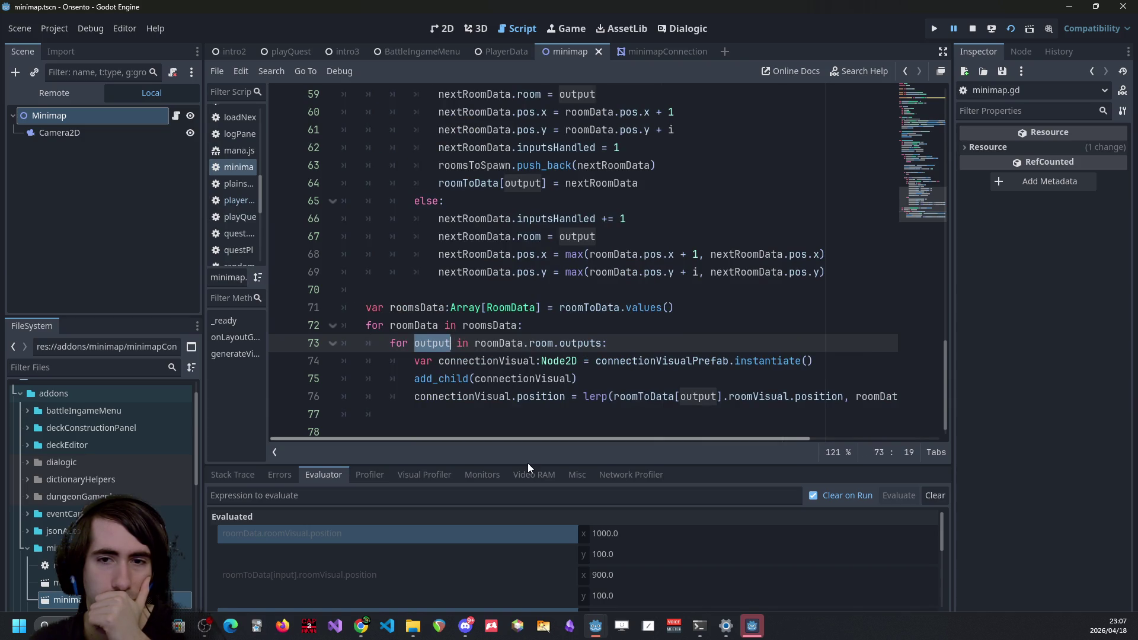
pyautogui.doubleClick(513, 378)
pyautogui.moveTo(512, 379)
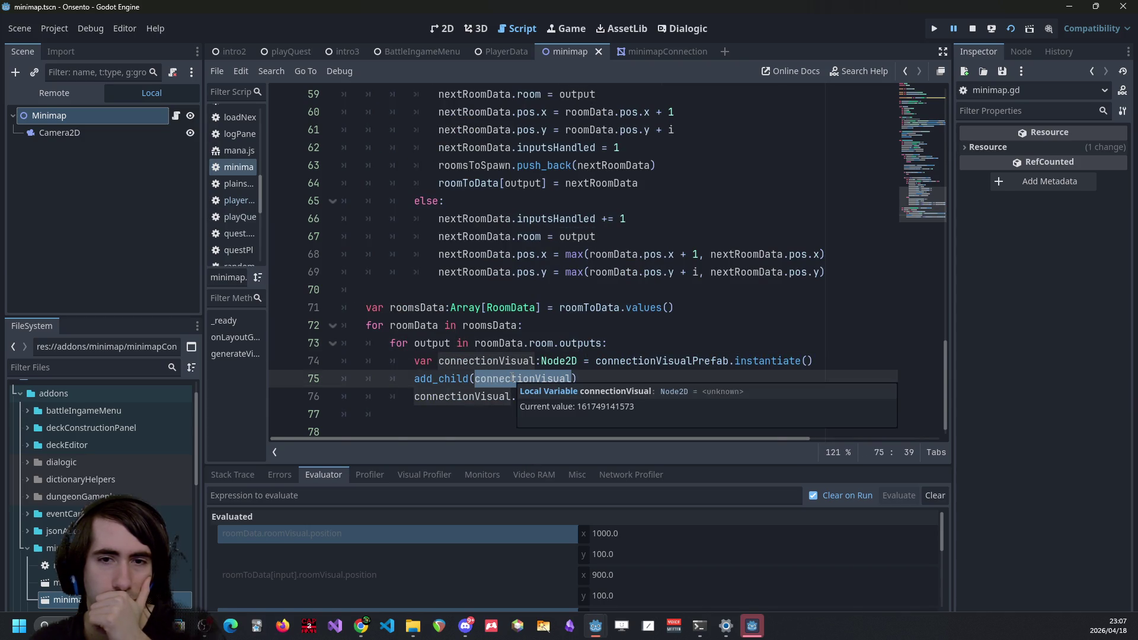
pyautogui.moveTo(645, 274)
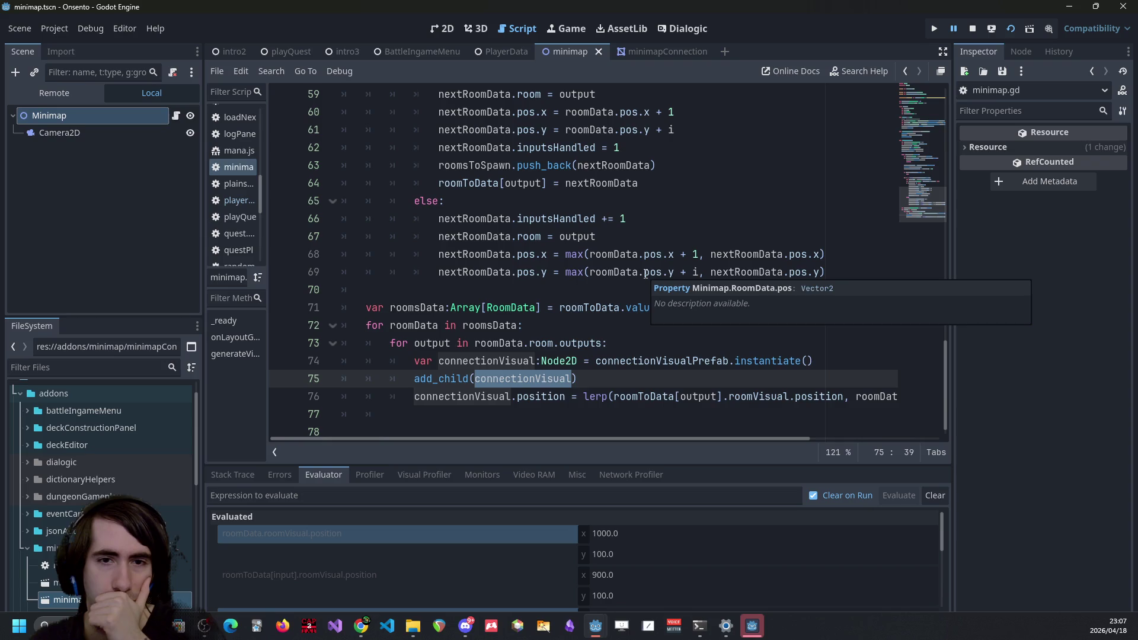
pyautogui.click(701, 350)
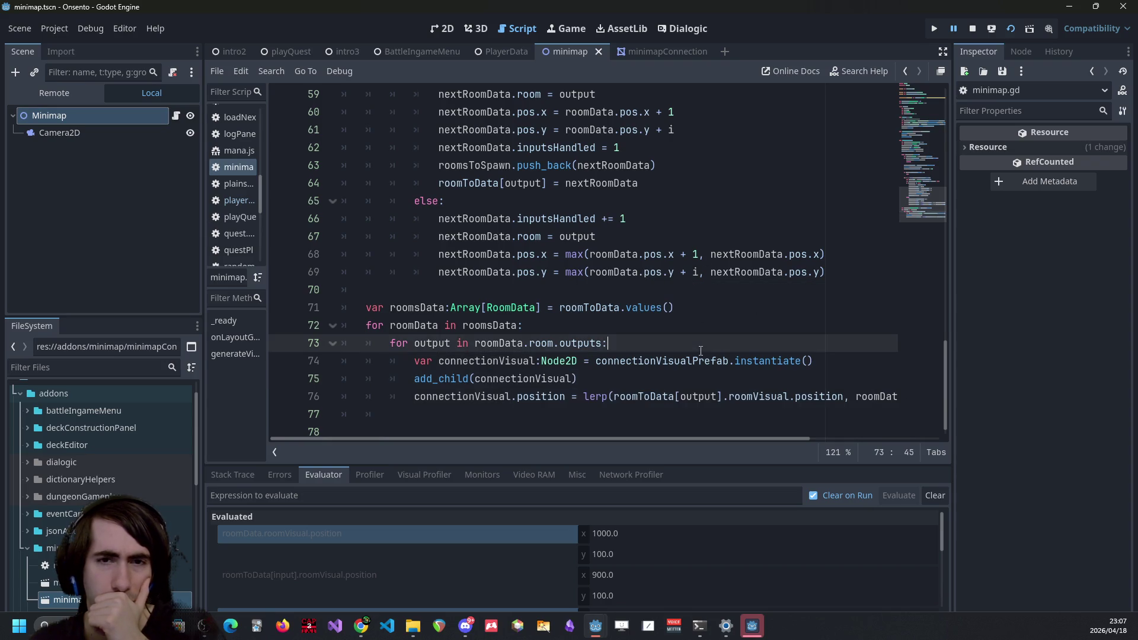
pyautogui.click(972, 28)
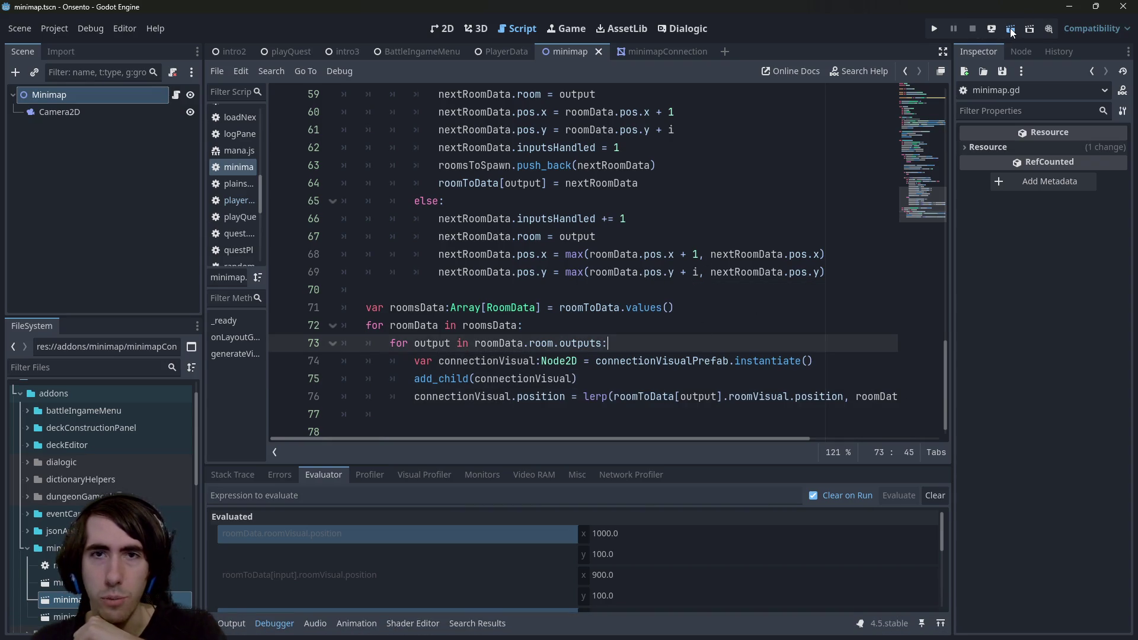
# Delete the 'if roomData.room.inputs.size() > 1: pass' check and restart the running scene.
pyautogui.click(1010, 29)
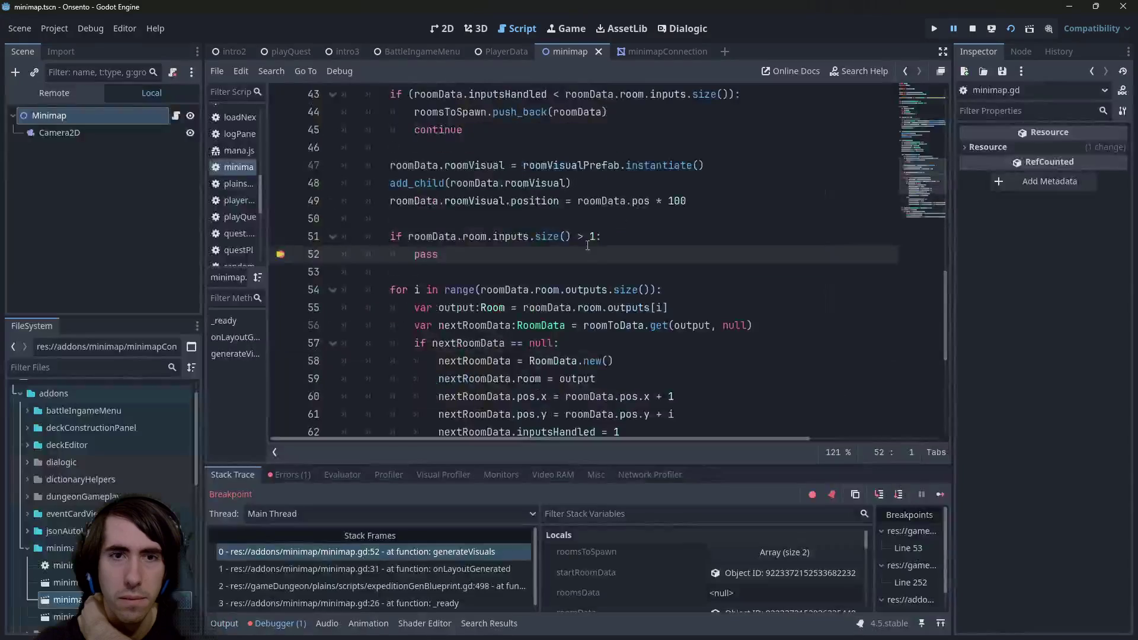
pyautogui.moveTo(441, 254); pyautogui.dragTo(303, 232)
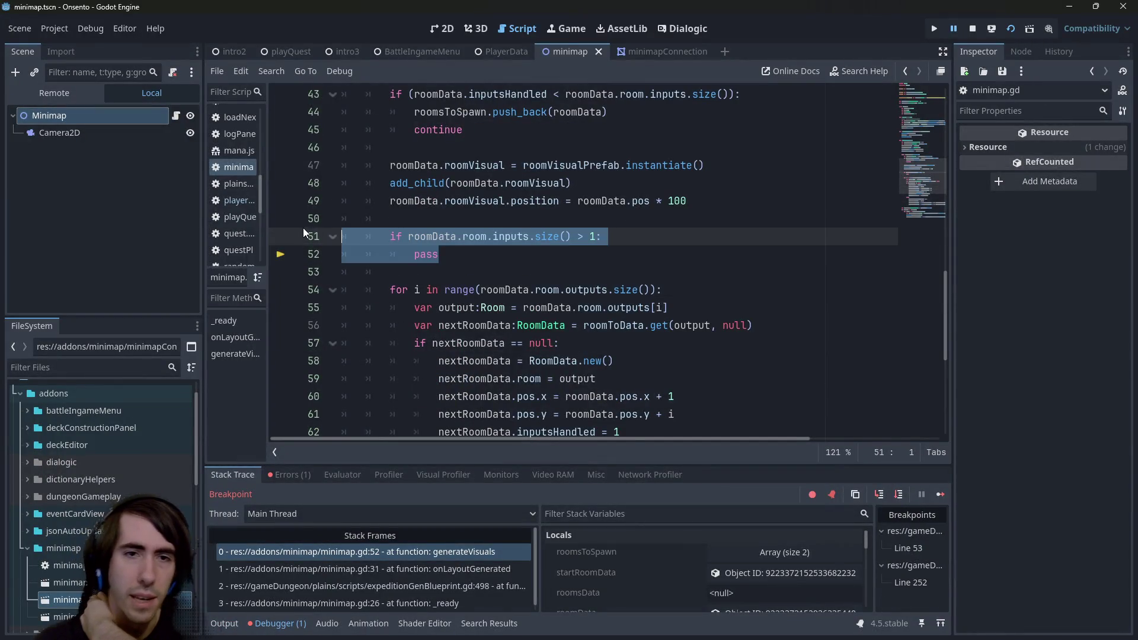
pyautogui.press('BackSpace')
pyautogui.press('BackSpace')
pyautogui.press('BackSpace')
pyautogui.click(1011, 29)
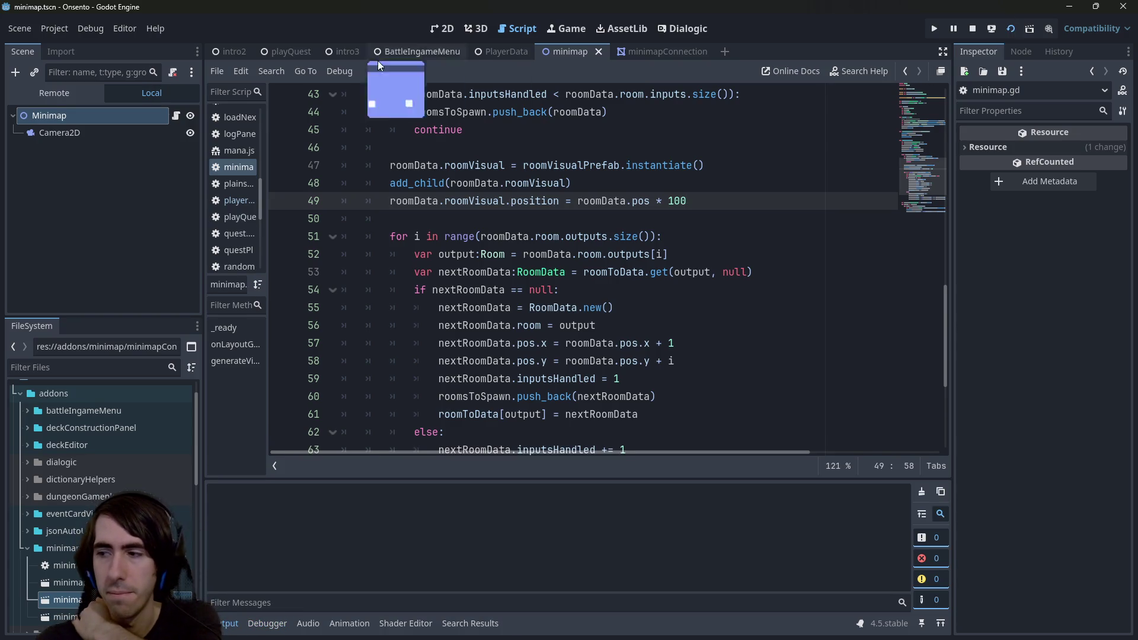
pyautogui.scroll(-5, 405, 221)
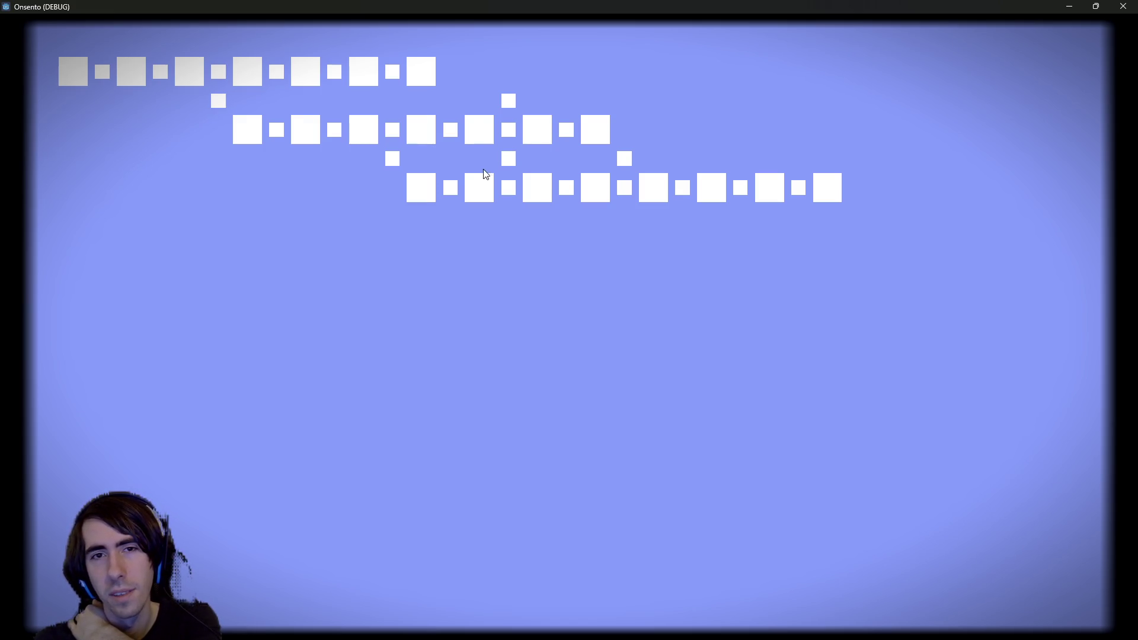
# Close the game, relaunch the project to view a two-row minimap, then close it.
pyautogui.click(1123, 6)
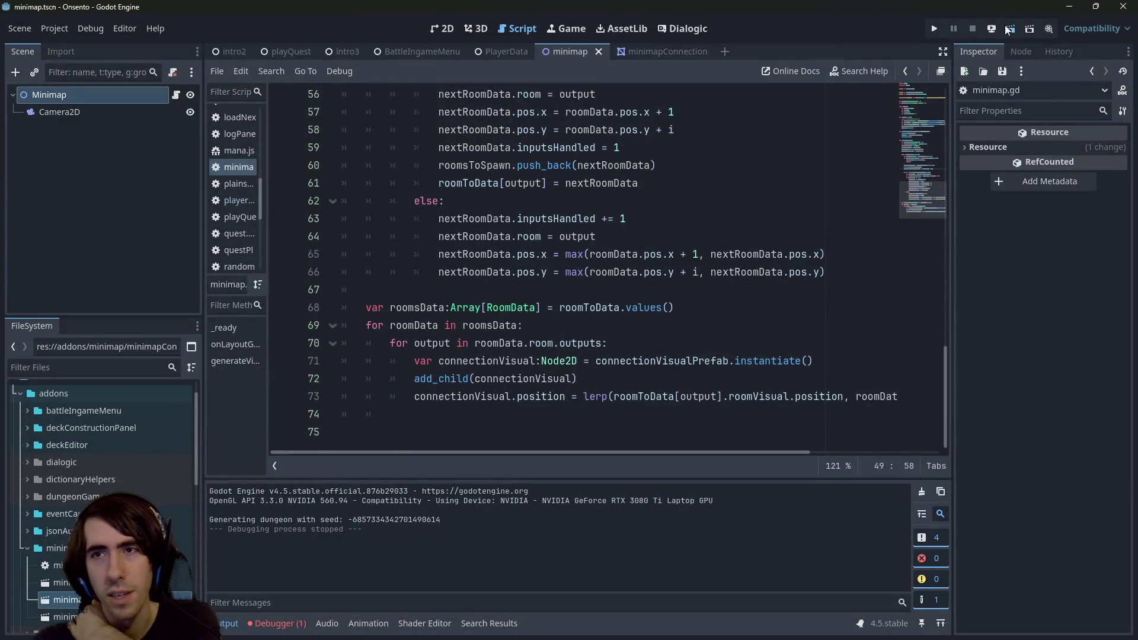
pyautogui.click(937, 30)
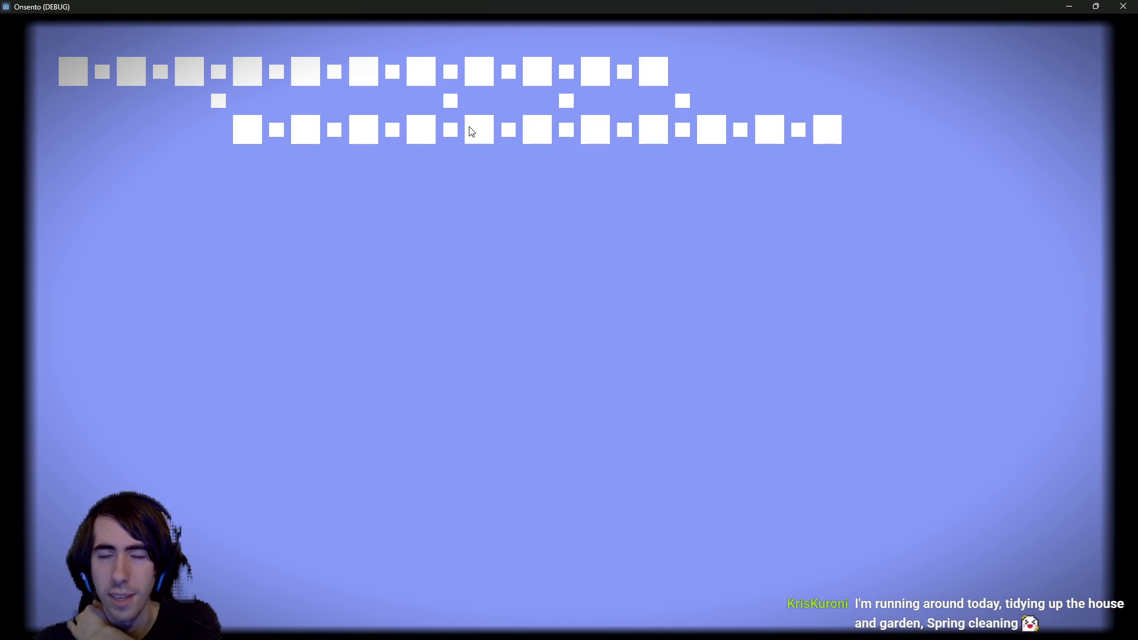
pyautogui.click(1122, 6)
# Rerun the minimap scene for a new layout, then switch to the spring roll browser search.
pyautogui.click(1005, 30)
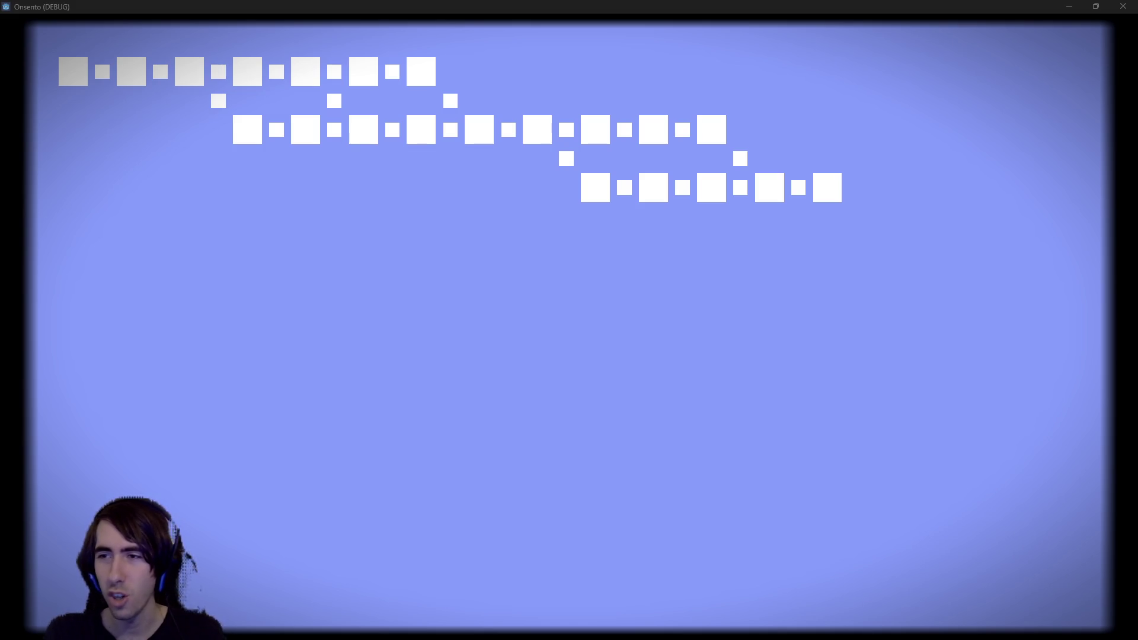
pyautogui.hotkey('alt', 'Tab')
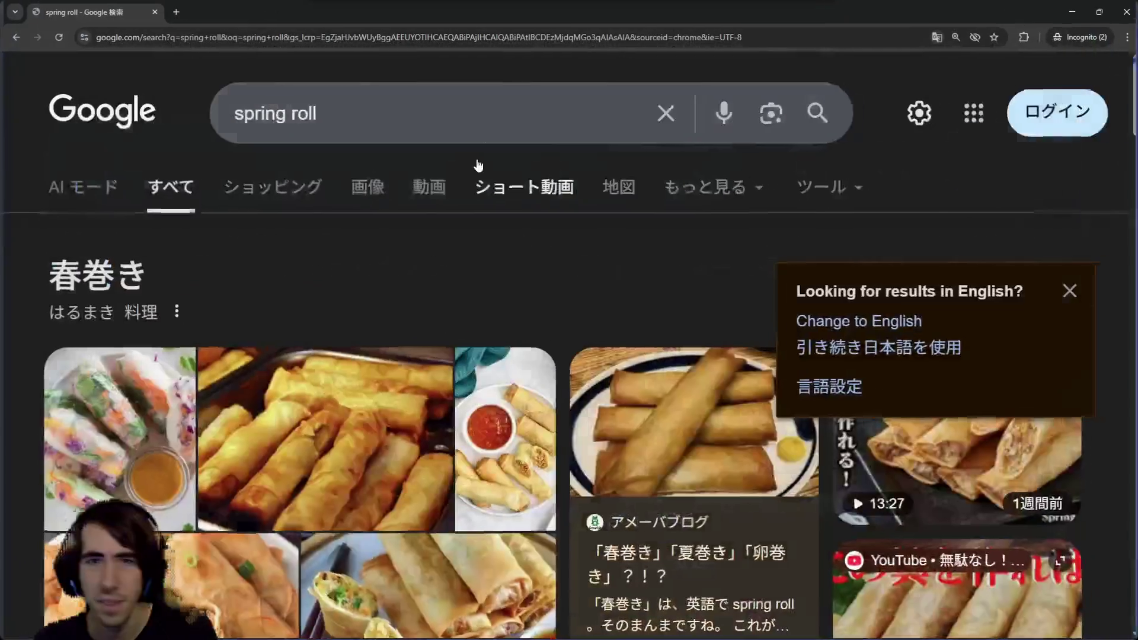
# Zoom in the results and examine the 春巻き dictionary entry for spring roll.
pyautogui.scroll(-3, 468, 249)
pyautogui.hotkey('ctrl', '+')
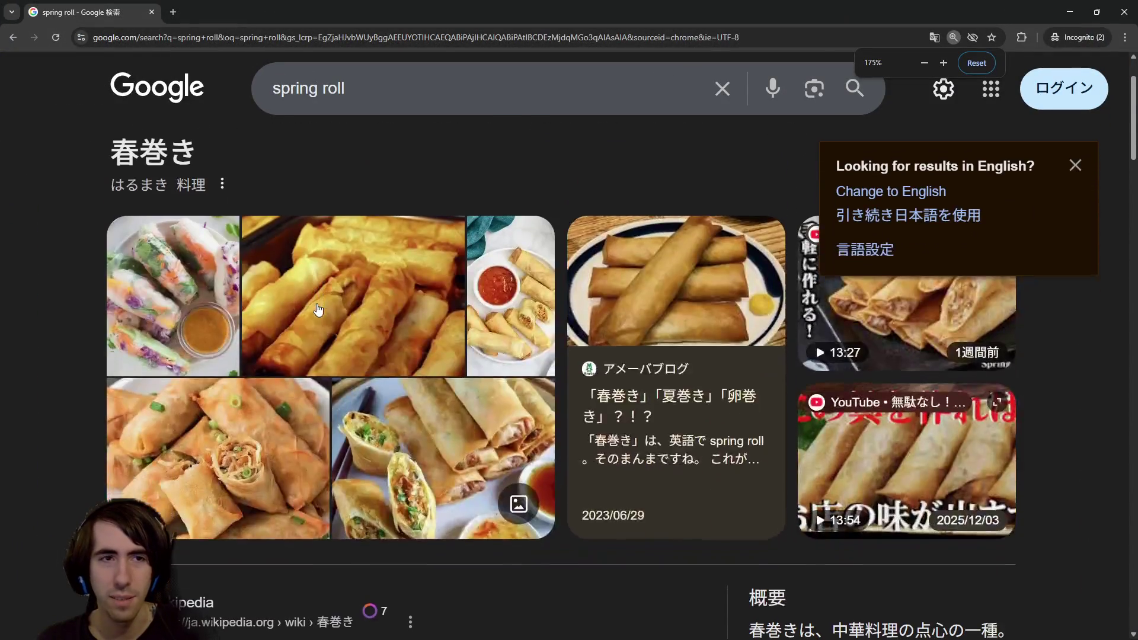
pyautogui.scroll(-3, 319, 309)
pyautogui.moveTo(115, 416)
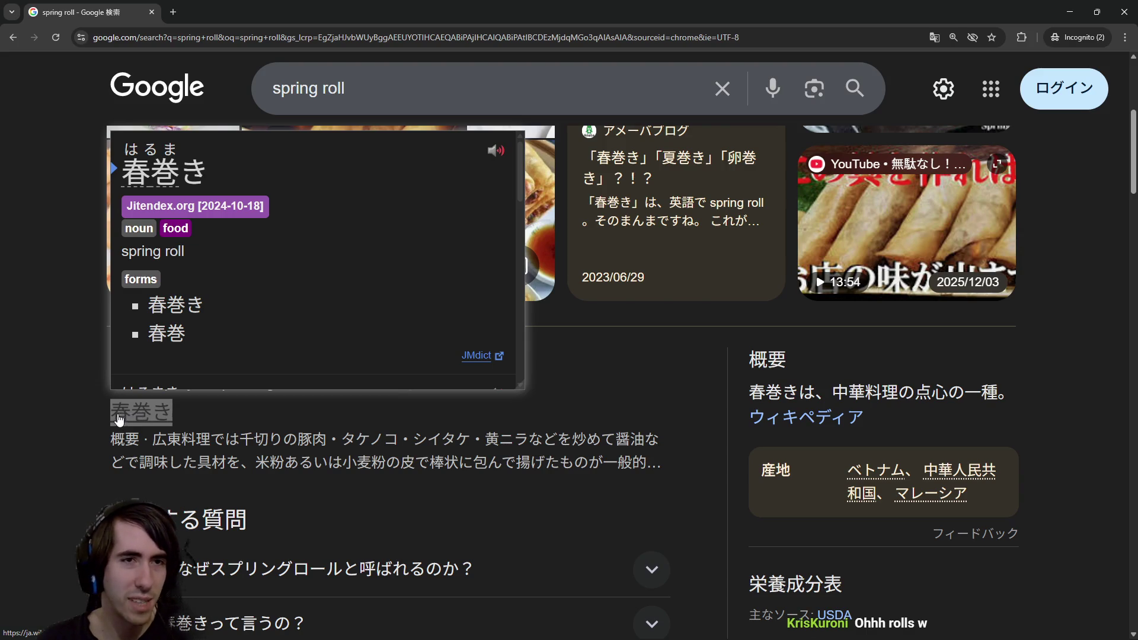
pyautogui.moveTo(119, 184); pyautogui.dragTo(144, 179)
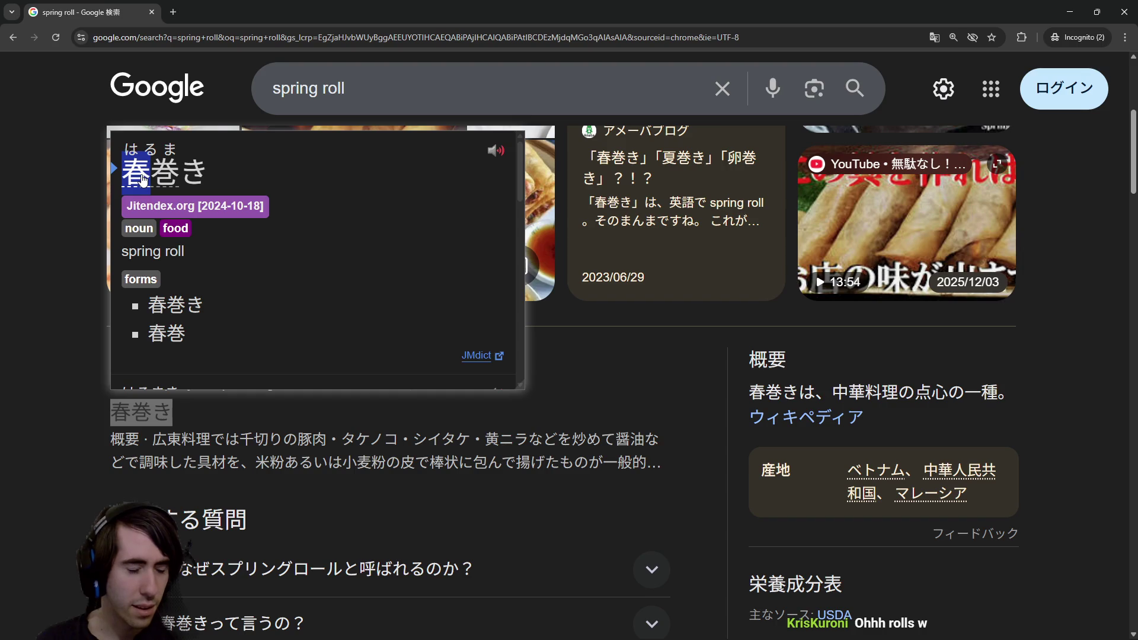
pyautogui.doubleClick(141, 251)
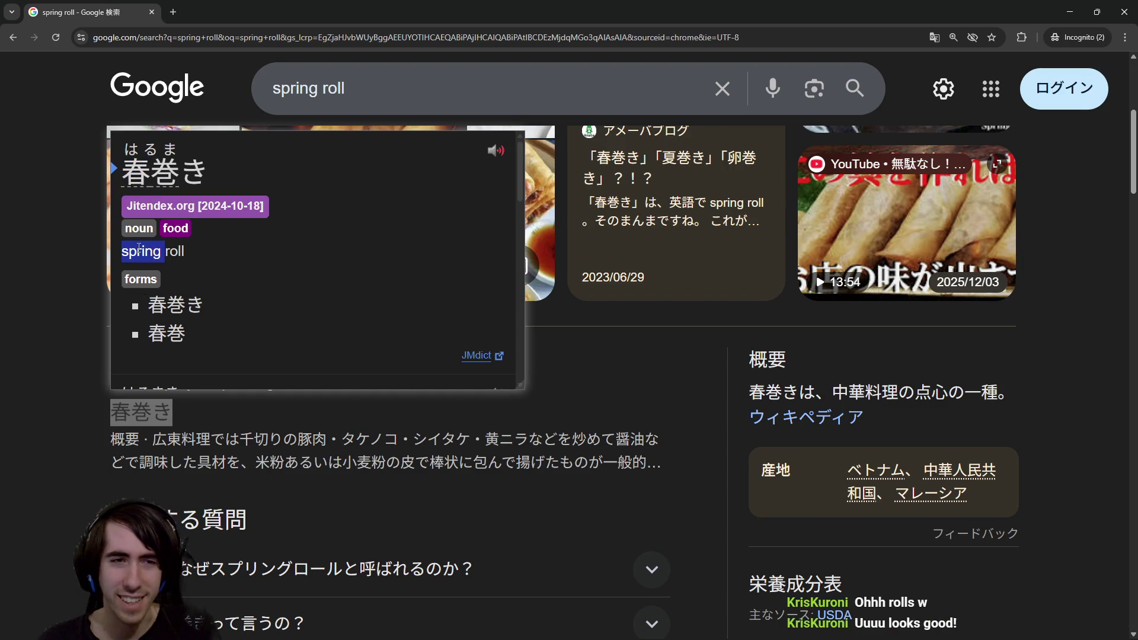
pyautogui.tripleClick(227, 172)
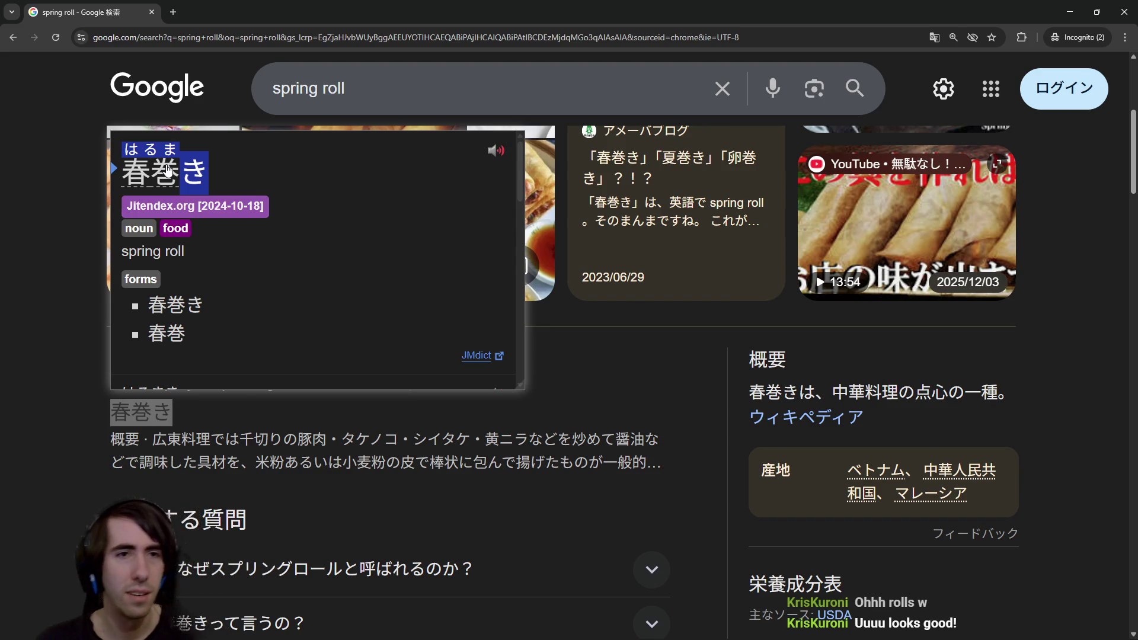
# Close the dictionary popup and switch to the spring roll image results.
pyautogui.click(58, 227)
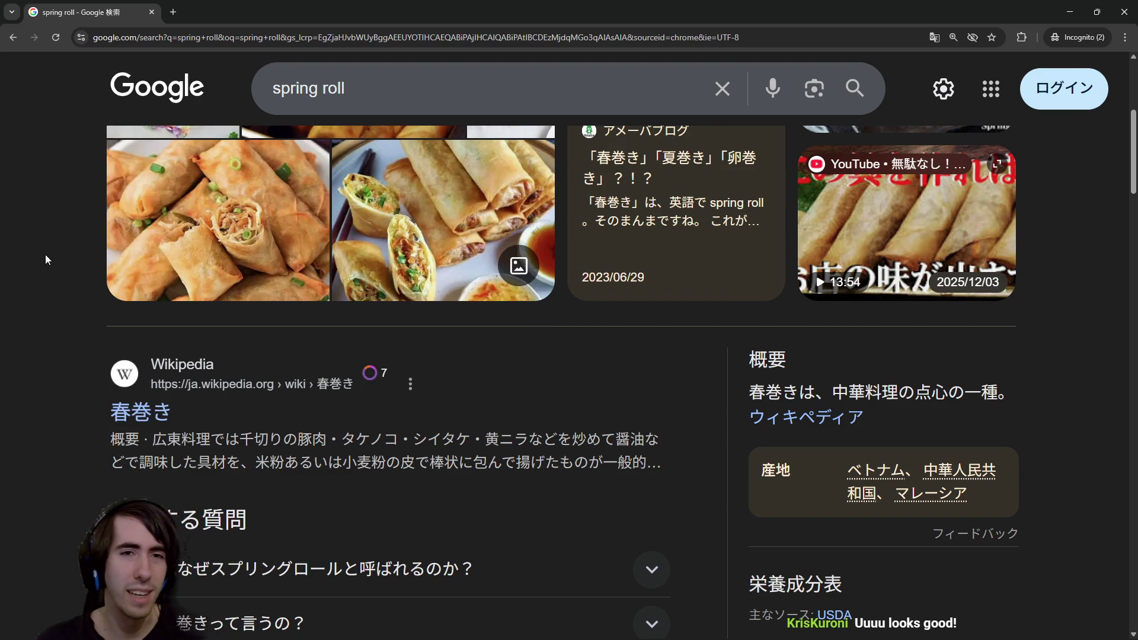
pyautogui.scroll(5, 142, 415)
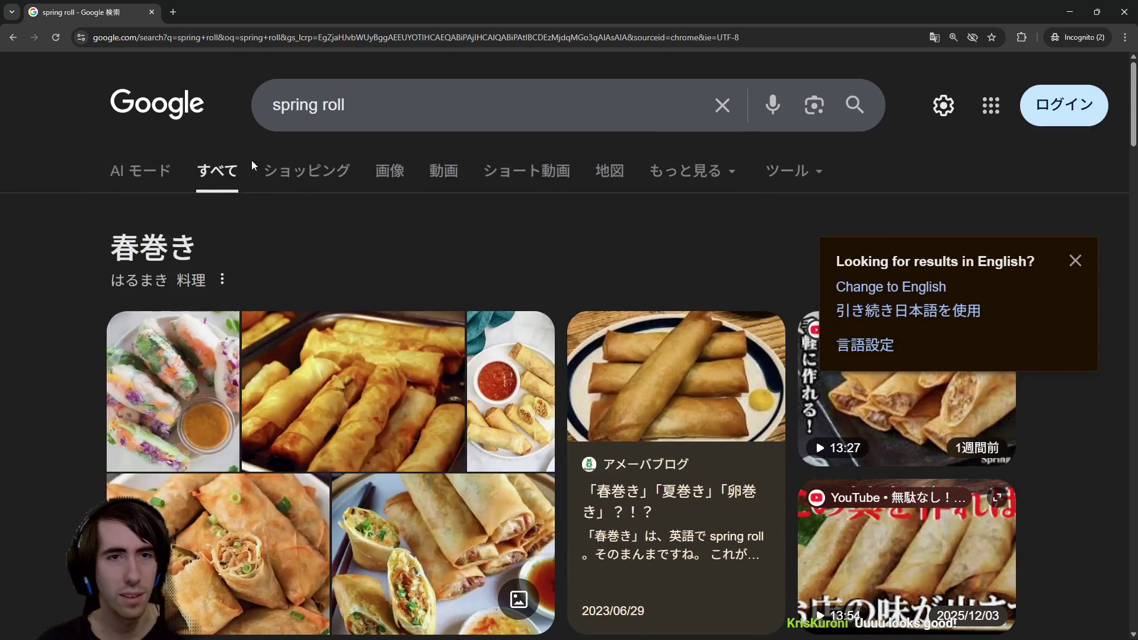
pyautogui.click(376, 172)
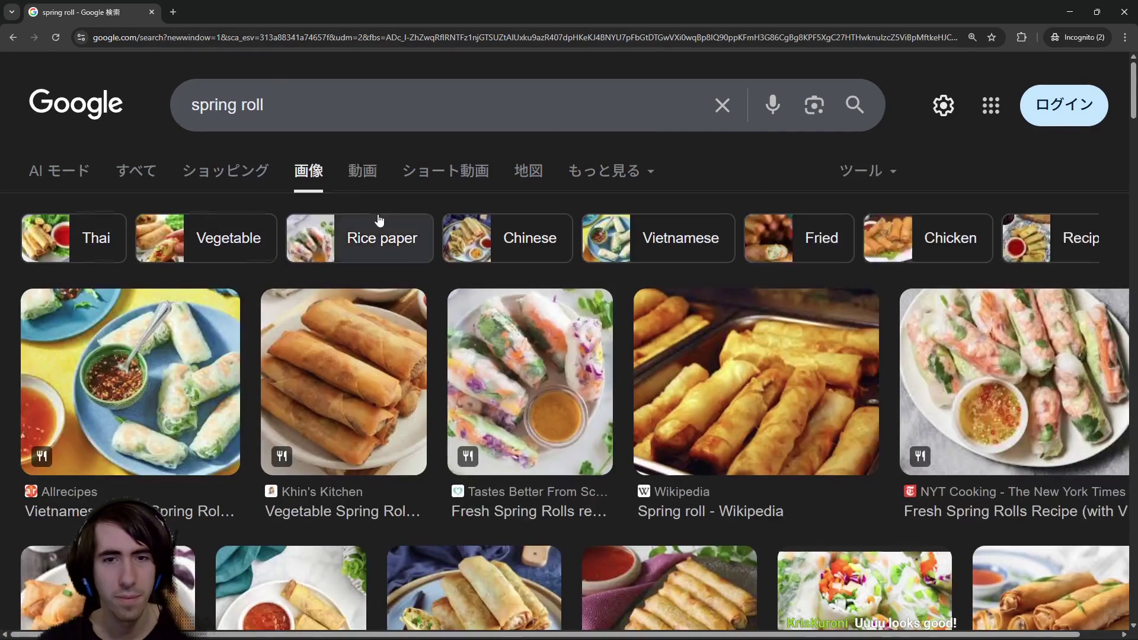
# Scroll through the spring roll image results.
pyautogui.scroll(-3, 377, 213)
pyautogui.scroll(-3, 378, 220)
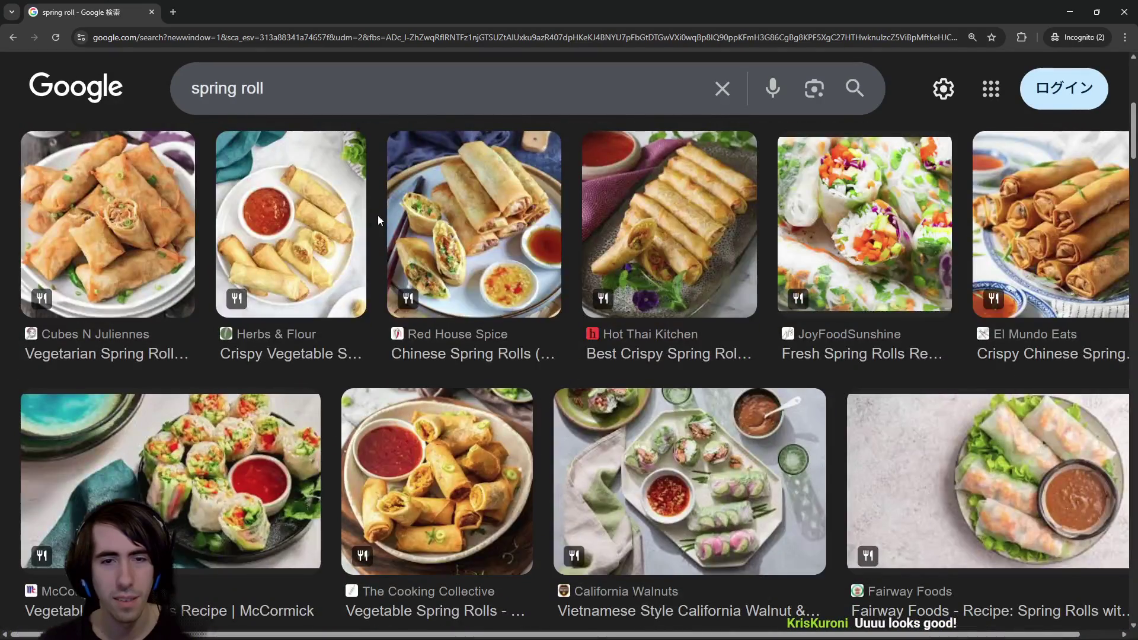
pyautogui.scroll(3, 205, 343)
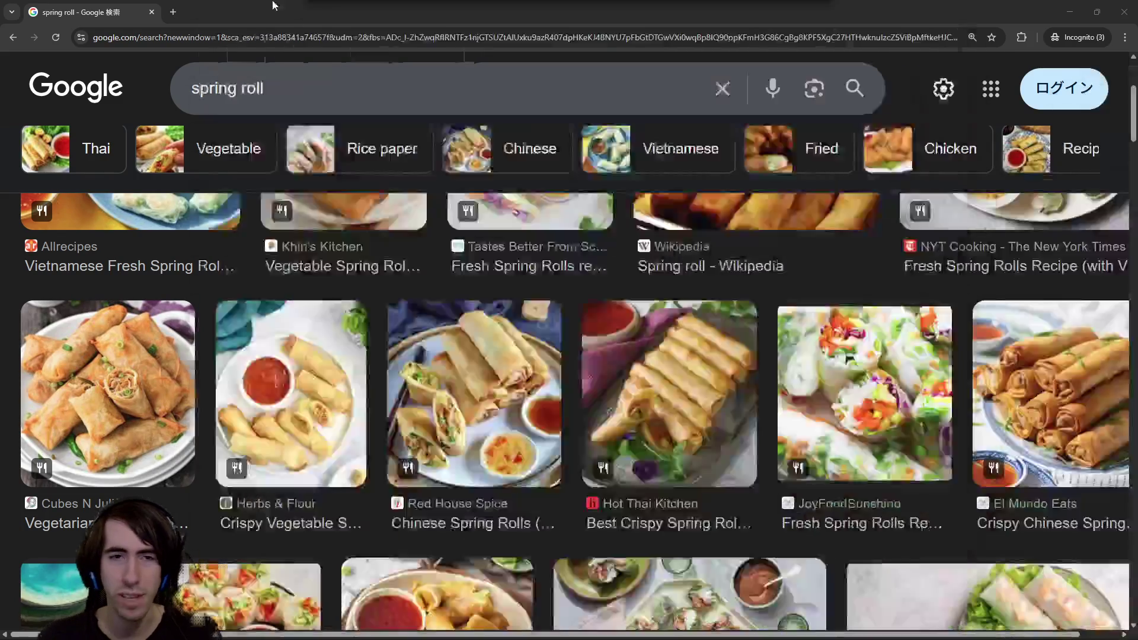
pyautogui.scroll(-4, 658, 356)
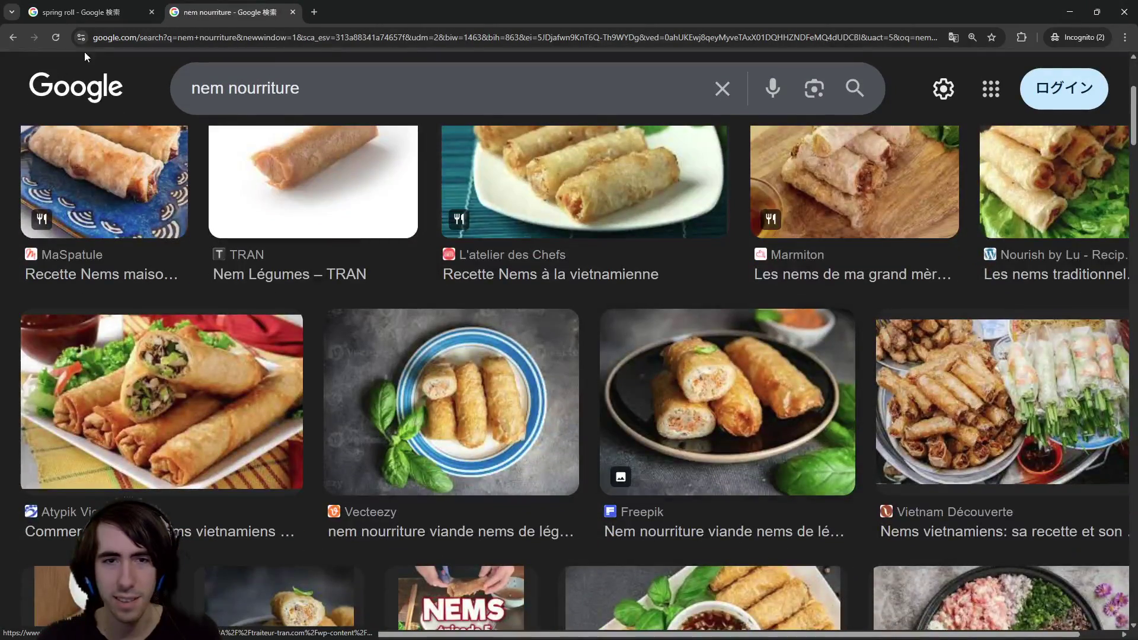
# Compare spring roll and nem nourriture images across tabs, previewing the California Walnuts image.
pyautogui.hotkey('ctrl', 'Tab')
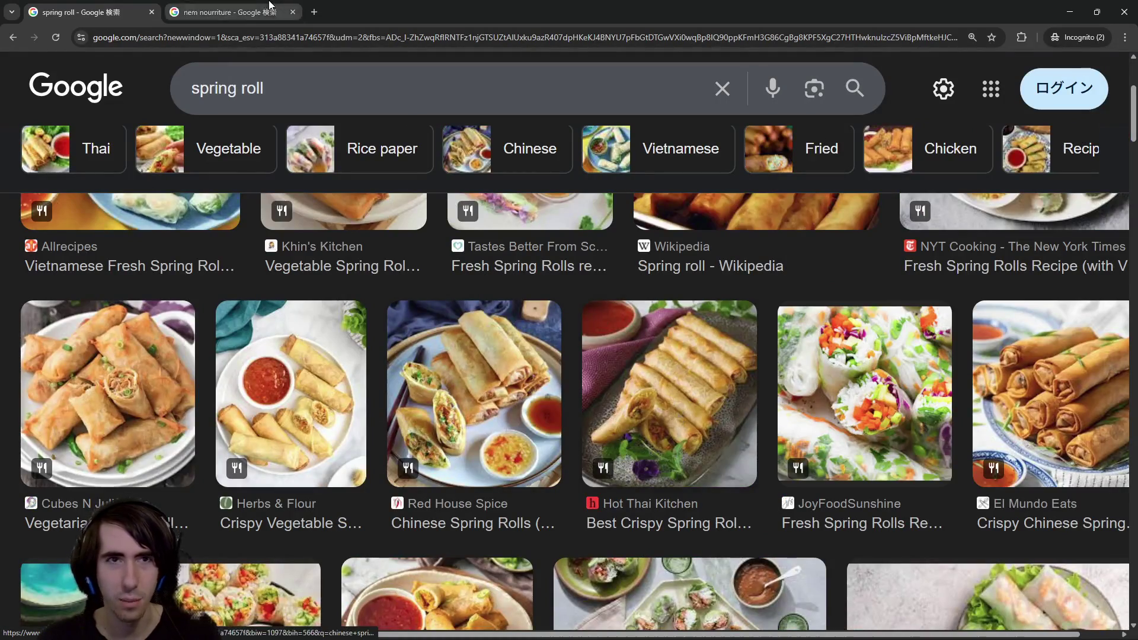
pyautogui.click(225, 11)
pyautogui.scroll(-4, 1004, 439)
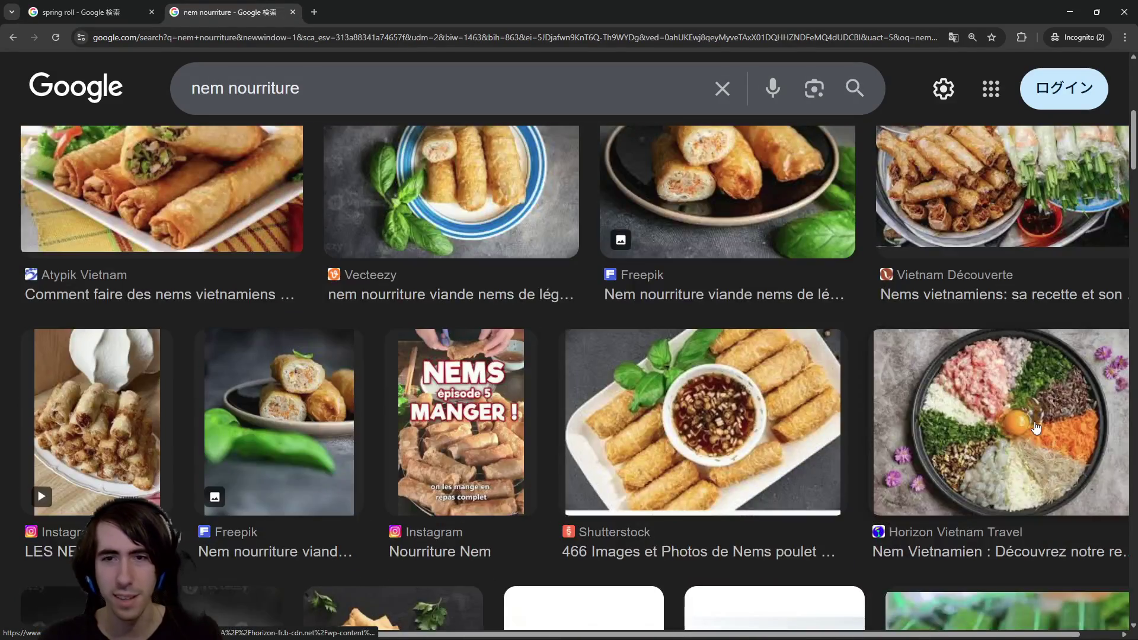
pyautogui.scroll(-1, 621, 343)
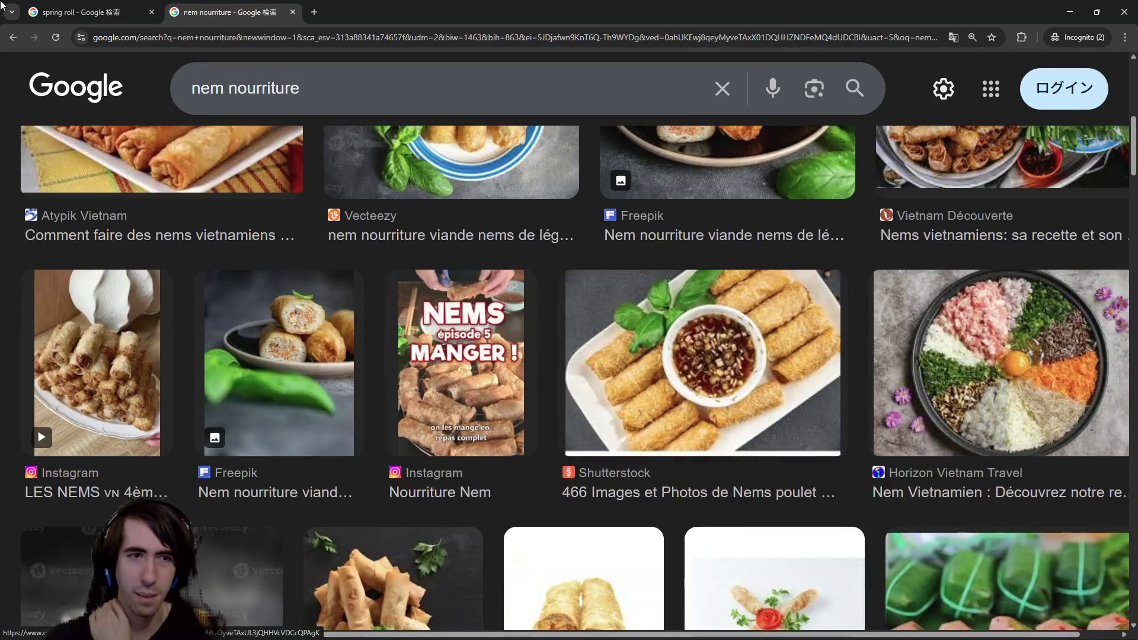
pyautogui.hotkey('ctrl', 'Tab')
pyautogui.scroll(-1, 136, 424)
pyautogui.scroll(-4, 136, 425)
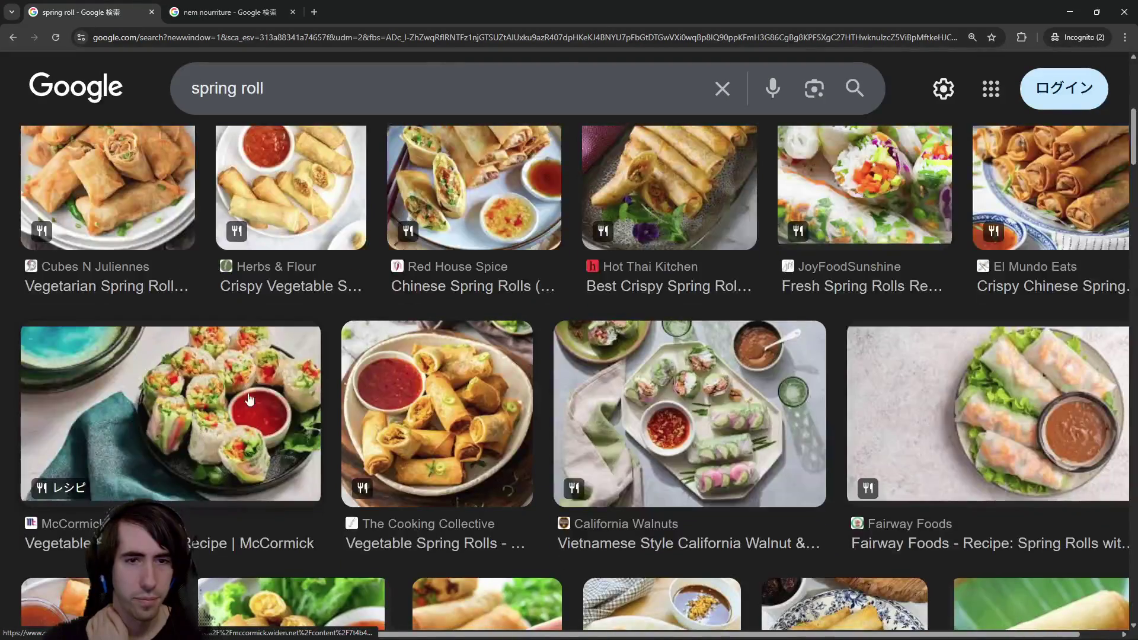
pyautogui.click(266, 6)
pyautogui.click(109, 6)
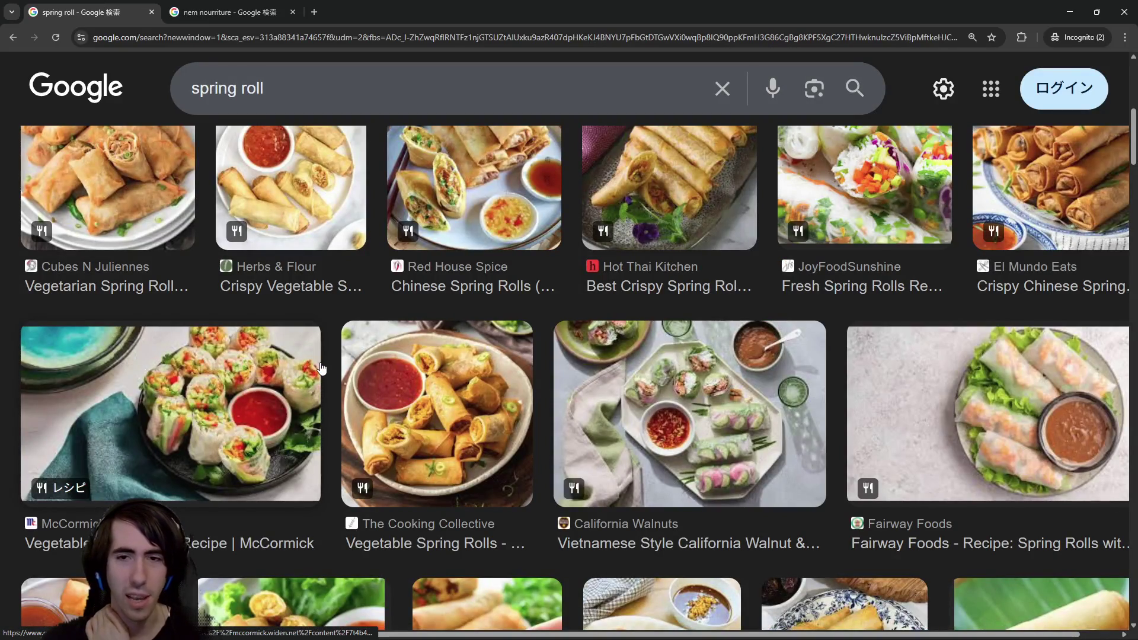
pyautogui.scroll(-1, 556, 368)
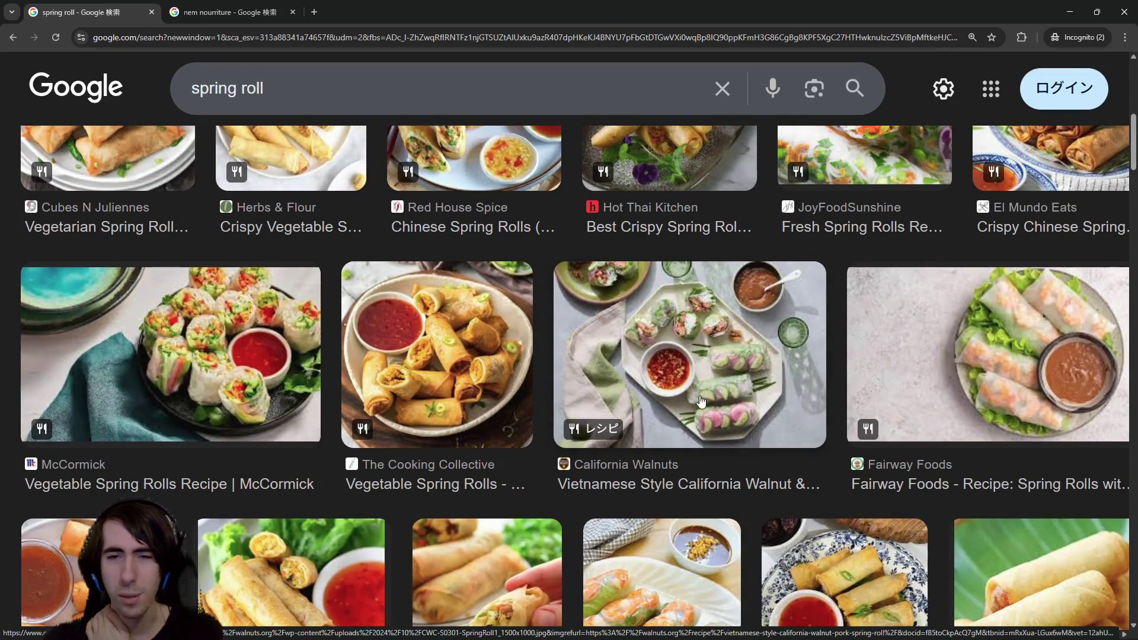
pyautogui.click(696, 396)
pyautogui.click(1059, 184)
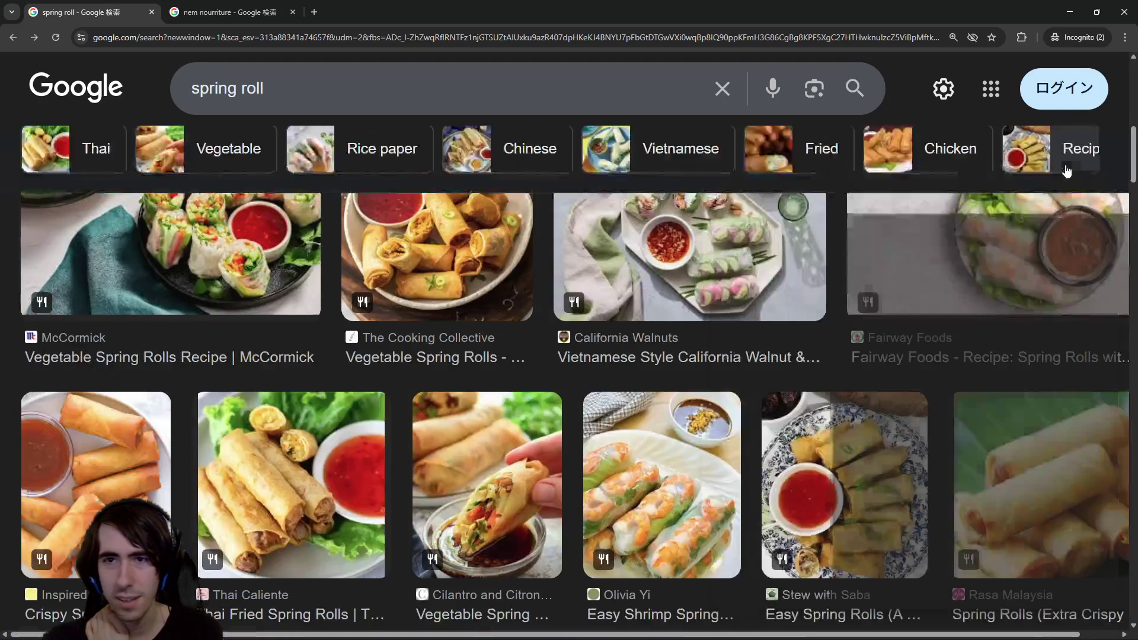
# Scroll deeper through the nem nourriture results, then the spring roll results.
pyautogui.click(190, 6)
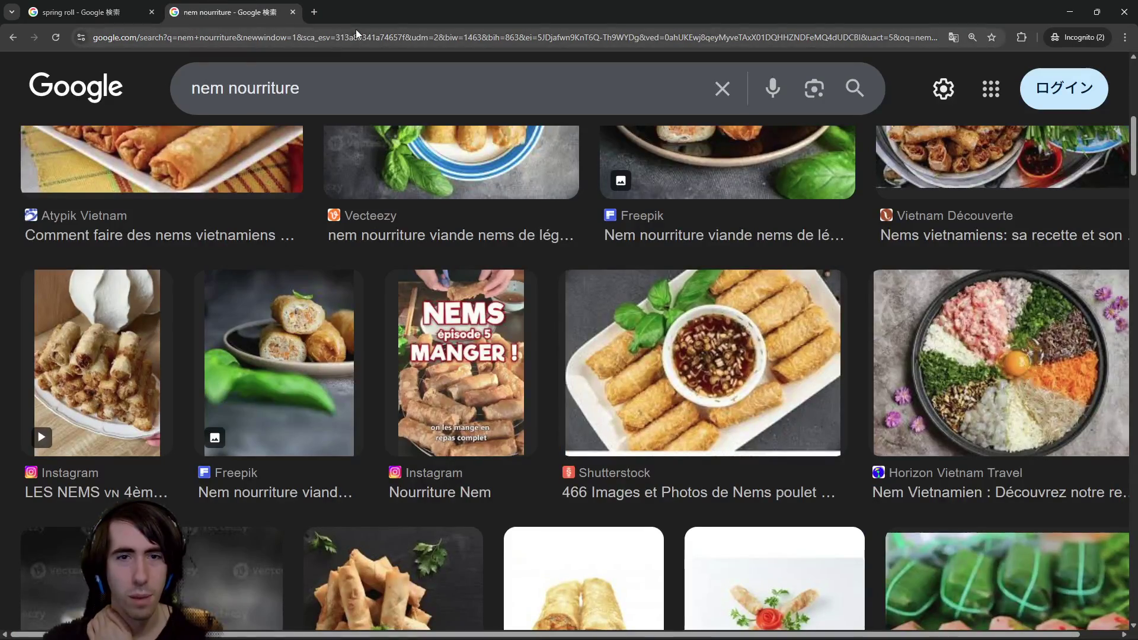
pyautogui.scroll(-3, 546, 495)
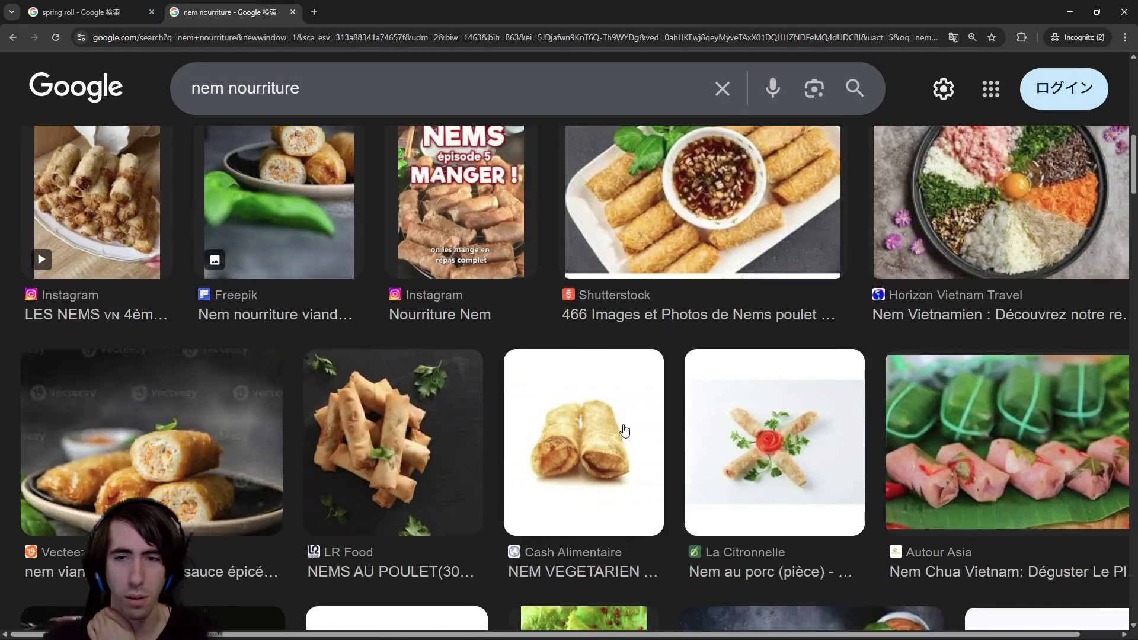
pyautogui.scroll(-4, 524, 253)
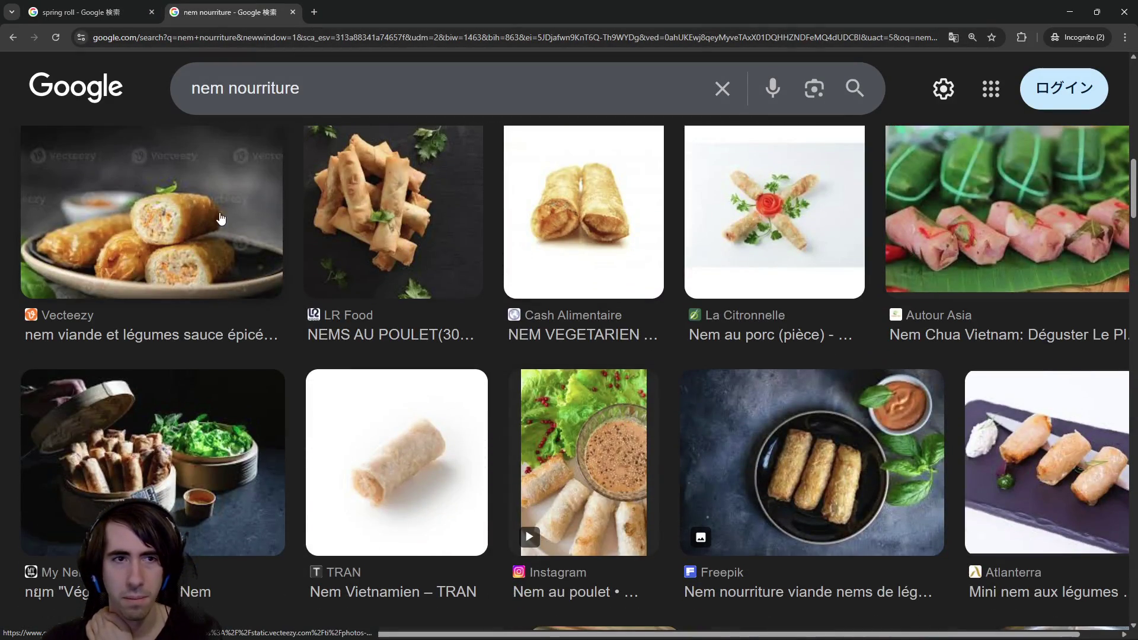
pyautogui.scroll(-4, 440, 438)
pyautogui.scroll(-5, 440, 438)
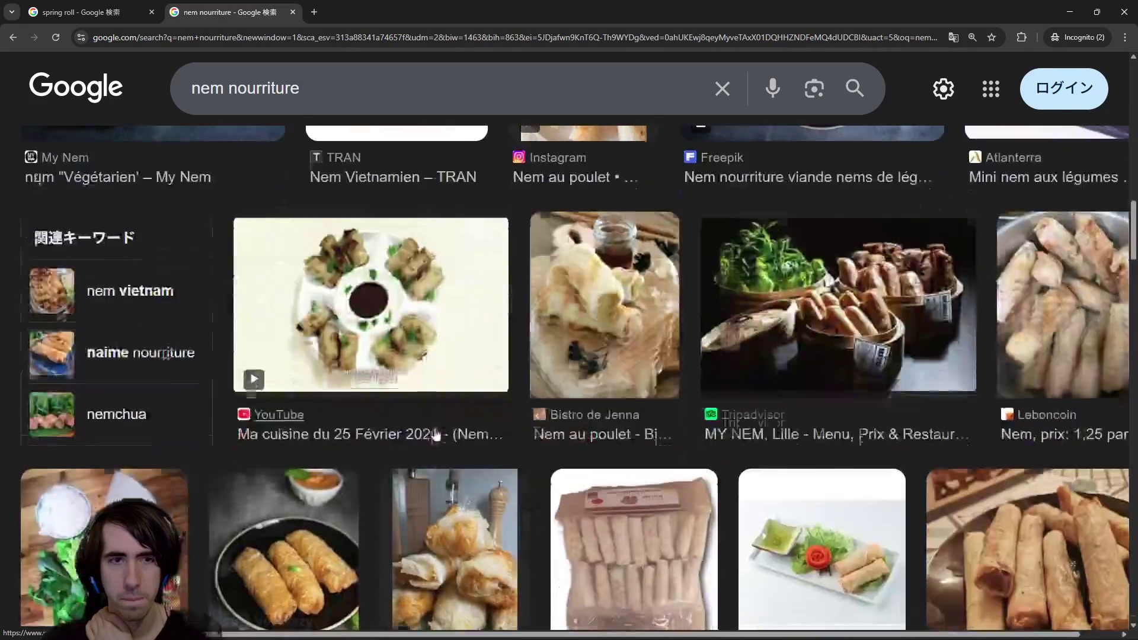
pyautogui.scroll(-2, 515, 403)
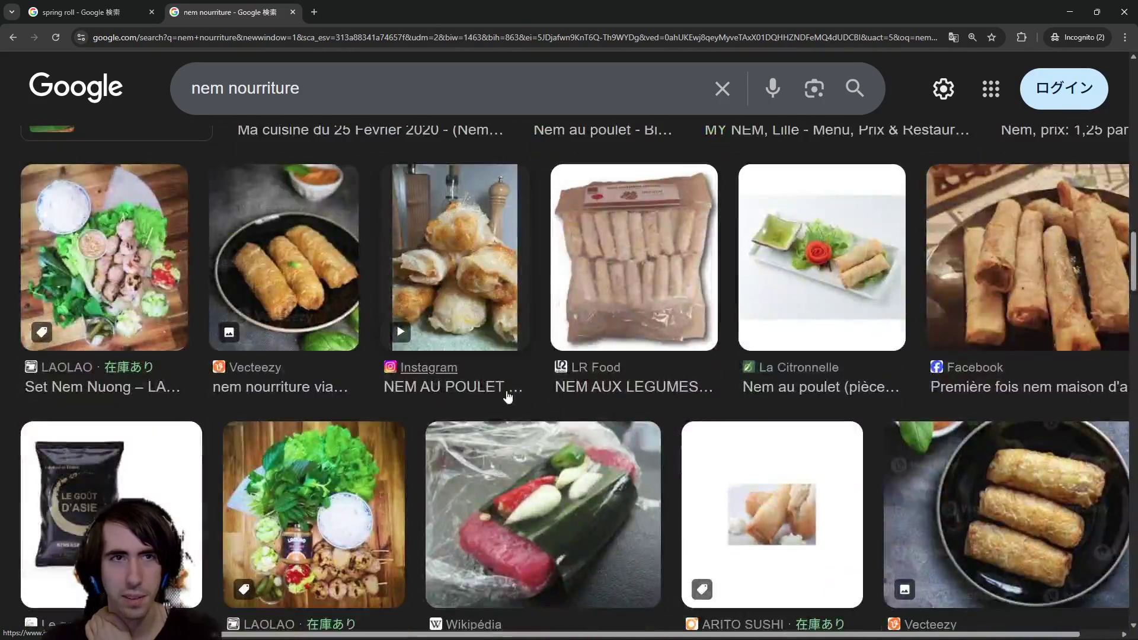
pyautogui.scroll(-2, 498, 388)
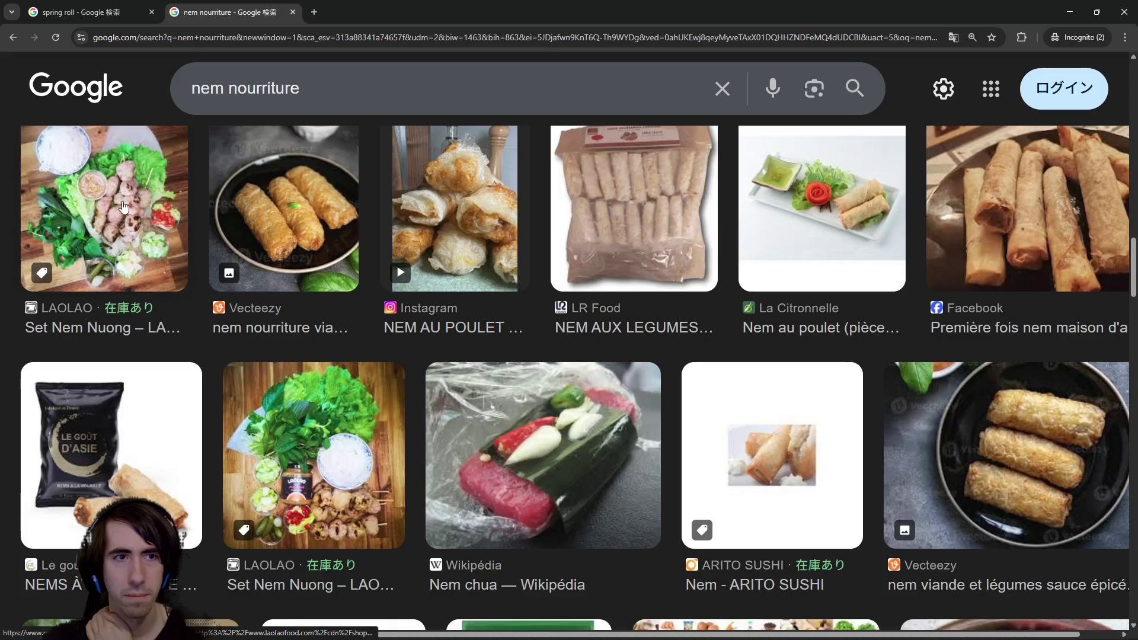
pyautogui.scroll(-2, 178, 402)
pyautogui.scroll(-2, 384, 360)
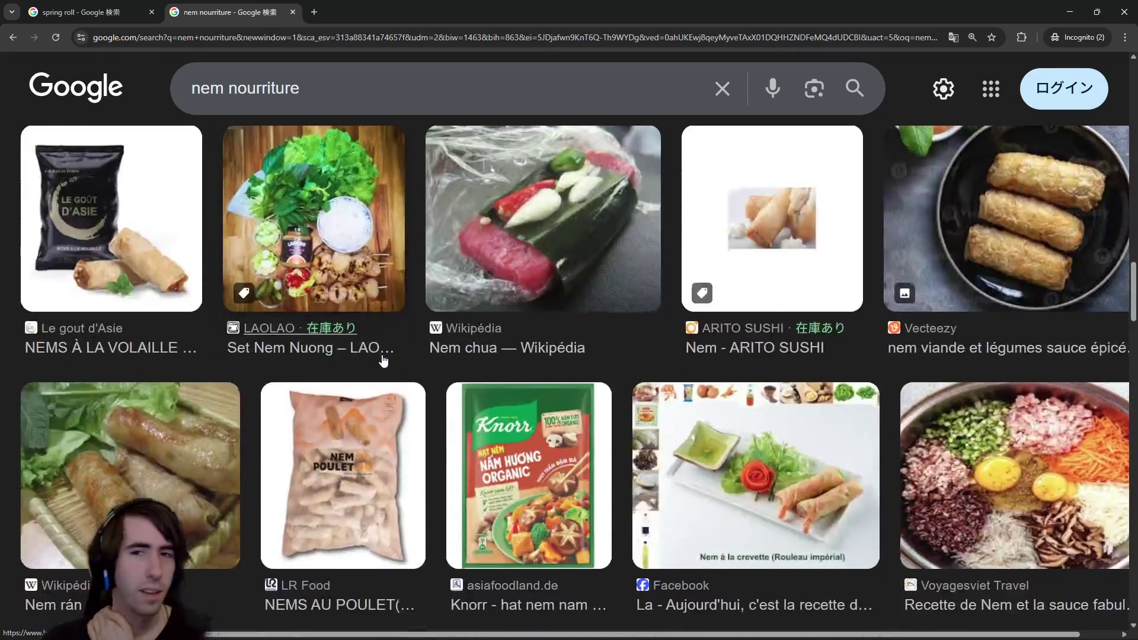
pyautogui.scroll(-2, 228, 383)
pyautogui.scroll(-2, 229, 384)
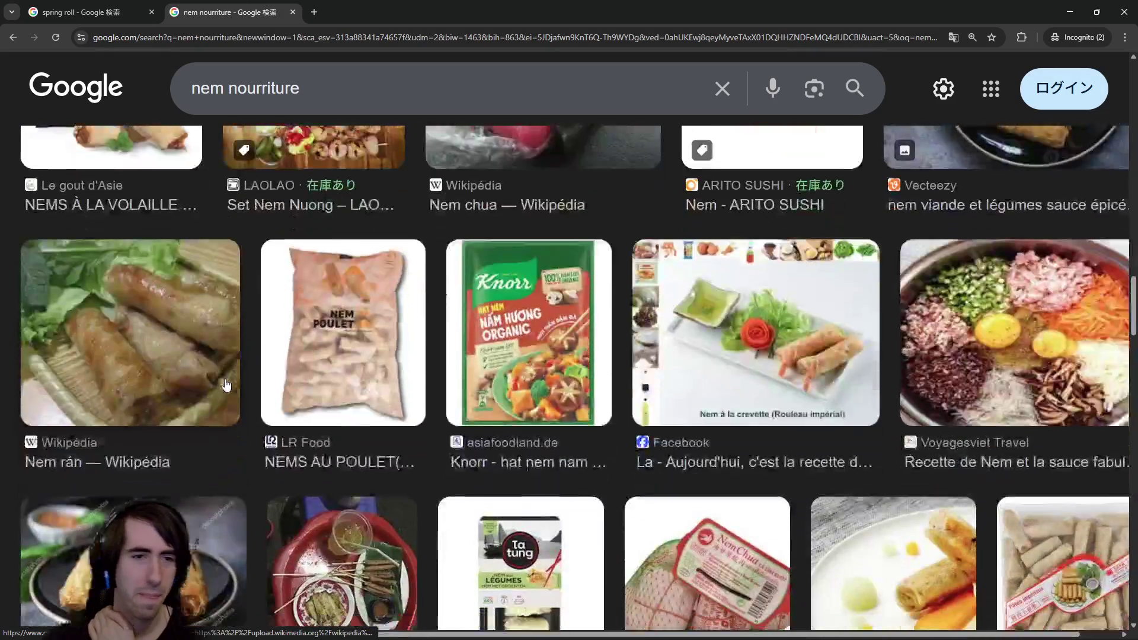
pyautogui.click(137, 6)
pyautogui.scroll(-10, 320, 341)
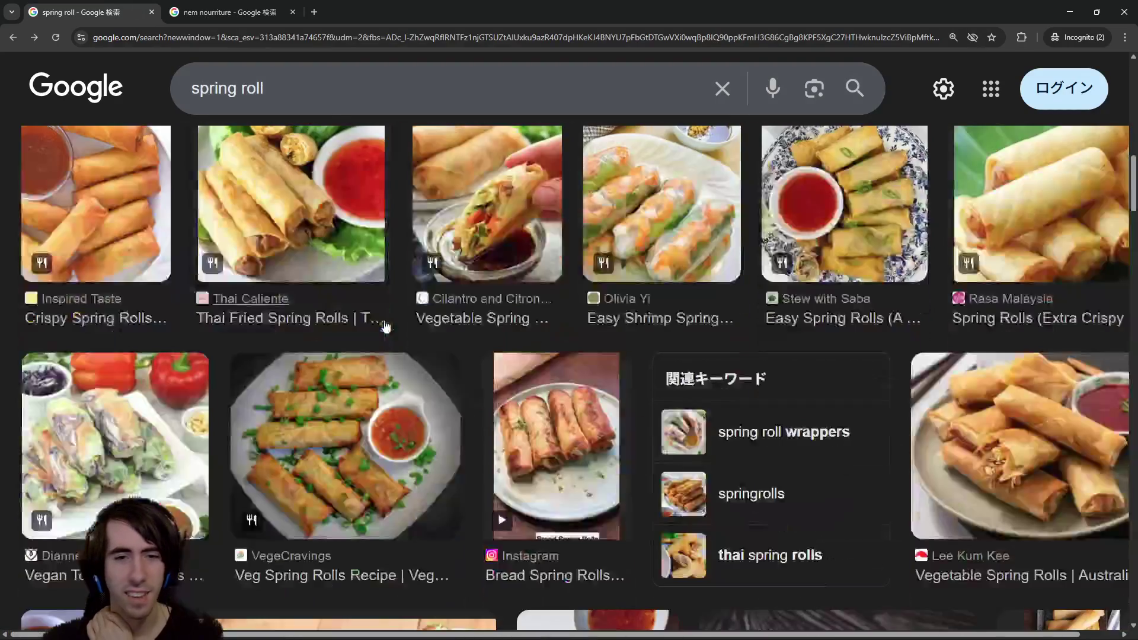
pyautogui.scroll(7, 320, 341)
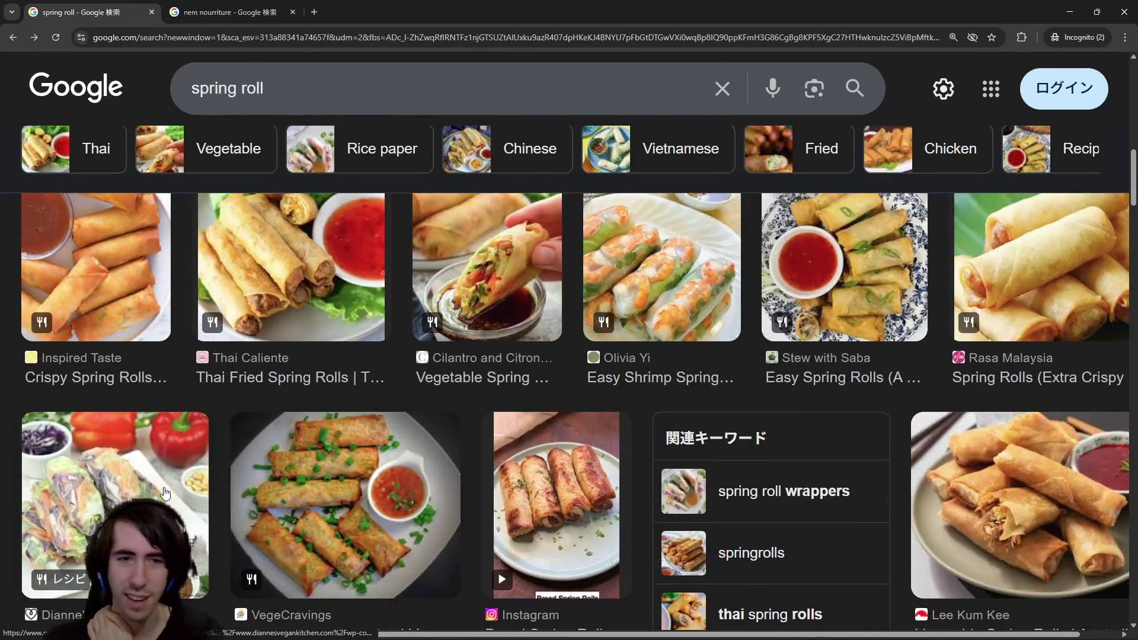
pyautogui.scroll(-15, 478, 429)
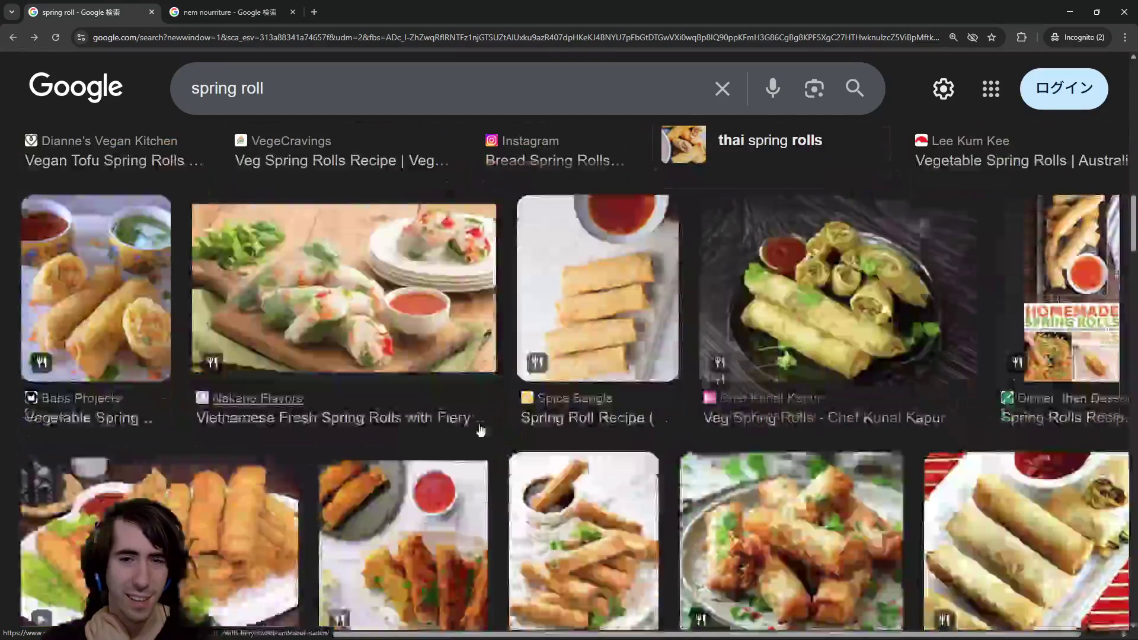
pyautogui.scroll(-7, 476, 432)
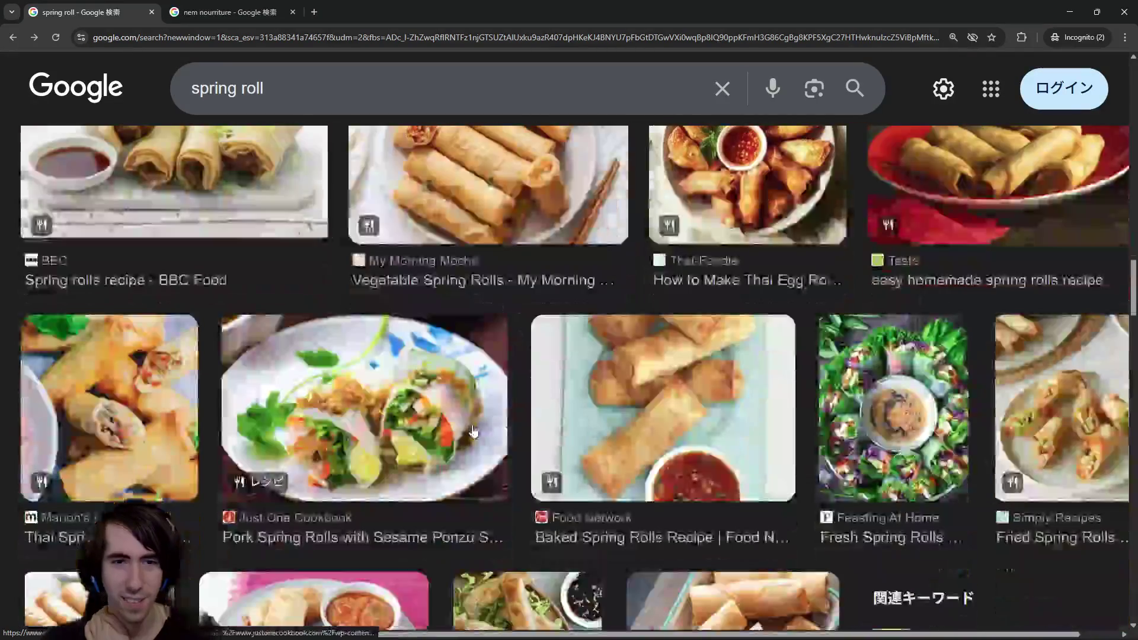
pyautogui.scroll(2, 379, 329)
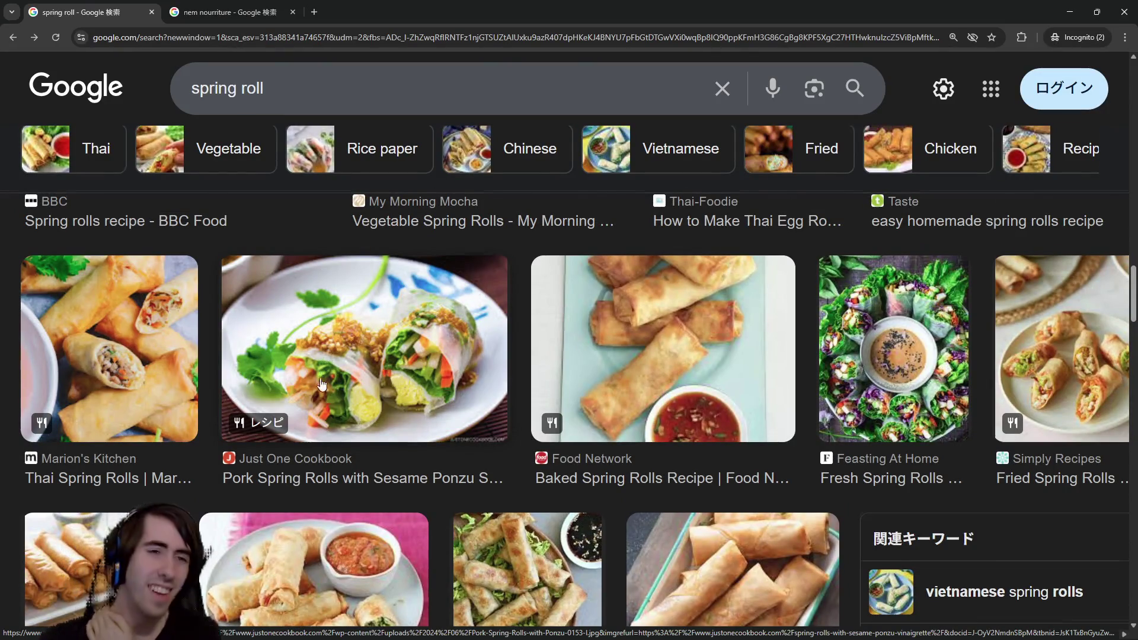
pyautogui.scroll(-8, 341, 386)
# Browse the nem nourriture images once more, then minimize the browser to reveal the game.
pyautogui.click(225, 5)
pyautogui.scroll(-8, 209, 288)
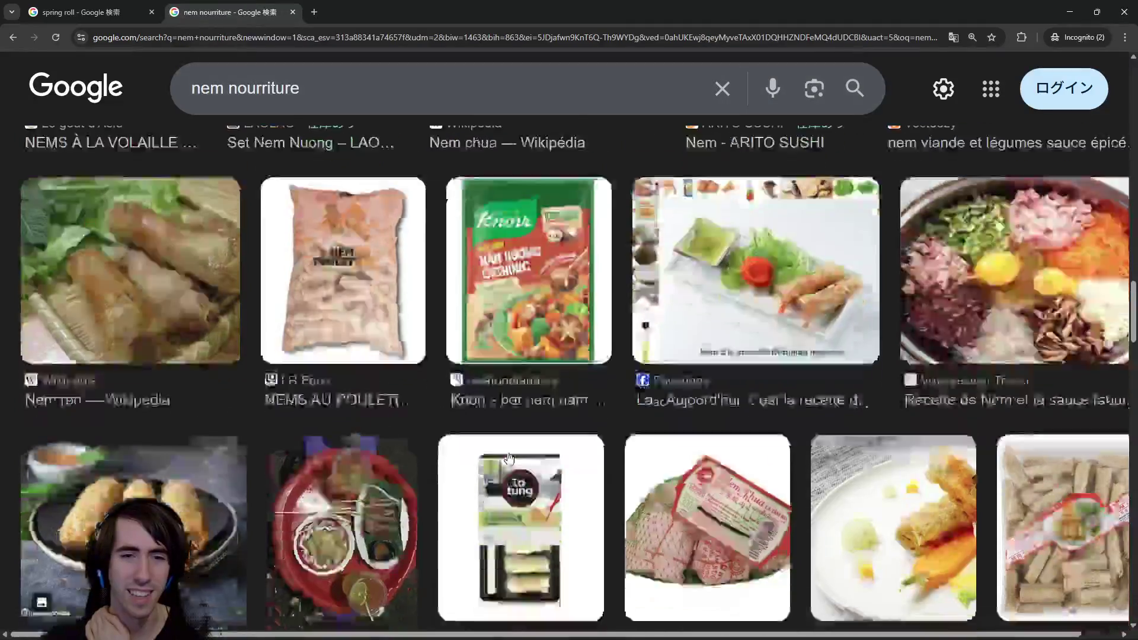
pyautogui.scroll(-3, 208, 287)
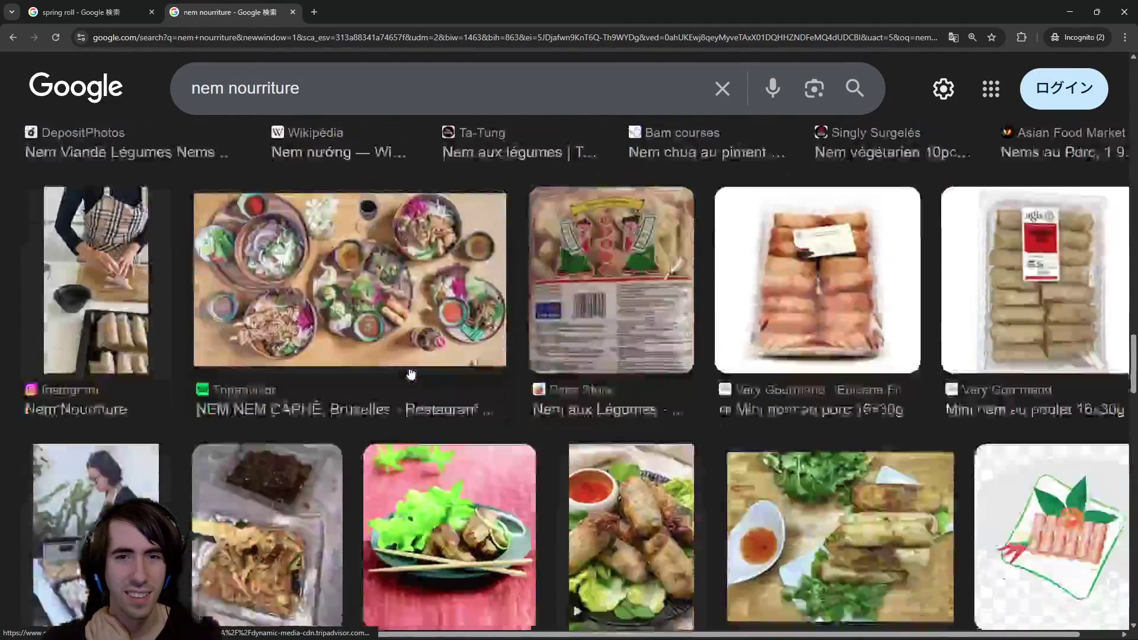
pyautogui.scroll(2, 267, 326)
pyautogui.scroll(-3, 300, 348)
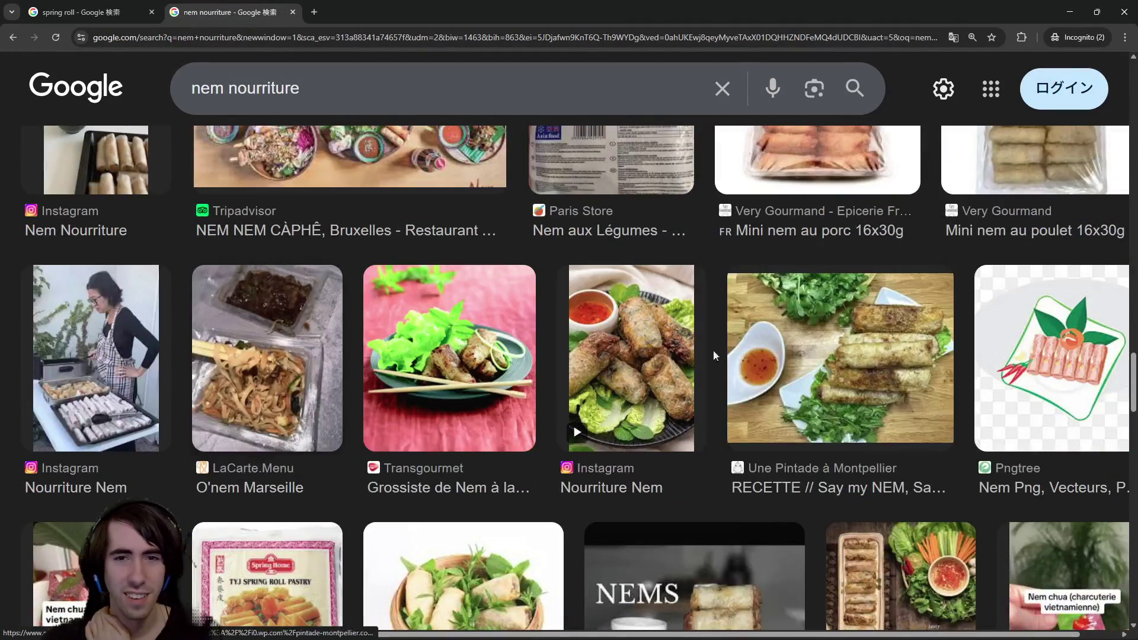
pyautogui.scroll(-5, 657, 371)
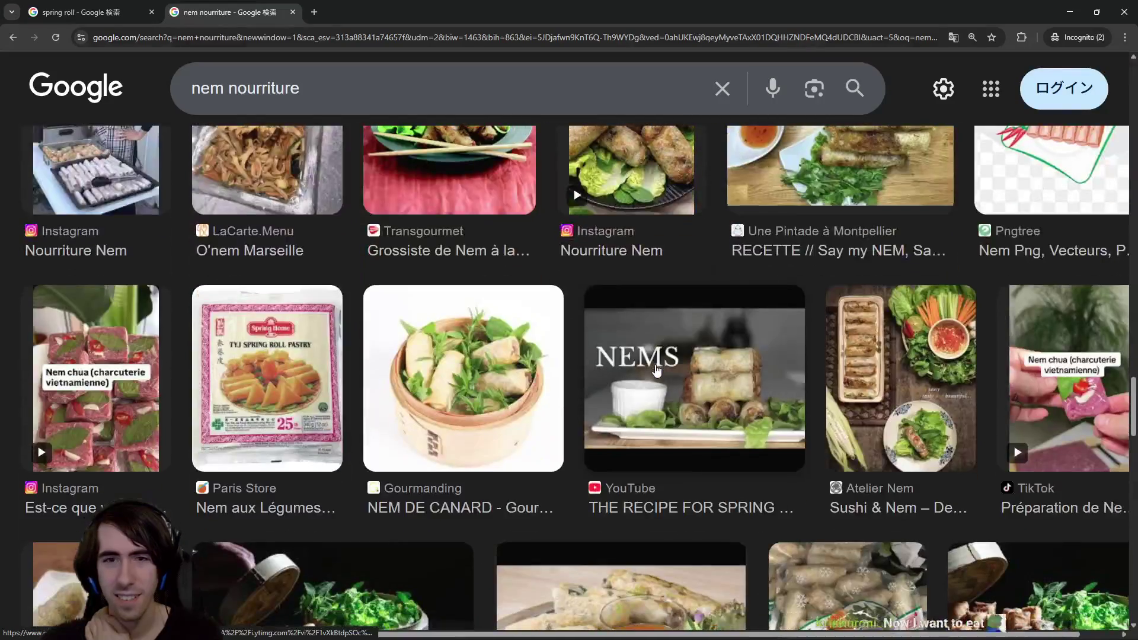
pyautogui.scroll(5, 675, 237)
pyautogui.click(1070, 12)
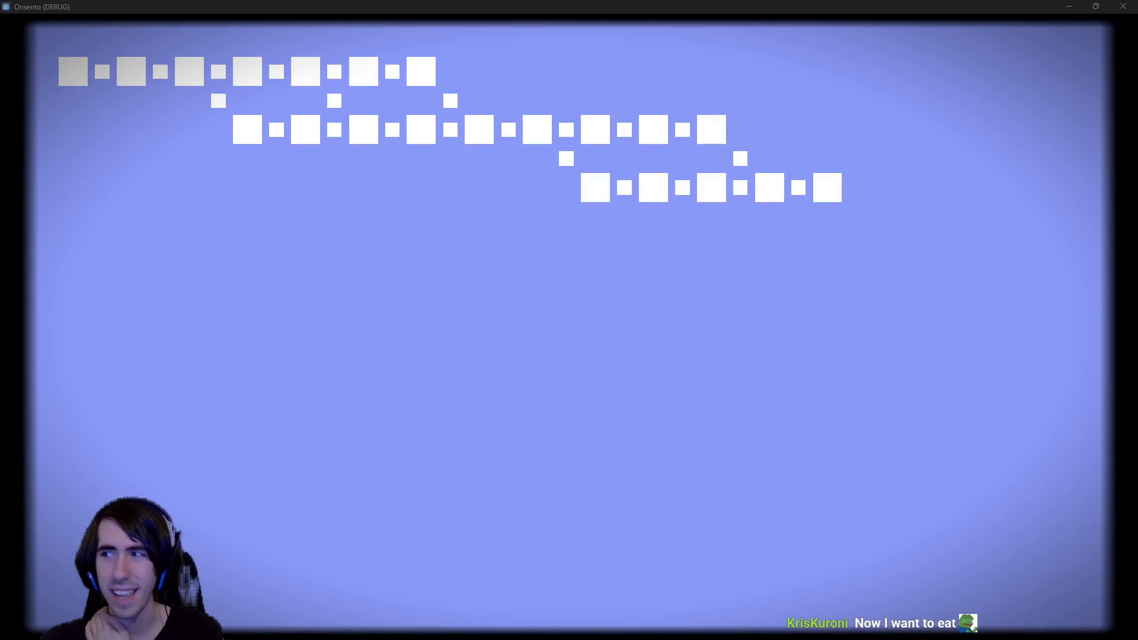